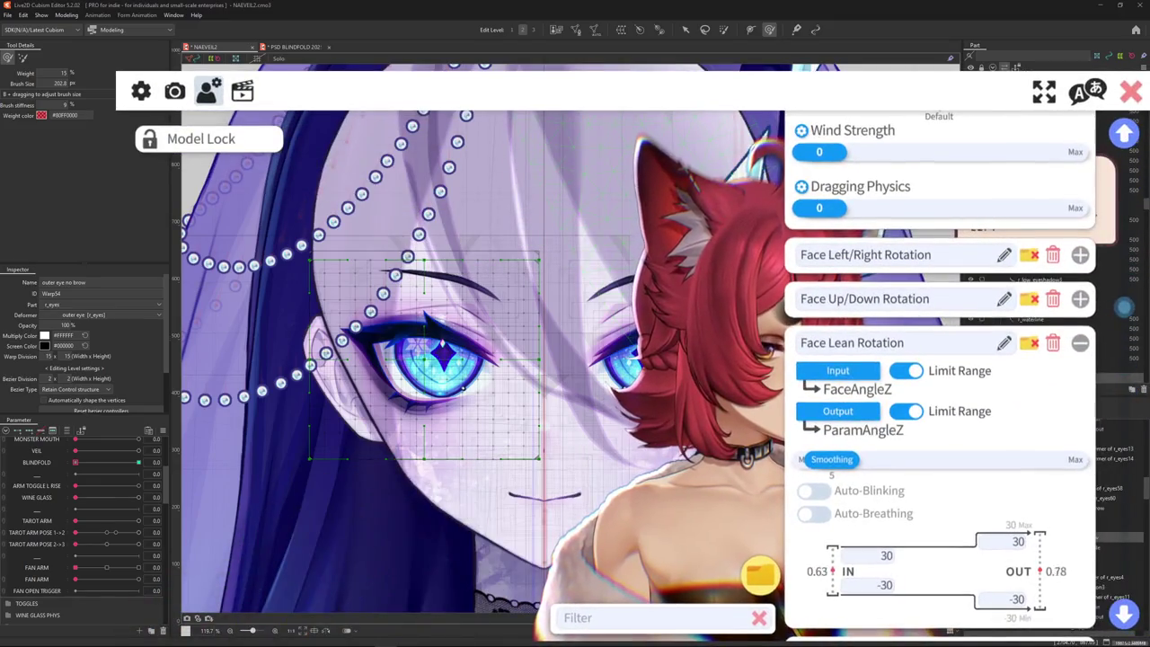
# - Collapse Face Lean Rotation and expand Eye Open Right to review its tracking input and output
pyautogui.scroll(2, 929, 411)
pyautogui.click(1080, 500)
pyautogui.scroll(-3, 1082, 443)
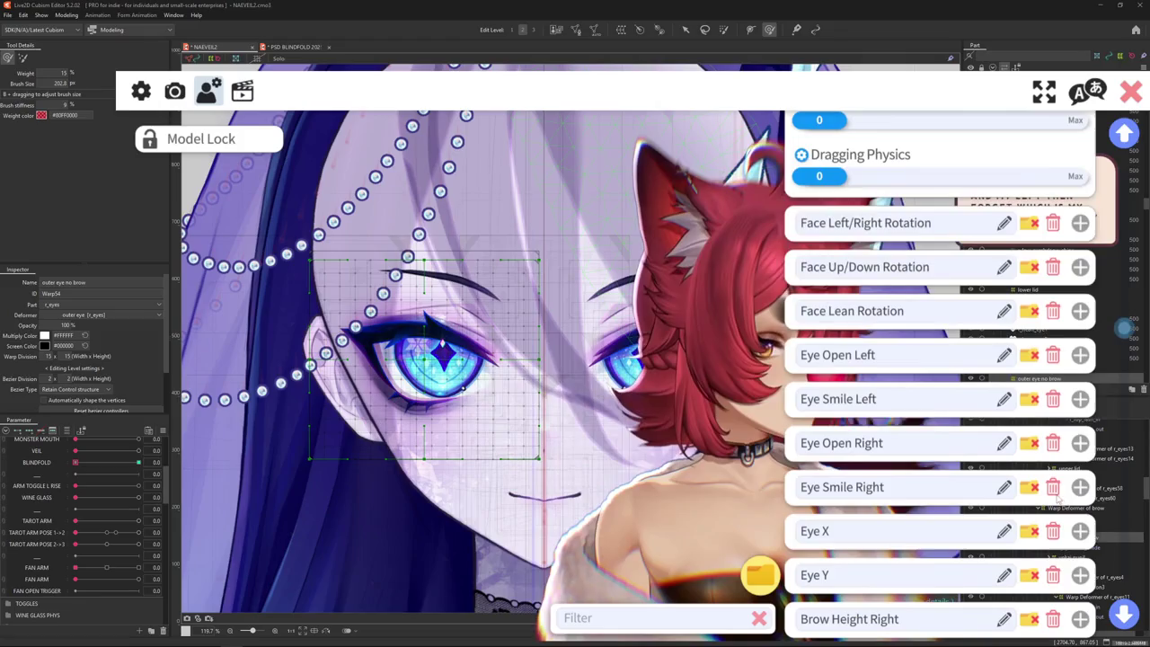
pyautogui.click(1079, 443)
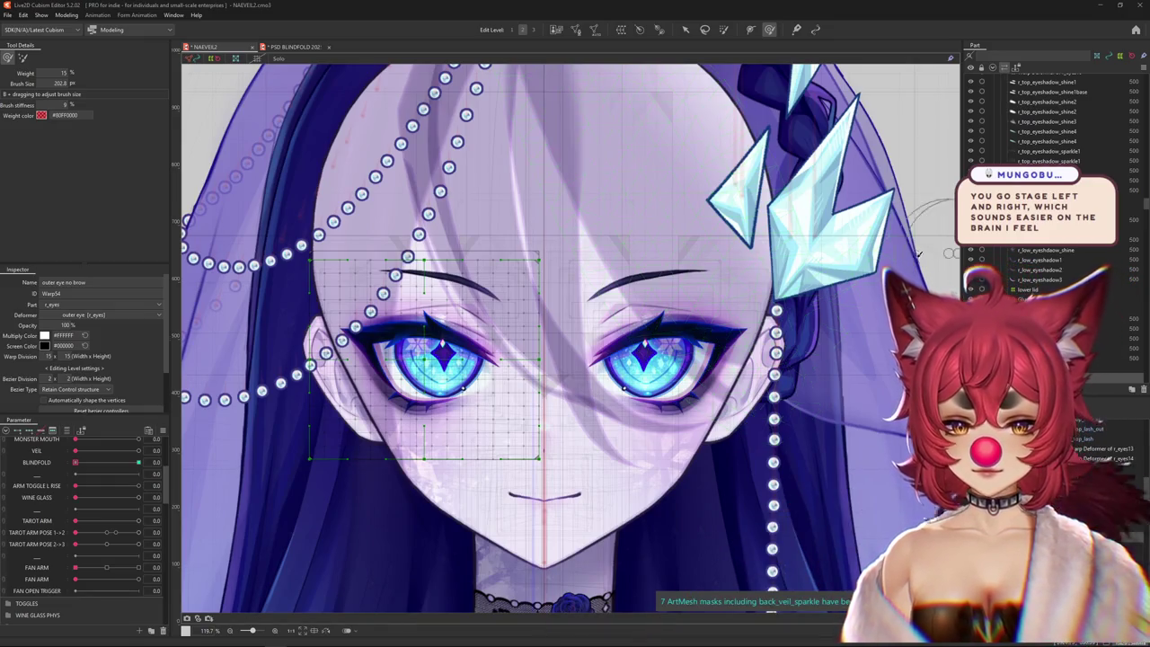
# - Select the r_top_lash_mini2 lash mesh from the objects under the right eye
pyautogui.scroll(-5, 596, 367)
pyautogui.scroll(4, 600, 374)
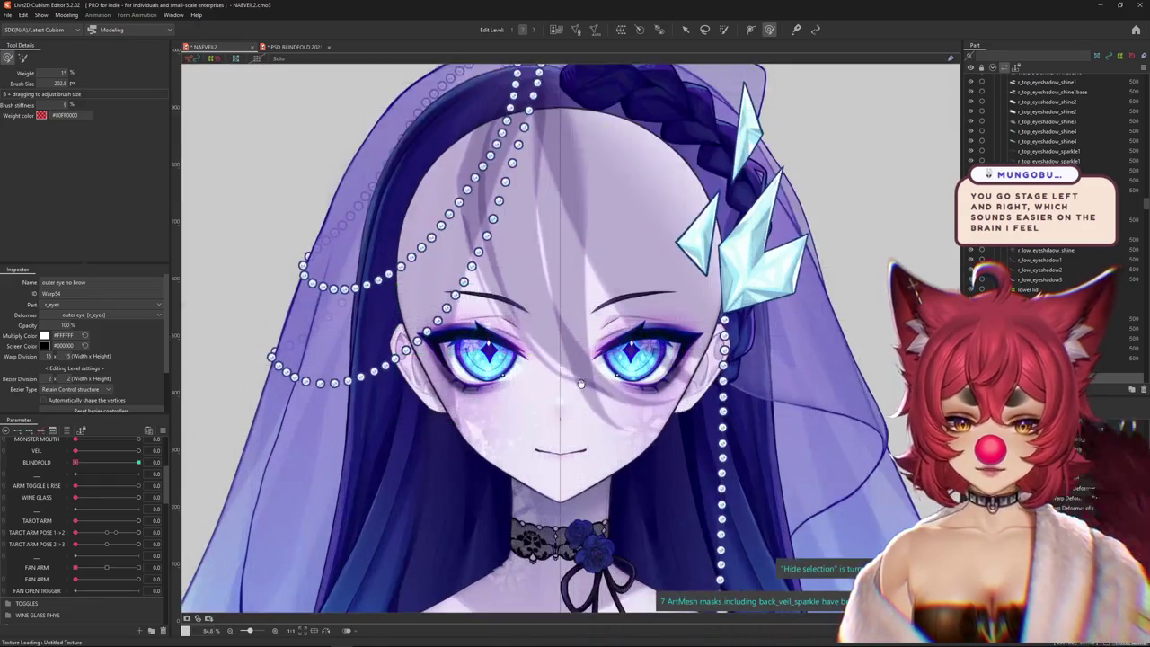
pyautogui.scroll(1, 604, 364)
pyautogui.scroll(3, 608, 353)
pyautogui.scroll(-2, 610, 348)
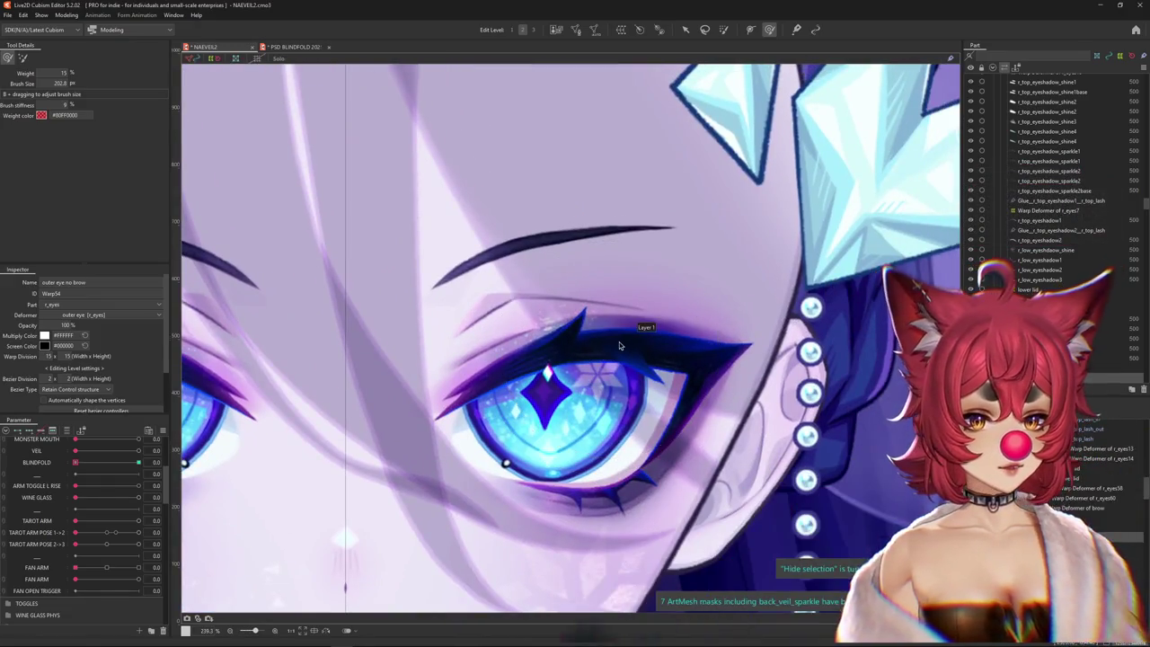
pyautogui.scroll(-6, 619, 341)
pyautogui.scroll(5, 618, 338)
pyautogui.rightClick(616, 338)
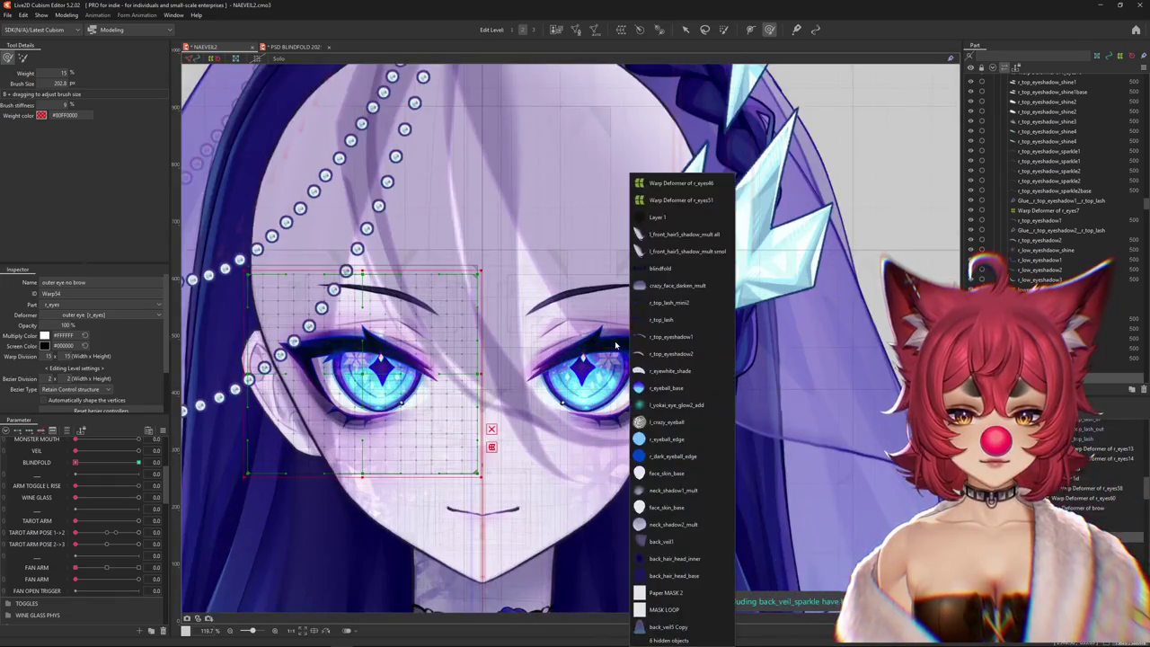
pyautogui.click(647, 302)
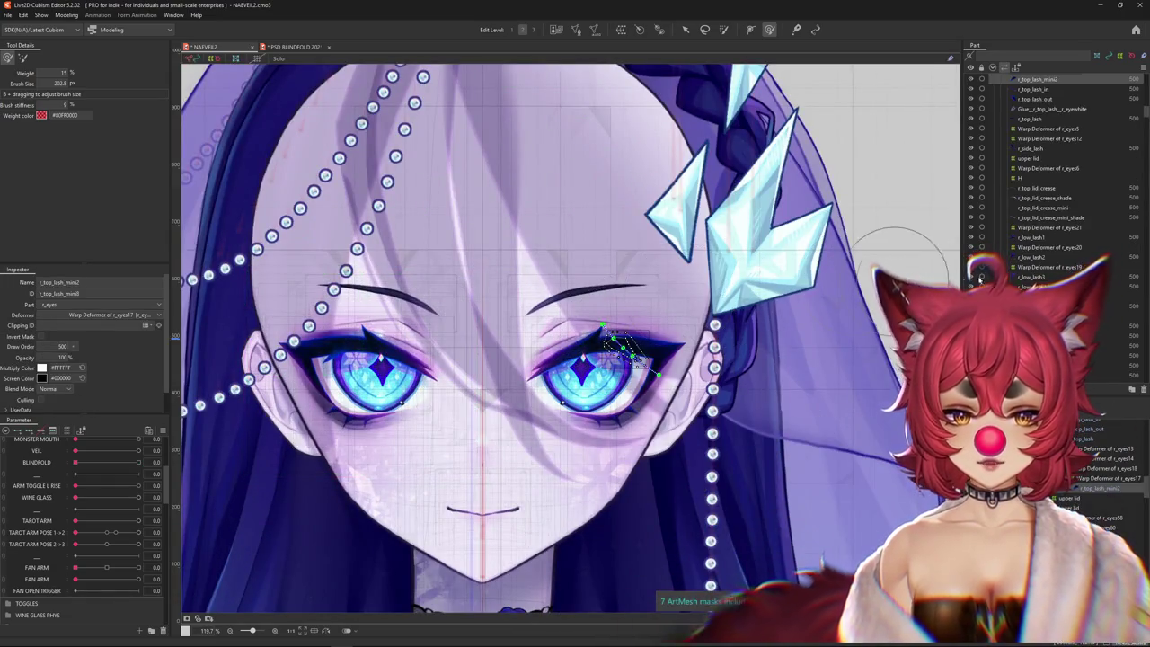
# - Raise the BLINDFOLD parameter to 1.0 so the blindfold fully covers the eyes
pyautogui.scroll(5, 1050, 268)
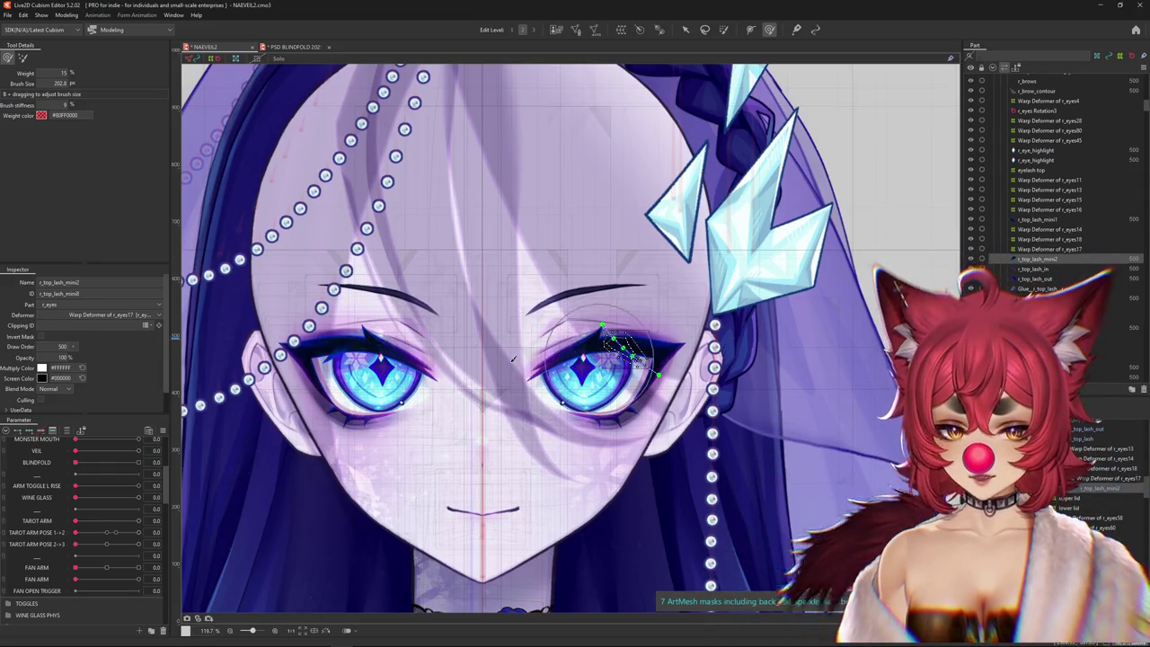
pyautogui.moveTo(422, 352); pyautogui.dragTo(443, 354)
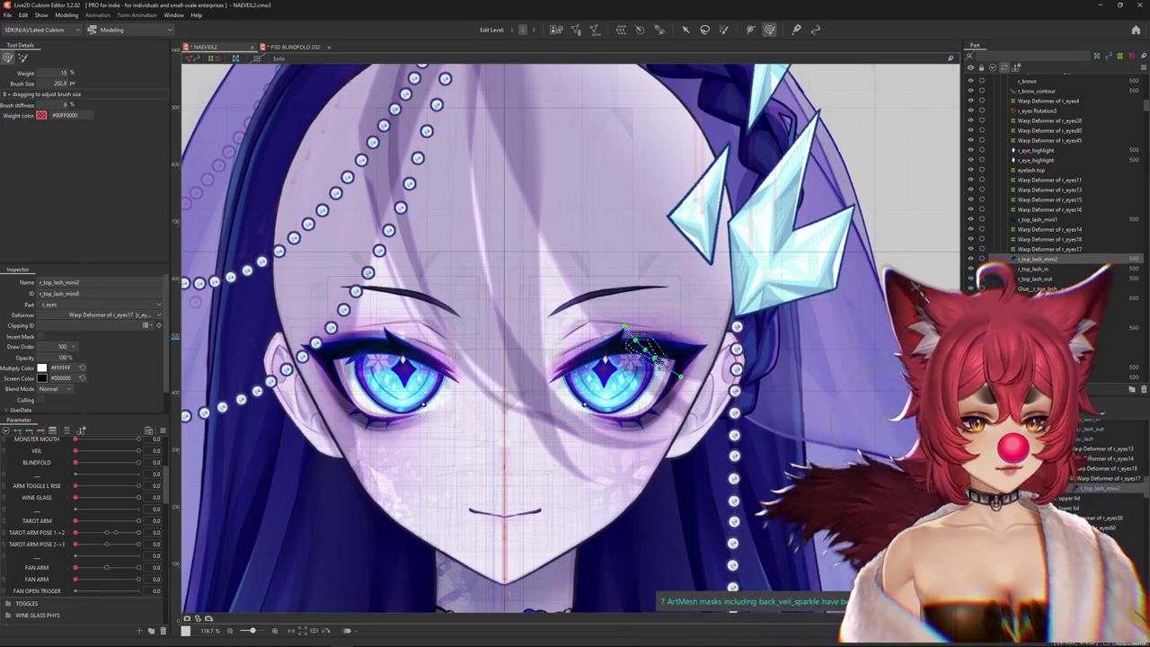
pyautogui.scroll(-5, 585, 462)
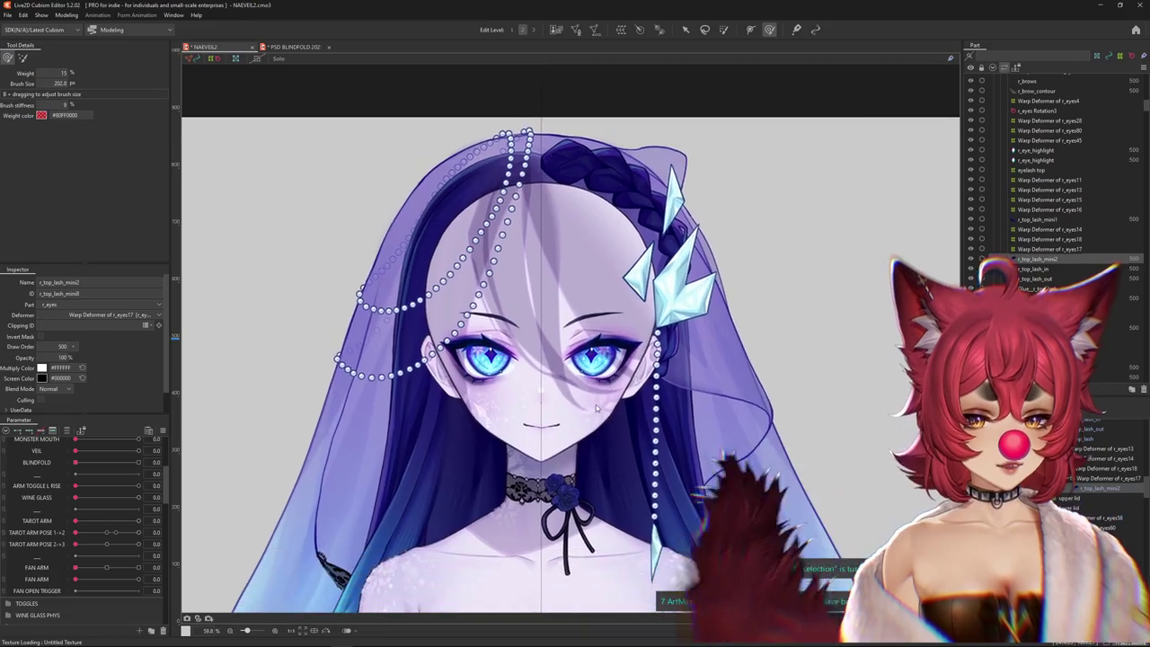
pyautogui.scroll(-3, 596, 404)
pyautogui.scroll(4, 545, 388)
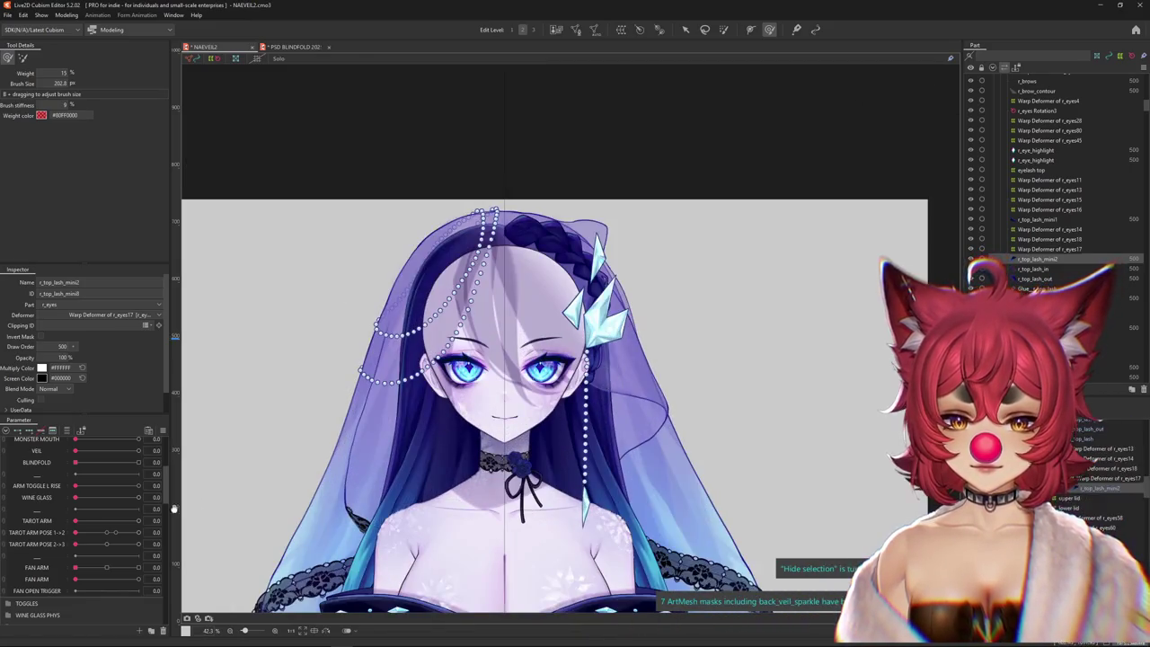
pyautogui.scroll(1, 80, 520)
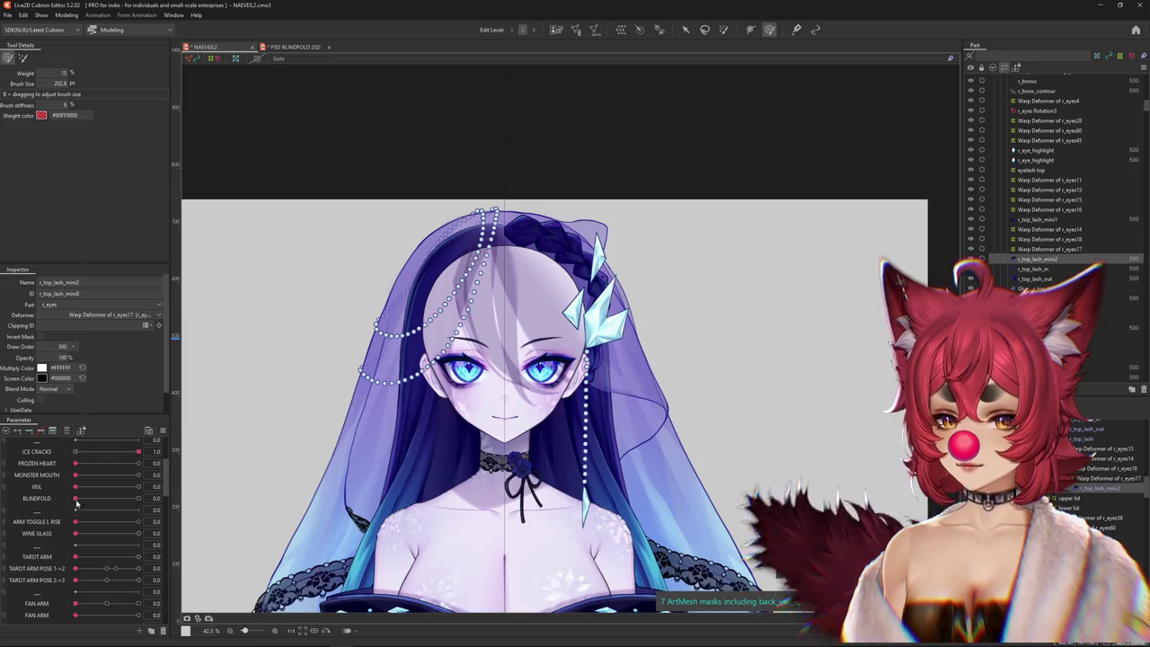
pyautogui.moveTo(76, 485); pyautogui.dragTo(334, 452)
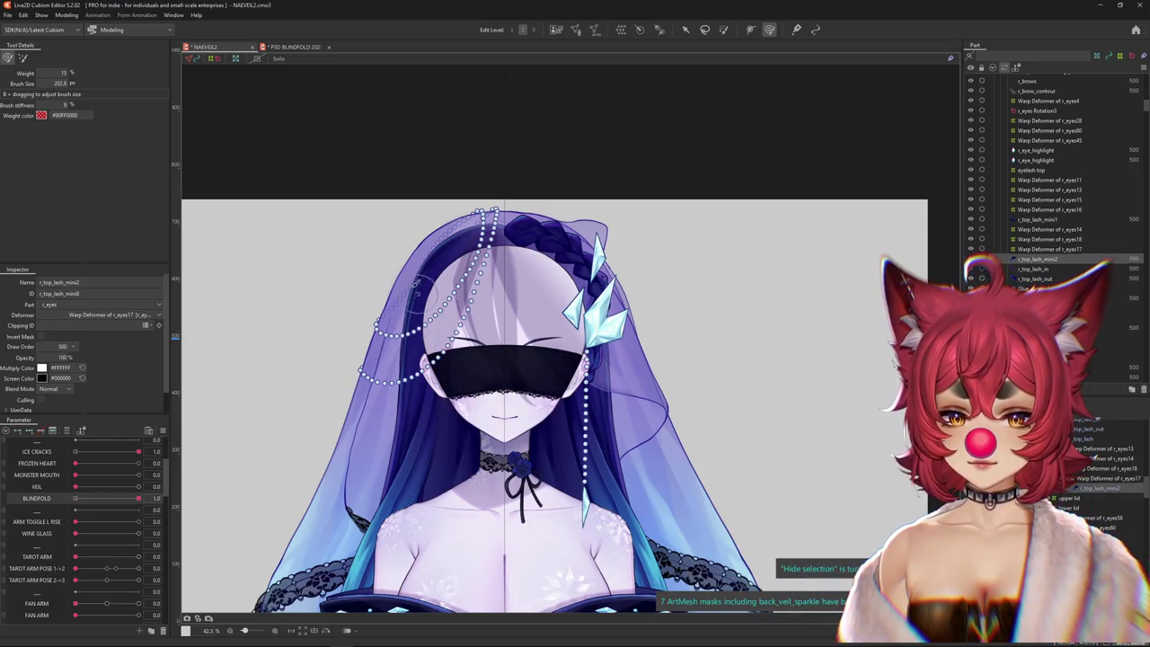
# - Open the Modeling menu to reach Physics Settings
pyautogui.scroll(2, 398, 245)
pyautogui.scroll(1, 386, 260)
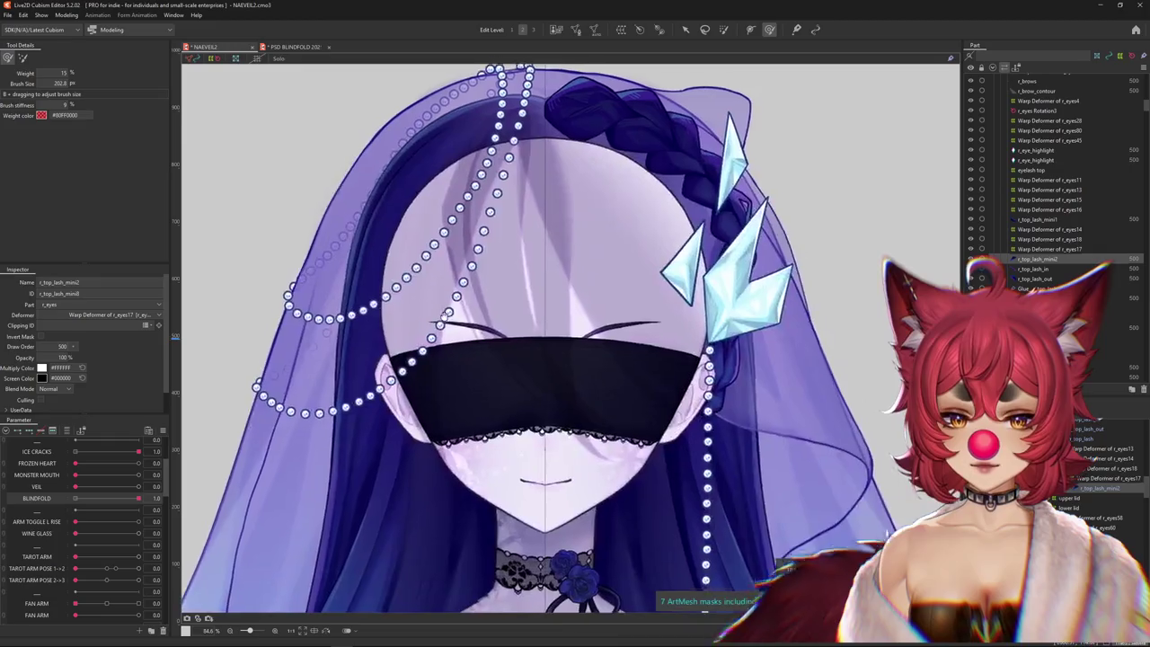
pyautogui.scroll(1, 371, 284)
pyautogui.click(66, 15)
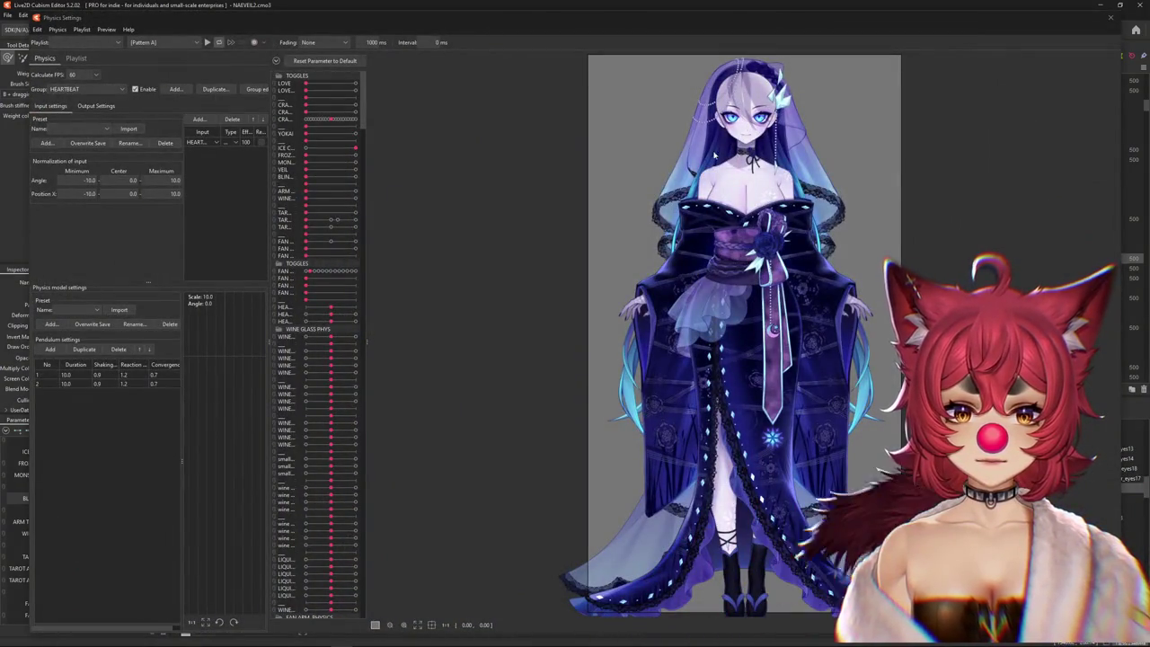
# - Drag BLINDFOLD to 1.0 to show the blindfold in the physics preview
pyautogui.scroll(5, 642, 215)
pyautogui.scroll(-1, 539, 198)
pyautogui.scroll(-1, 449, 189)
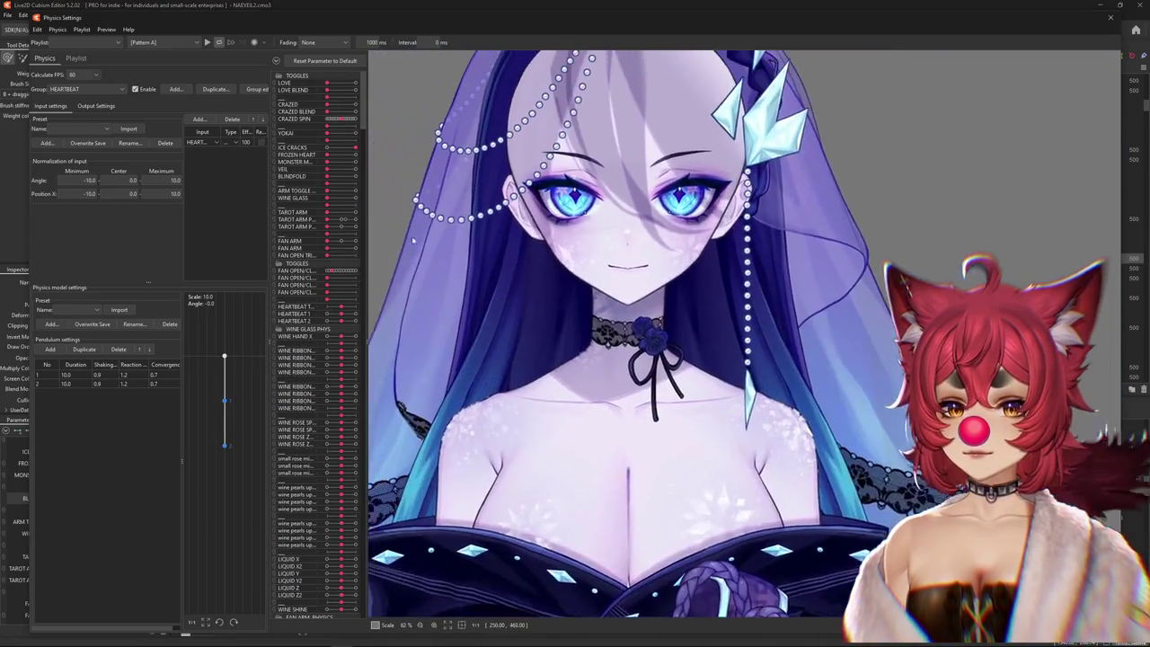
pyautogui.moveTo(328, 177); pyautogui.dragTo(355, 177)
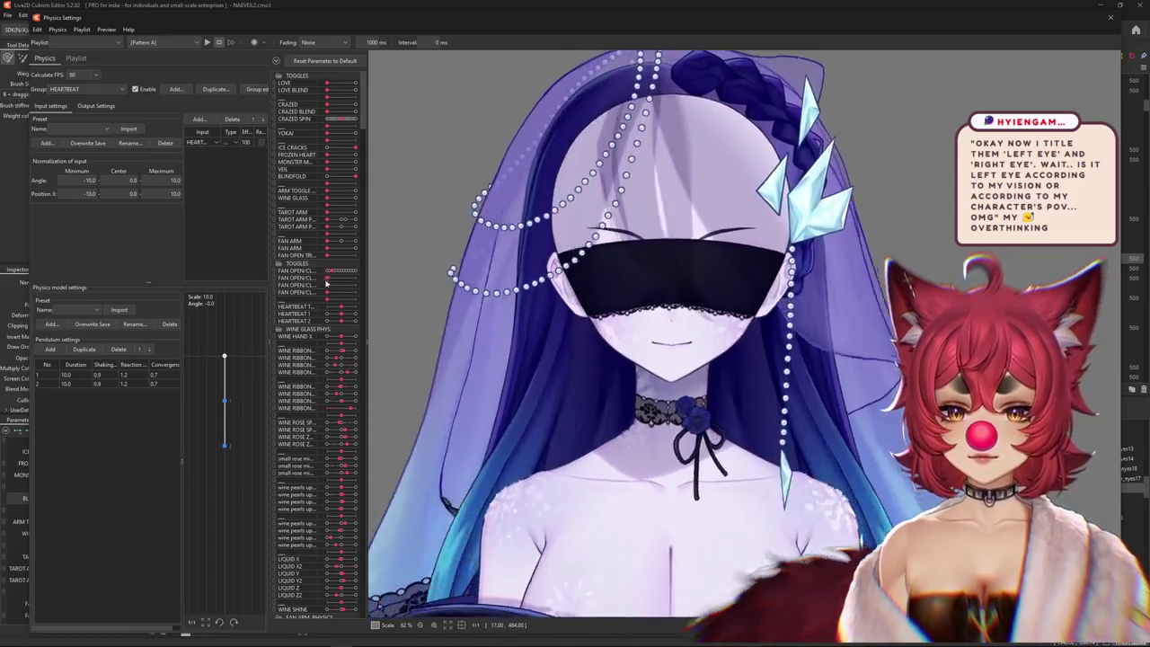
# - Collapse the parameter list into groups and expand the brows and eyes groups
pyautogui.click(290, 143)
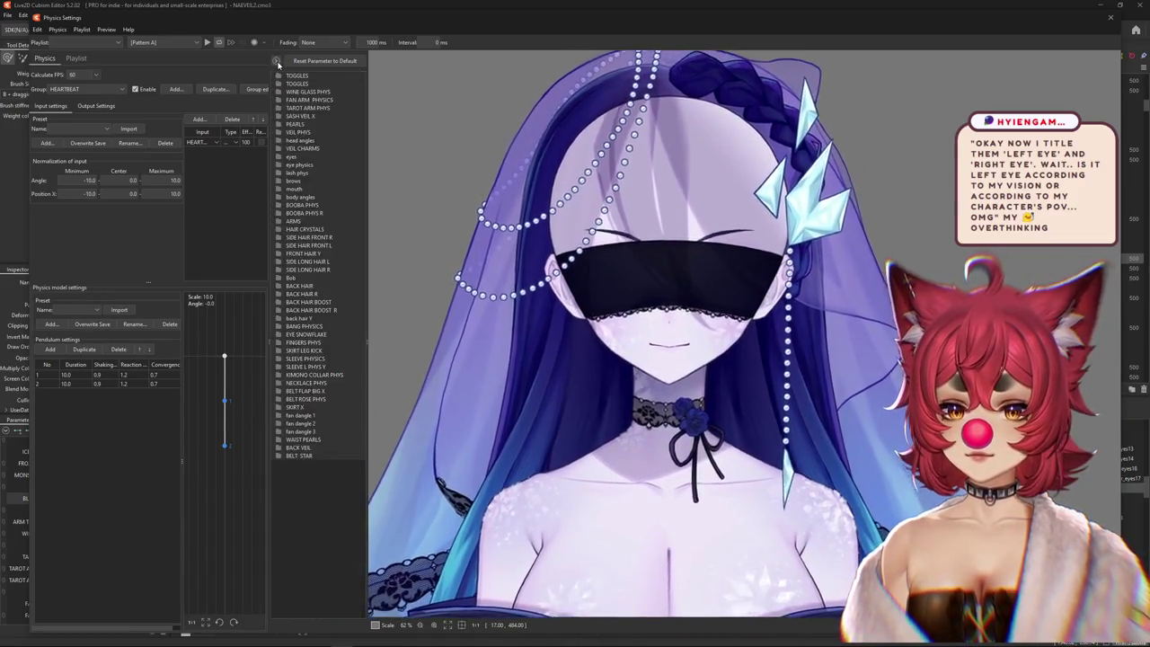
pyautogui.click(293, 180)
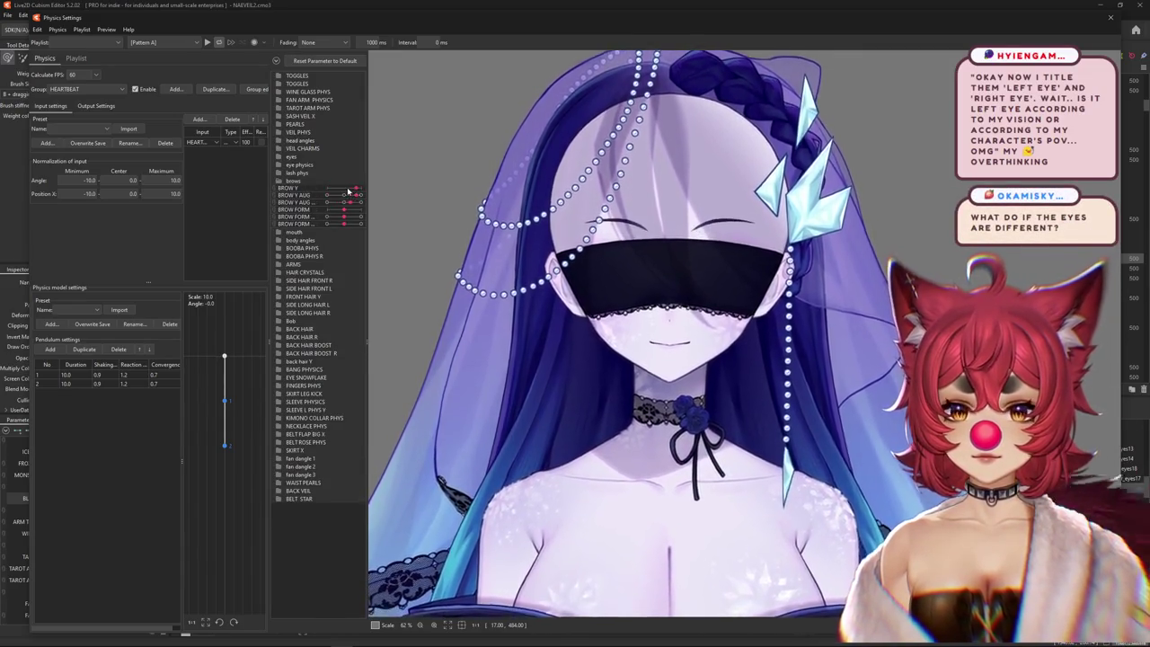
pyautogui.click(279, 157)
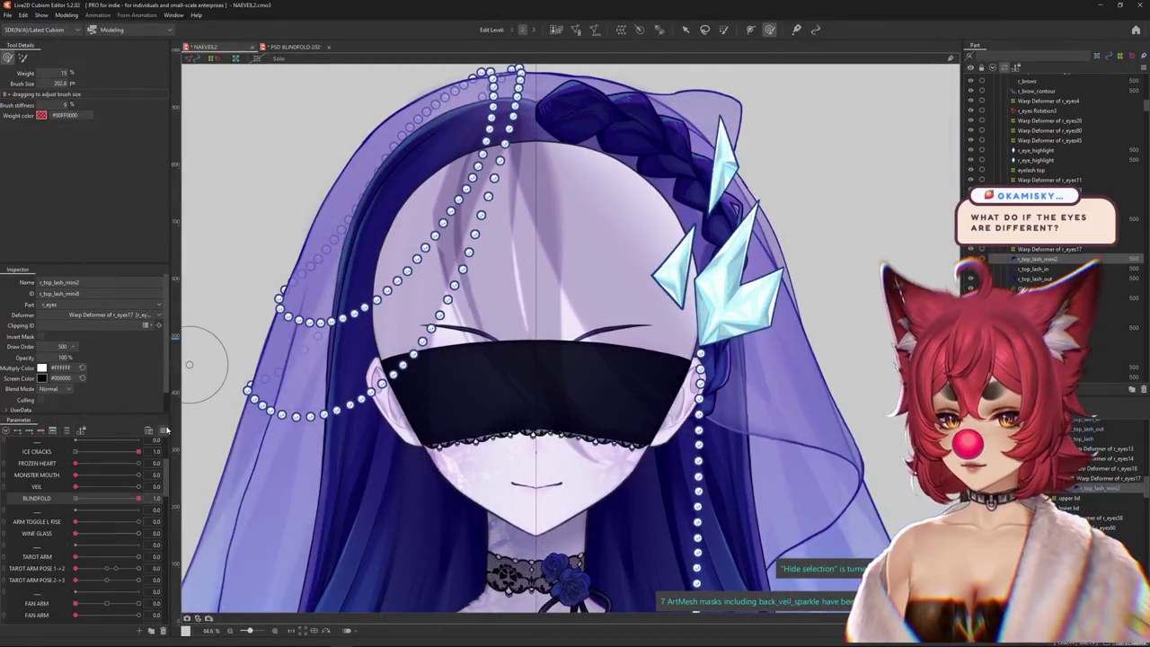
# - Reset BLINDFOLD to 0, then drag it back to 1.0
pyautogui.click(163, 430)
pyautogui.click(233, 421)
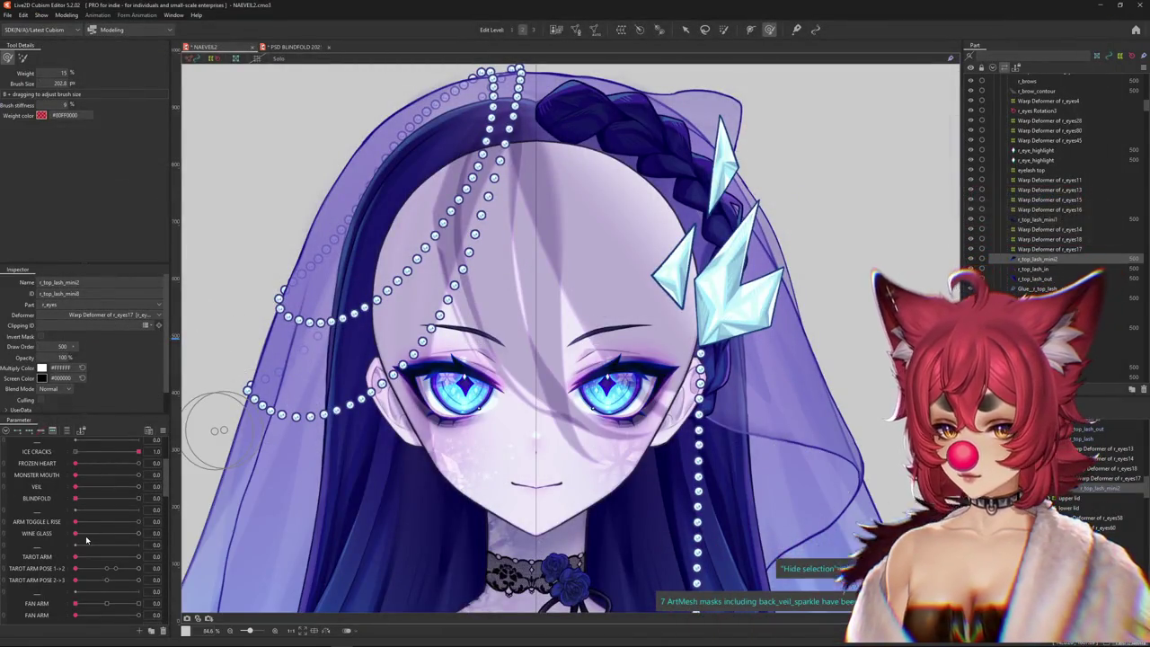
pyautogui.scroll(2, 87, 538)
pyautogui.scroll(1, 84, 541)
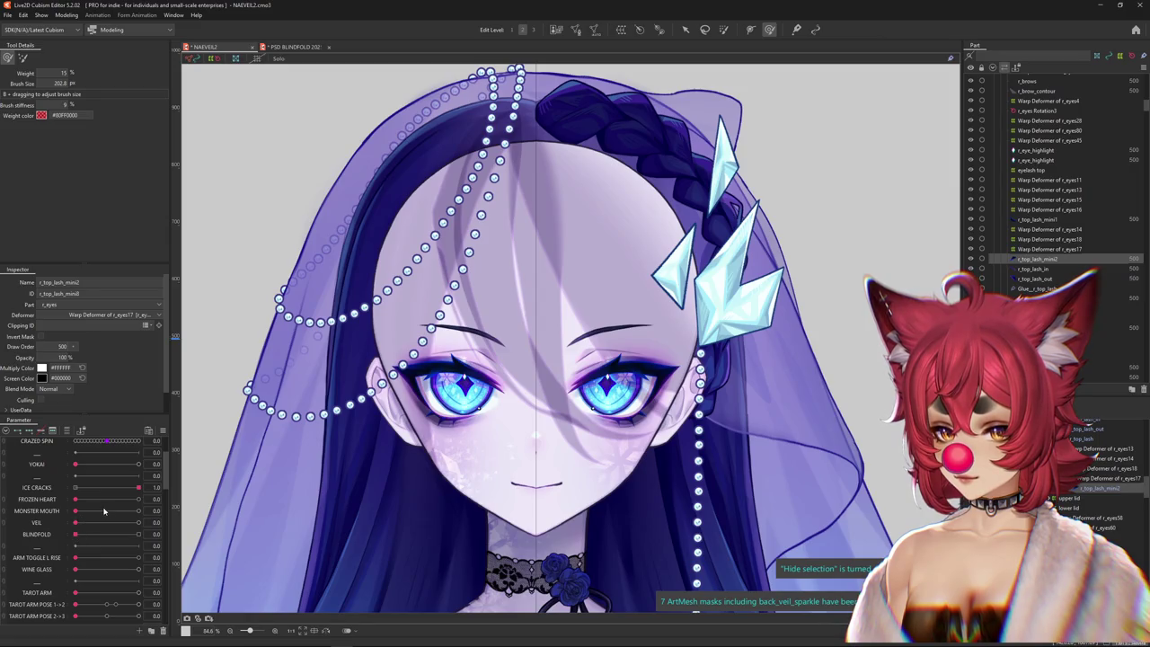
pyautogui.moveTo(76, 534); pyautogui.dragTo(138, 533)
# - Select the blindfold mesh and then its Curved Surface12 deformer
pyautogui.scroll(4, 525, 393)
pyautogui.rightClick(523, 394)
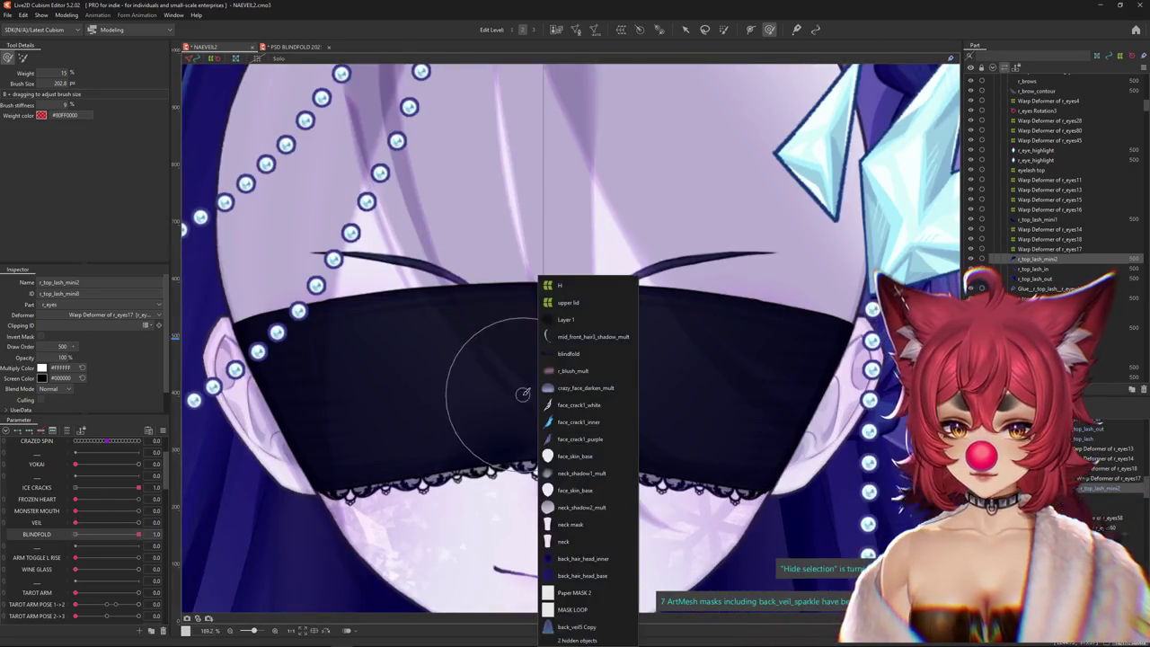
pyautogui.click(568, 353)
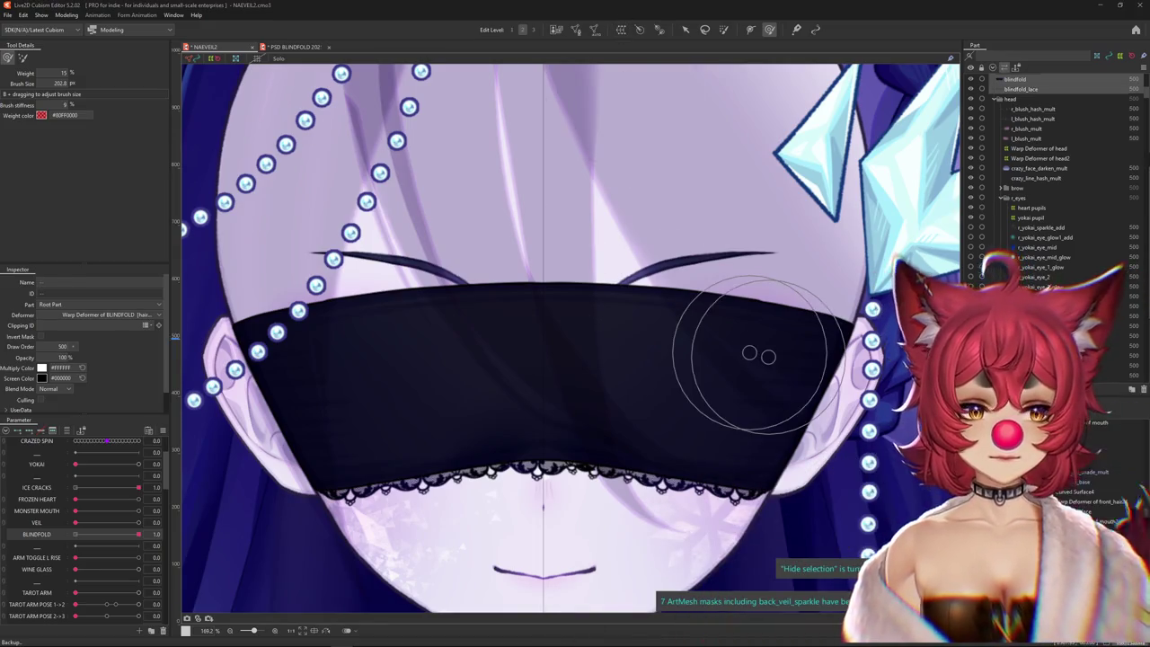
pyautogui.click(582, 314)
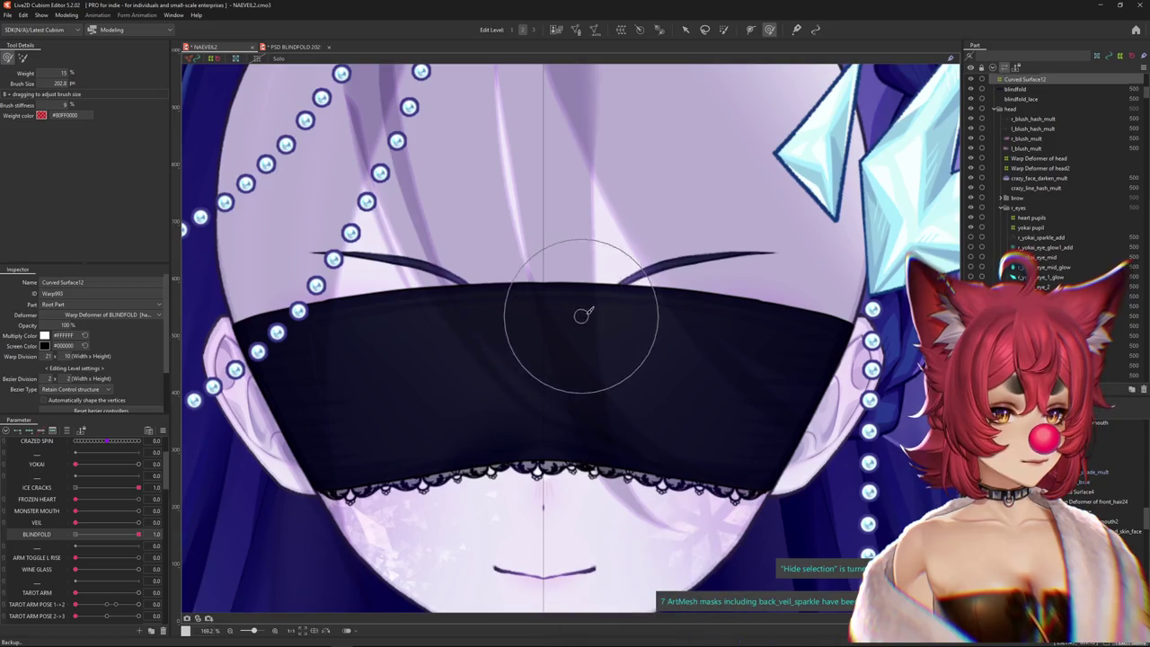
pyautogui.scroll(-3, 590, 311)
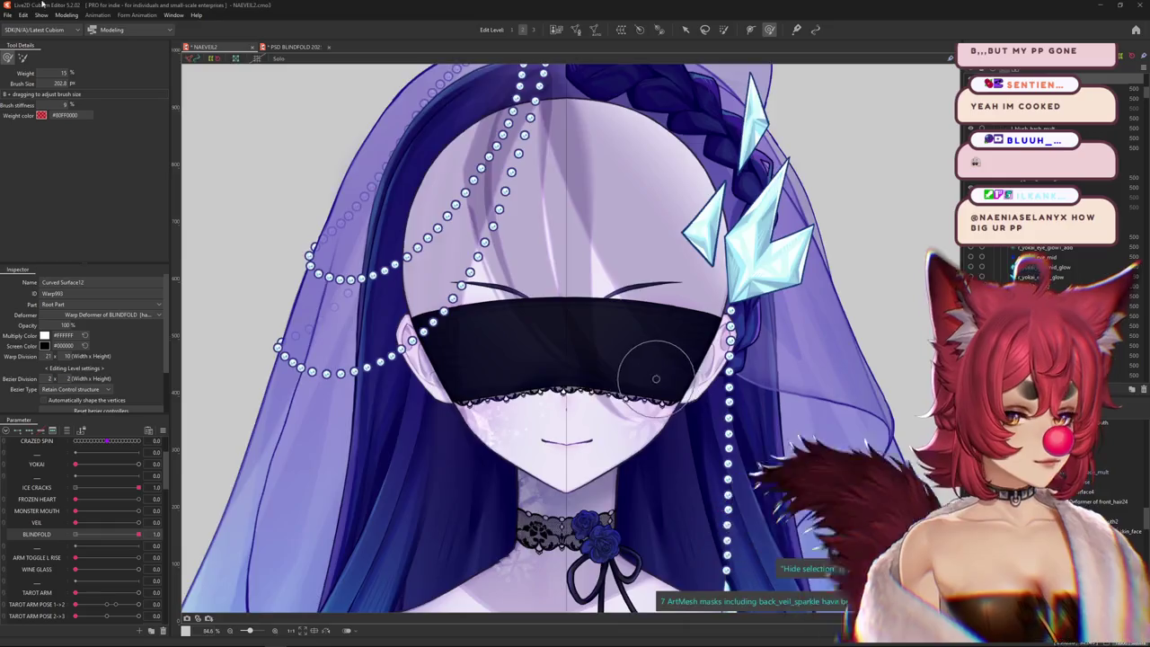
# - Collapse the parameters into groups, close head angles, and expand the eyes group
pyautogui.scroll(-2, 648, 368)
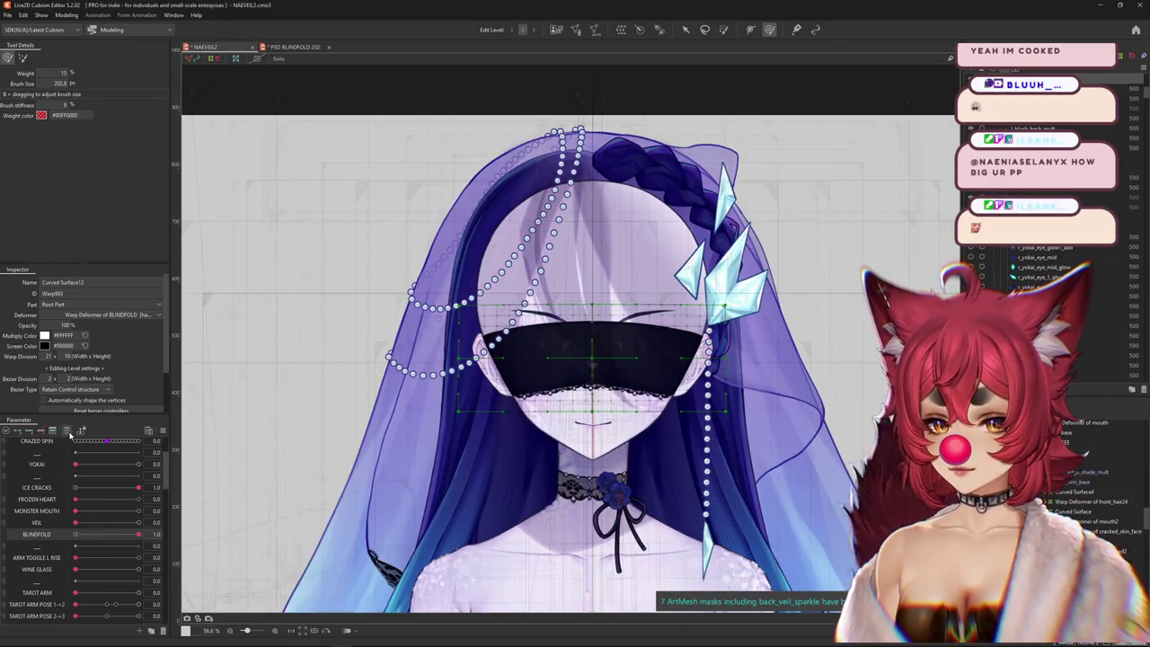
pyautogui.click(7, 445)
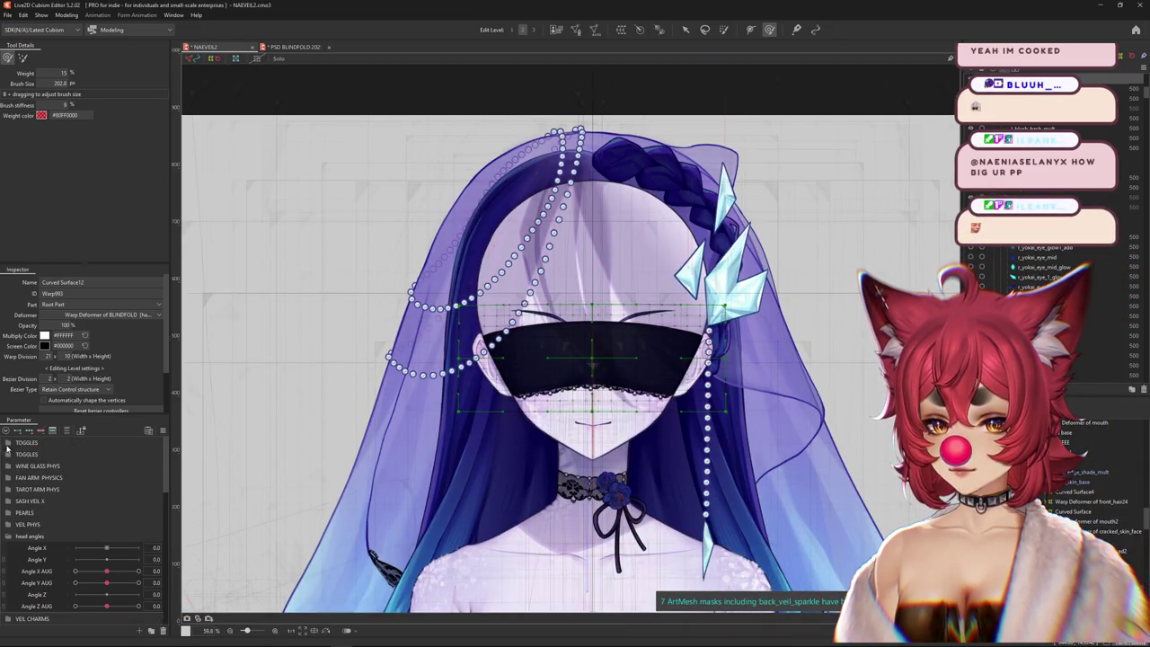
pyautogui.click(8, 535)
pyautogui.scroll(1, 541, 467)
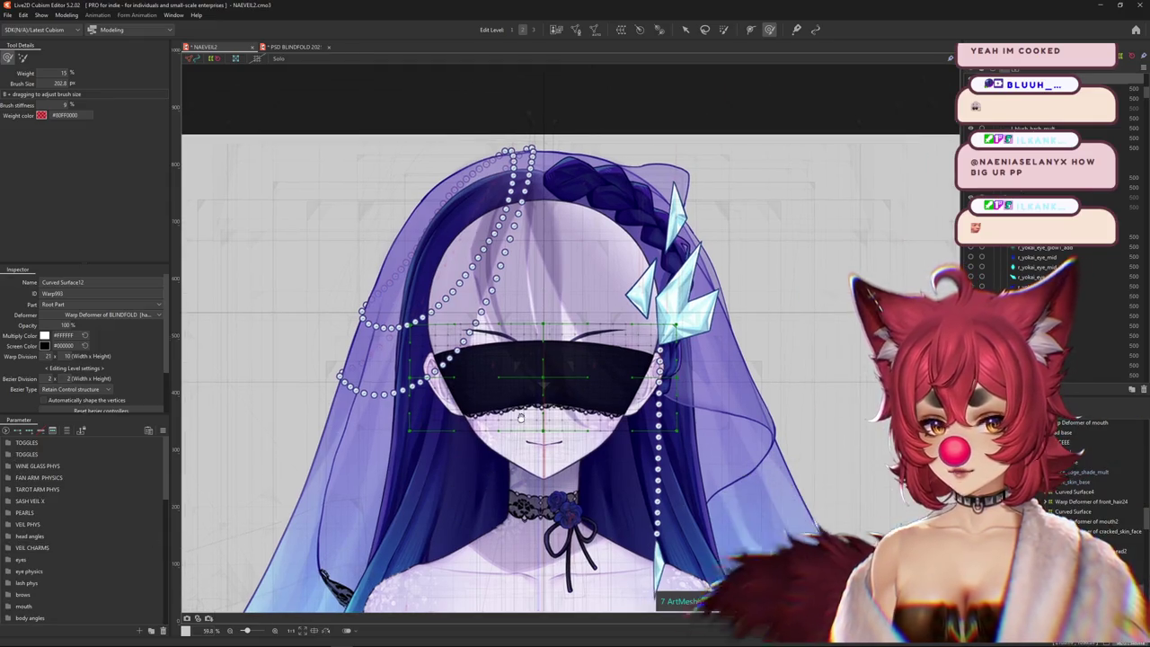
pyautogui.scroll(3, 495, 488)
pyautogui.click(9, 558)
pyautogui.scroll(-1, 384, 437)
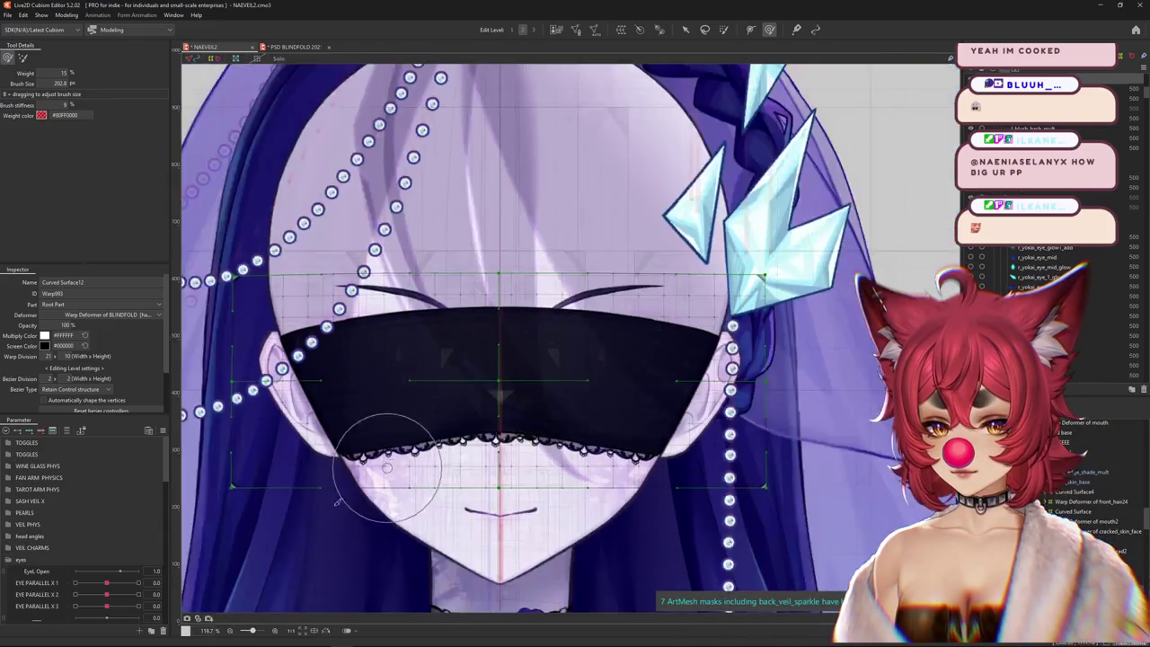
pyautogui.scroll(-1, 384, 437)
pyautogui.scroll(-2, 103, 568)
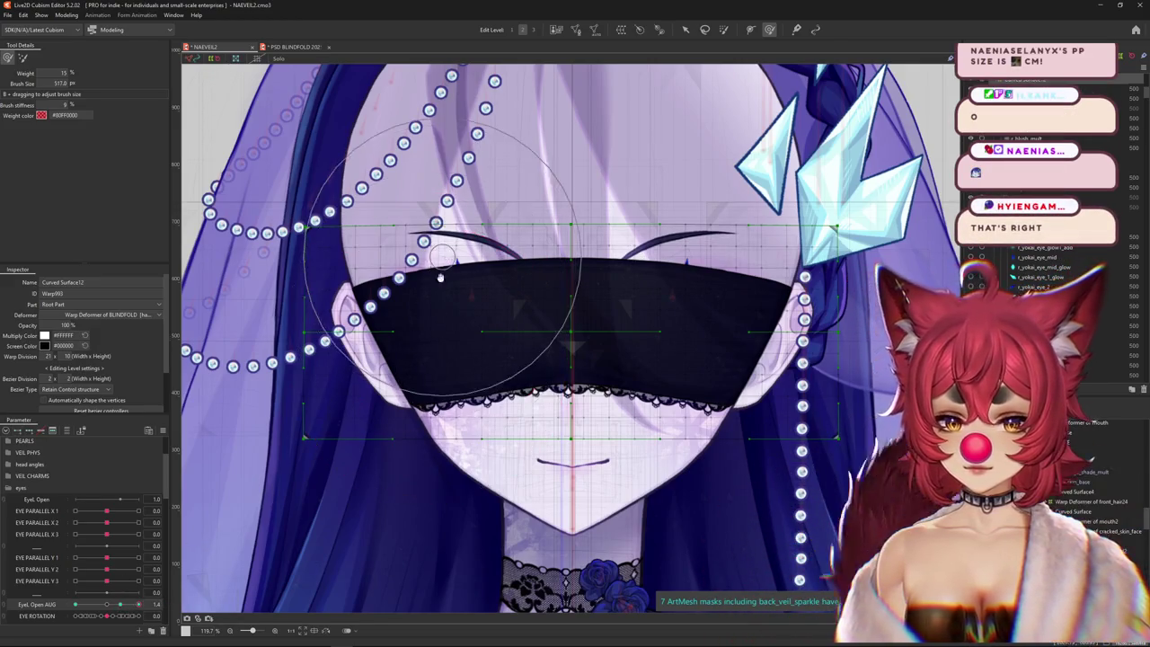
# - Resize the deform brush, hide the deformer grid, and lower EyeL Open AUG slightly
pyautogui.scroll(1, 456, 275)
pyautogui.moveTo(467, 270); pyautogui.dragTo(514, 276)
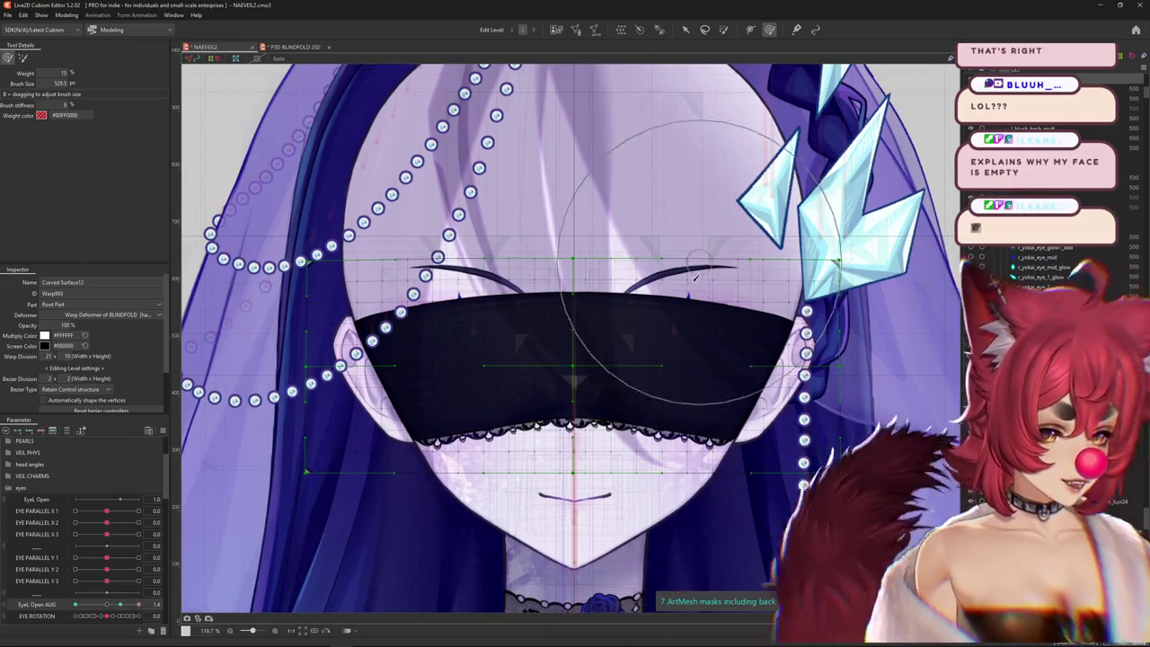
pyautogui.scroll(-2, 693, 227)
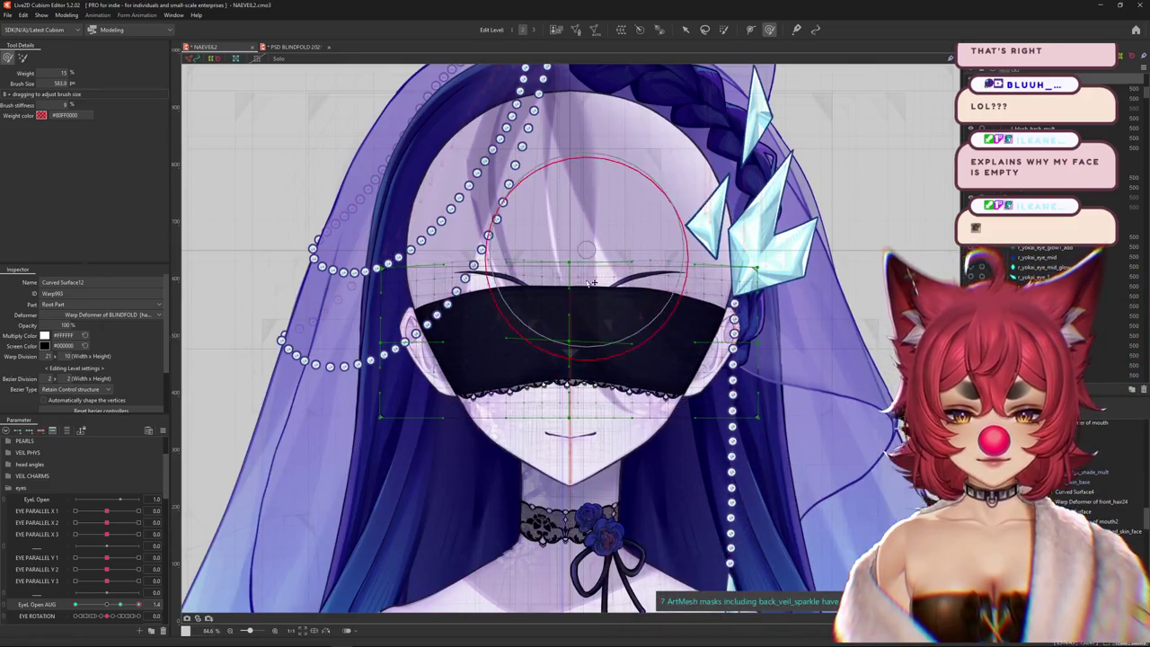
pyautogui.hotkey('ctrl', 'h')
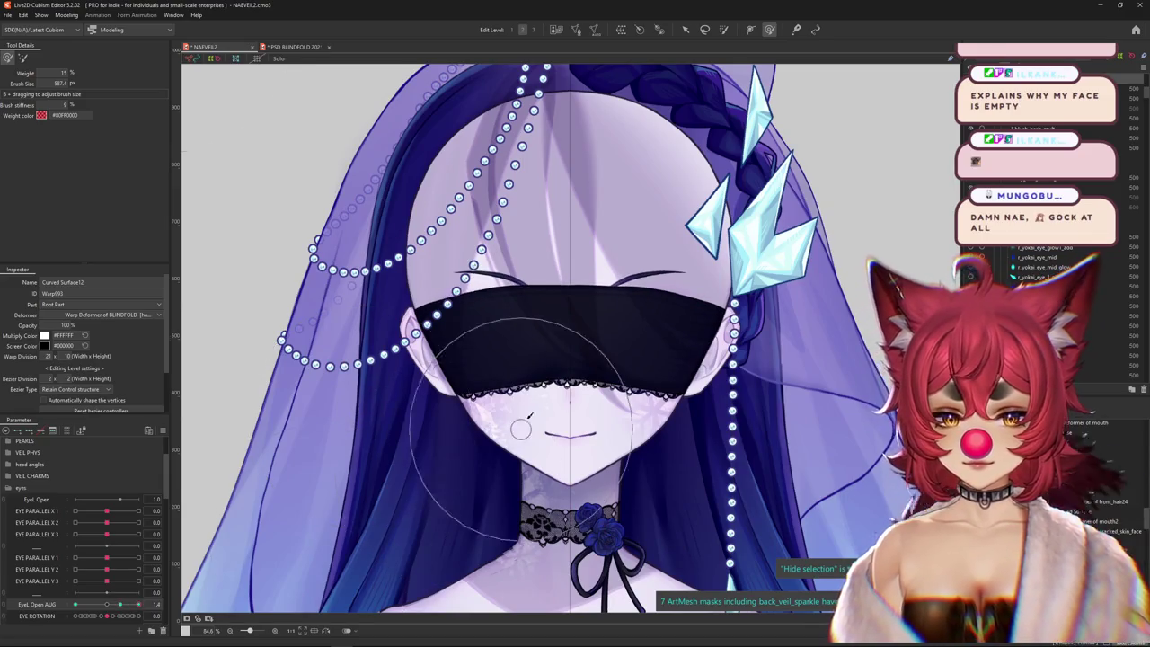
pyautogui.click(134, 606)
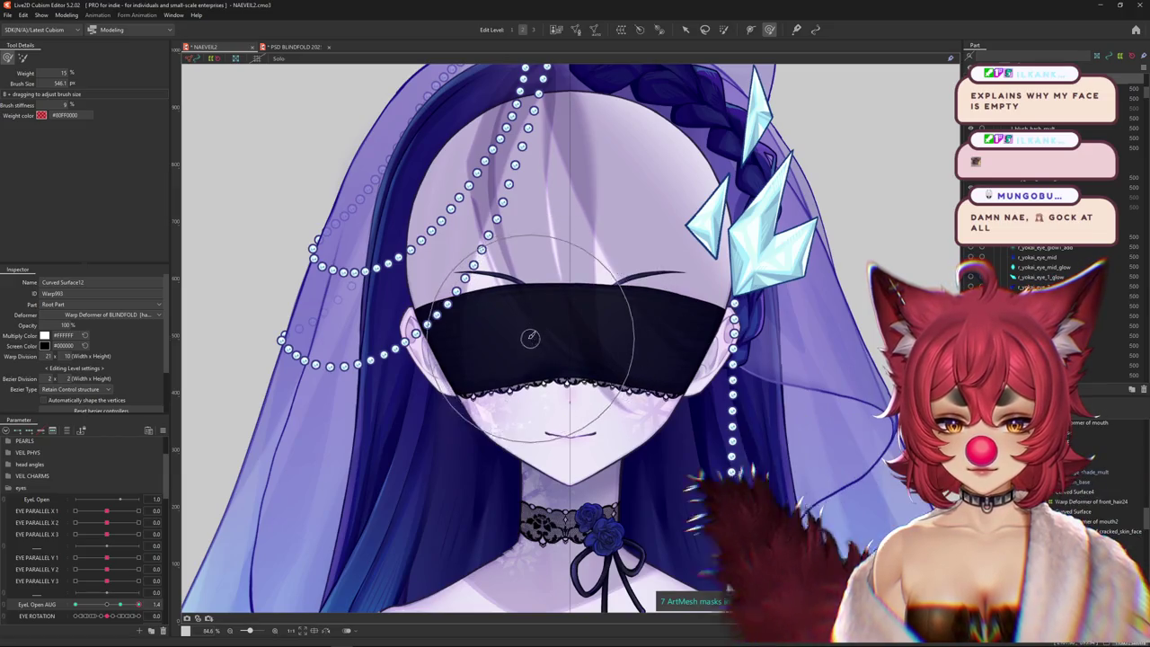
pyautogui.moveTo(558, 326); pyautogui.dragTo(618, 342)
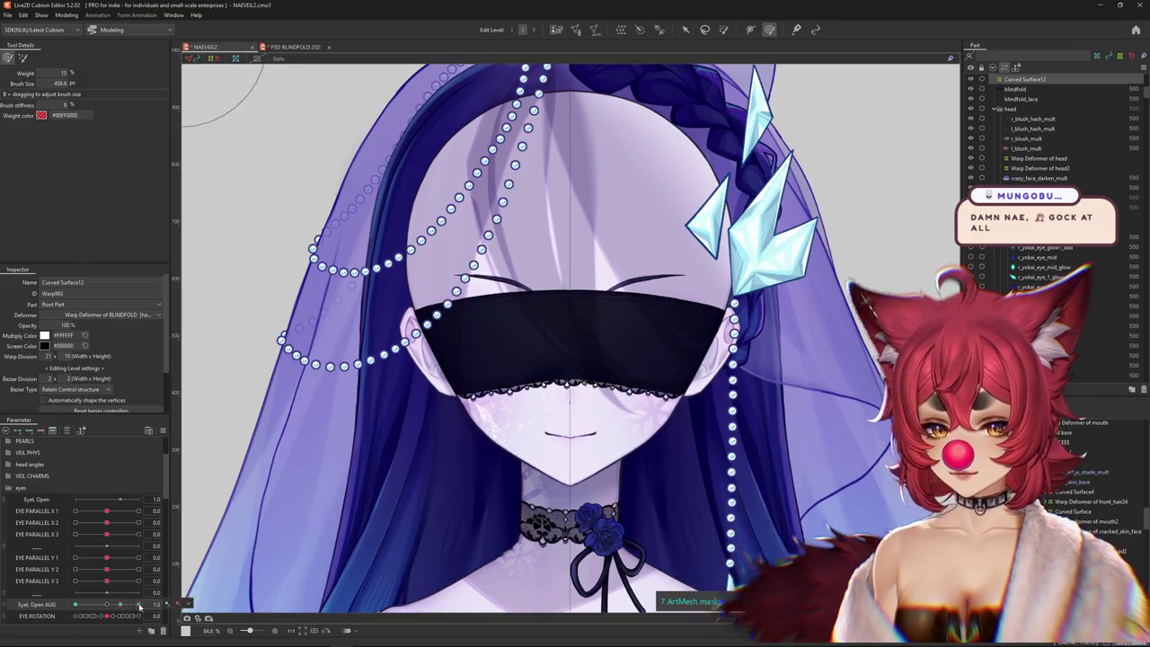
# - Scrub EyeL Open AUG and sculpt the blindfold warp with the resized deform brush
pyautogui.moveTo(166, 608); pyautogui.dragTo(126, 609)
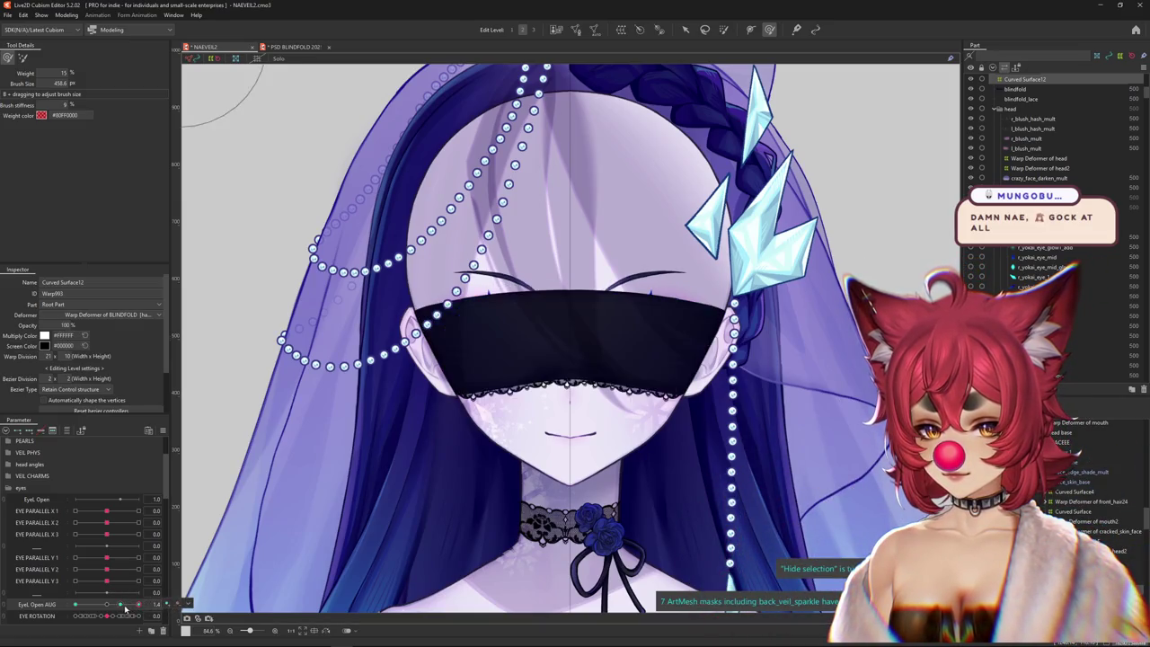
pyautogui.moveTo(488, 278); pyautogui.dragTo(501, 297)
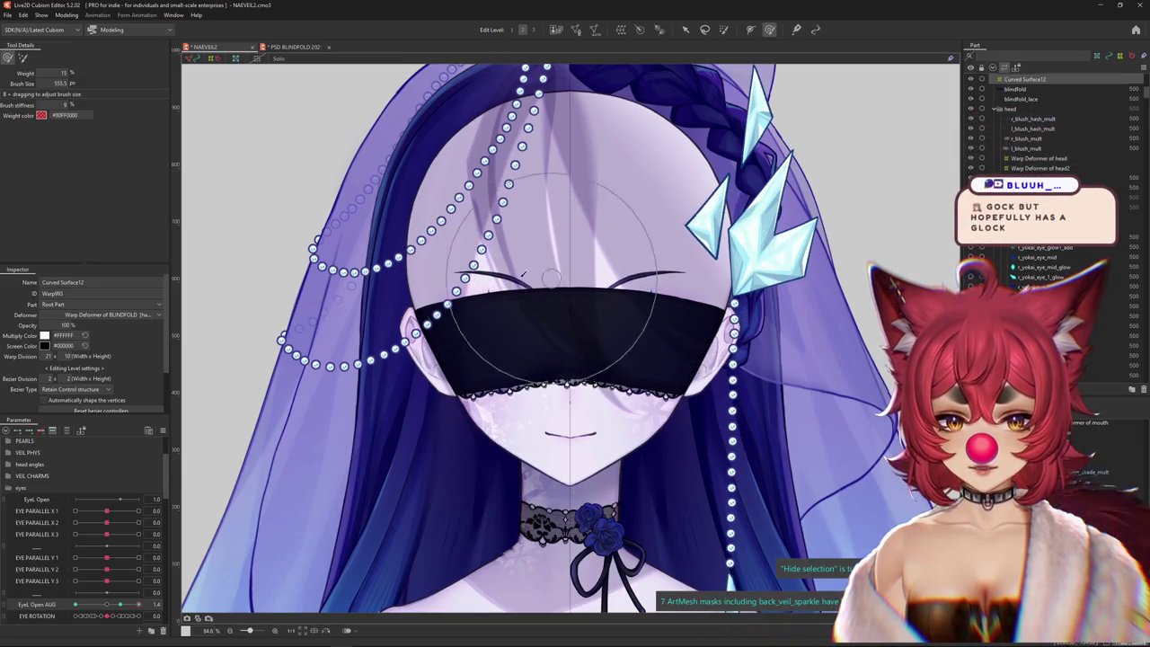
pyautogui.moveTo(551, 350); pyautogui.dragTo(586, 350)
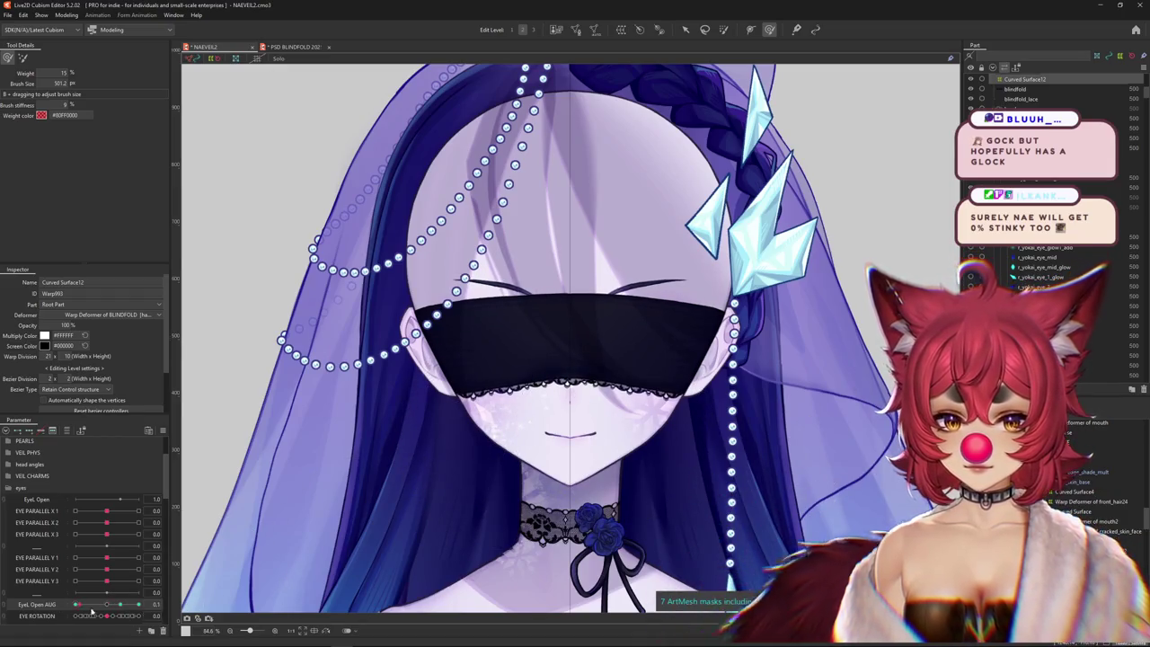
pyautogui.click(158, 608)
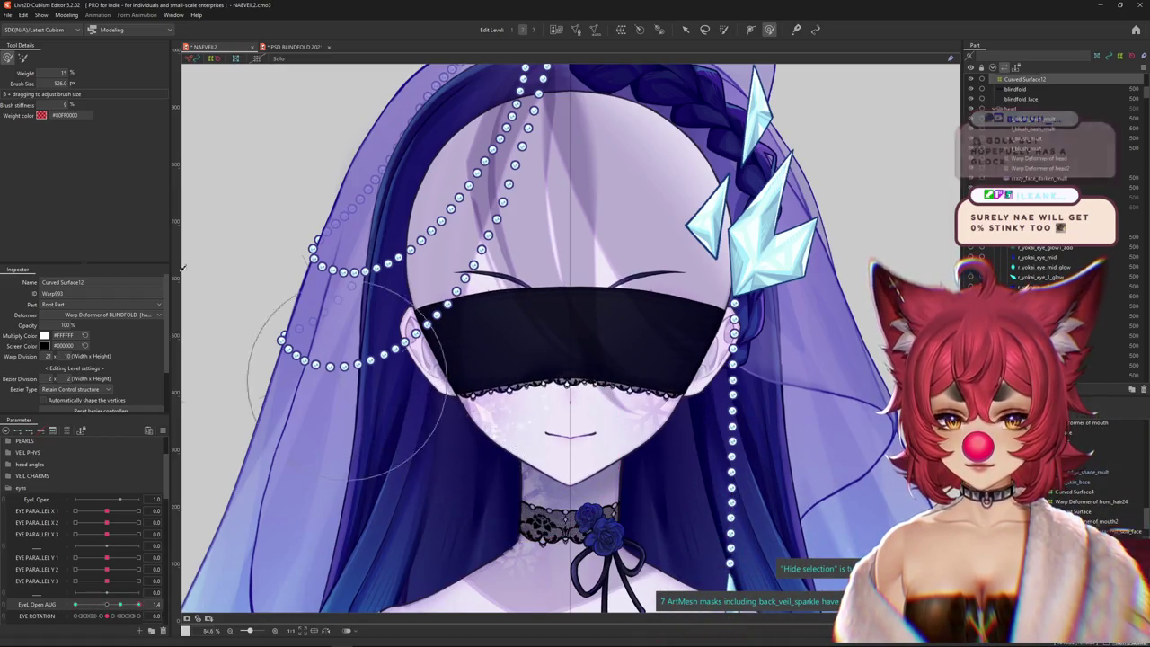
pyautogui.moveTo(523, 430); pyautogui.dragTo(491, 436)
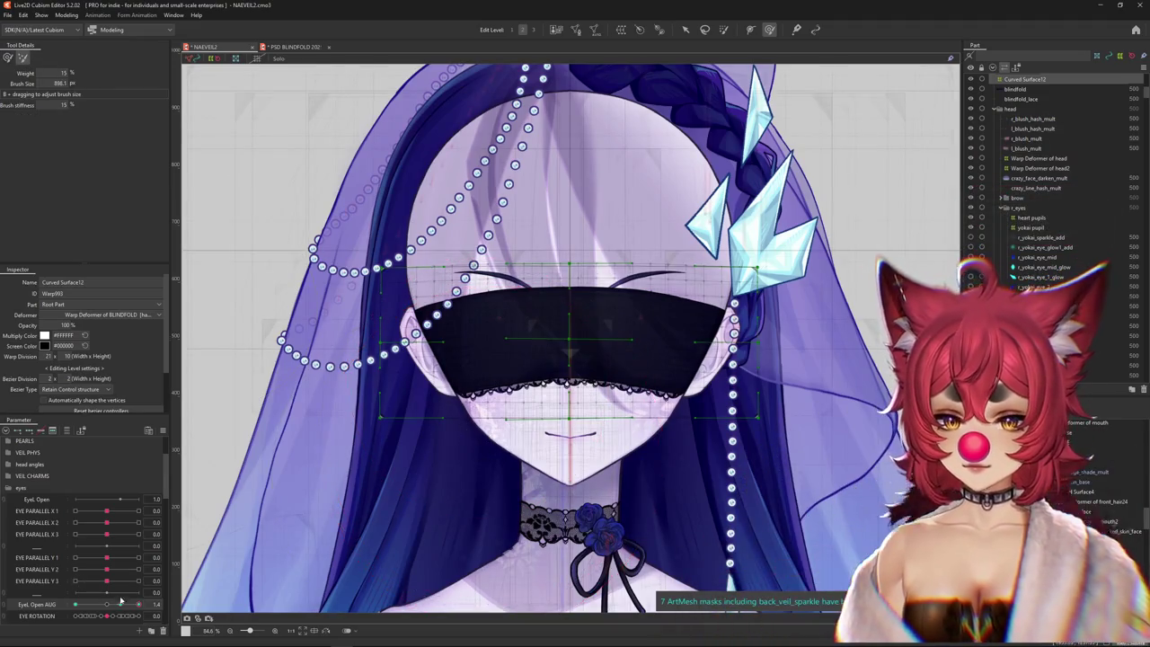
pyautogui.hotkey('ctrl', 'h')
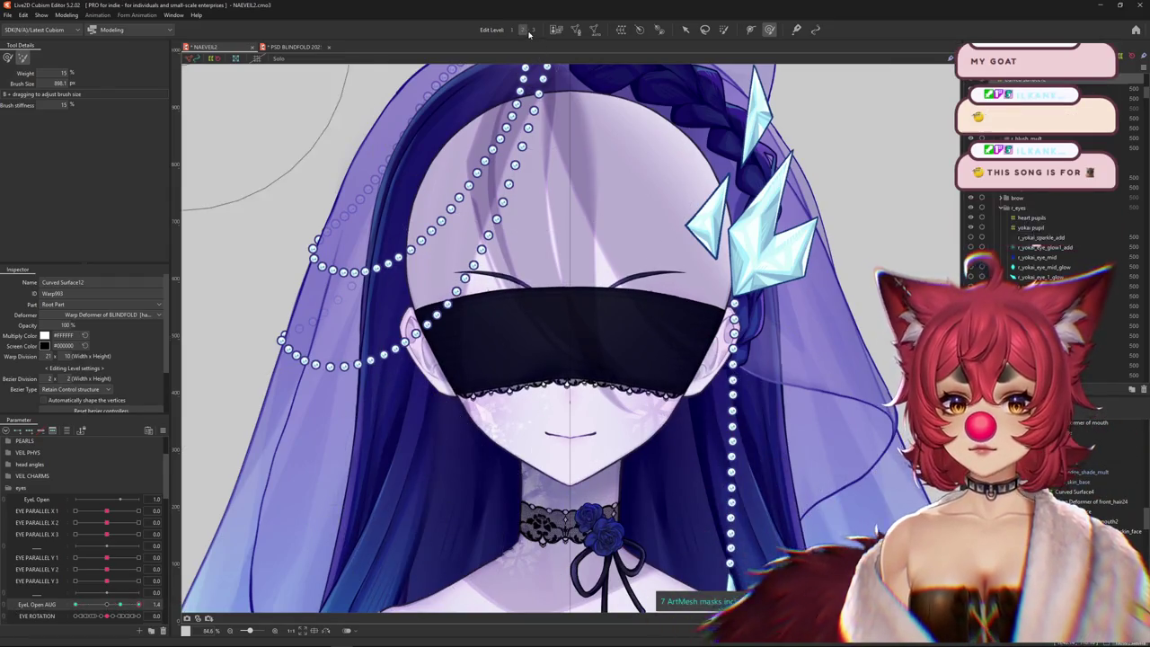
# - Check the blindfold at EyeL Open AUG 0 and 1, then open the Modeling menu
pyautogui.moveTo(125, 608); pyautogui.dragTo(74, 605)
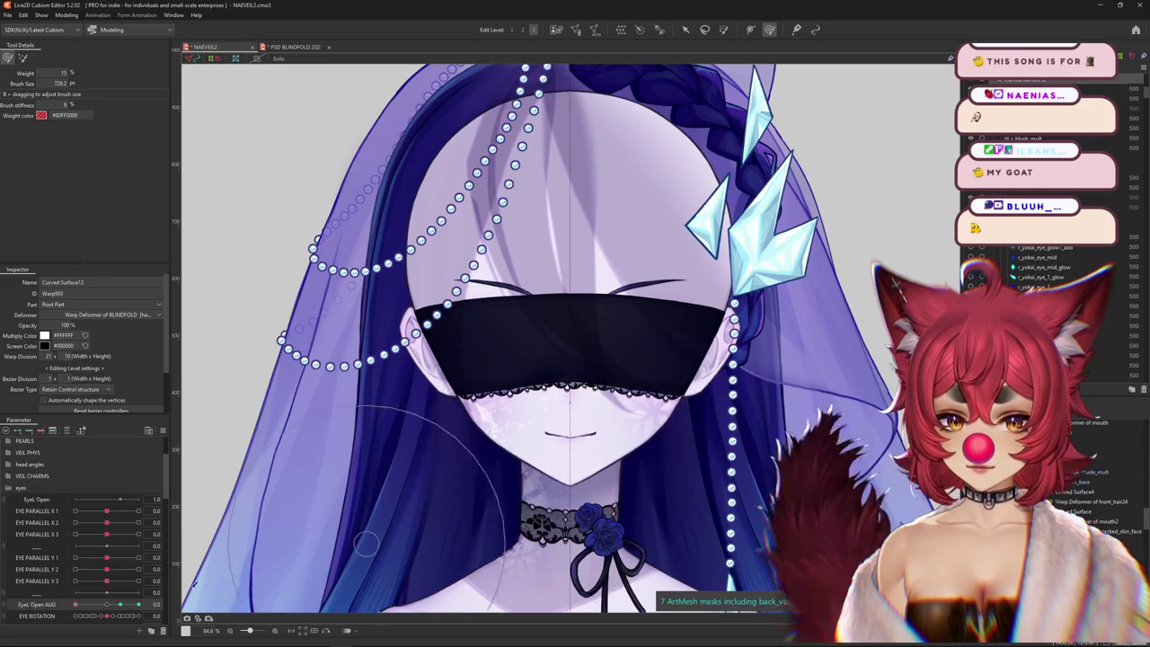
pyautogui.click(119, 606)
pyautogui.click(68, 15)
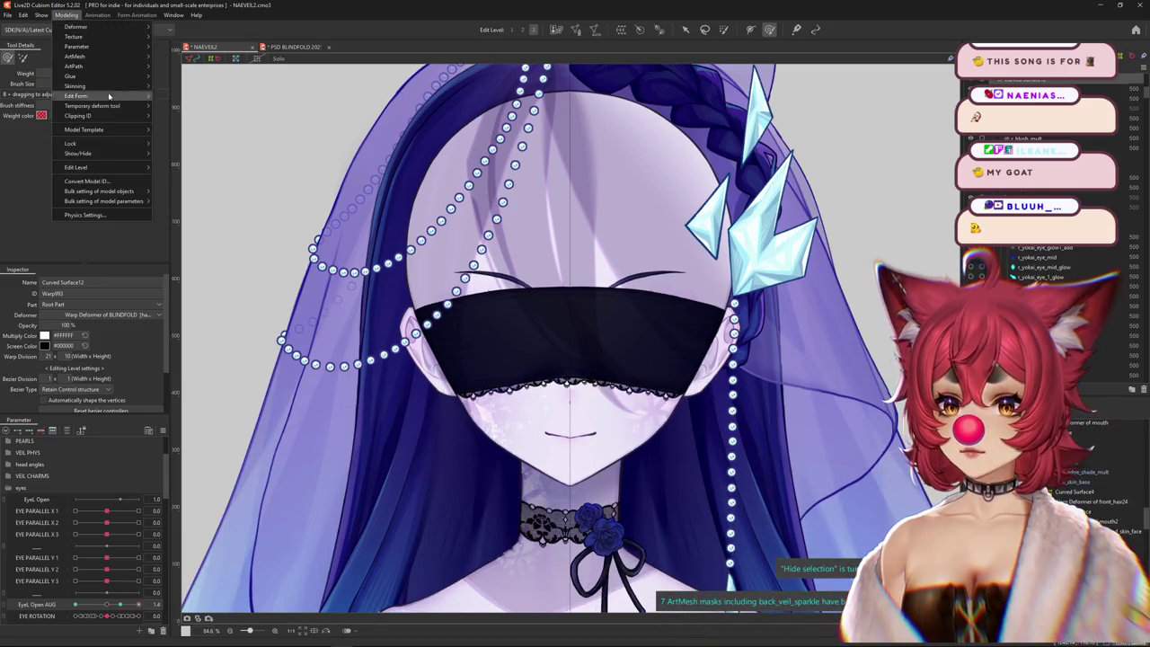
# - Open Physics Settings, expand TOGGLES, and drag BLINDFOLD to max in the preview
pyautogui.click(84, 215)
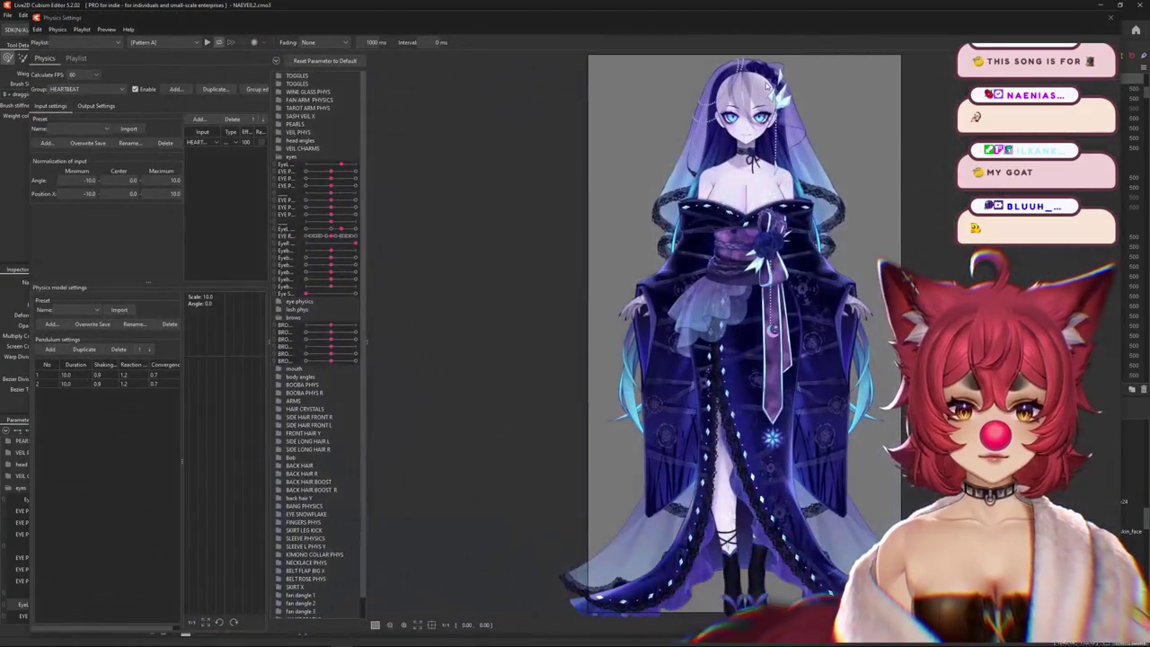
pyautogui.scroll(5, 741, 101)
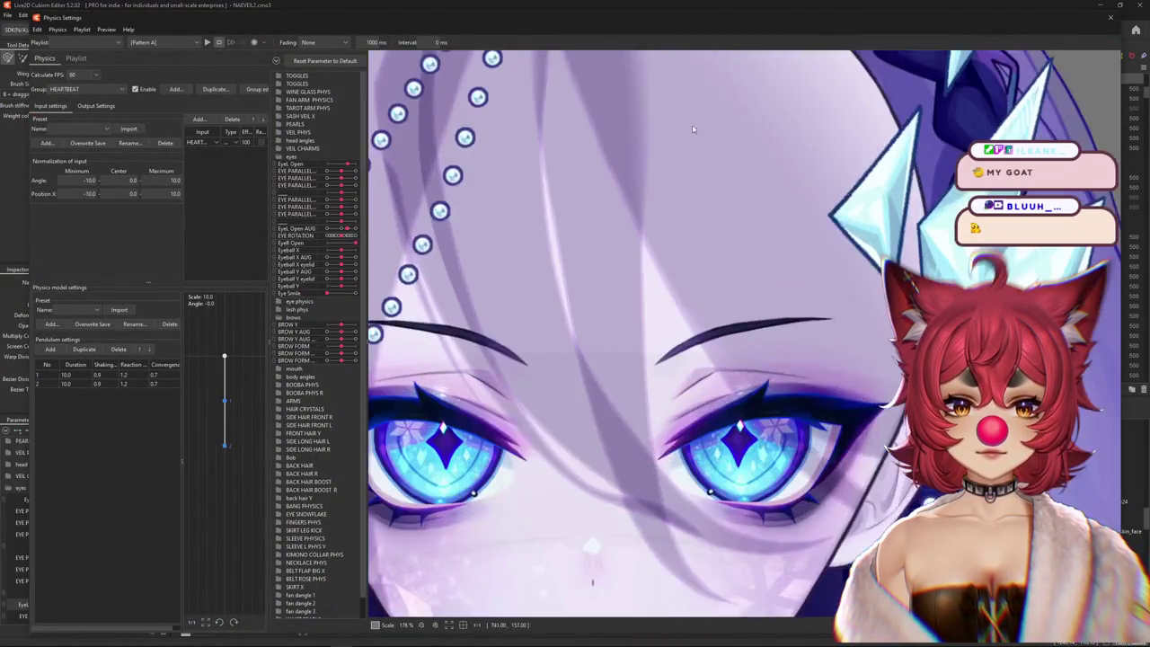
pyautogui.scroll(-2, 741, 100)
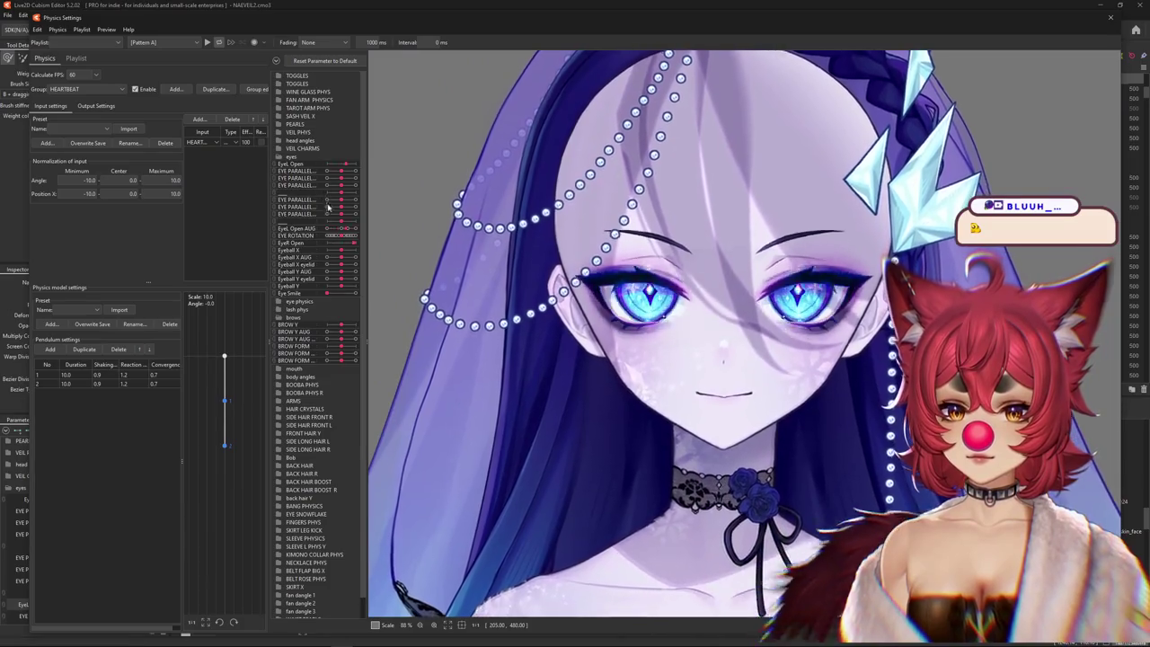
pyautogui.click(284, 76)
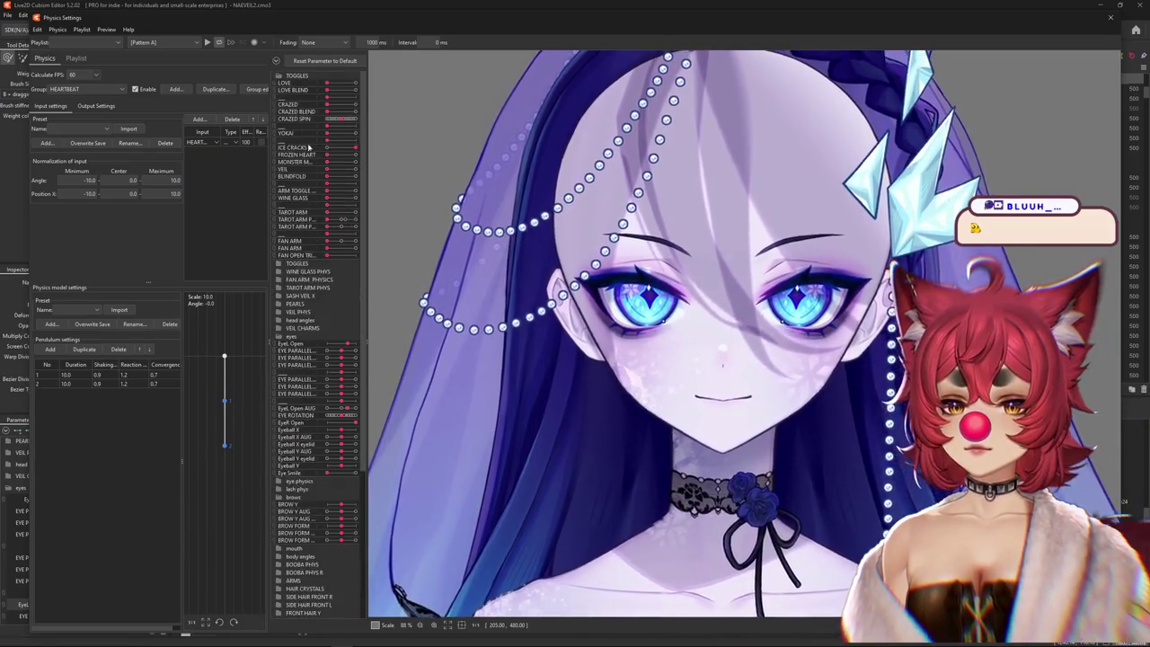
pyautogui.moveTo(327, 176); pyautogui.dragTo(421, 180)
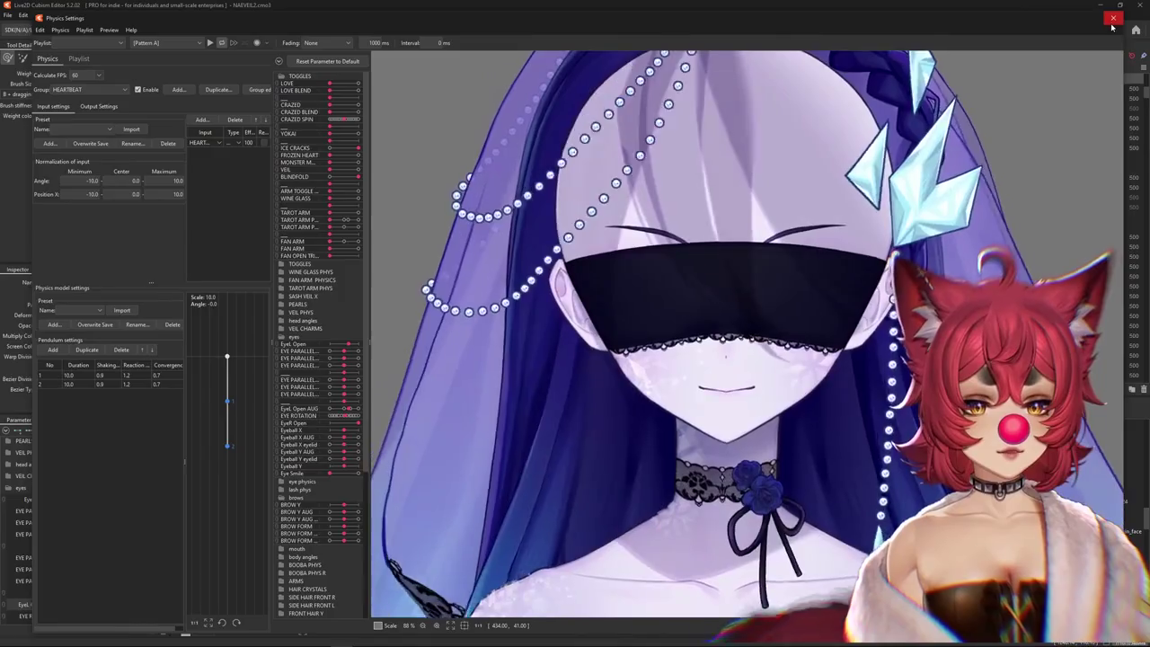
# - Close Physics Settings and slide EyeL Open AUG from 0.7 to 0, toggling the selection display
pyautogui.click(1110, 17)
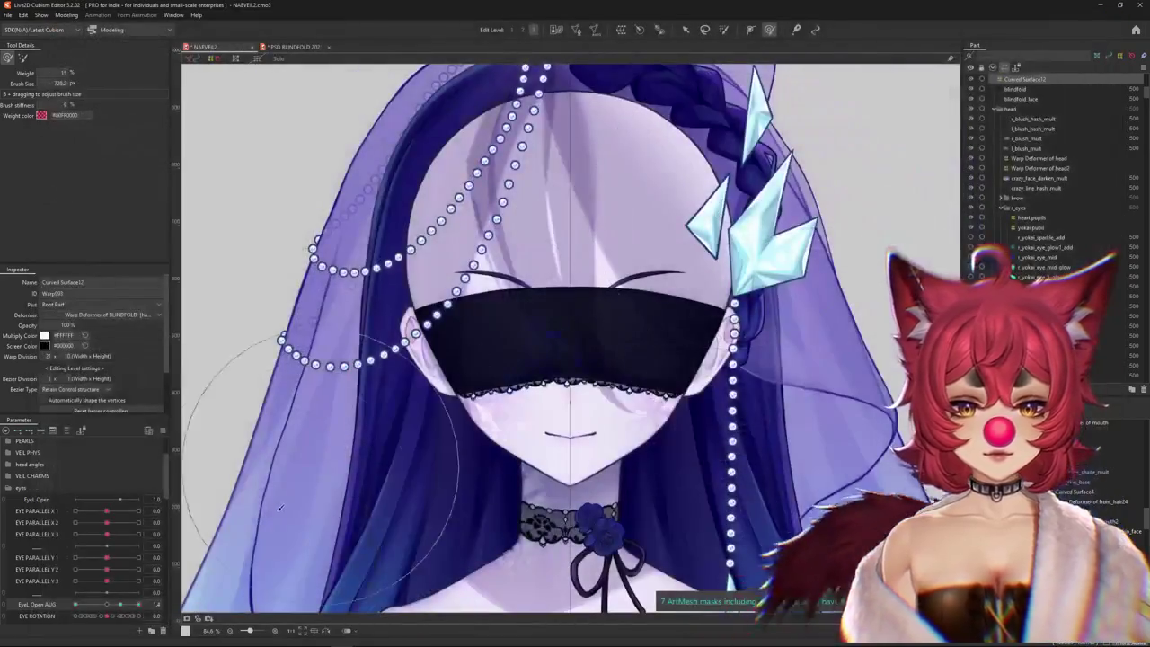
pyautogui.click(148, 605)
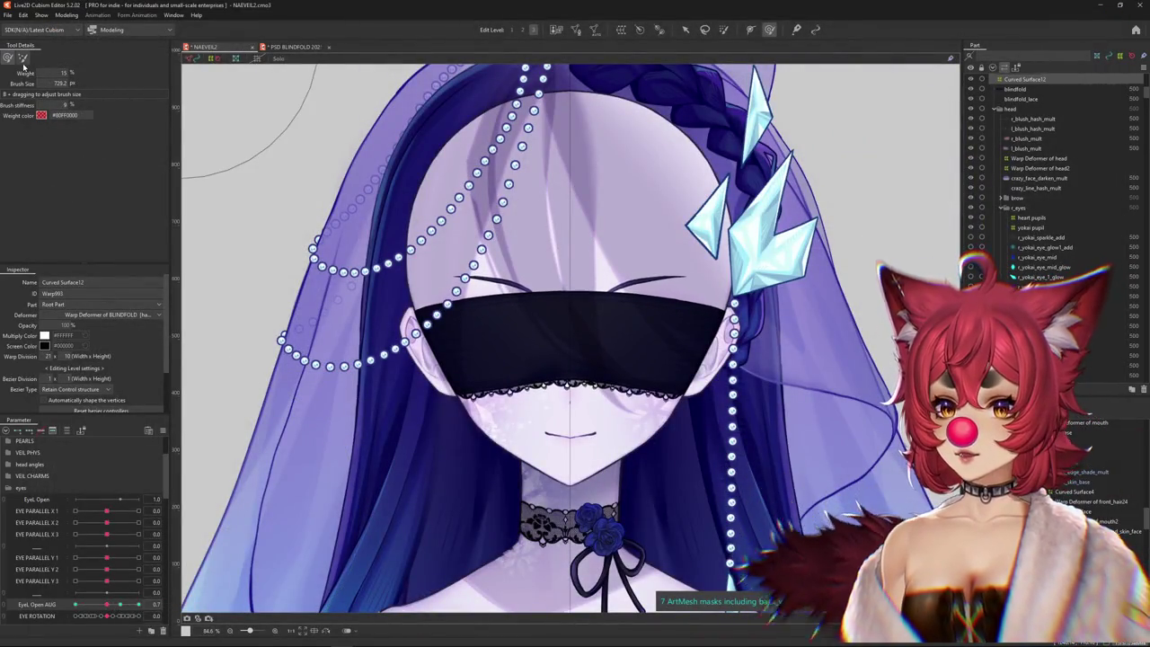
pyautogui.moveTo(520, 185); pyautogui.dragTo(489, 154)
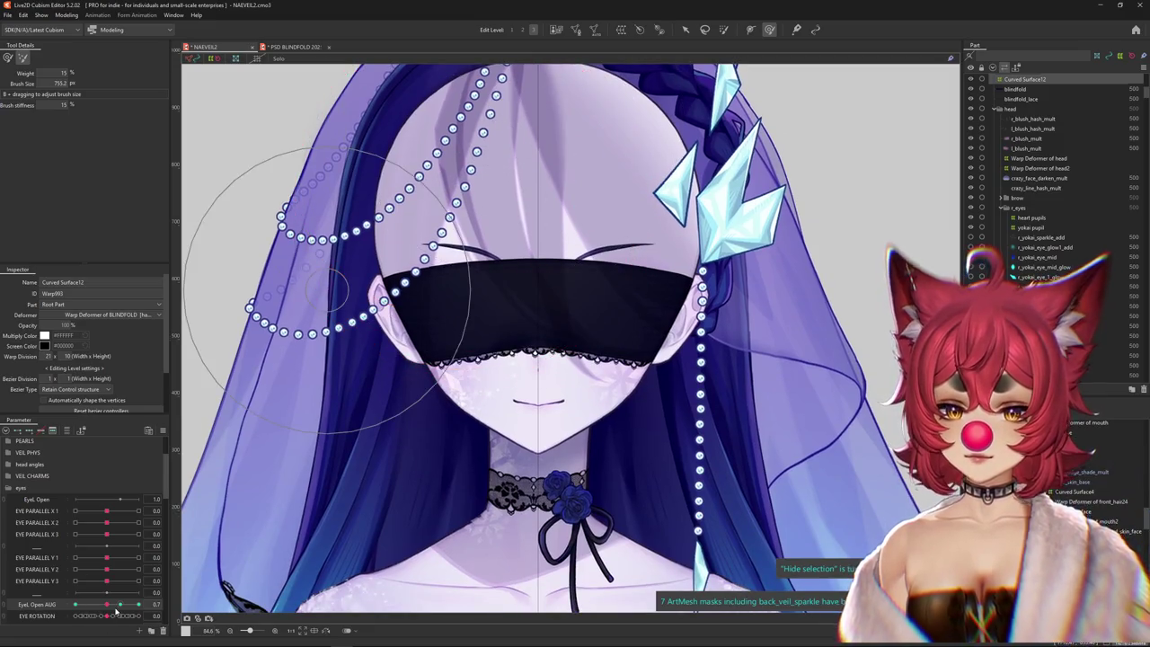
pyautogui.moveTo(115, 608); pyautogui.dragTo(75, 605)
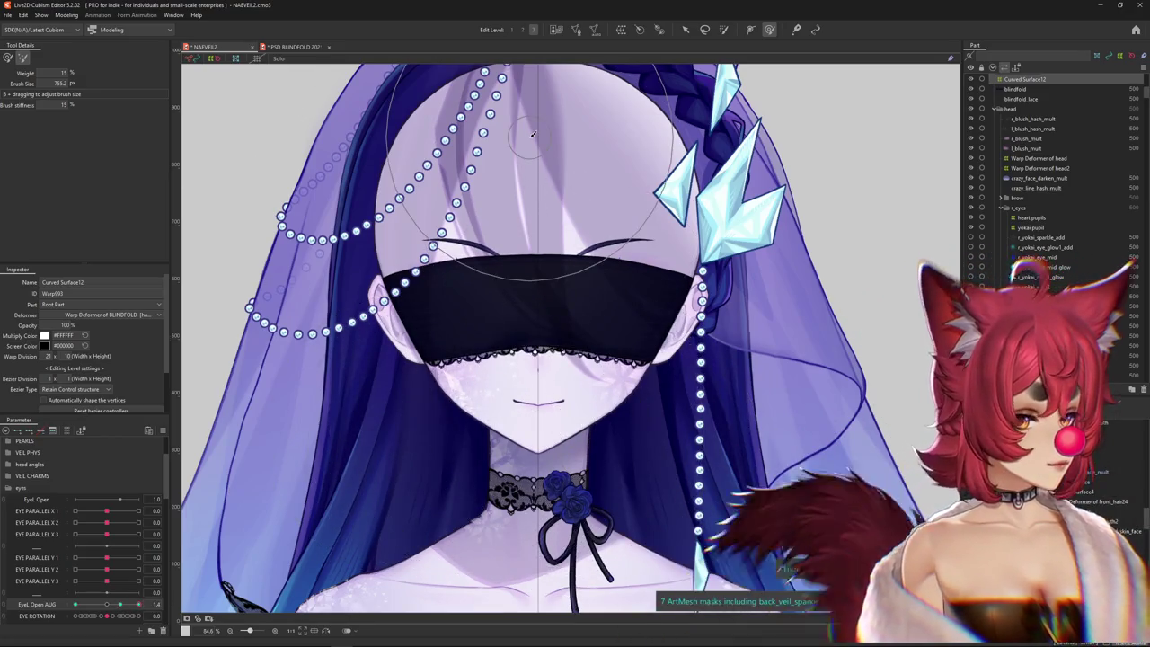
pyautogui.hotkey('ctrl', 'h')
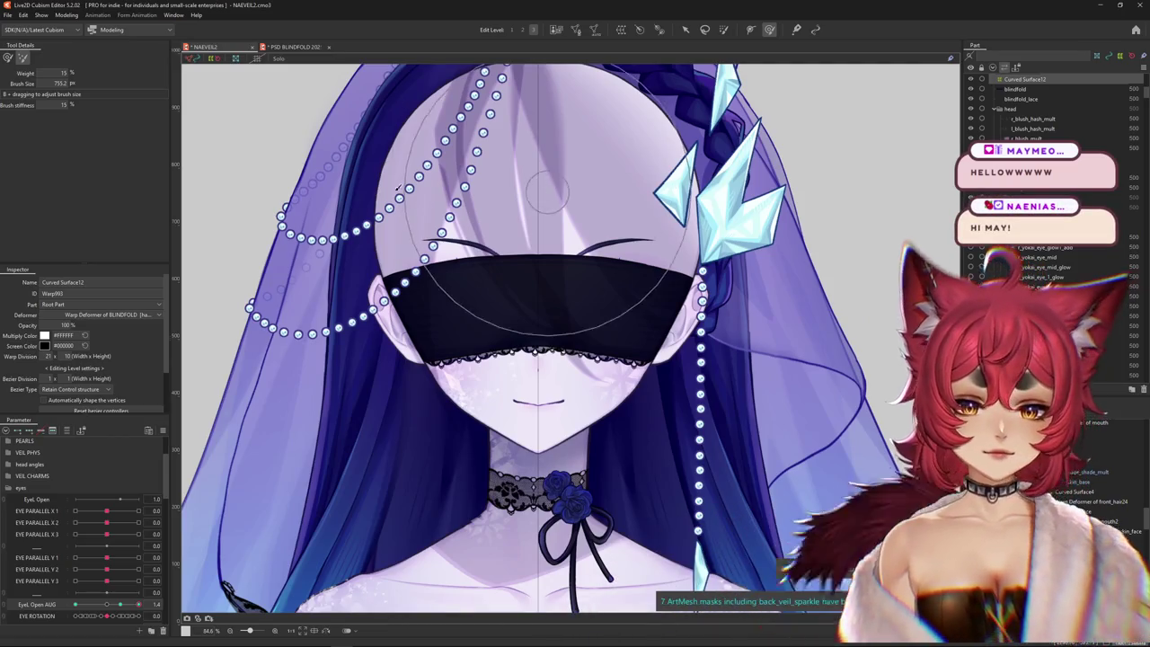
pyautogui.scroll(-2, 347, 313)
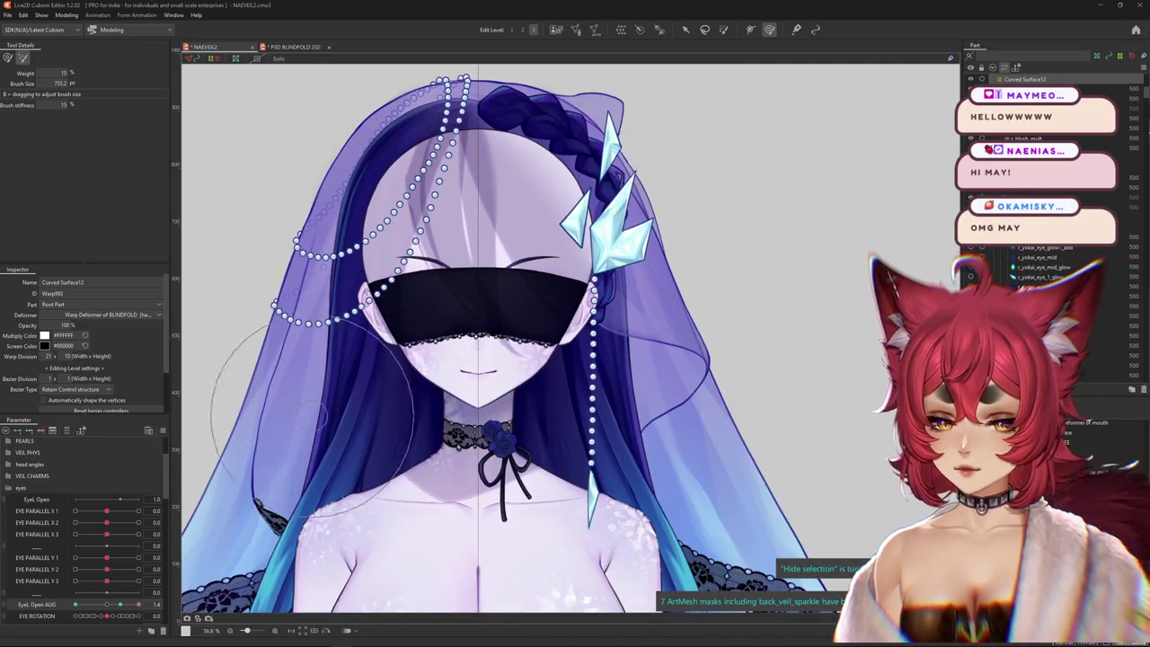
pyautogui.click(163, 430)
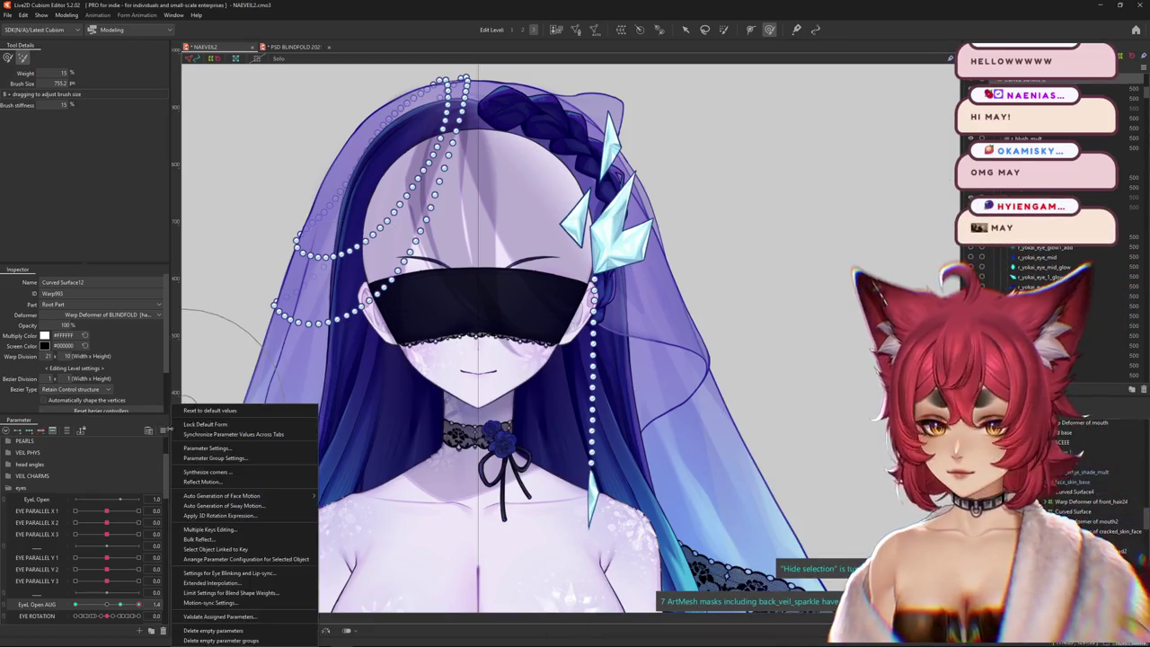
pyautogui.click(210, 410)
pyautogui.scroll(3, 581, 352)
pyautogui.scroll(-5, 442, 423)
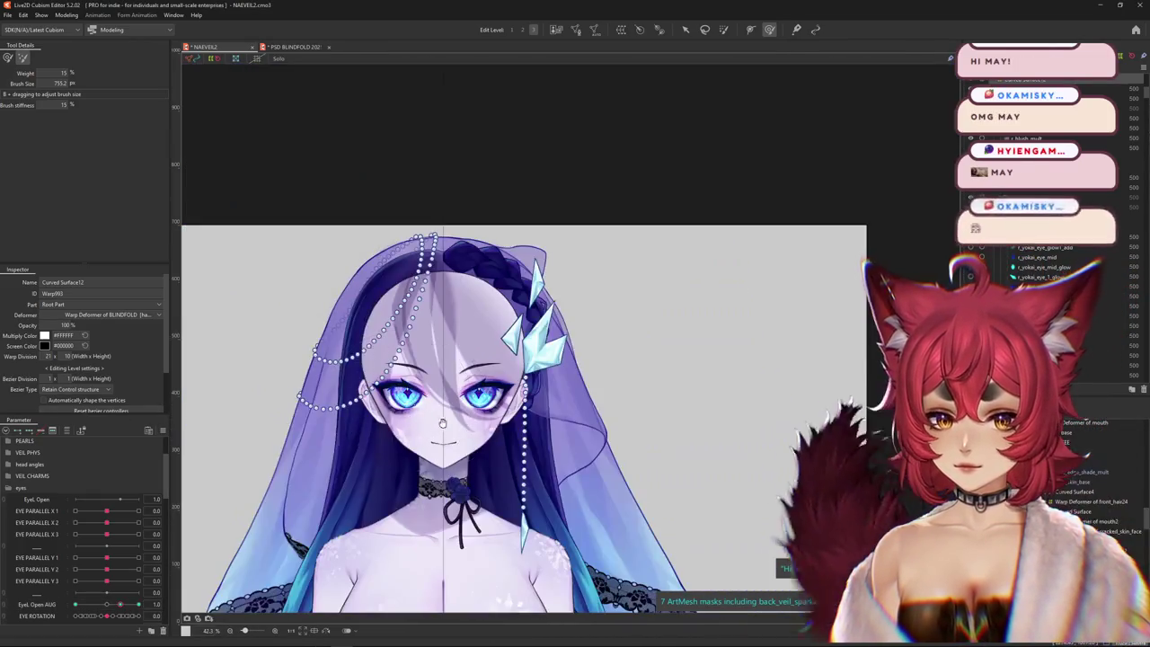
pyautogui.rightClick(477, 303)
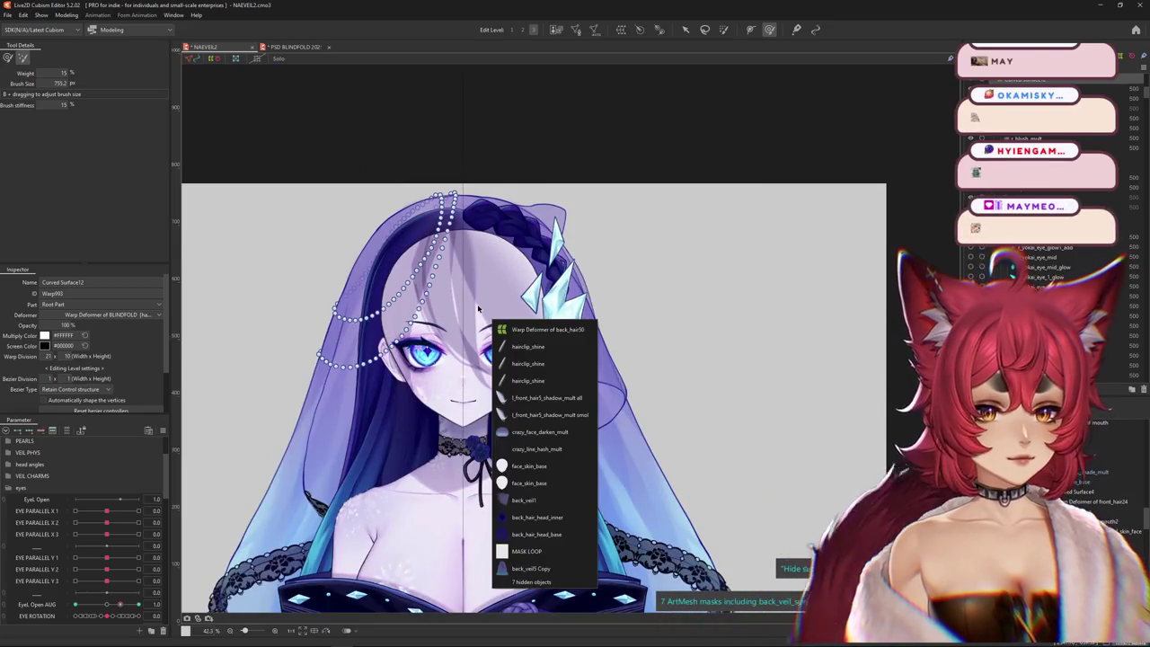
pyautogui.click(823, 273)
pyautogui.click(1034, 248)
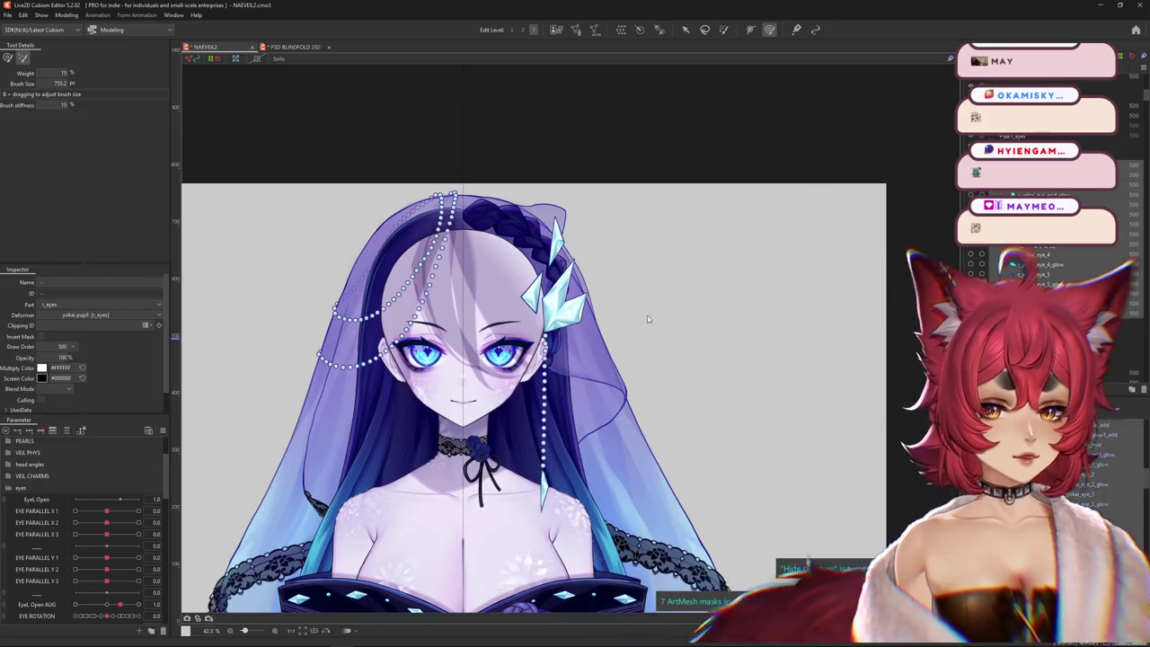
pyautogui.click(313, 111)
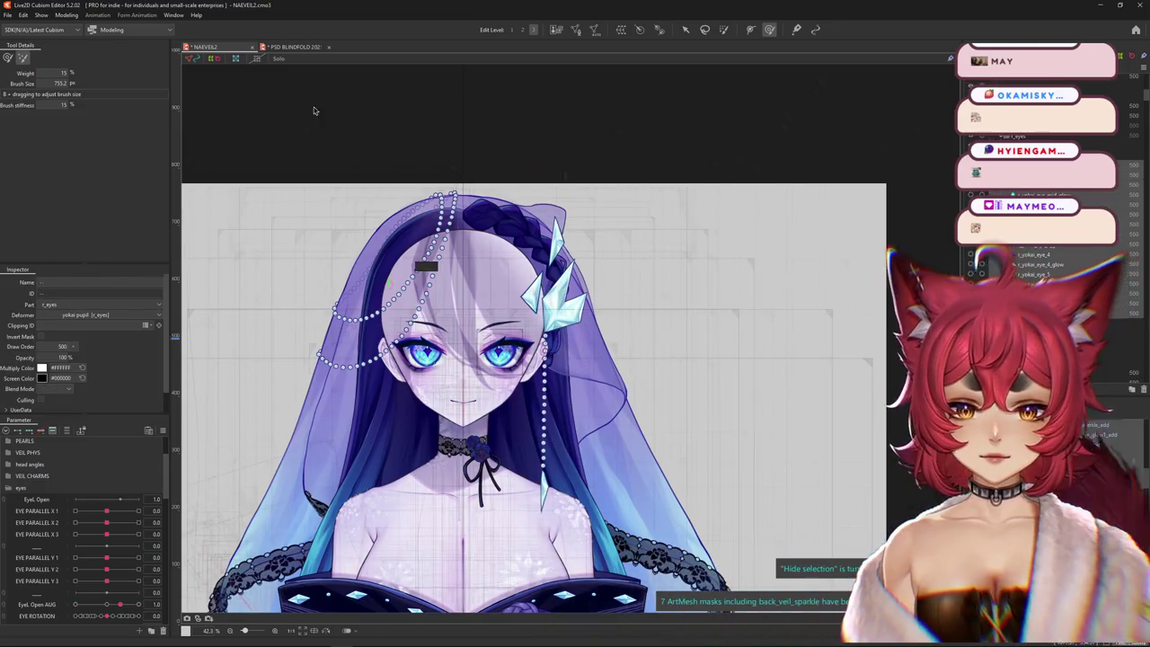
pyautogui.click(277, 59)
pyautogui.click(278, 59)
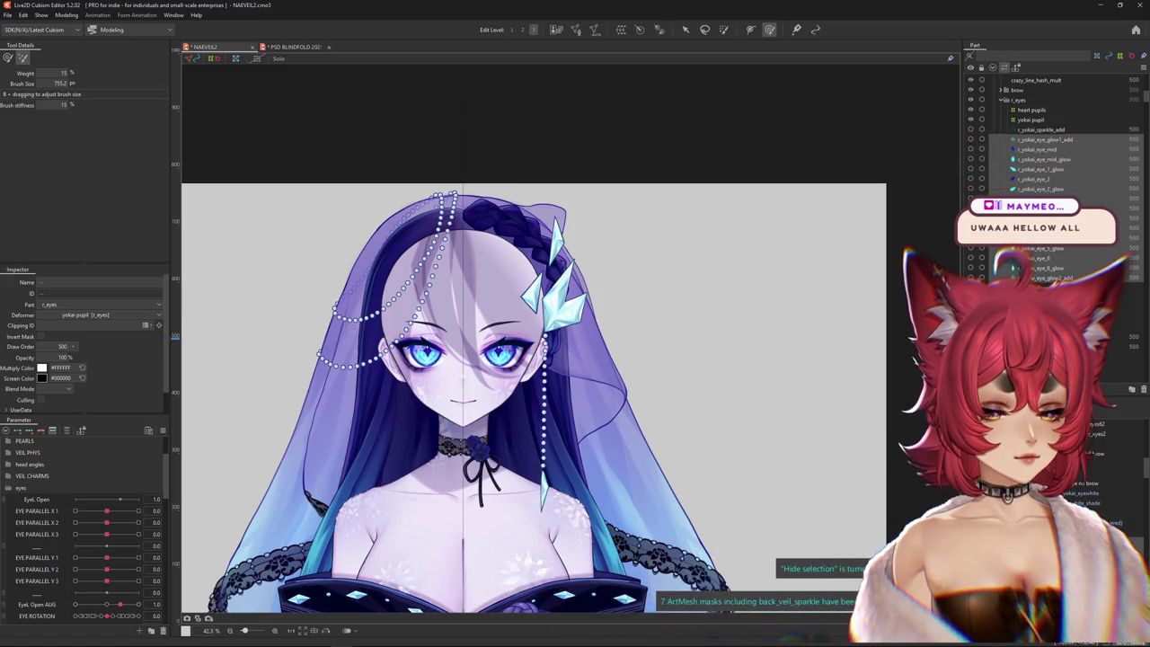
pyautogui.click(710, 469)
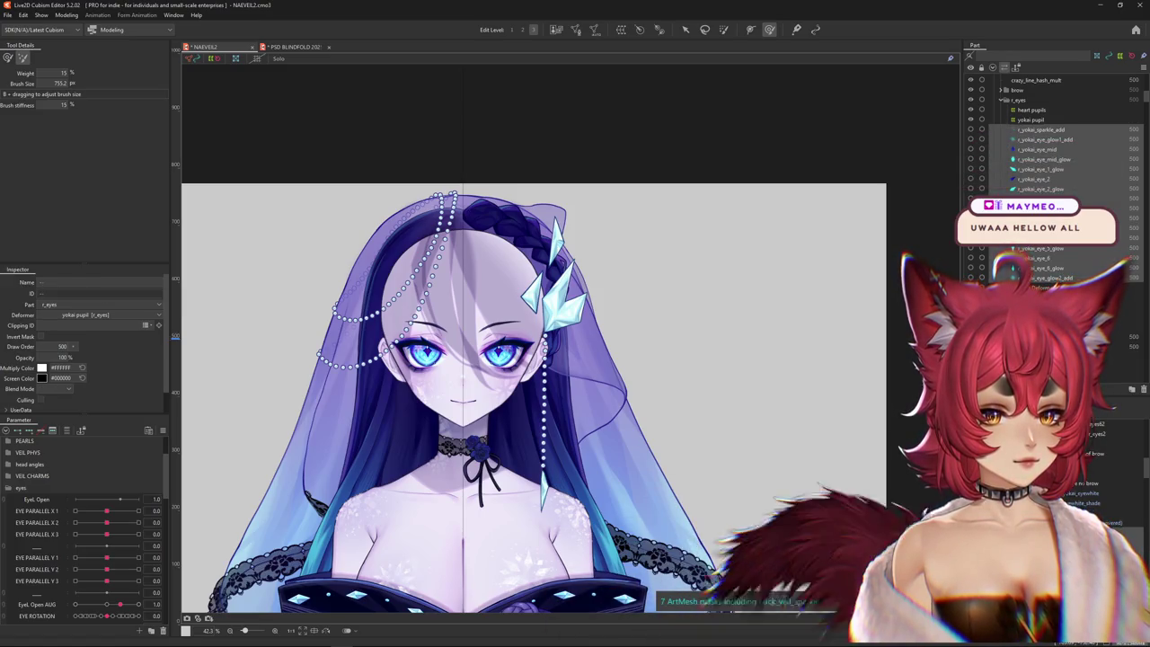
pyautogui.click(451, 357)
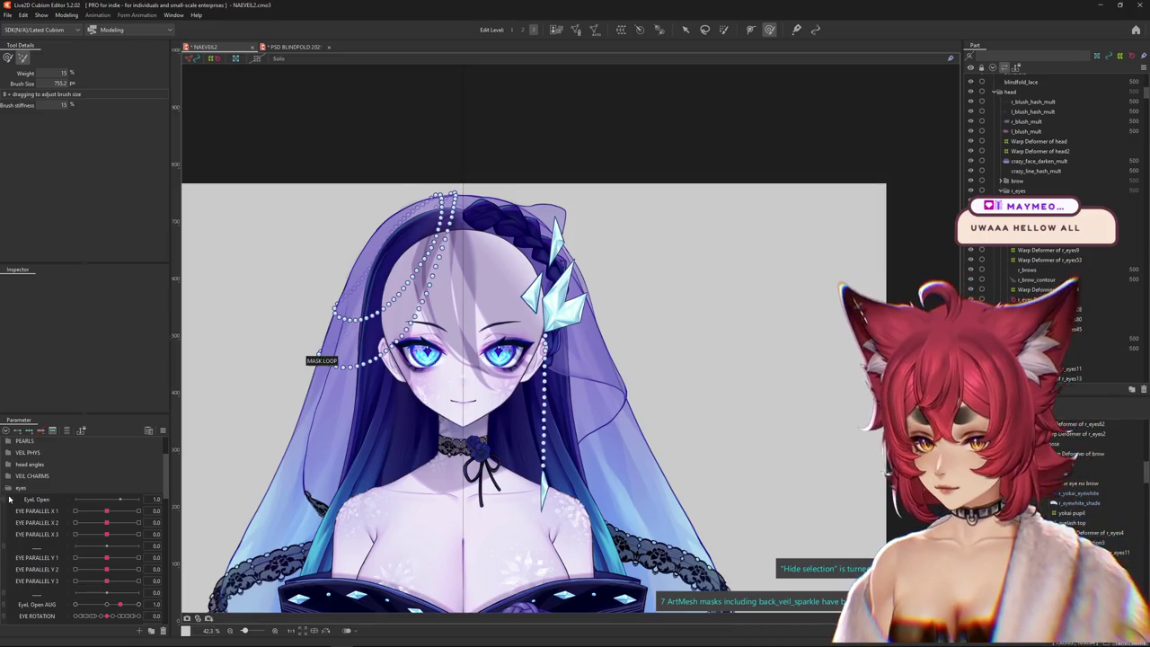
# - Collapse the eyes group and drag the YOKAI slider in TOGGLES to preview the yokai eyes
pyautogui.click(10, 491)
pyautogui.scroll(-5, 103, 524)
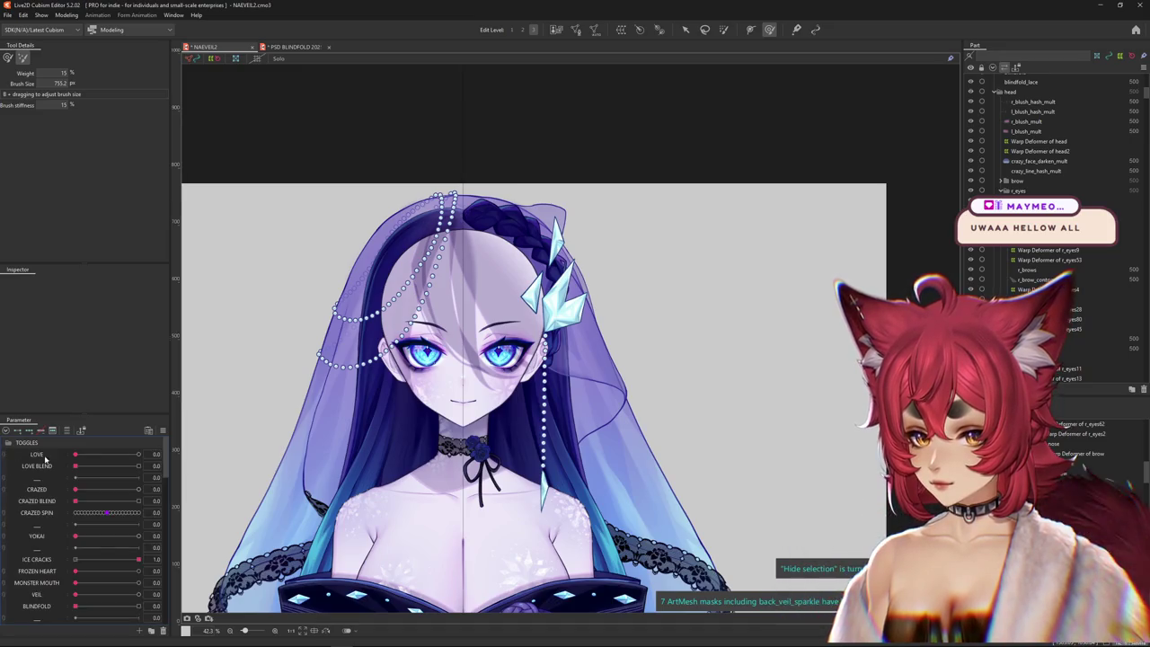
pyautogui.scroll(-1, 98, 539)
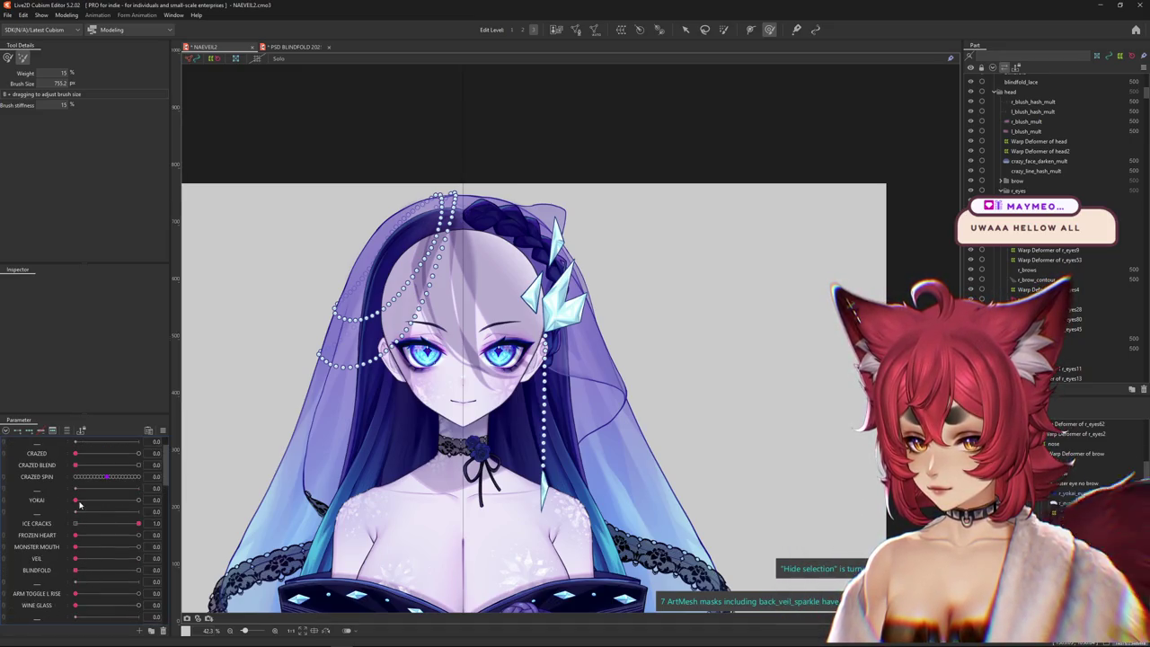
pyautogui.moveTo(125, 500); pyautogui.dragTo(165, 500)
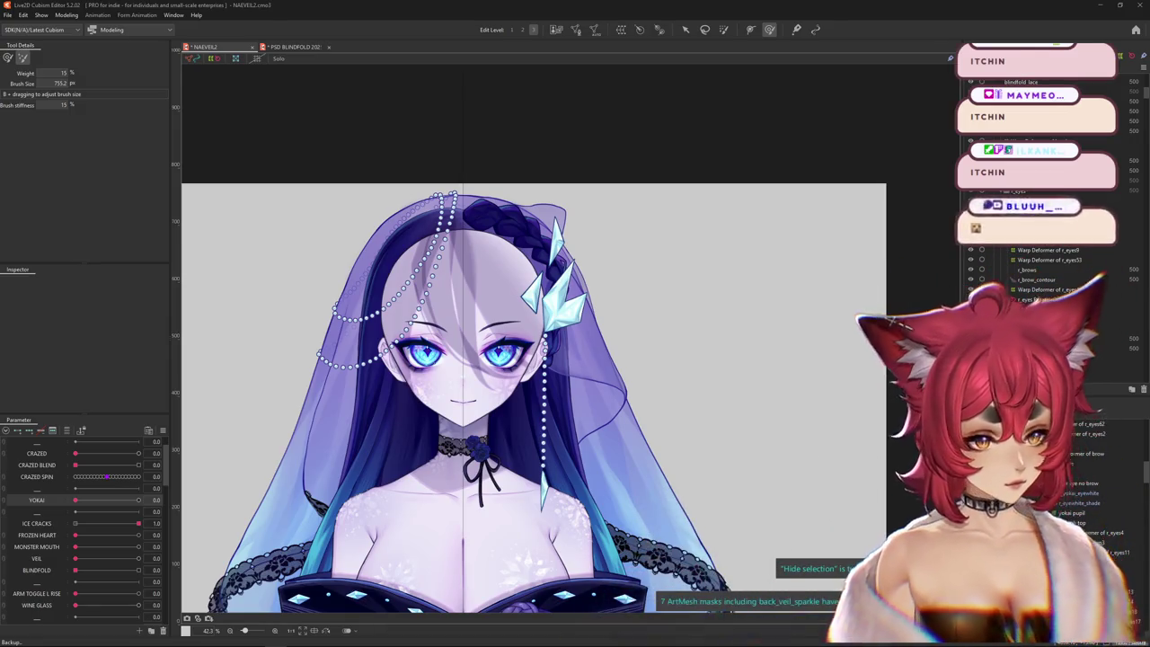
pyautogui.hotkey('ctrl', 'h')
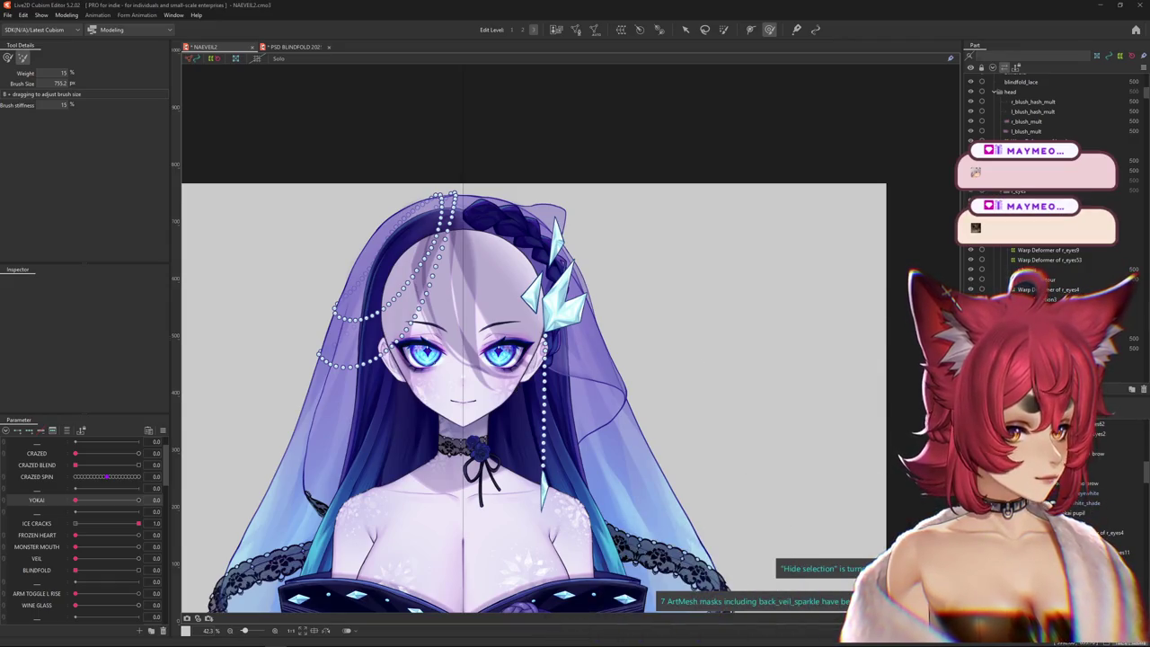
# - Select the mid_front_hair1 mesh on the face and unhide it
pyautogui.scroll(-3, 616, 334)
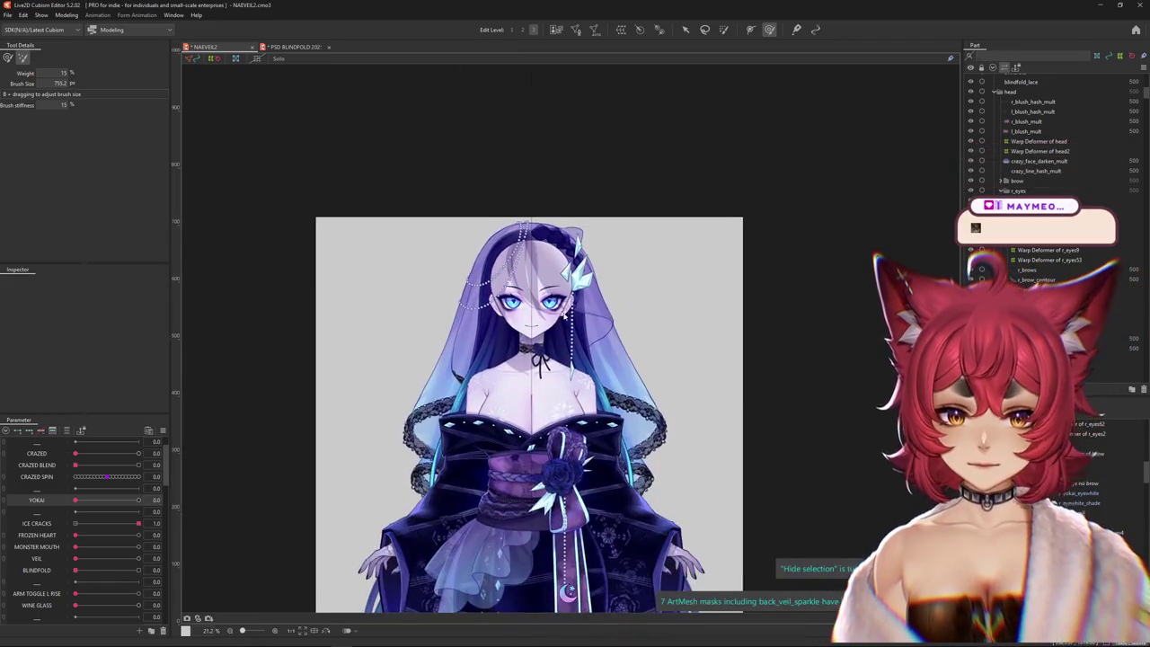
pyautogui.scroll(3, 533, 276)
pyautogui.rightClick(544, 282)
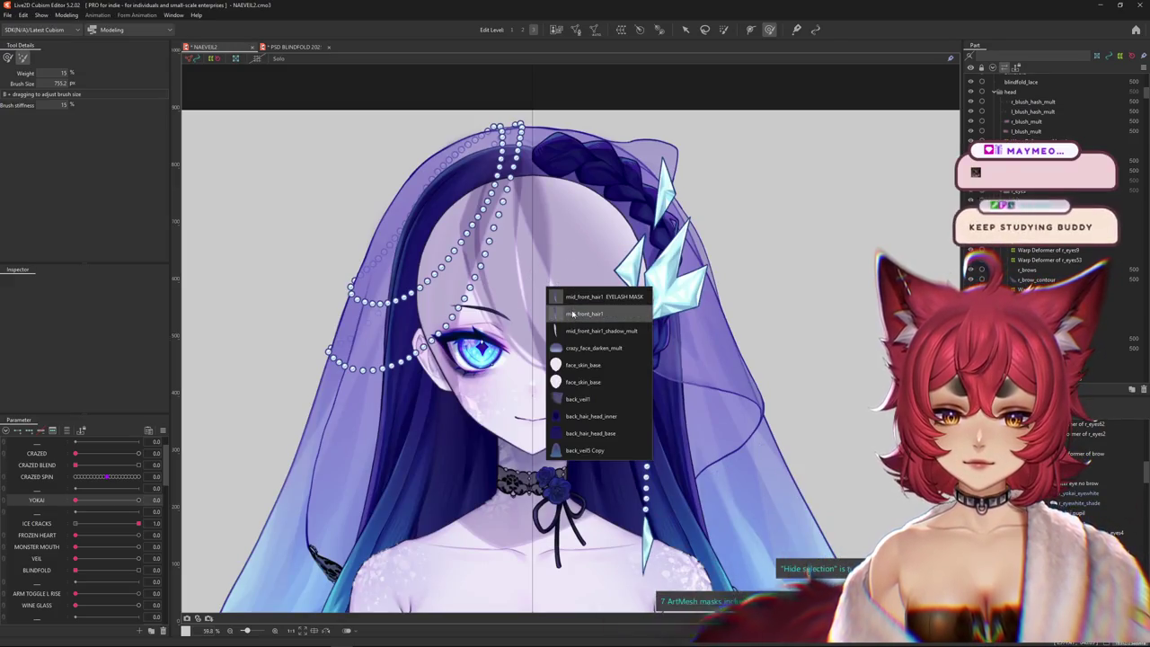
pyautogui.click(566, 321)
pyautogui.click(576, 338)
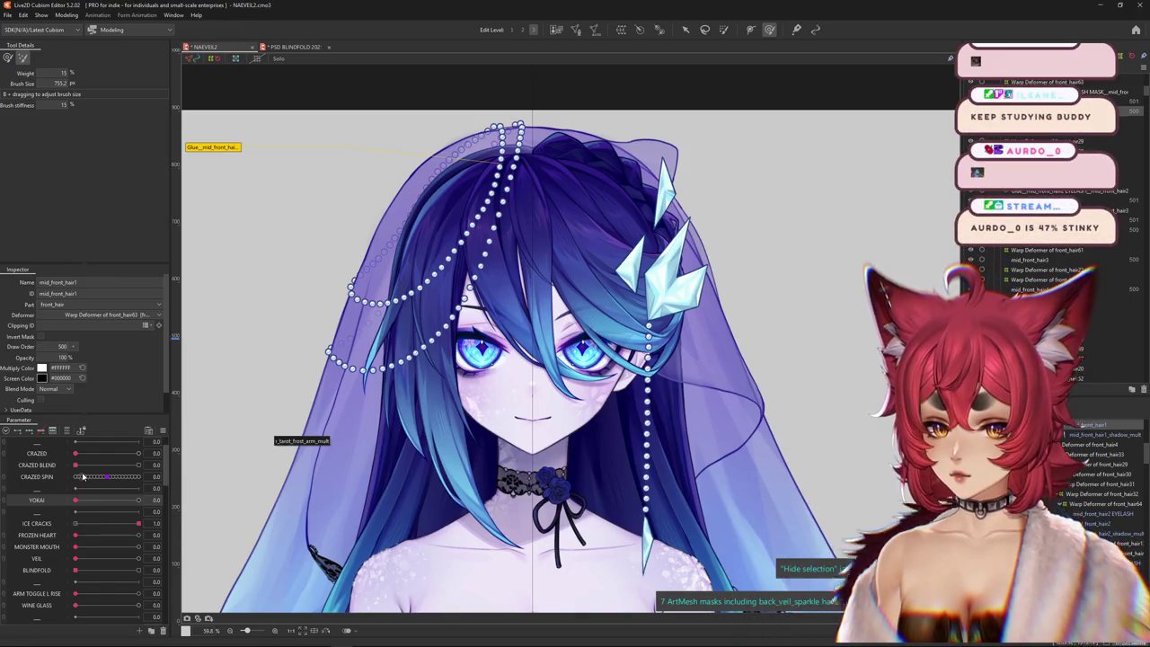
# - Drag BLINDFOLD to 1.0 to cover the eyes, then open the Modeling menu
pyautogui.moveTo(88, 567); pyautogui.dragTo(139, 571)
pyautogui.scroll(-3, 236, 553)
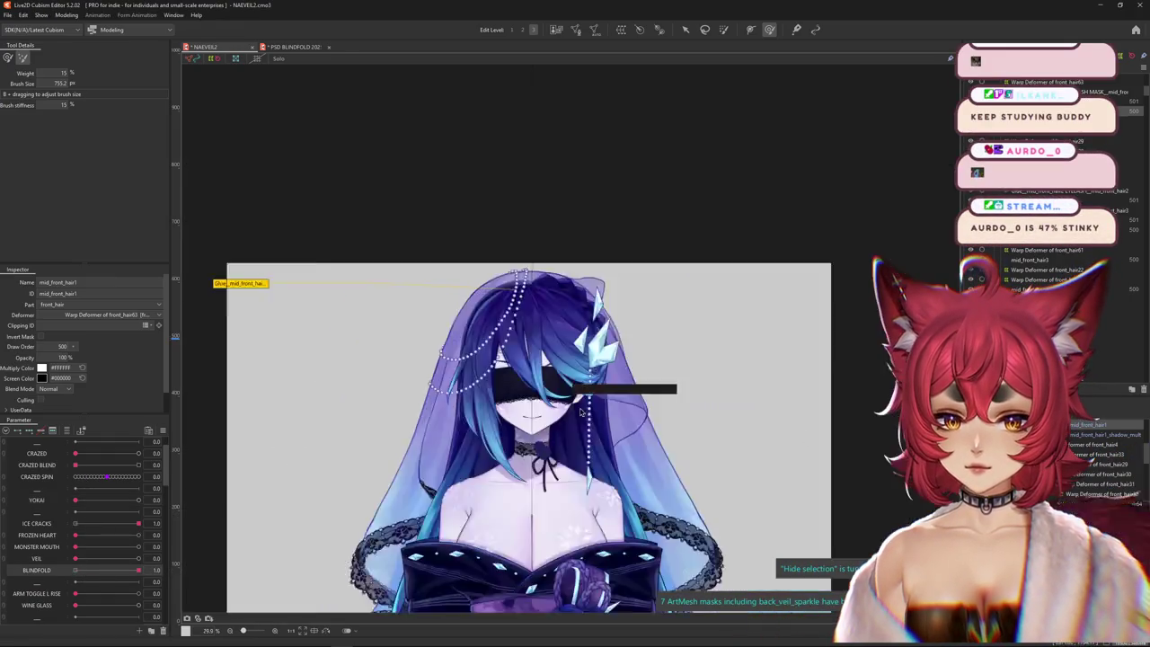
pyautogui.scroll(-2, 235, 553)
pyautogui.scroll(2, 235, 553)
pyautogui.click(66, 15)
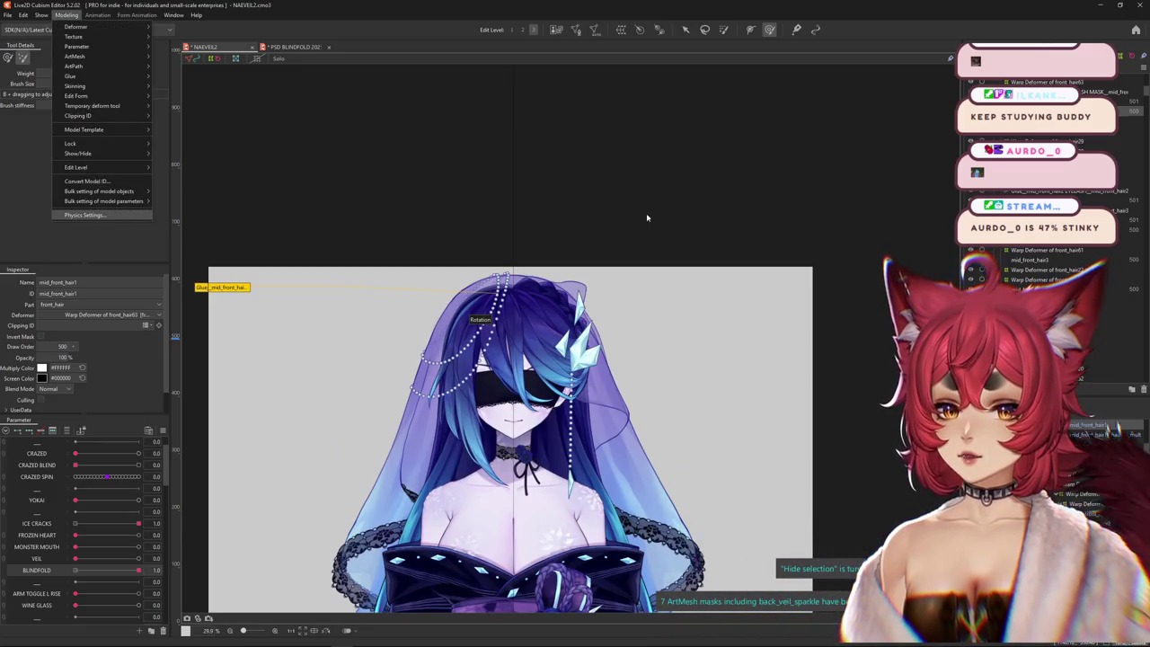
pyautogui.click(84, 215)
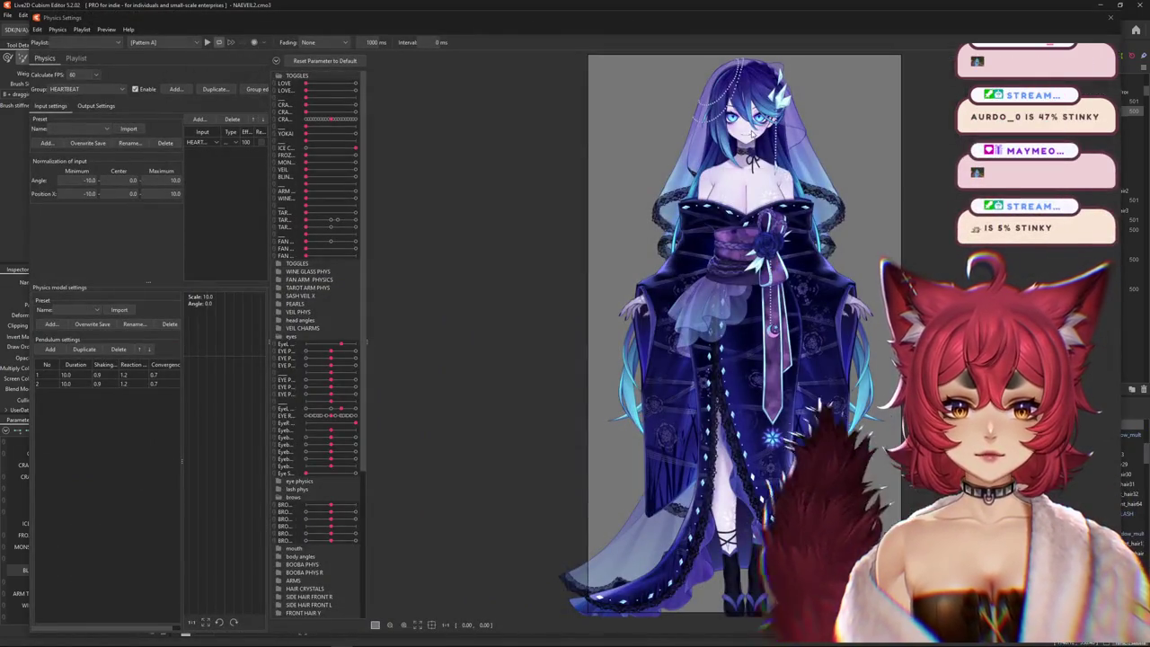
pyautogui.scroll(5, 717, 164)
pyautogui.scroll(-2, 717, 164)
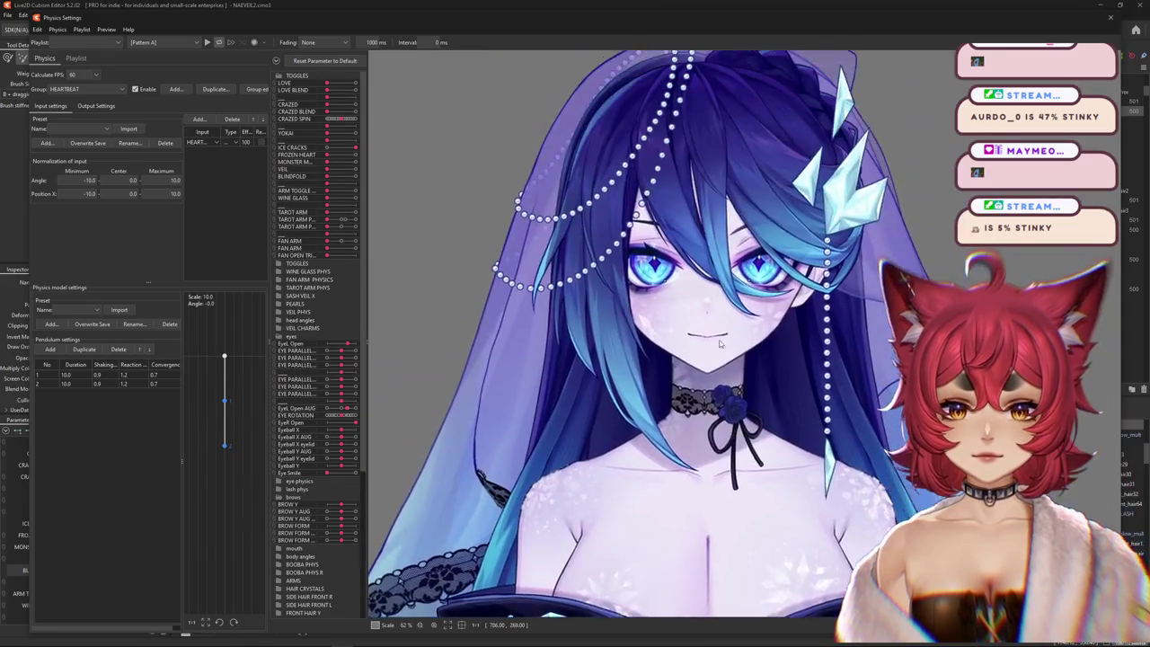
pyautogui.scroll(-1, 717, 165)
pyautogui.moveTo(328, 176); pyautogui.dragTo(354, 176)
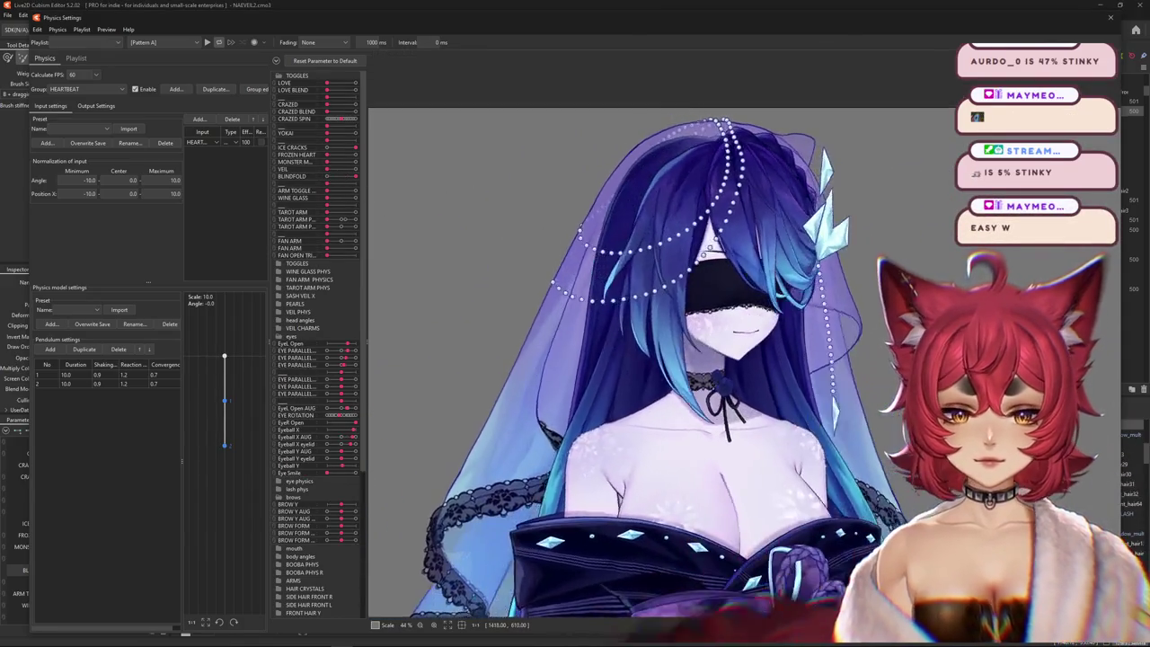
pyautogui.moveTo(651, 137)
pyautogui.mouseDown()
pyautogui.moveTo(1097, 359)
pyautogui.moveTo(556, 137)
pyautogui.moveTo(379, 245)
pyautogui.moveTo(1008, 188)
pyautogui.mouseUp()
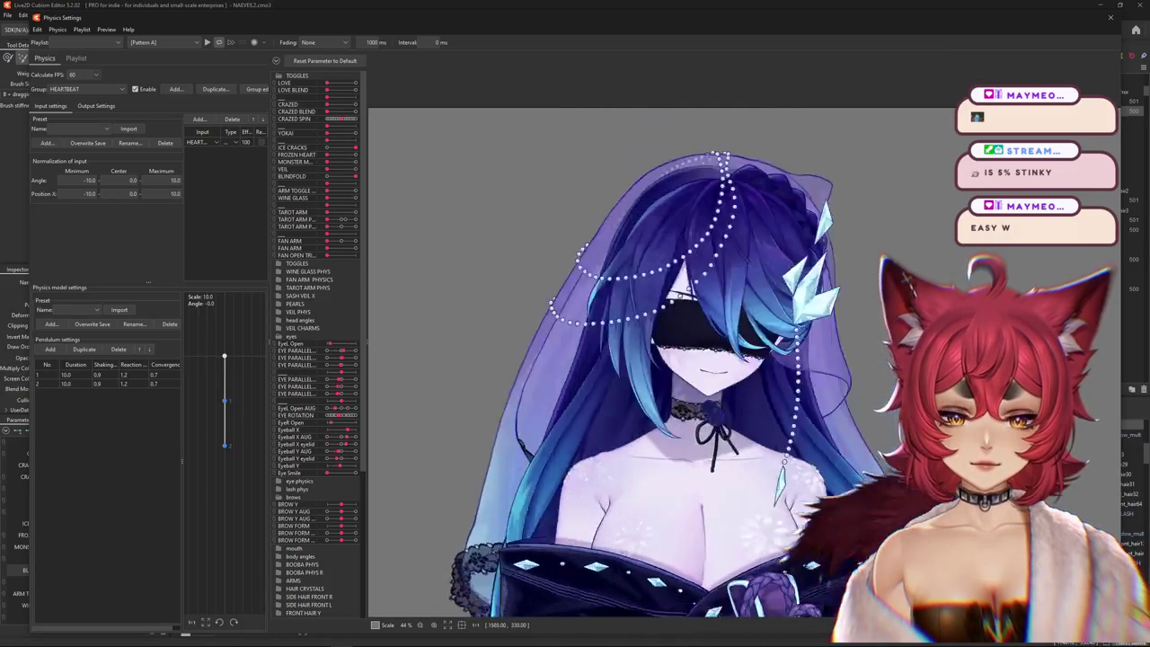
pyautogui.moveTo(1078, 165); pyautogui.dragTo(869, 112)
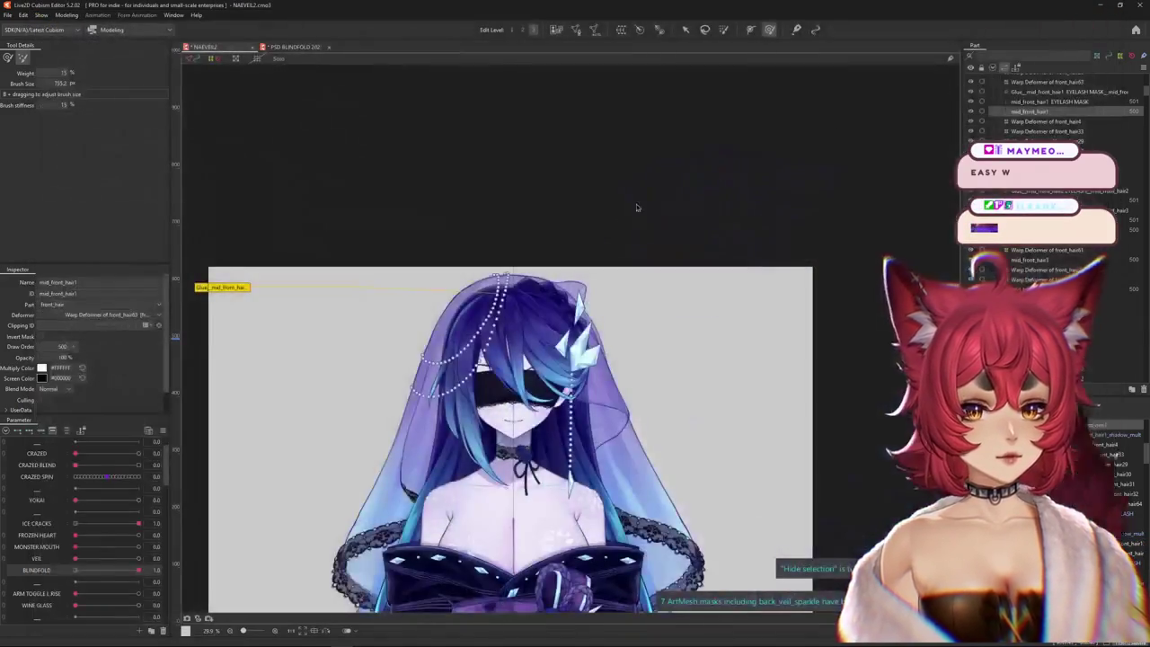
# - Select the front_veil Copy mesh from the objects under the veil and save the model
pyautogui.rightClick(461, 318)
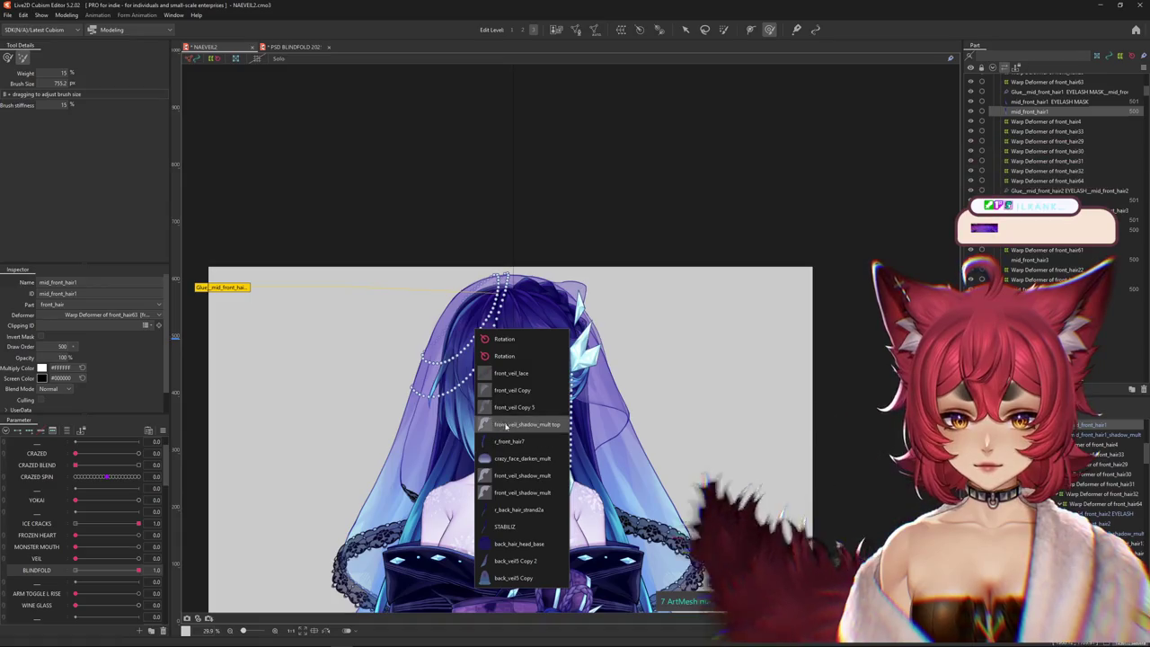
pyautogui.click(521, 395)
pyautogui.click(575, 346)
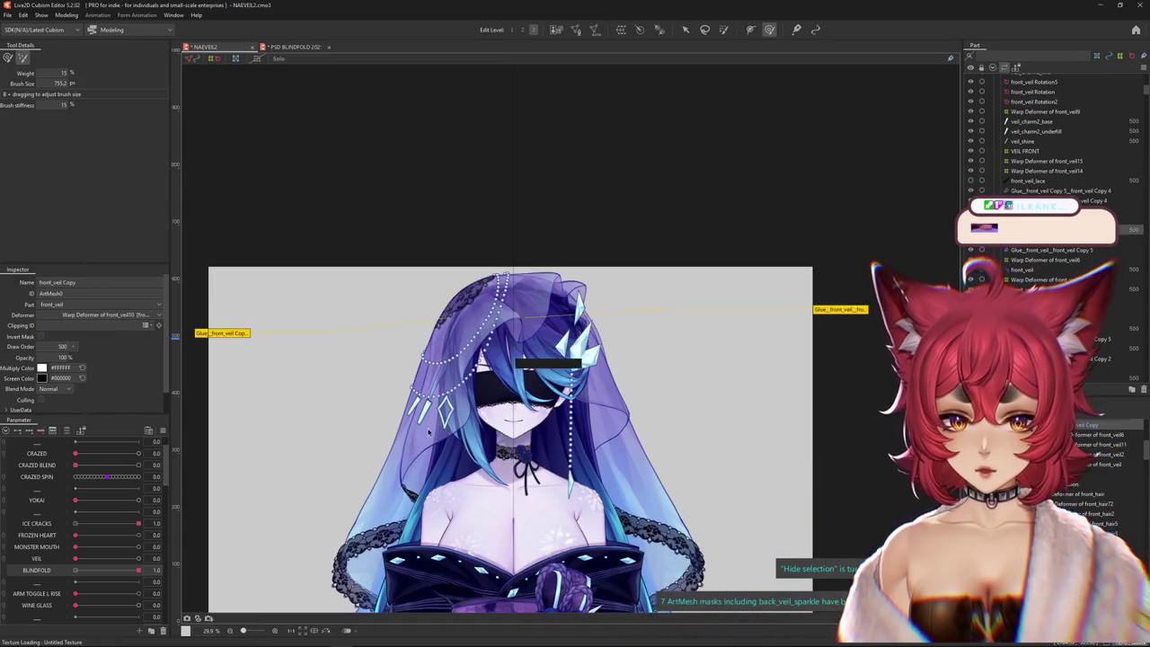
pyautogui.scroll(1, 429, 432)
pyautogui.scroll(1, 458, 439)
pyautogui.scroll(1, 494, 445)
pyautogui.scroll(1, 524, 452)
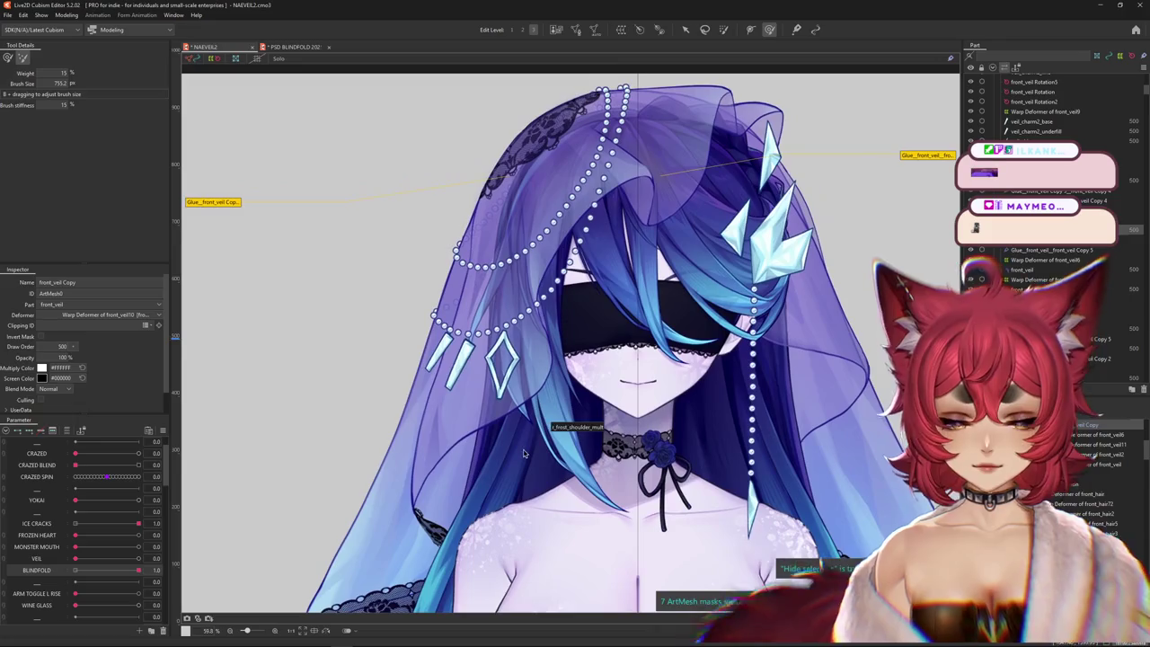
pyautogui.hotkey('ctrl', 's')
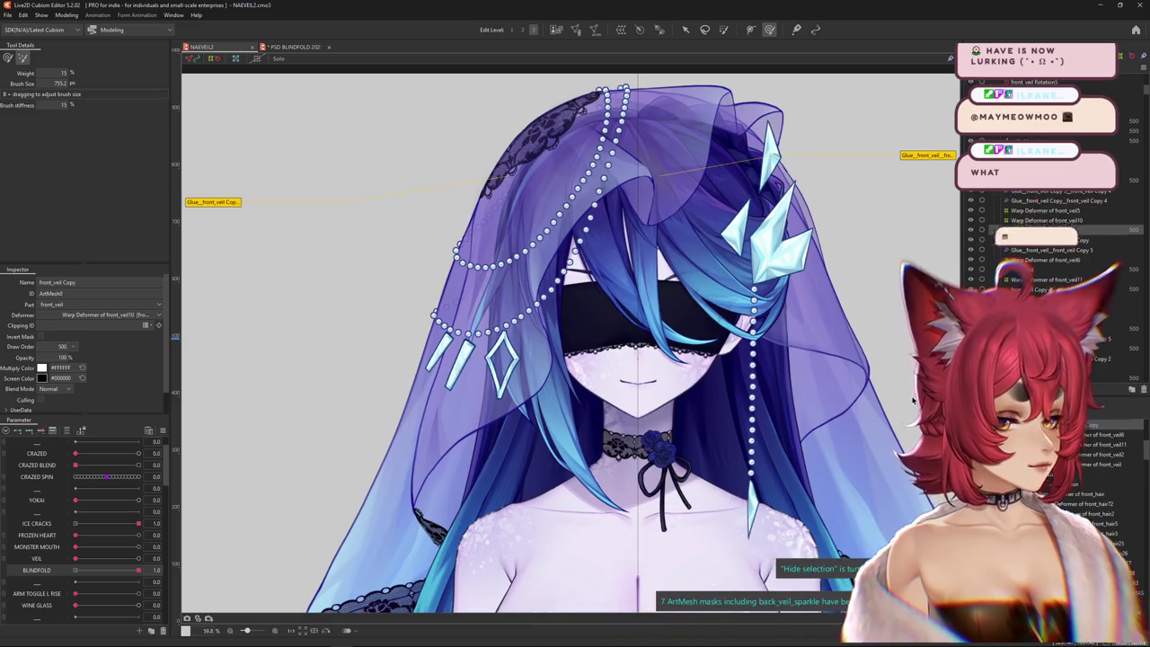
# - Bring up the to-do sticky note and select its '- blindfold' line
pyautogui.scroll(-2, 629, 286)
pyautogui.scroll(-2, 628, 287)
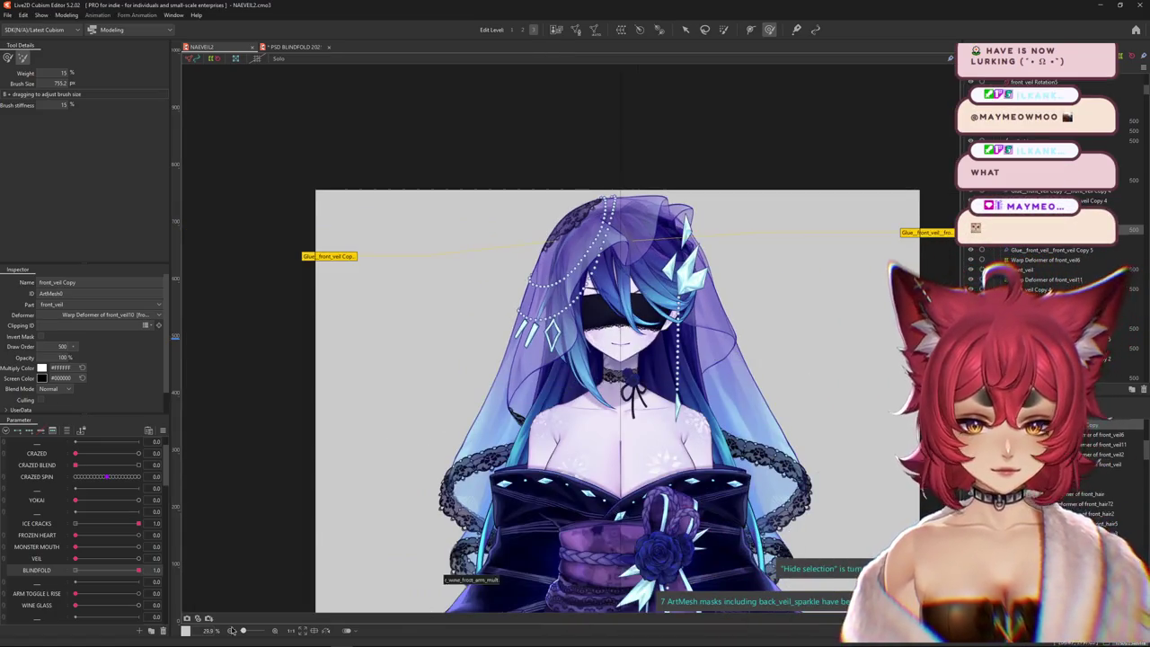
pyautogui.click(269, 640)
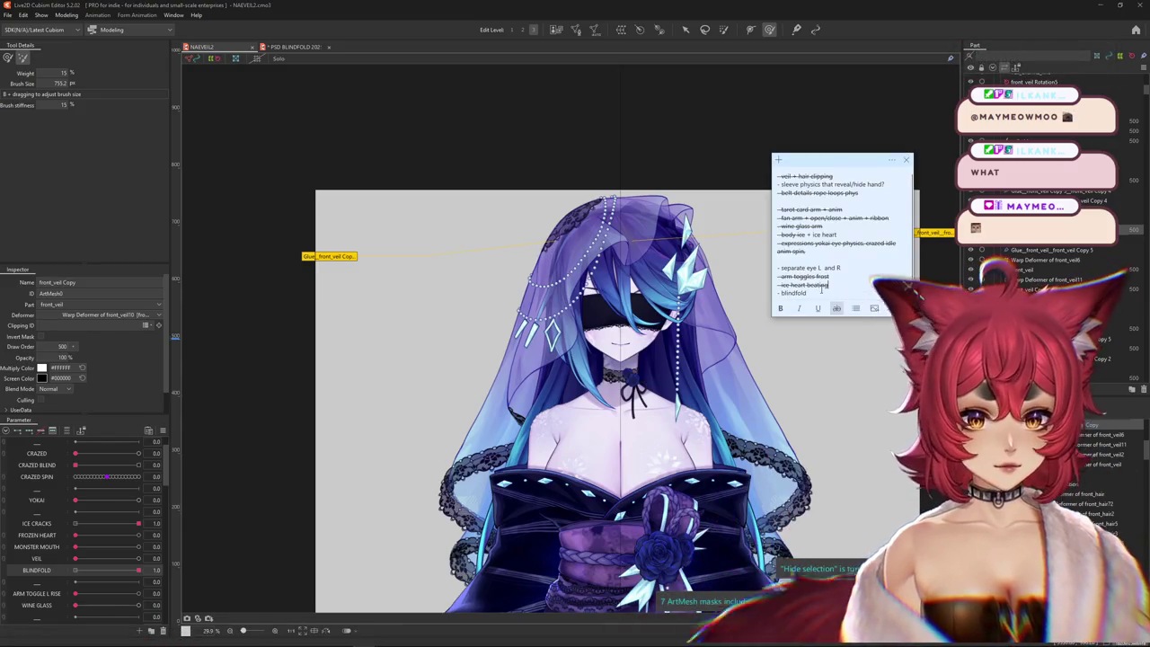
pyautogui.tripleClick(813, 292)
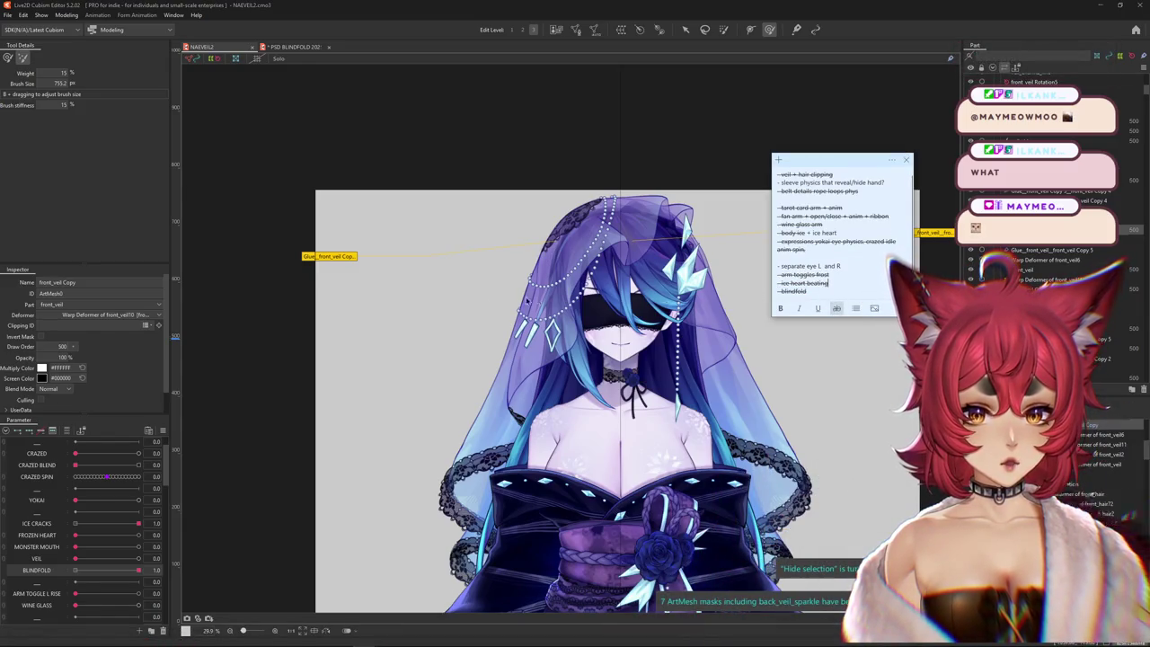
# - Add the to-do line '- til belt star physics?' below blindfold and return to the editor
pyautogui.press('Return')
pyautogui.write('- til belt star physics?')
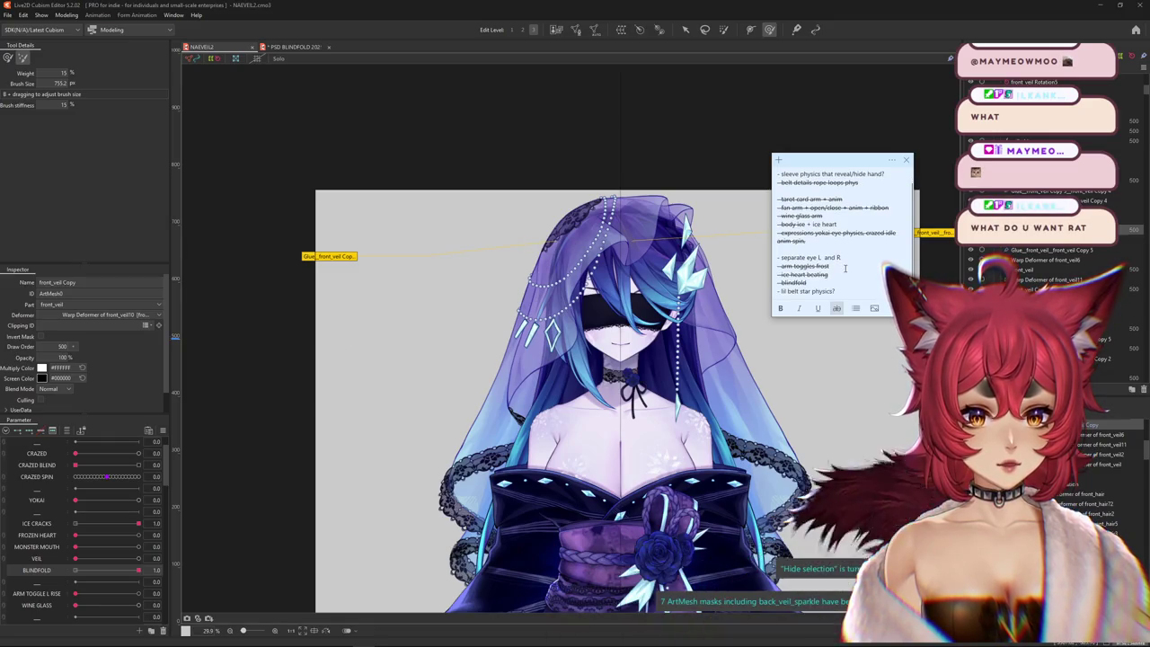
pyautogui.click(731, 320)
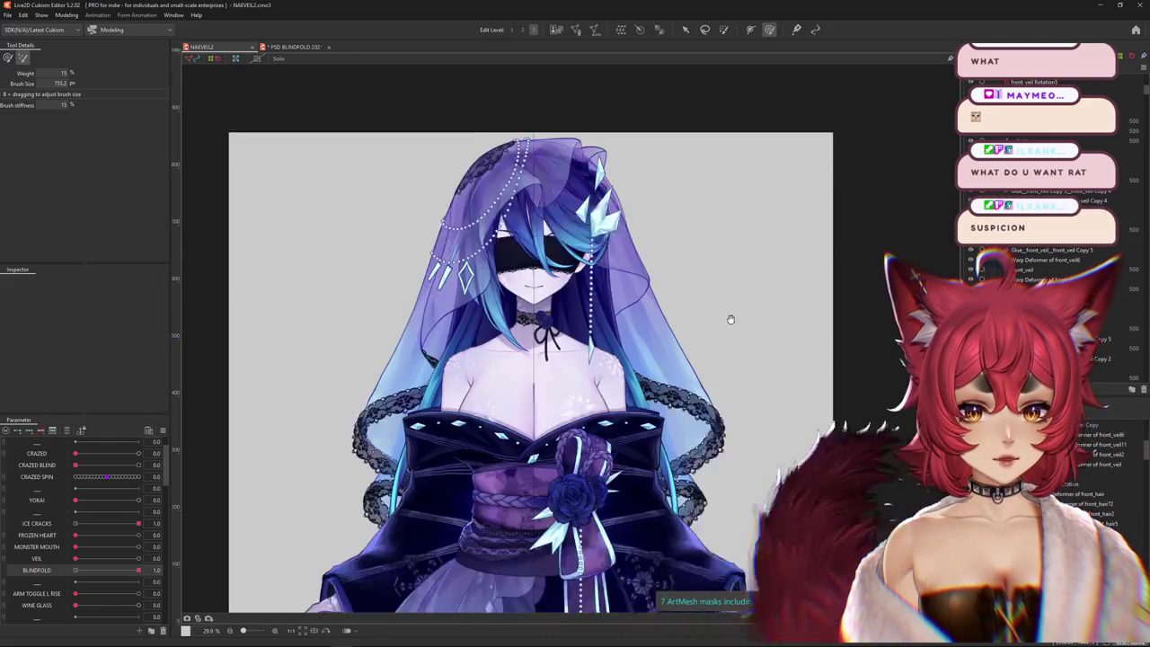
pyautogui.scroll(3, 390, 428)
pyautogui.scroll(2, 50, 488)
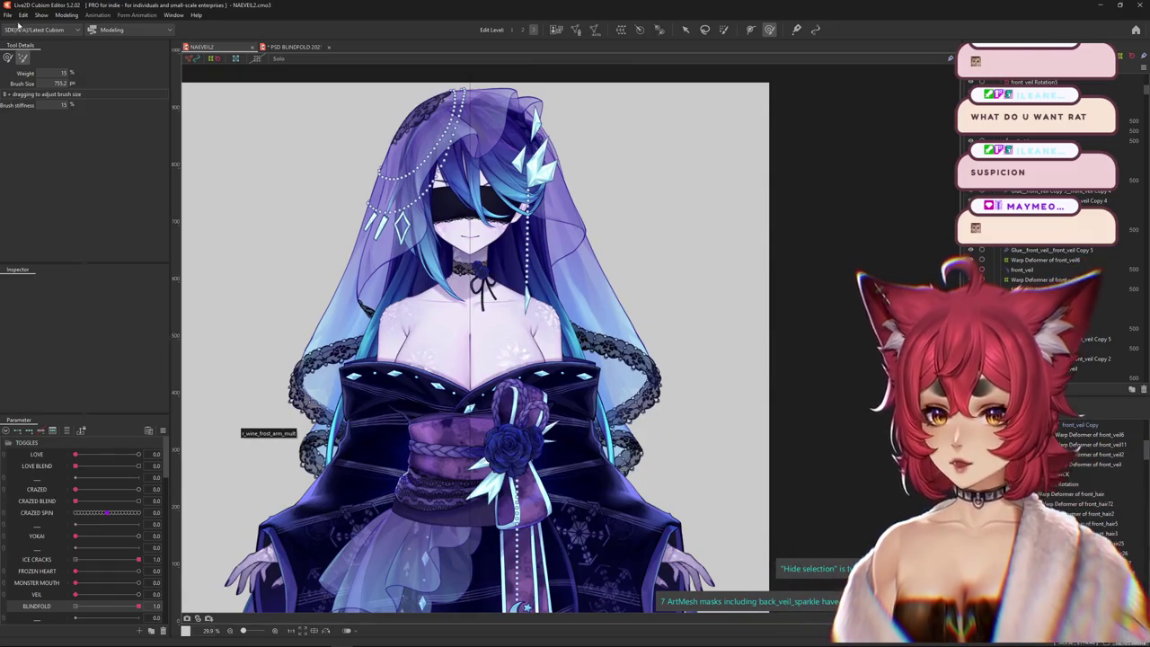
# - Open NAE IDLE.can3 from Recent Files, then switch back to the NAEVEIL2 model
pyautogui.click(8, 15)
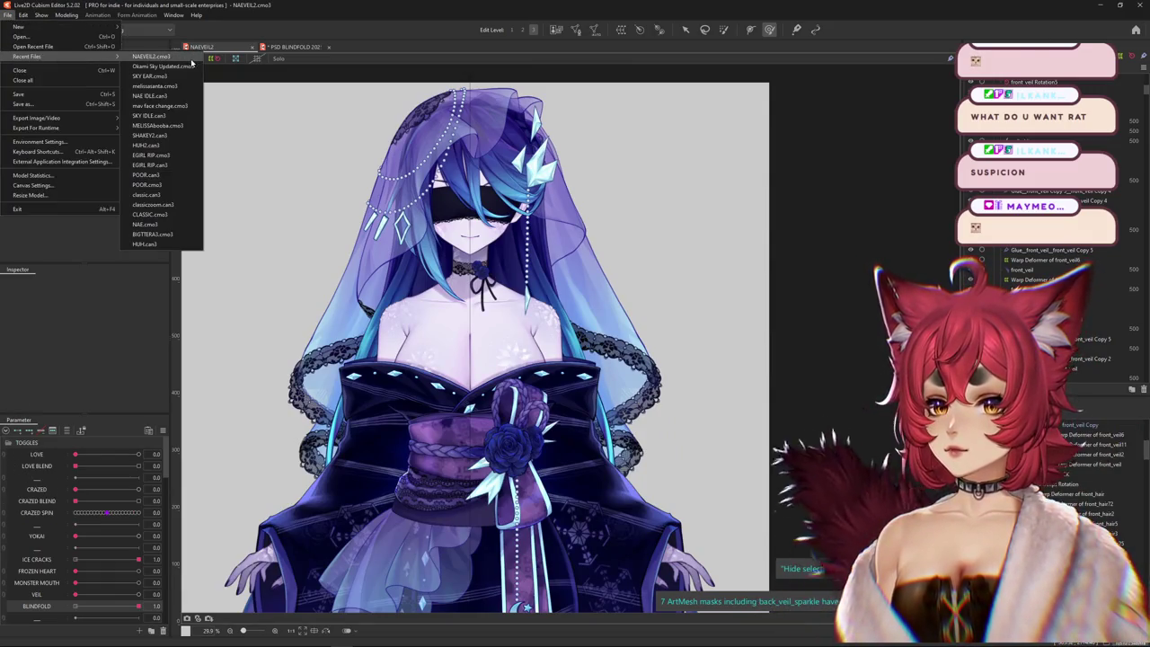
pyautogui.click(151, 95)
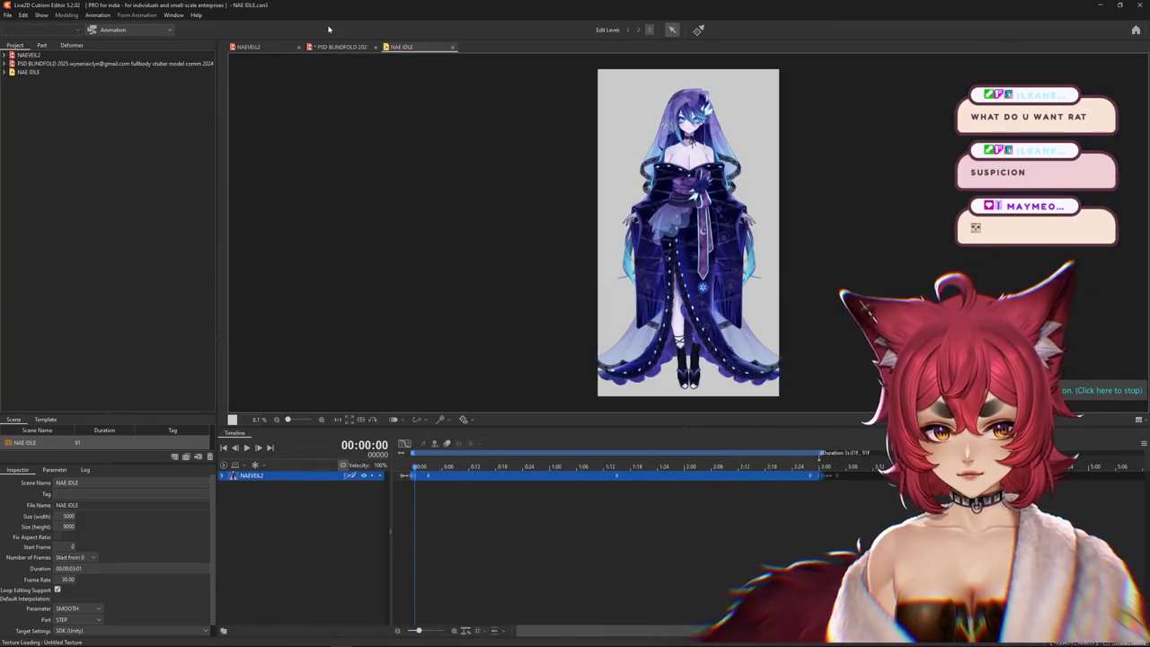
pyautogui.click(247, 46)
pyautogui.click(67, 14)
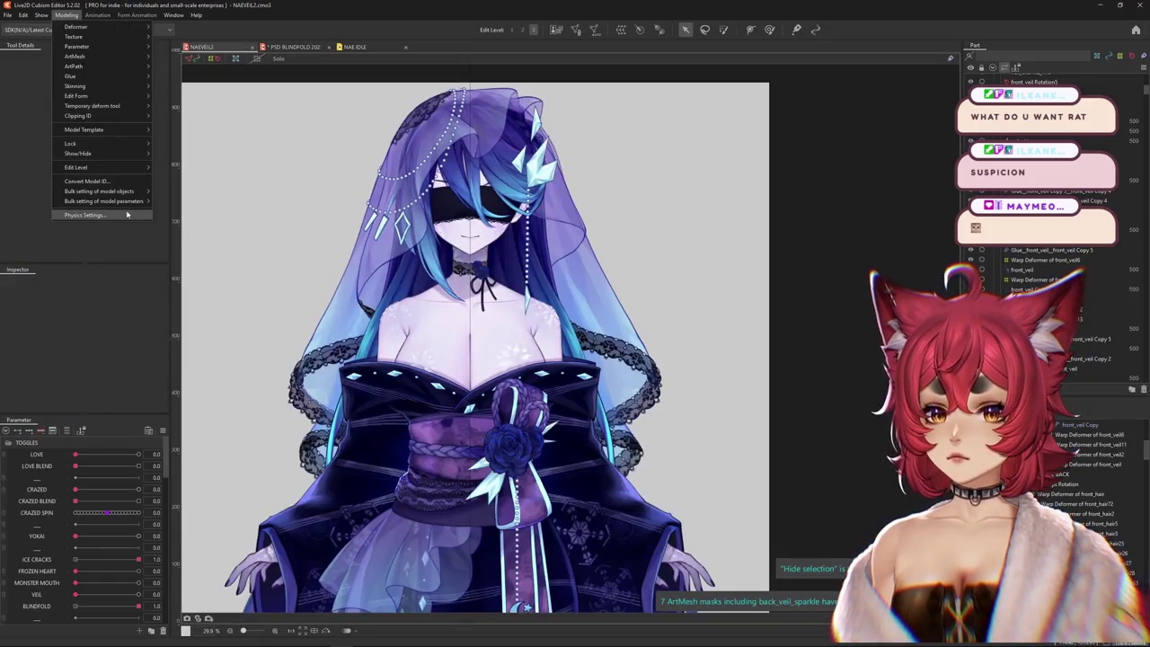
# - Open Physics Settings and zoom and recentre the NAE IDLE preview on the model
pyautogui.click(85, 214)
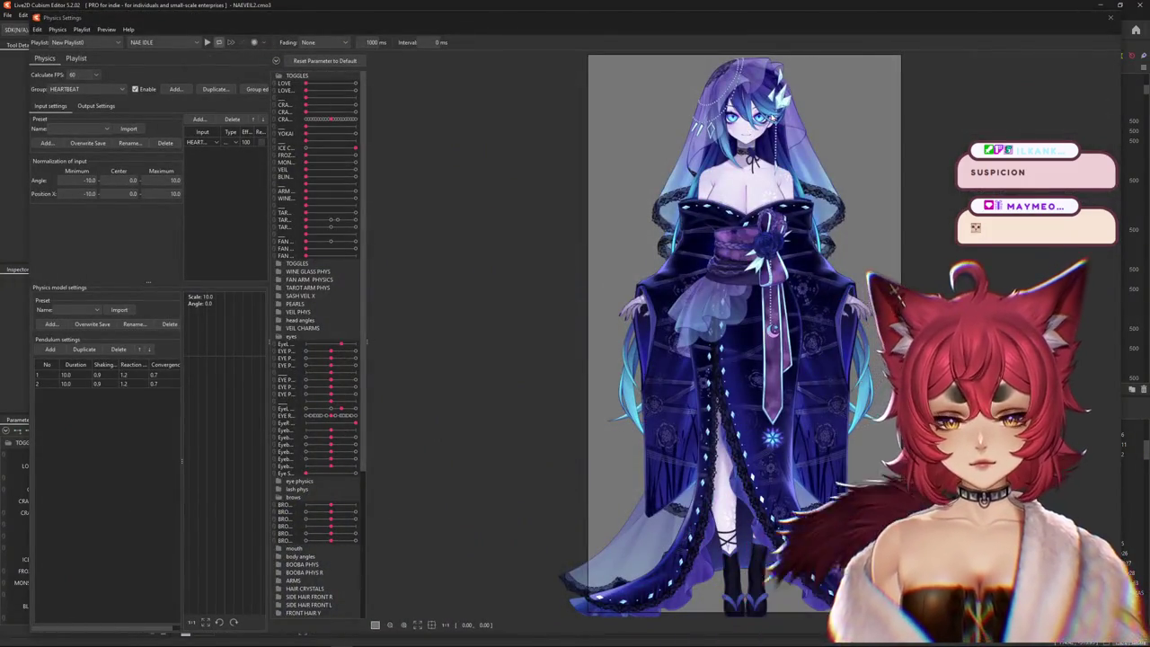
pyautogui.scroll(5, 775, 122)
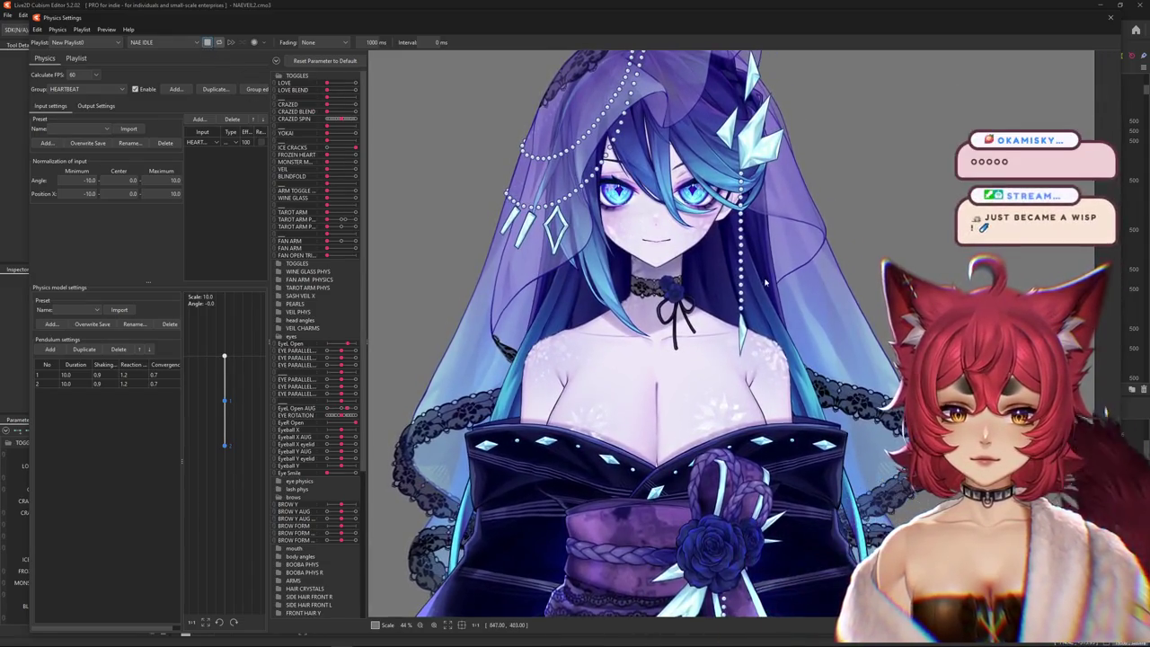
pyautogui.scroll(-3, 806, 283)
pyautogui.scroll(3, 807, 283)
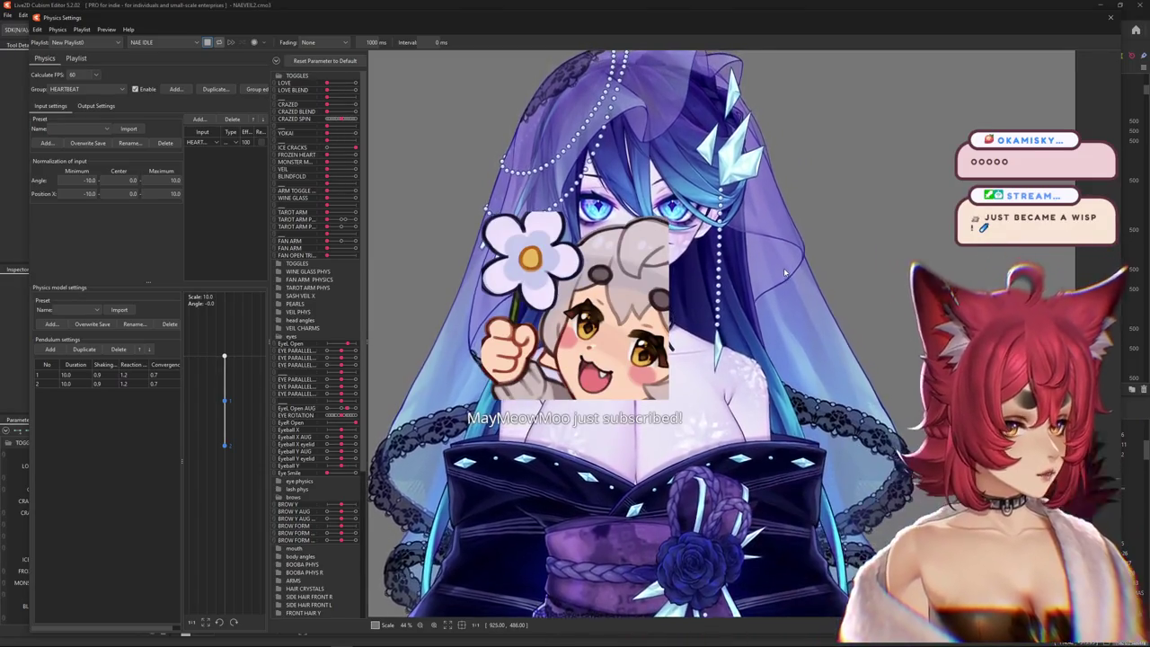
pyautogui.scroll(-3, 790, 283)
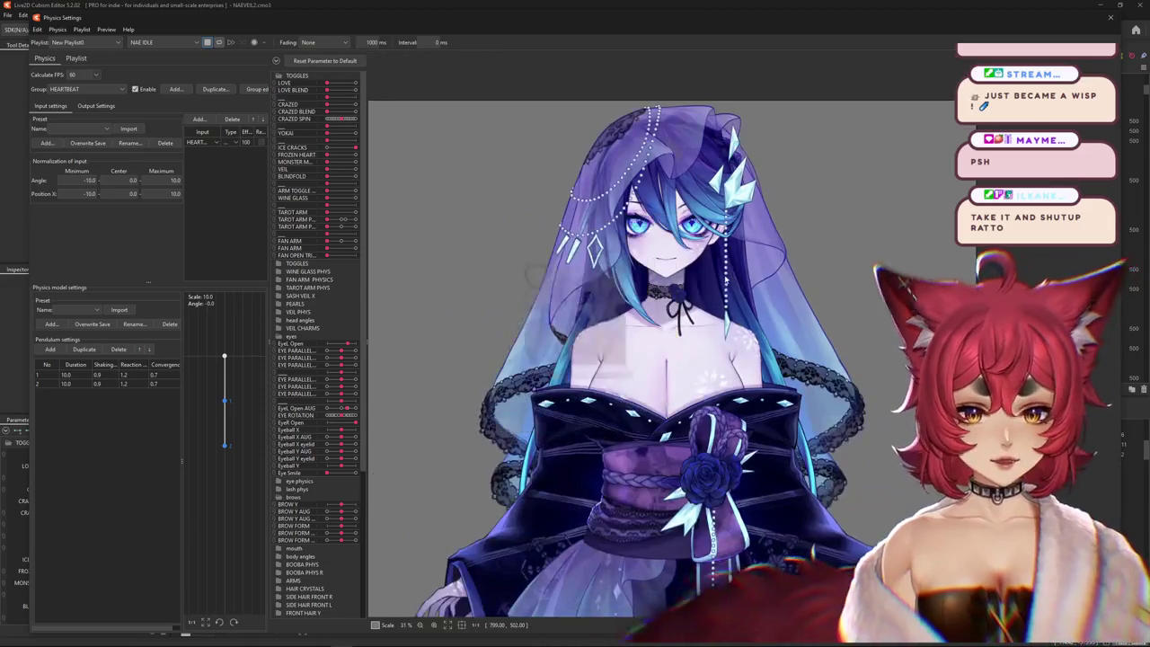
pyautogui.moveTo(691, 343); pyautogui.dragTo(666, 345)
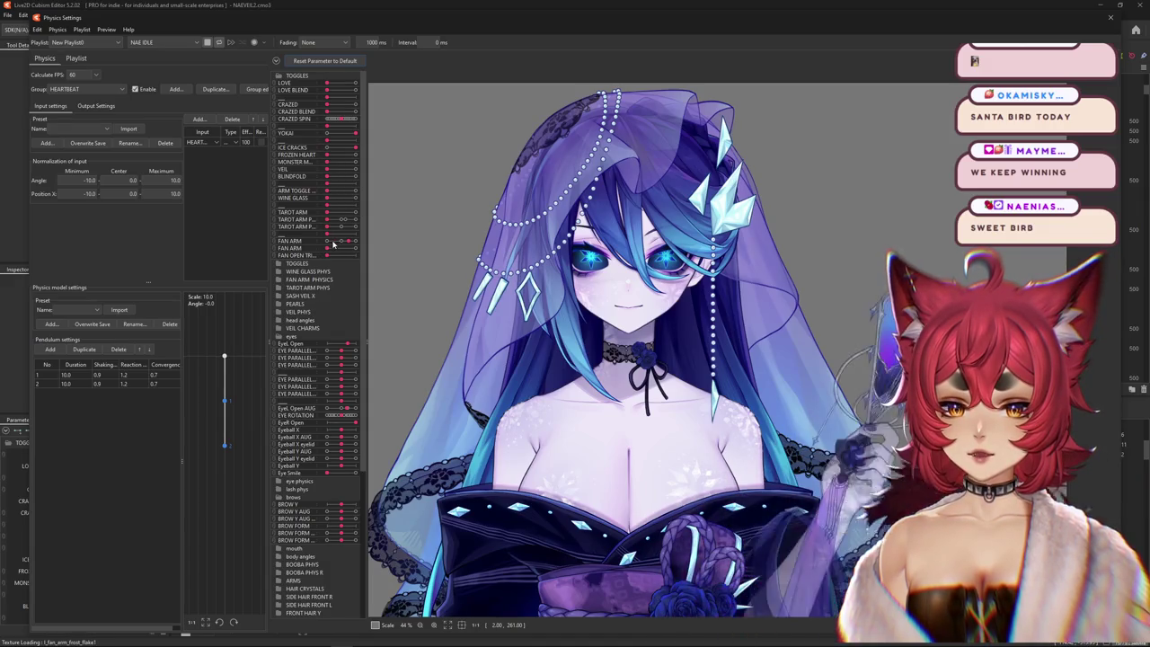
# - Drag FAN ARM and FAN OPEN TRI to maximum to preview the raised, opened fan
pyautogui.moveTo(332, 242); pyautogui.dragTo(372, 242)
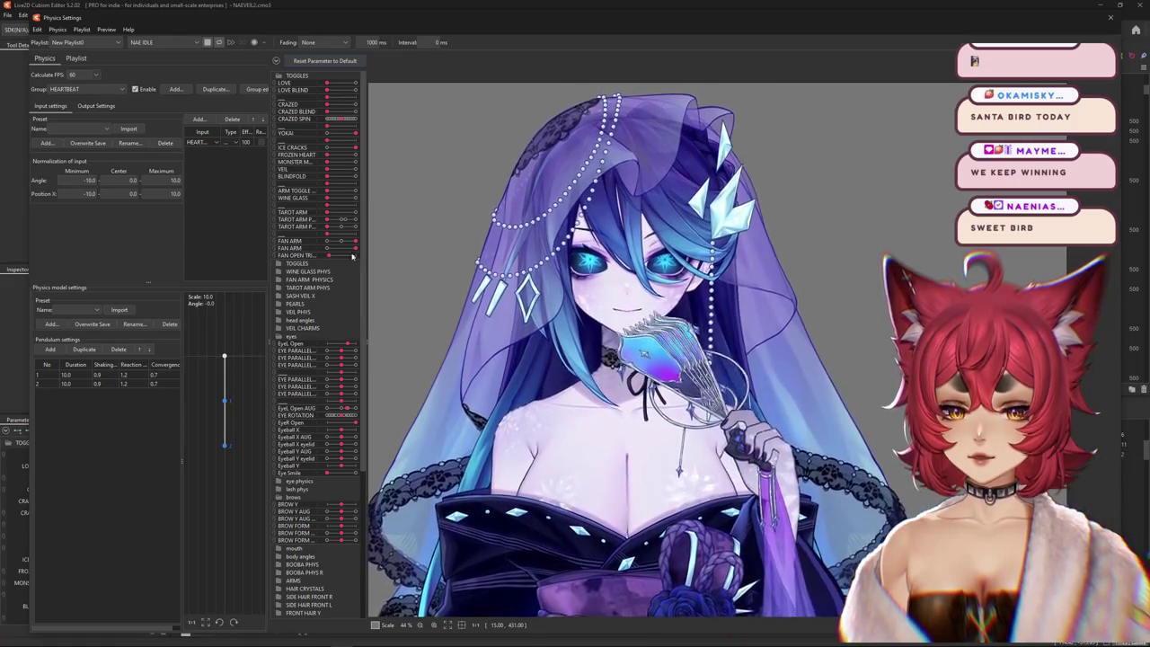
pyautogui.moveTo(343, 256); pyautogui.dragTo(629, 325)
pyautogui.scroll(-5, 629, 325)
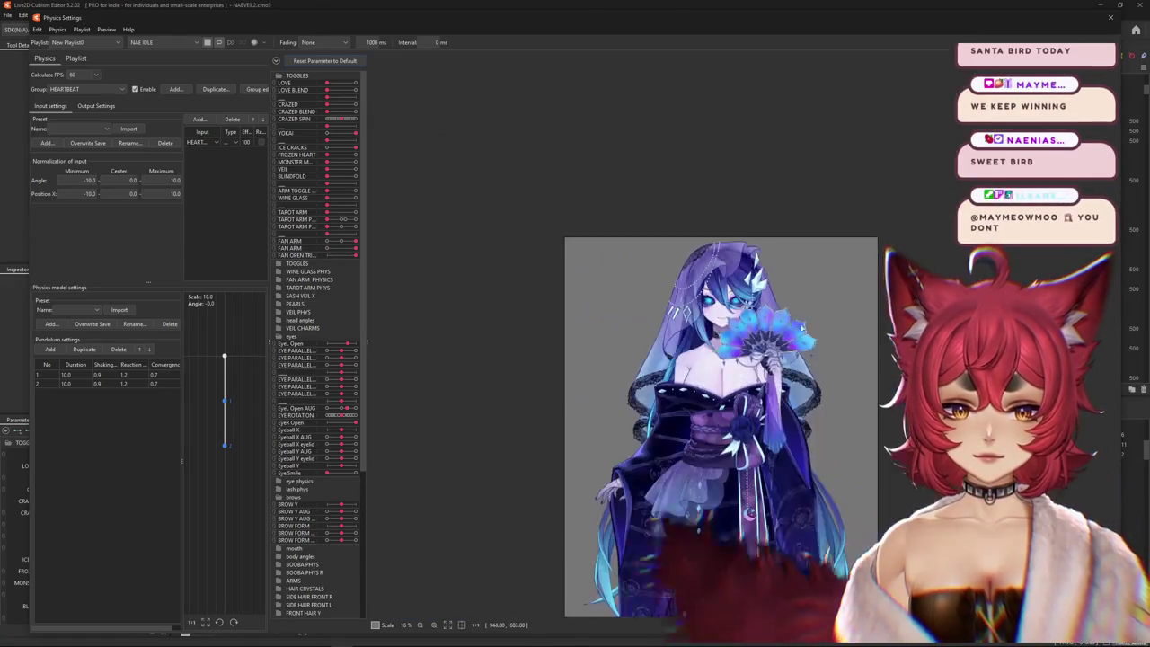
pyautogui.scroll(5, 782, 370)
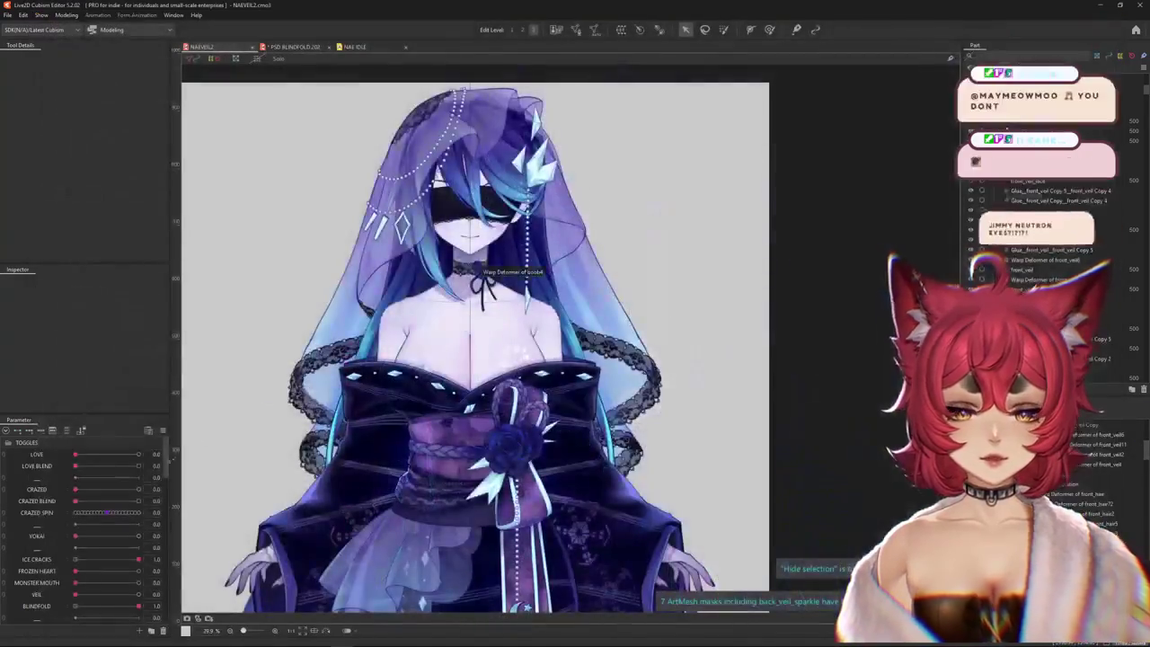
# - Select the warp deformer holding the blindfold from the overlapping-layer lists
pyautogui.scroll(5, 465, 206)
pyautogui.rightClick(481, 241)
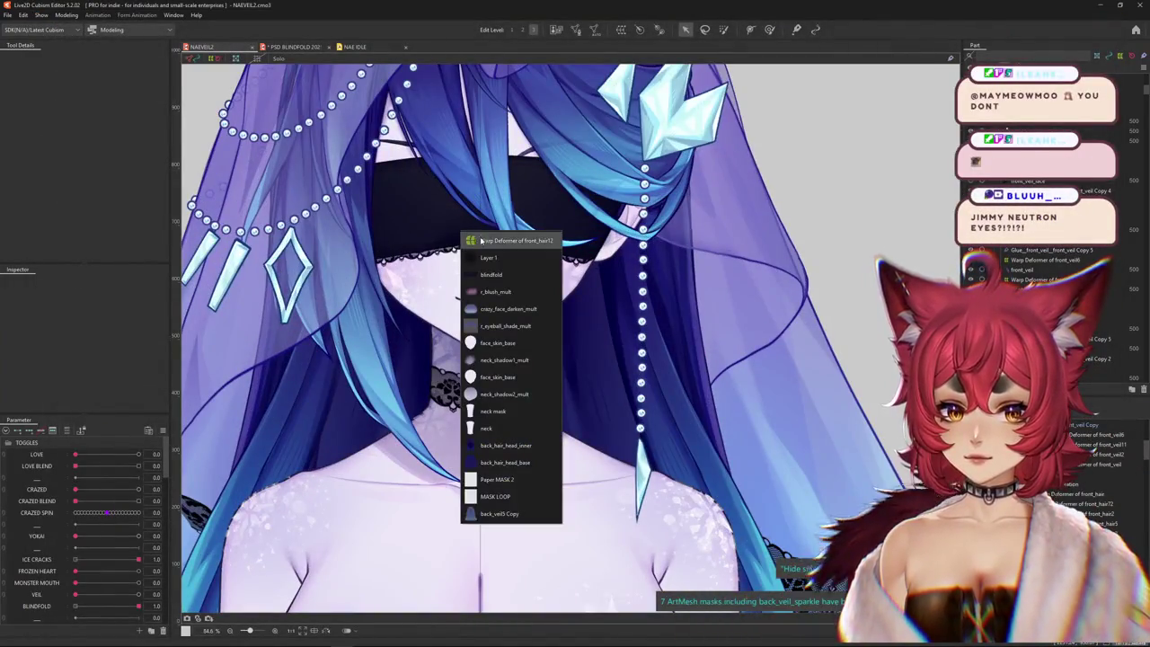
pyautogui.click(482, 264)
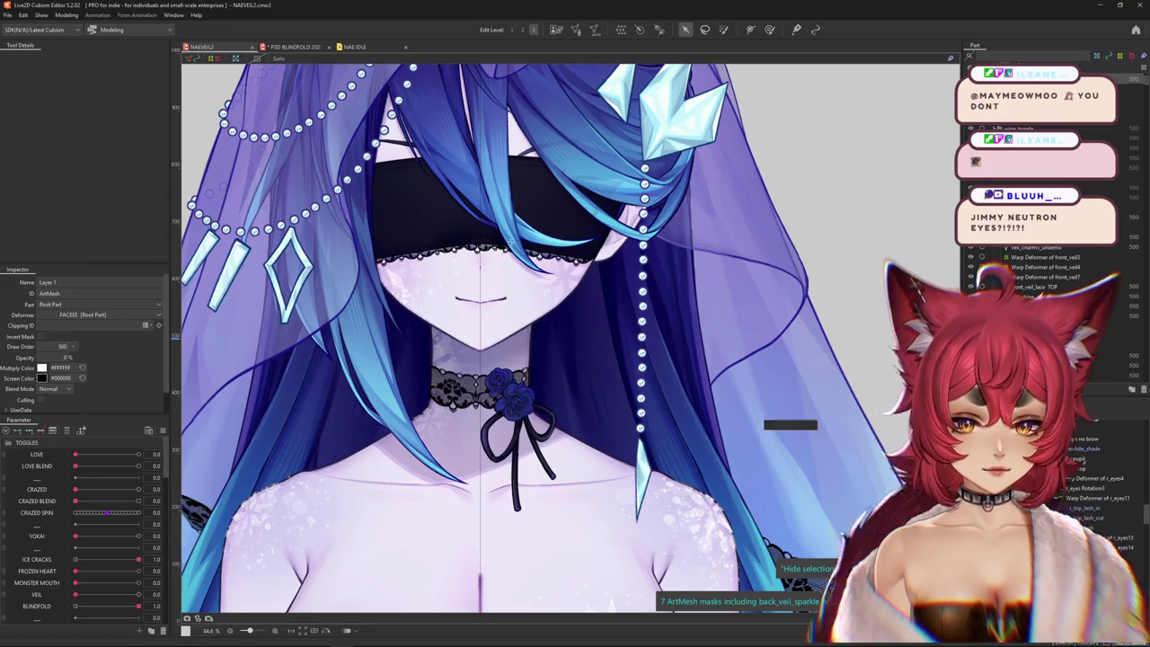
pyautogui.rightClick(426, 241)
pyautogui.click(482, 256)
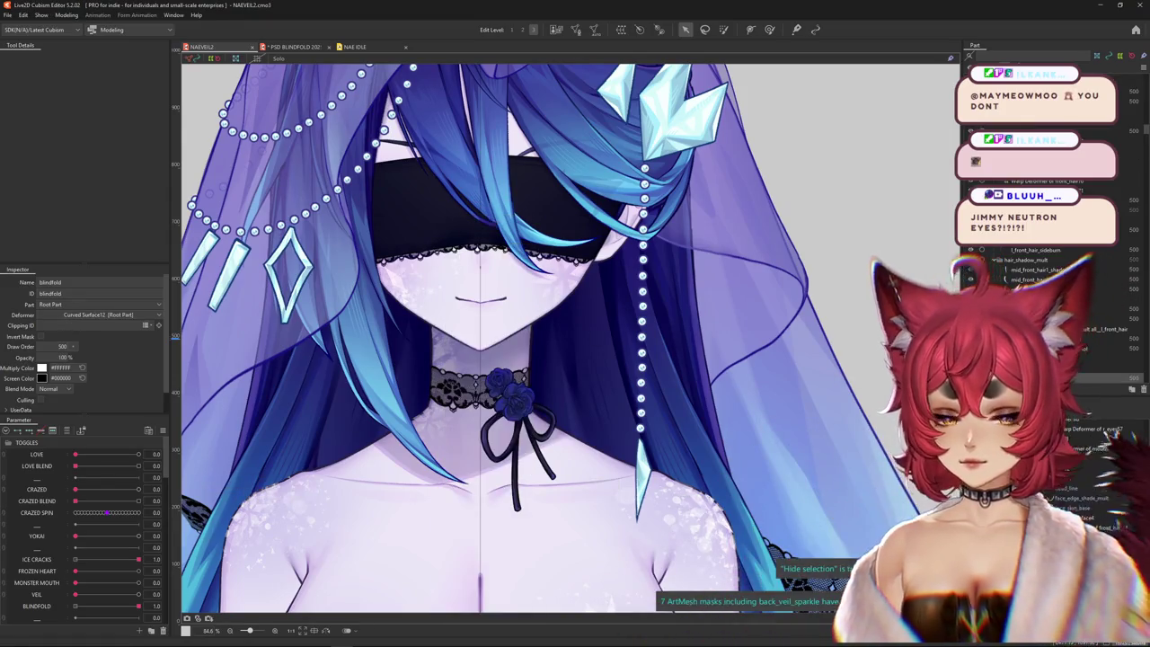
pyautogui.click(480, 260)
# - Set BLINDFOLD to 0 and overwrite opacity to 0% on all its keys via Multiple Keys Editing
pyautogui.scroll(-5, 125, 503)
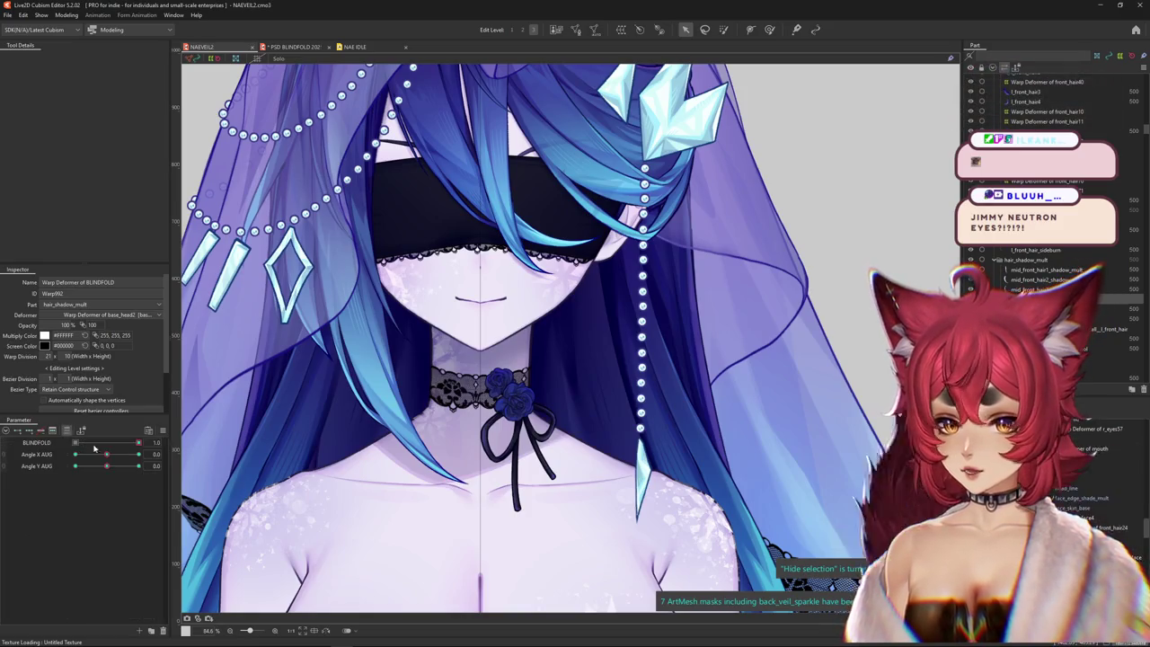
pyautogui.click(163, 433)
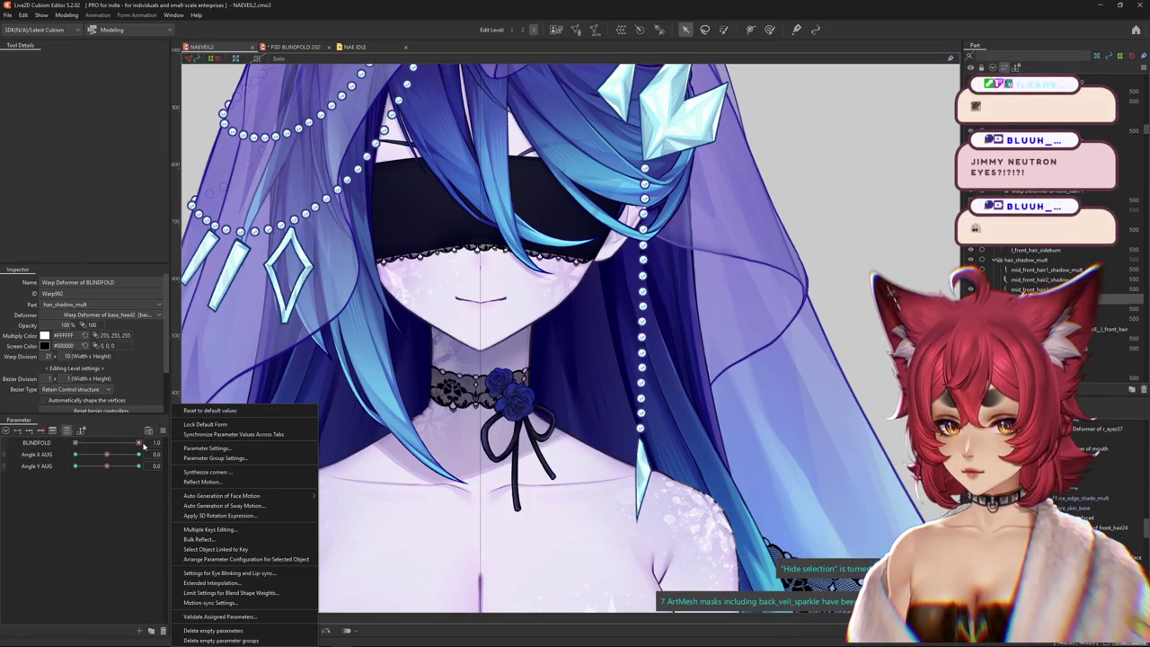
pyautogui.moveTo(139, 442); pyautogui.dragTo(75, 443)
pyautogui.click(163, 431)
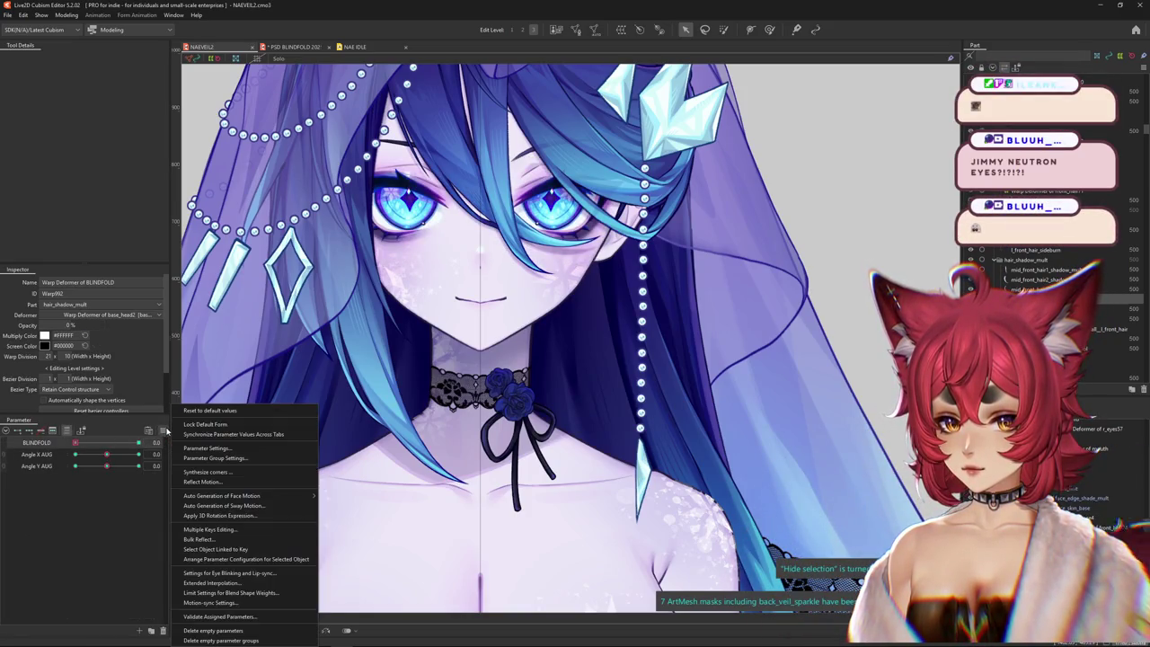
pyautogui.click(215, 531)
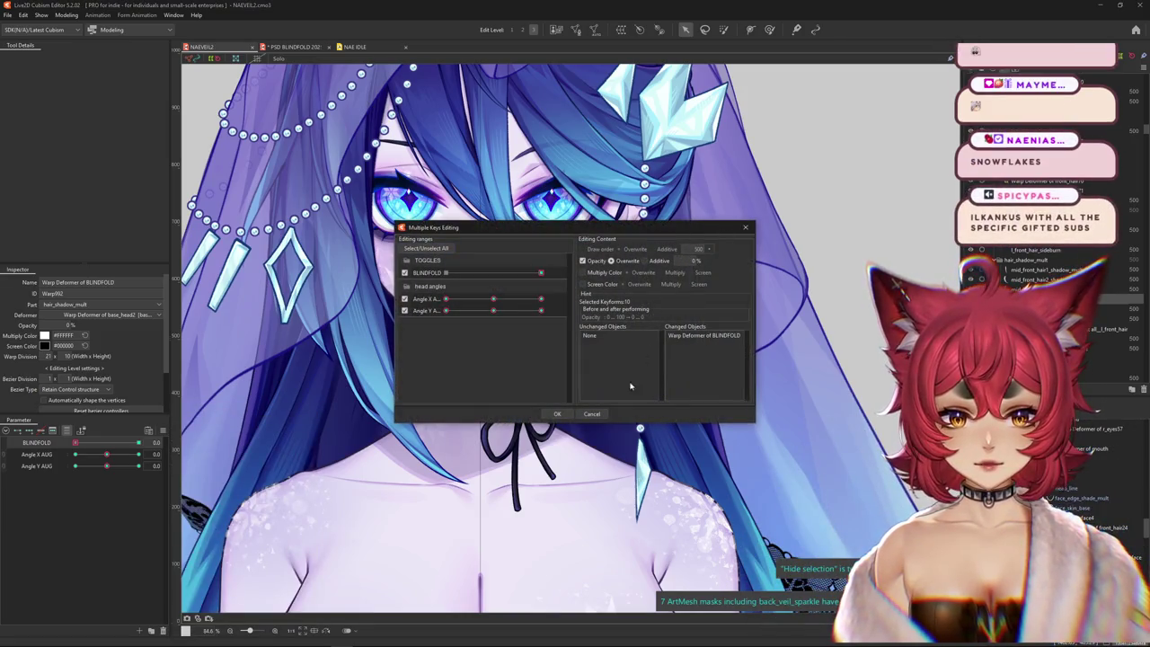
pyautogui.click(555, 413)
# - Turn the head to check the hidden blindfold, then restore BLINDFOLD
pyautogui.moveTo(106, 454); pyautogui.dragTo(109, 456)
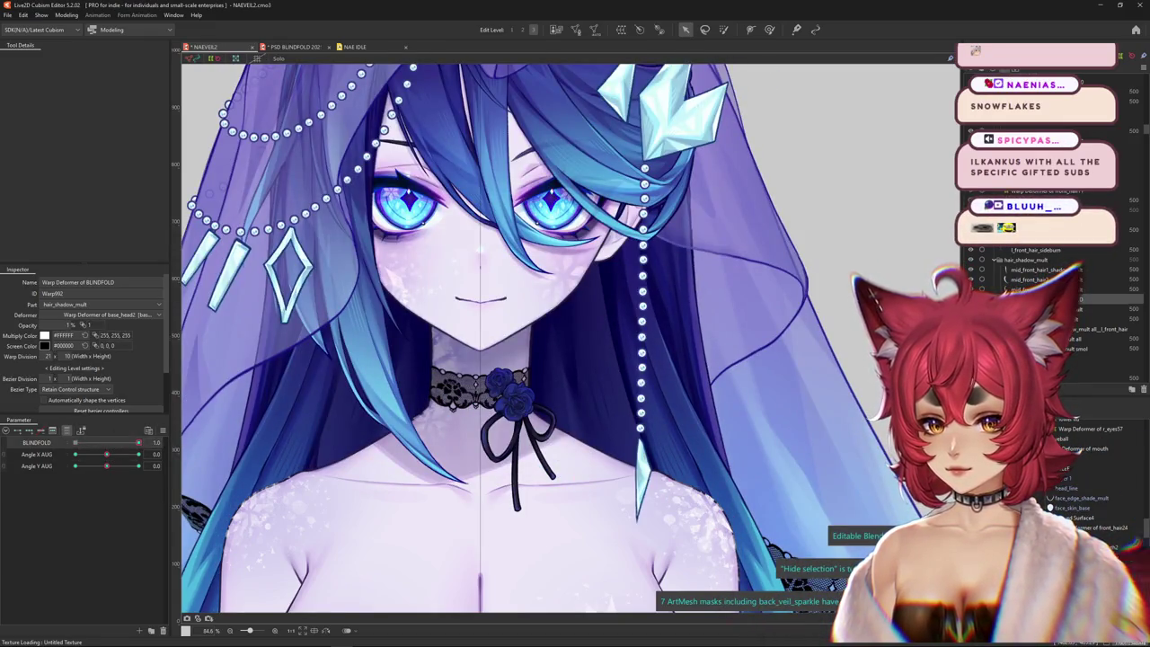
pyautogui.moveTo(106, 454); pyautogui.dragTo(119, 454)
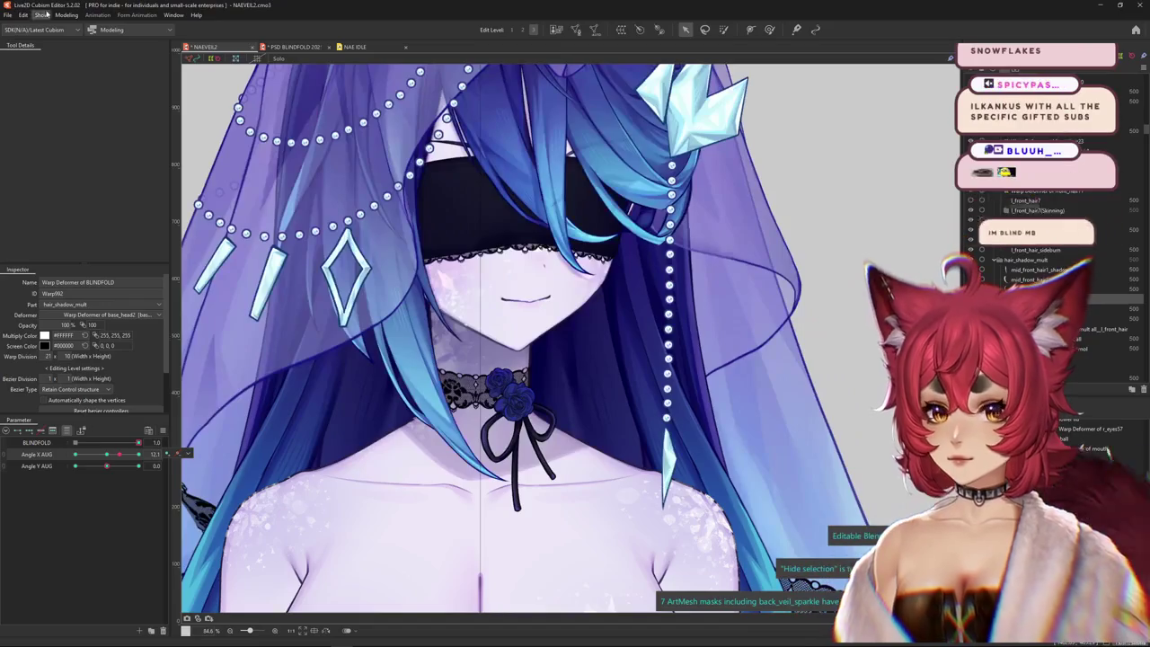
pyautogui.click(66, 16)
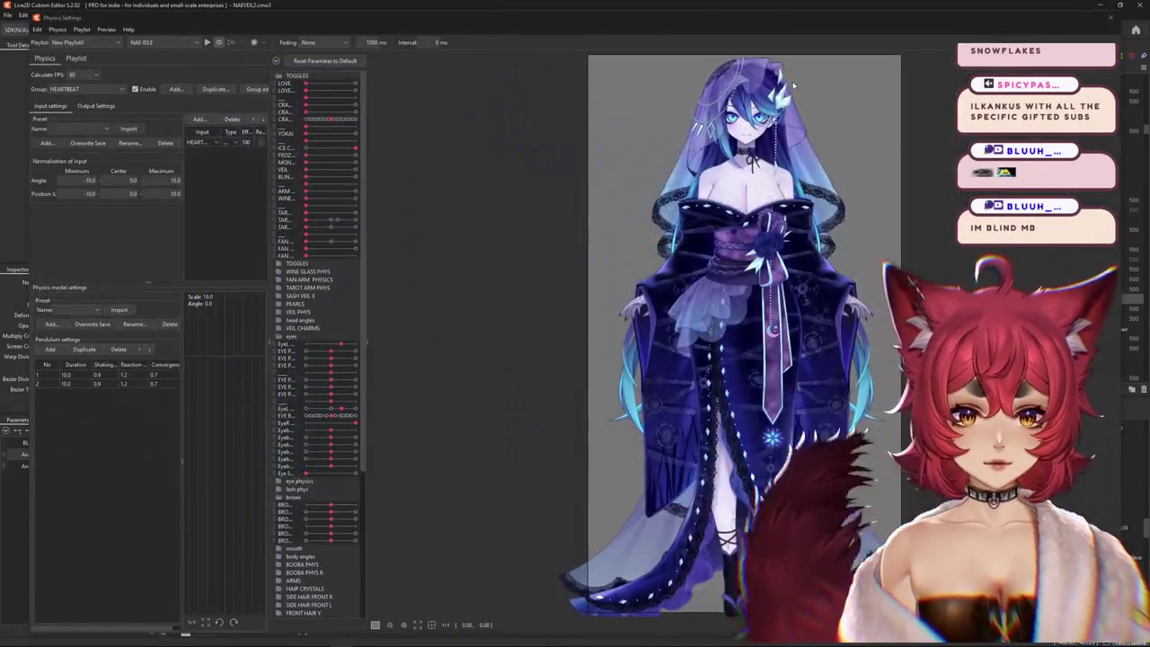
# - Zoom the physics preview, expand the second TOGGLES folder and push HEARTBEAT to maximum
pyautogui.scroll(4, 745, 332)
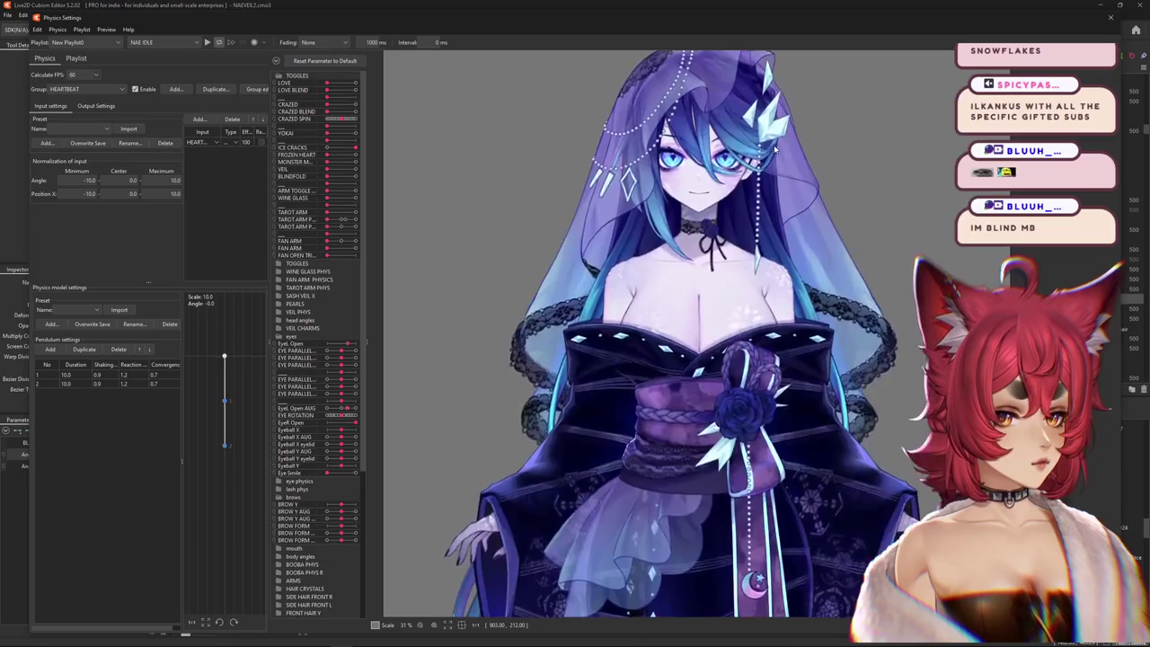
pyautogui.scroll(1, 746, 332)
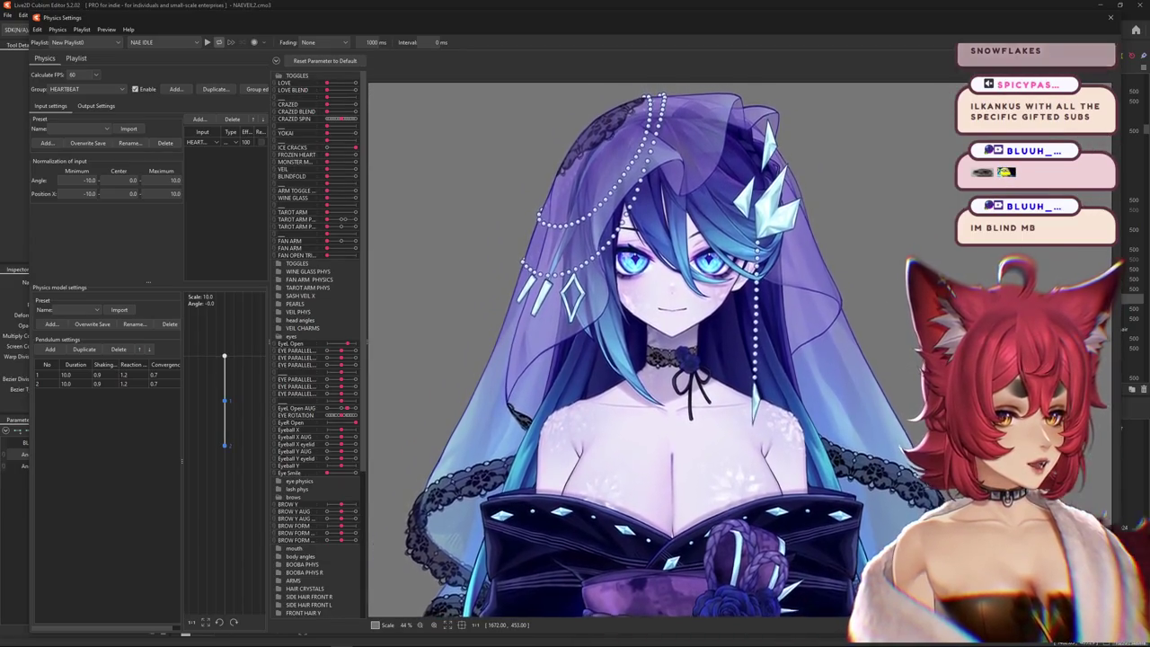
pyautogui.scroll(2, 690, 211)
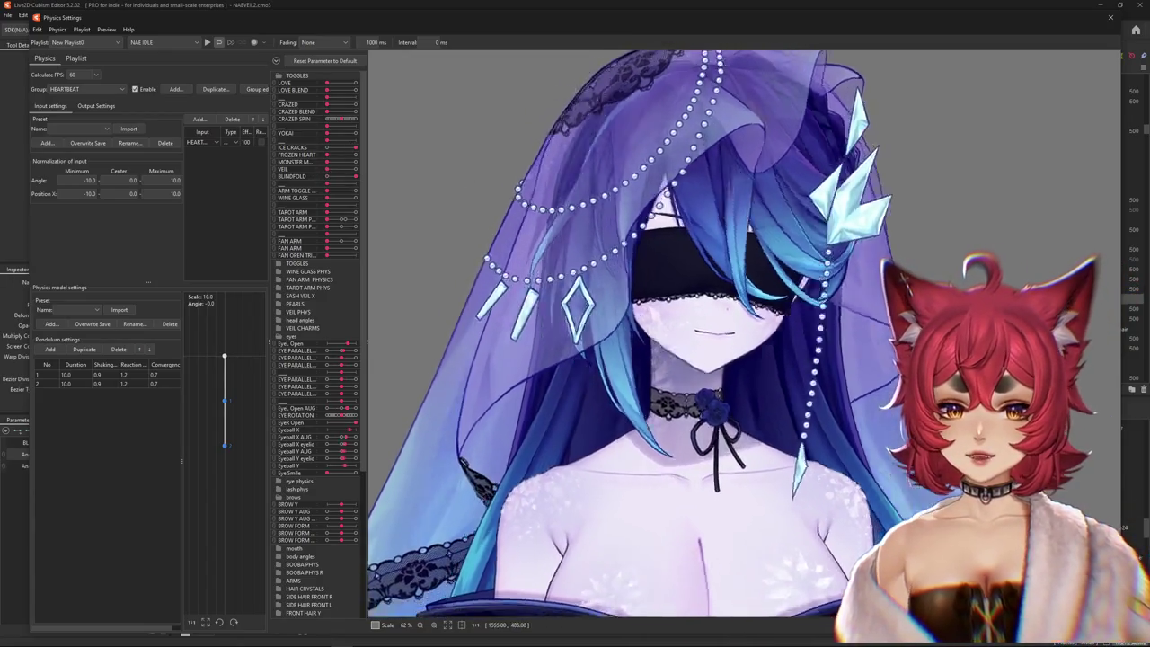
pyautogui.scroll(-3, 701, 360)
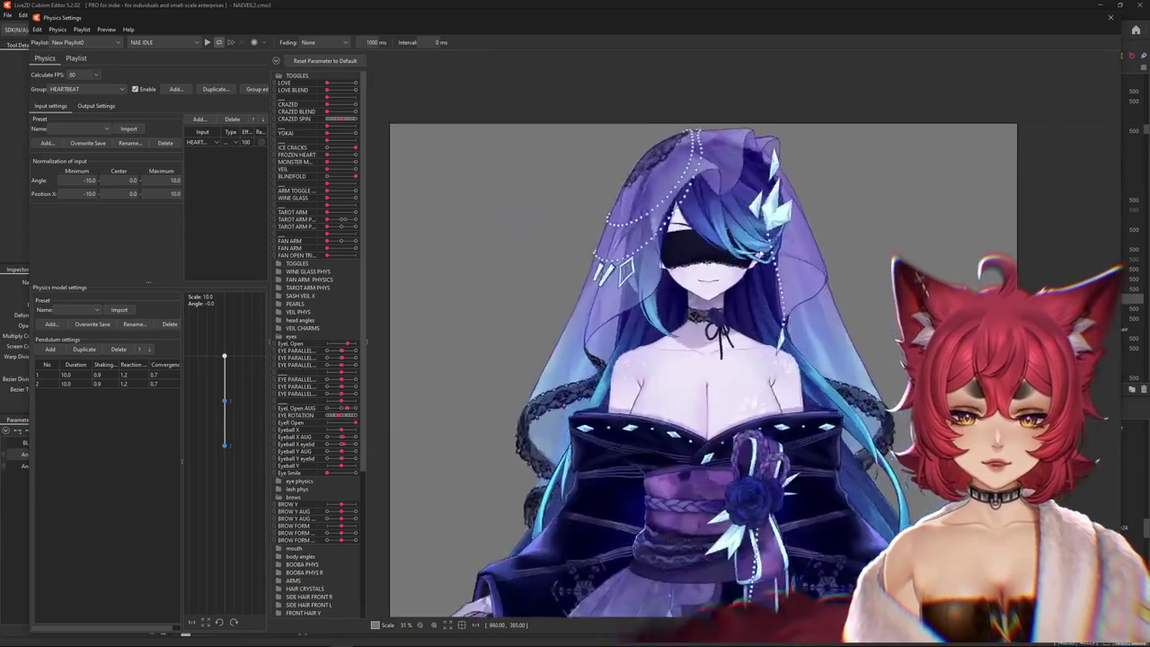
pyautogui.scroll(2, 446, 158)
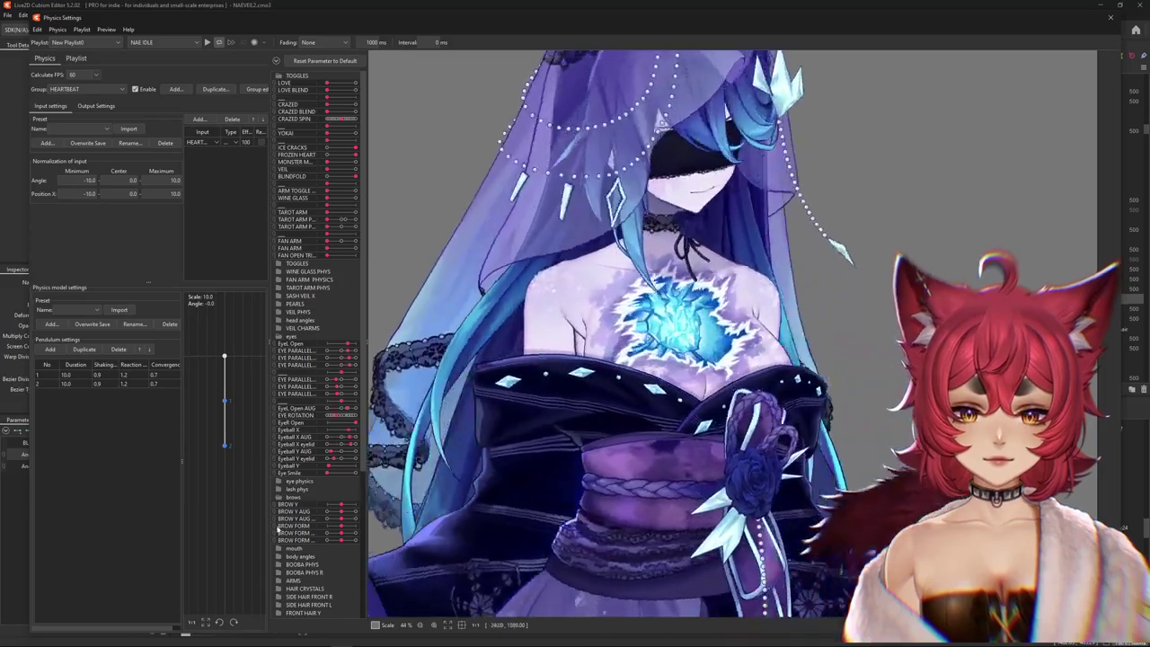
pyautogui.scroll(3, 584, 332)
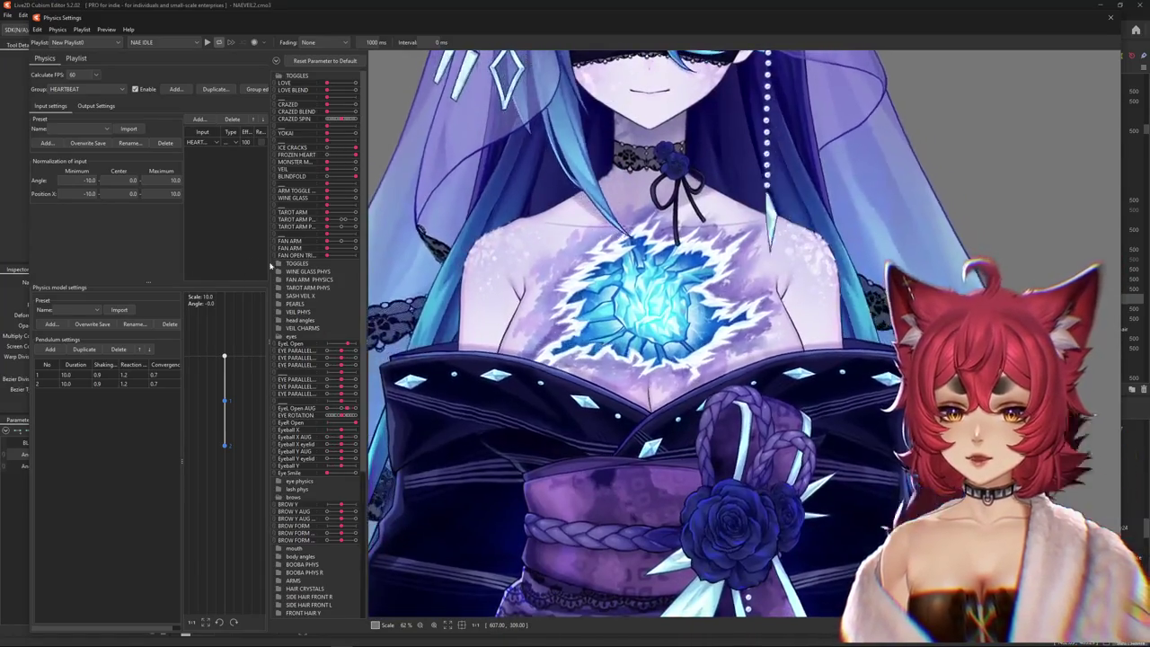
pyautogui.click(280, 263)
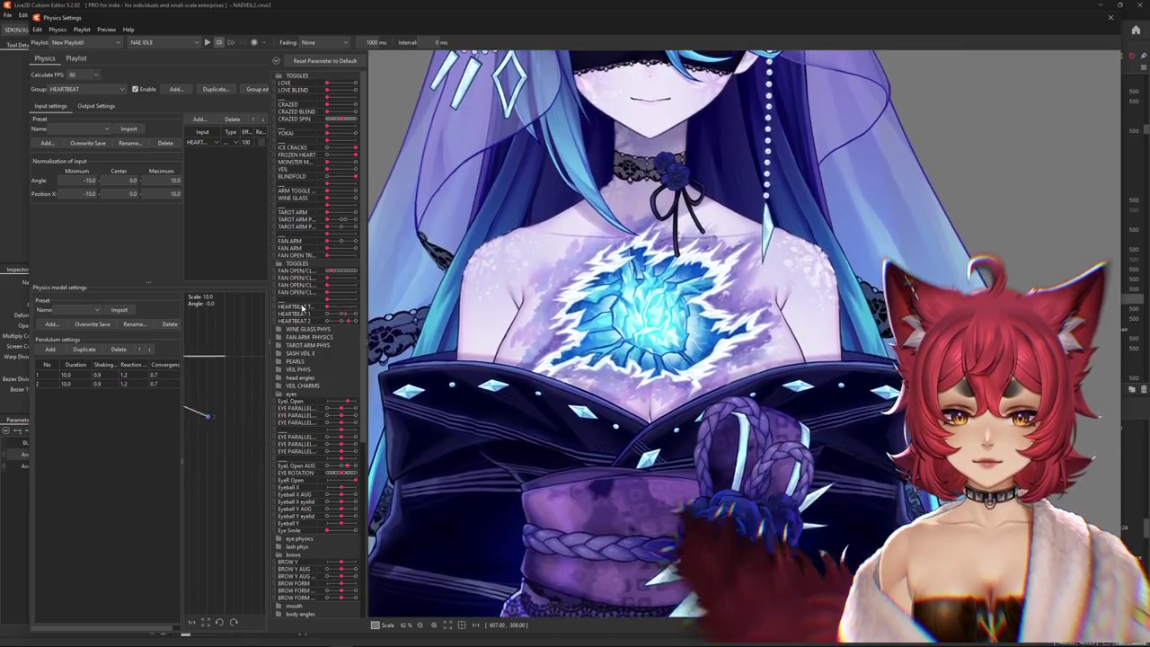
pyautogui.moveTo(326, 306)
pyautogui.mouseDown()
pyautogui.moveTo(363, 305)
pyautogui.moveTo(306, 308)
pyautogui.moveTo(345, 307)
pyautogui.moveTo(332, 305)
pyautogui.mouseUp()
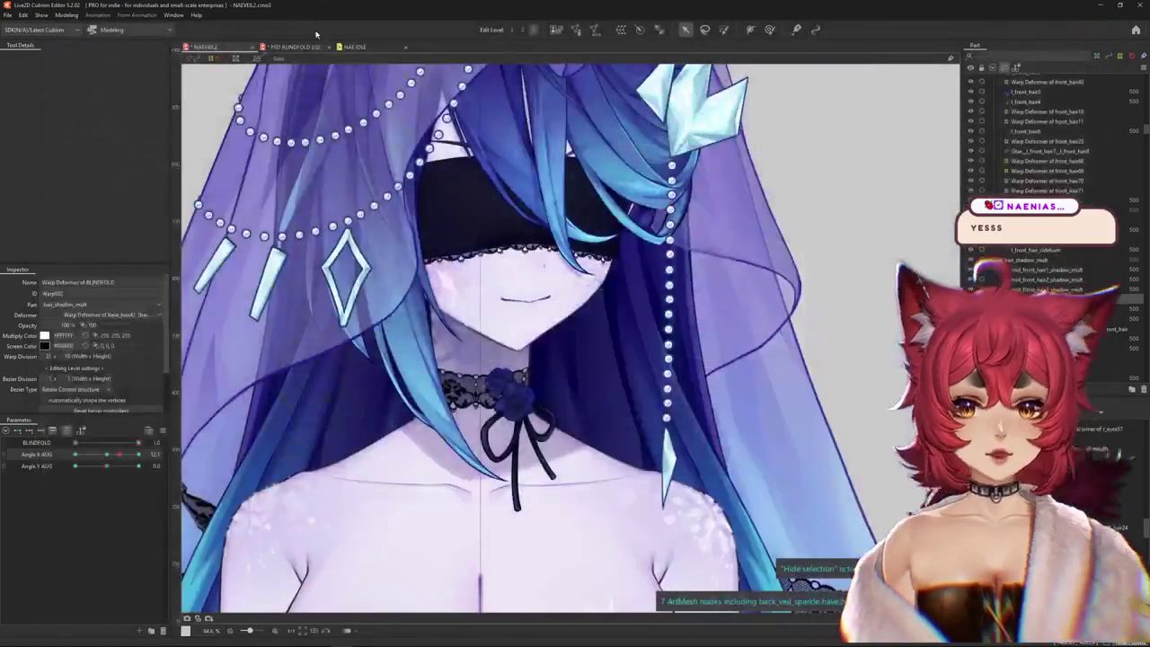
# - Expand NAEVEIL2 > Live2D Parameters > TOGGLES and keyframe HEARTBEAT TRIGGER at -1.0
pyautogui.scroll(2, 647, 198)
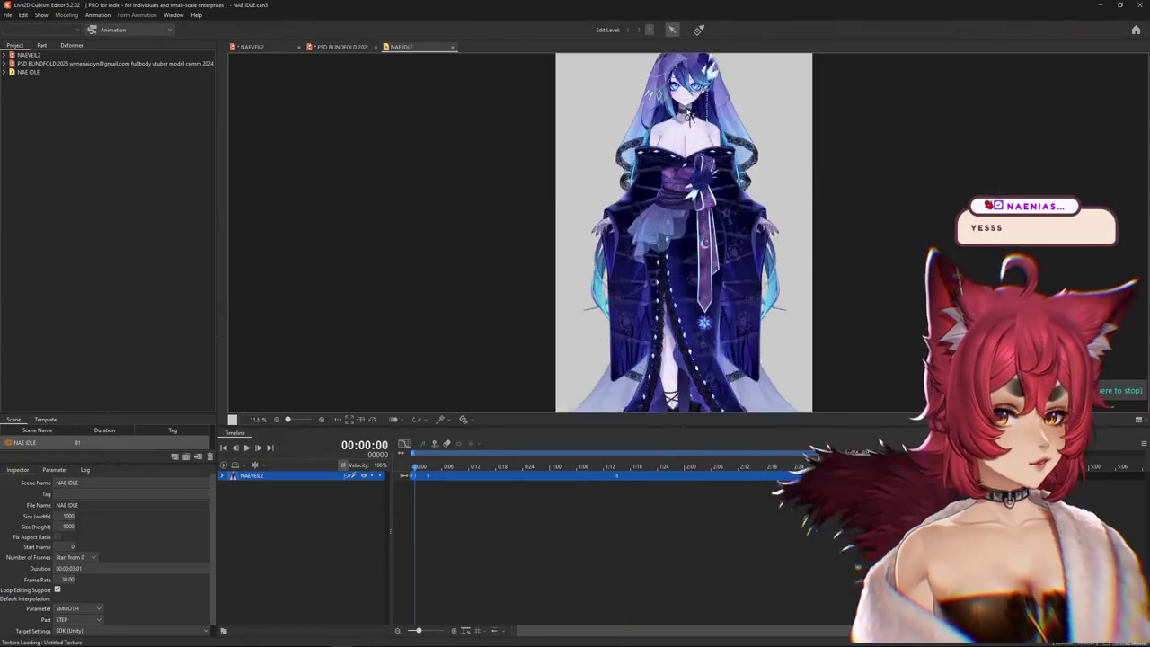
pyautogui.scroll(3, 647, 197)
pyautogui.moveTo(647, 198); pyautogui.dragTo(638, 234)
pyautogui.click(224, 475)
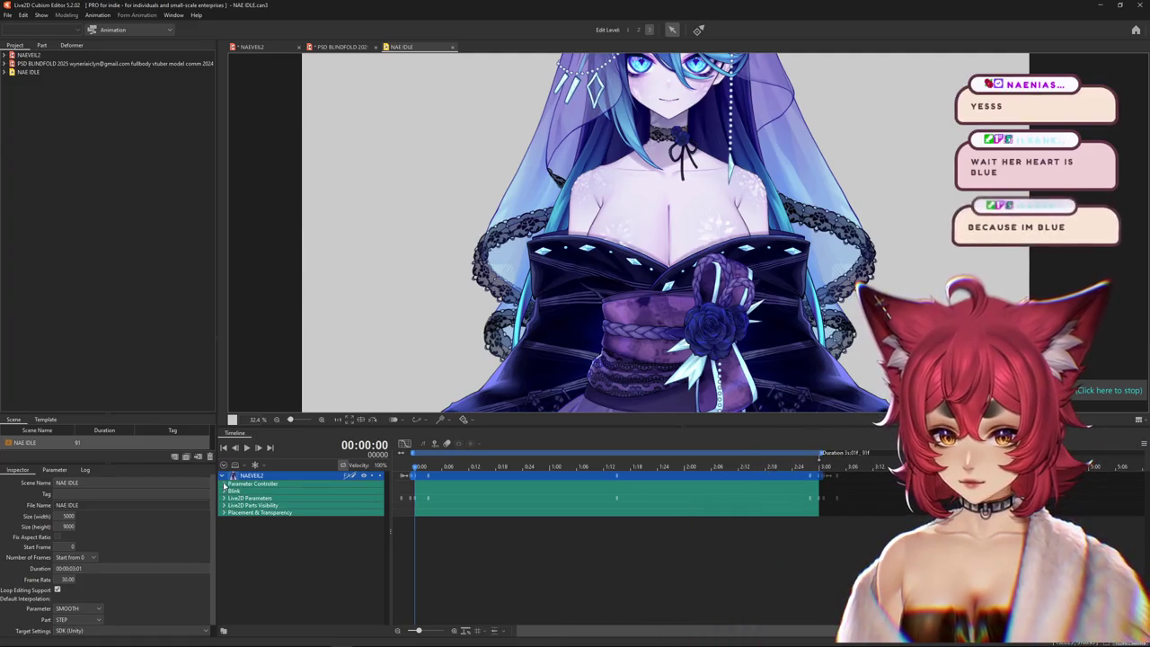
pyautogui.click(225, 498)
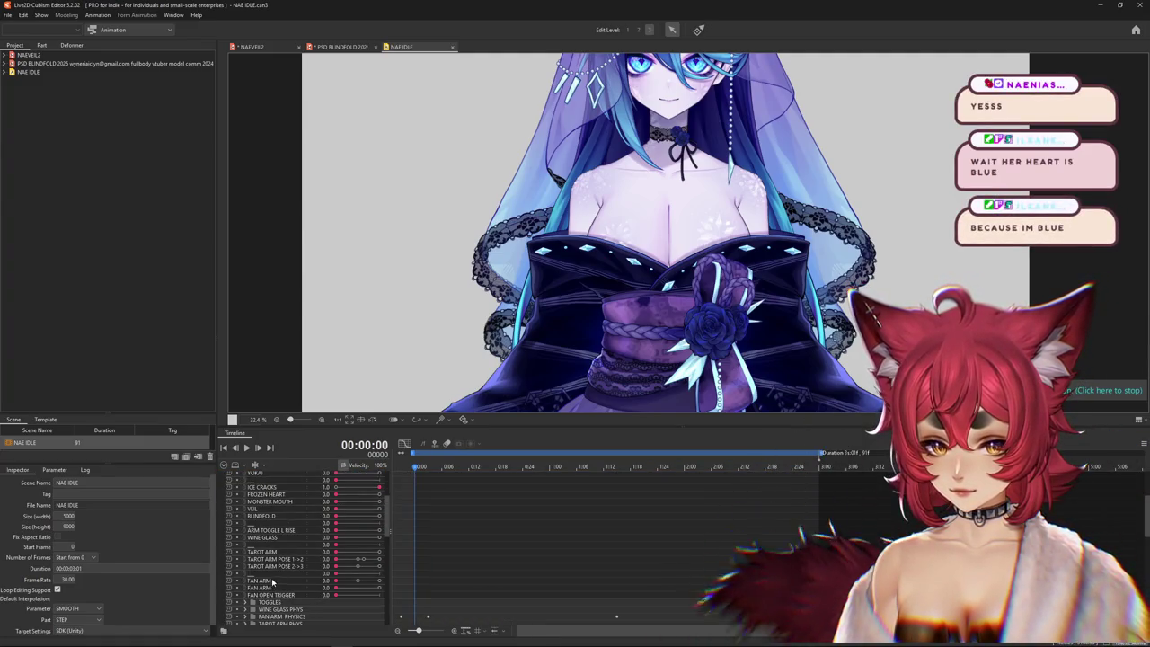
pyautogui.click(244, 602)
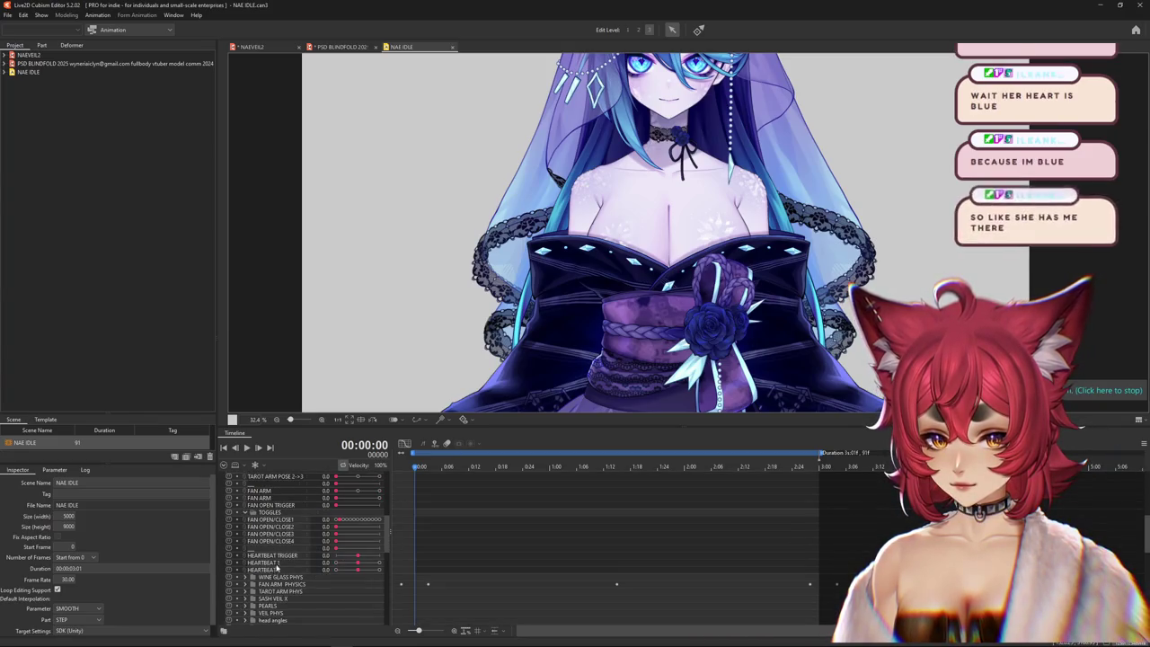
pyautogui.click(334, 554)
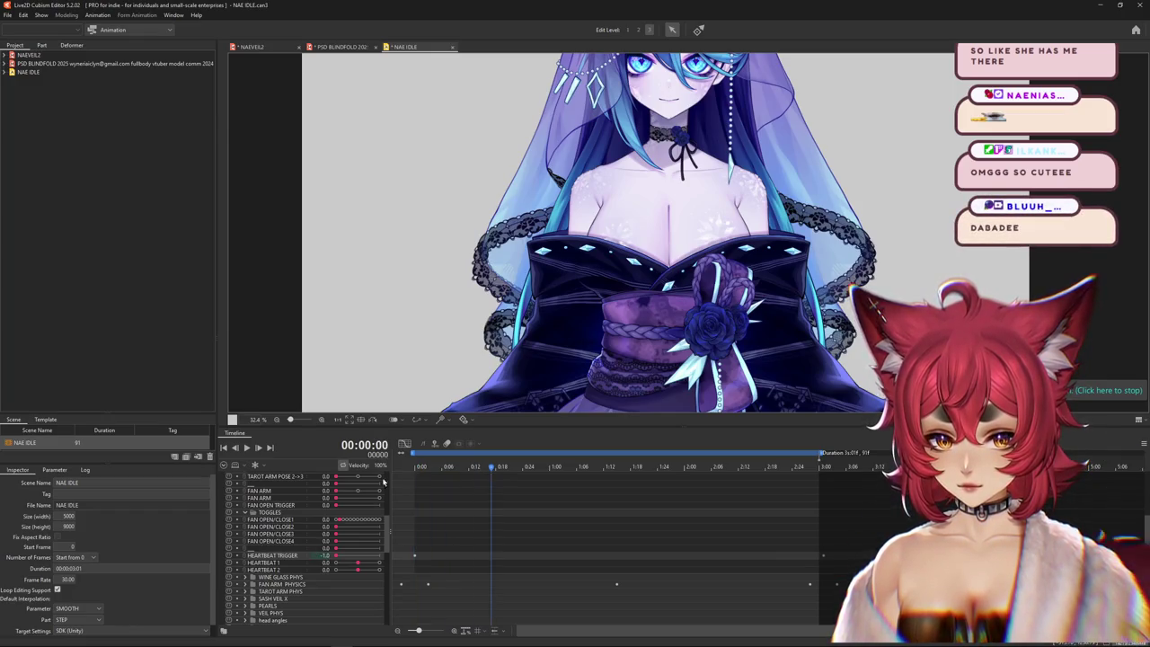
# - Play and scrub the idle animation, adding a later HEARTBEAT TRIGGER keyframe
pyautogui.click(245, 447)
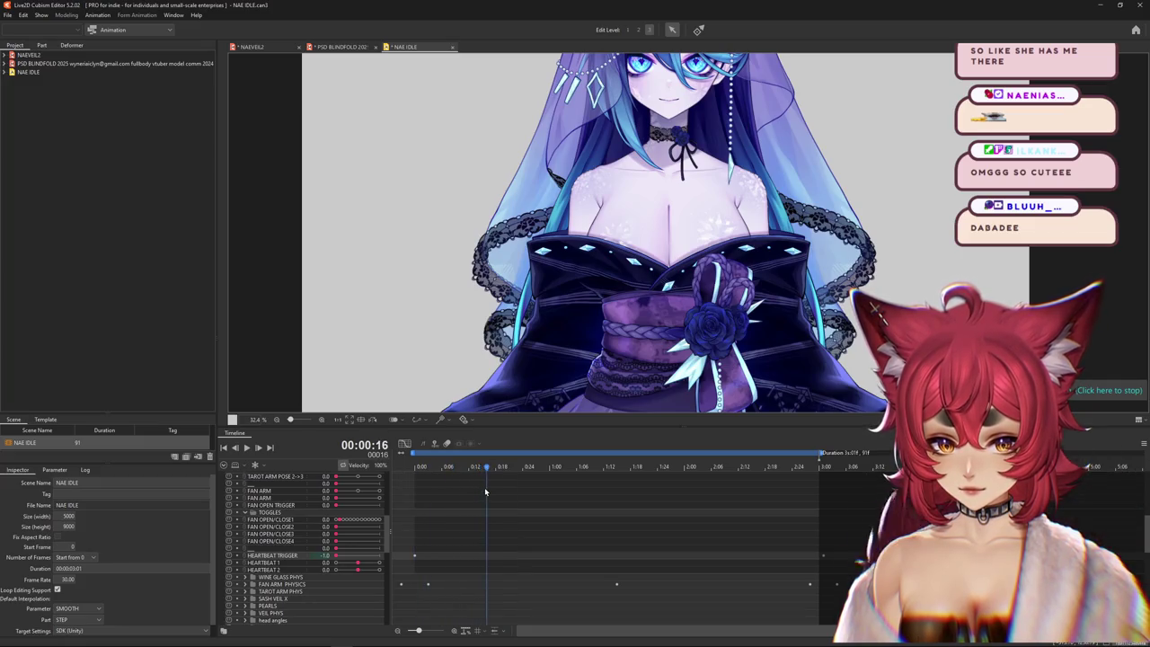
pyautogui.moveTo(484, 487); pyautogui.dragTo(468, 489)
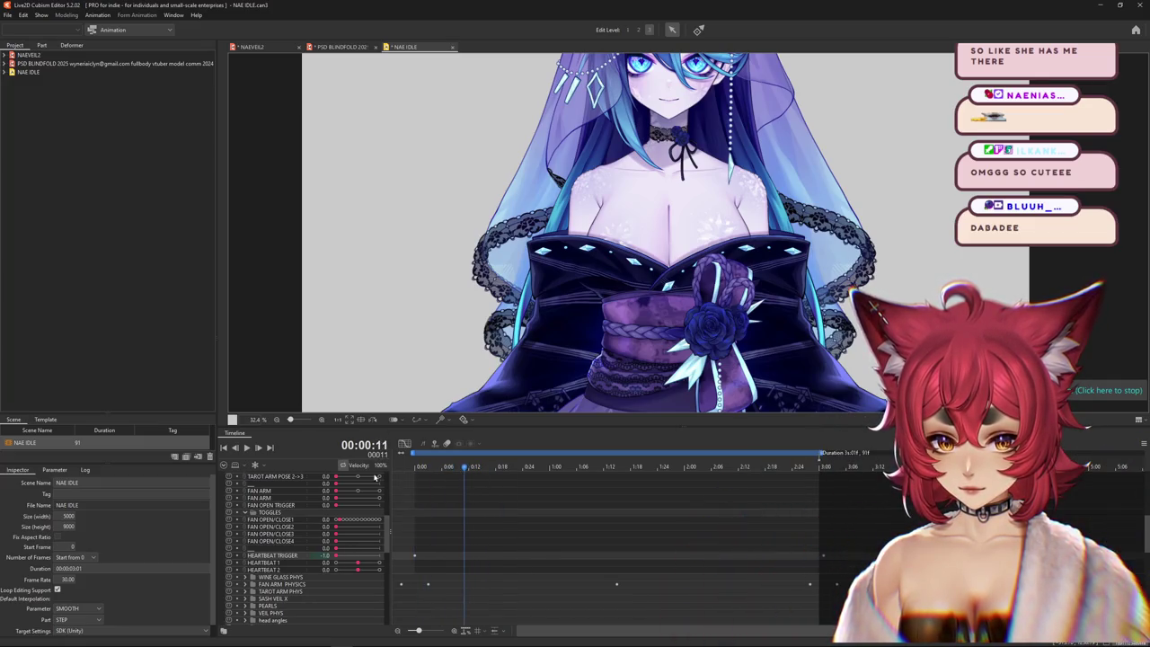
pyautogui.click(246, 447)
pyautogui.click(491, 468)
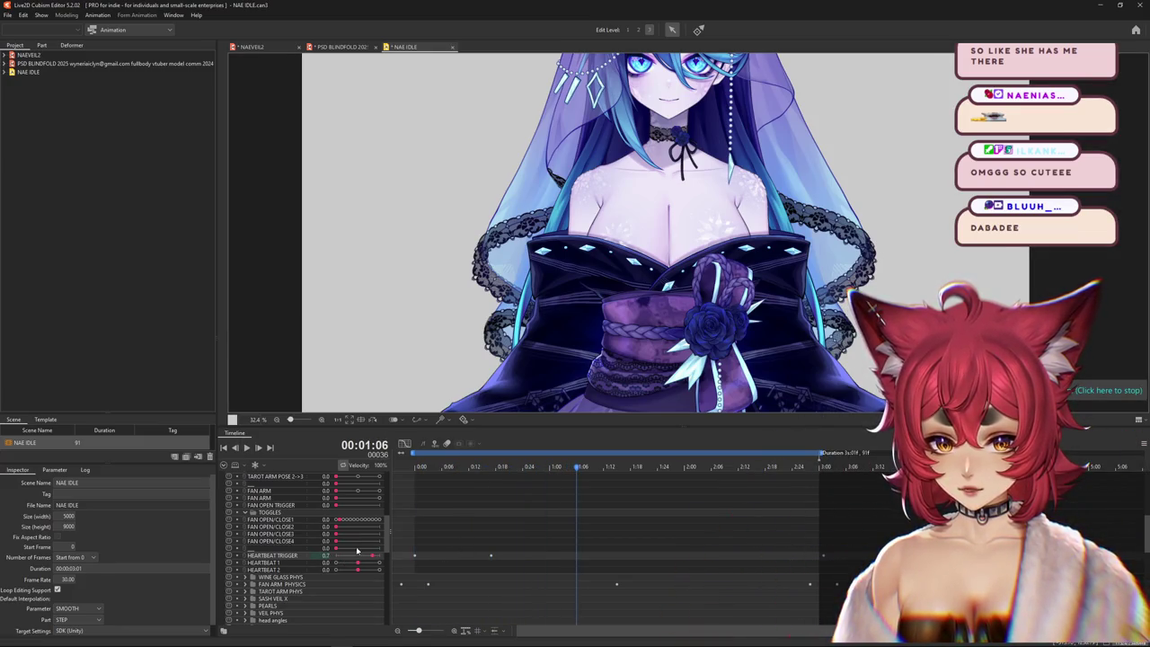
pyautogui.moveTo(323, 555); pyautogui.dragTo(350, 558)
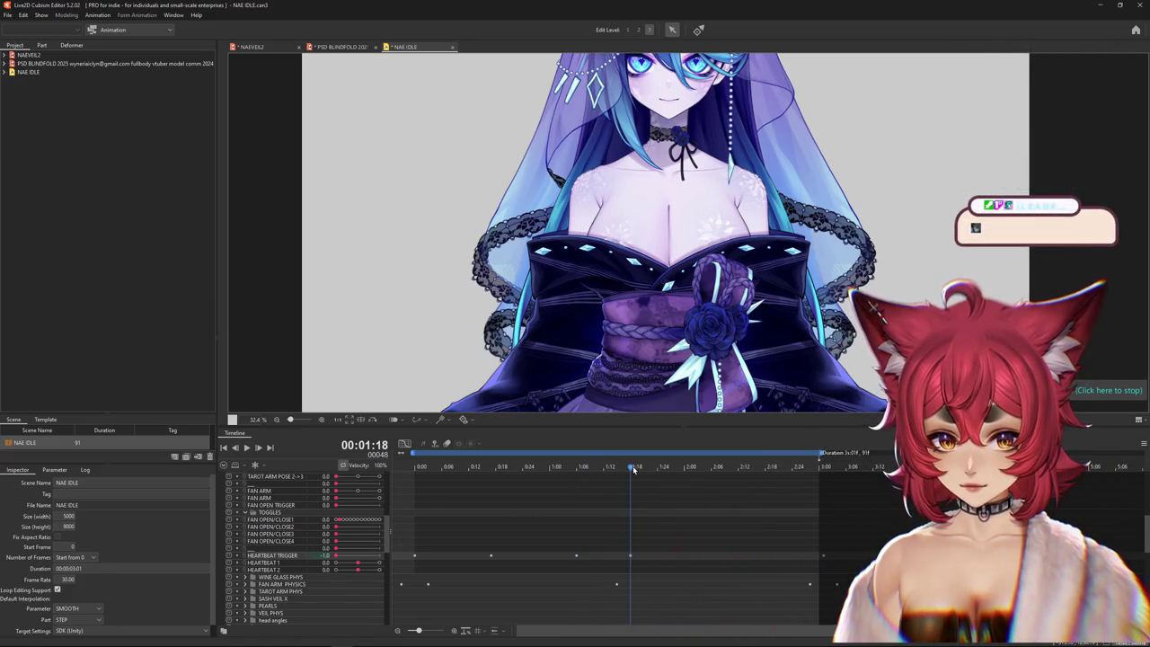
pyautogui.click(417, 483)
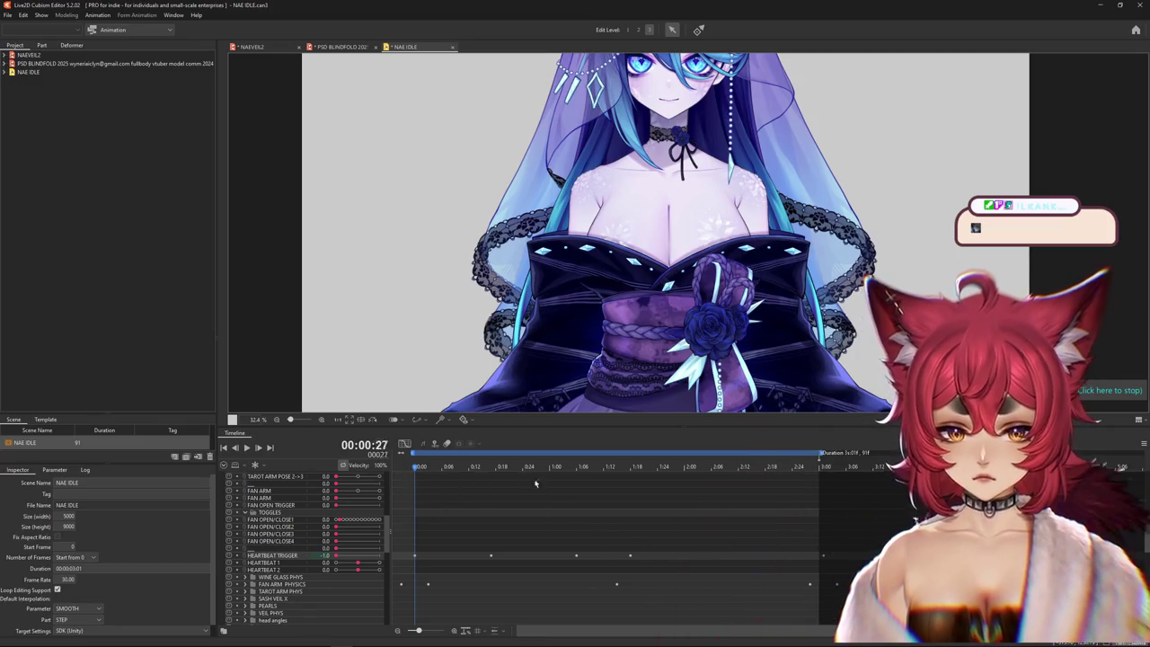
pyautogui.press('space')
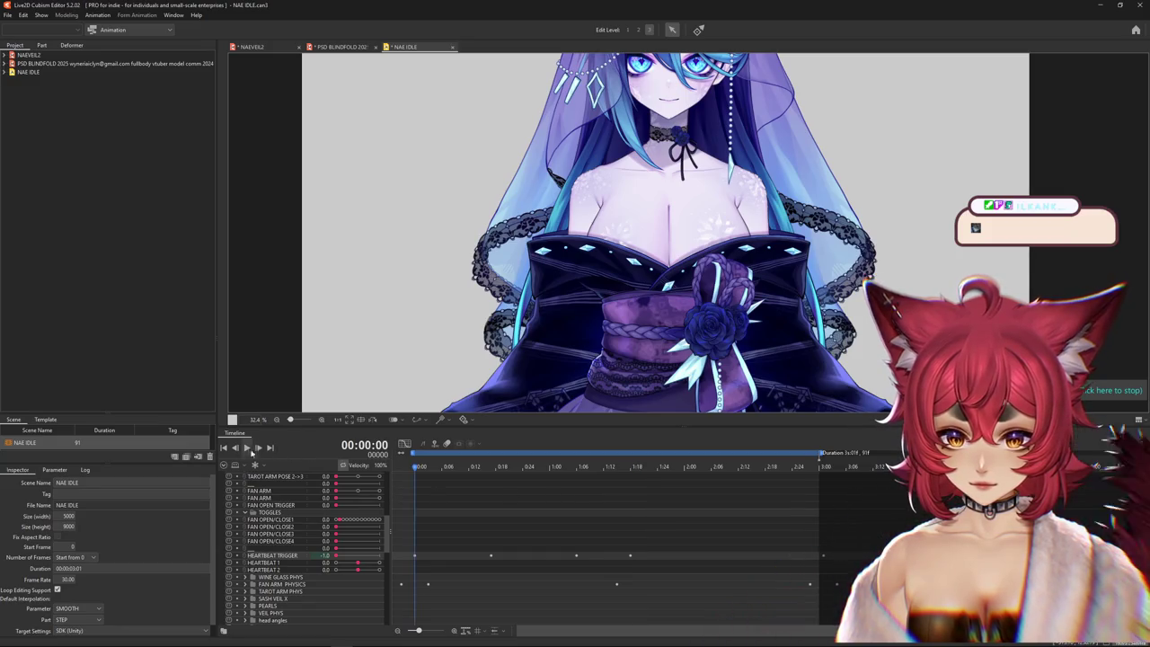
pyautogui.click(247, 449)
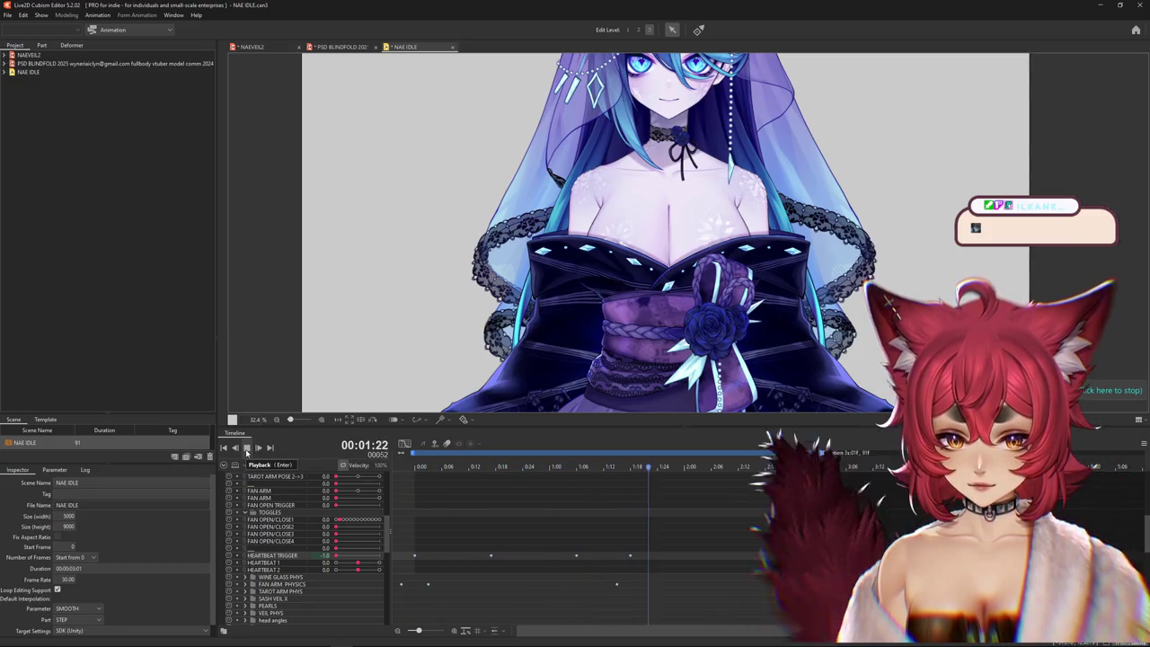
pyautogui.press('space')
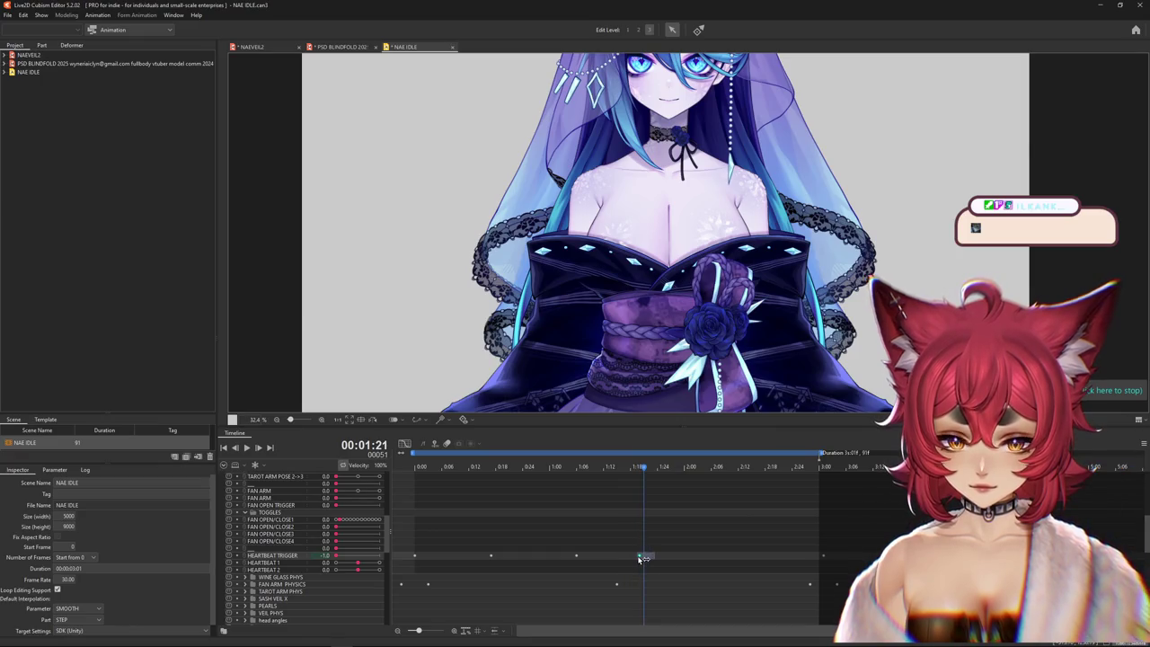
# - Select the HEARTBEAT TRIGGER keyframes from 1:24 onward and shift them slightly earlier
pyautogui.moveTo(475, 557); pyautogui.dragTo(612, 559)
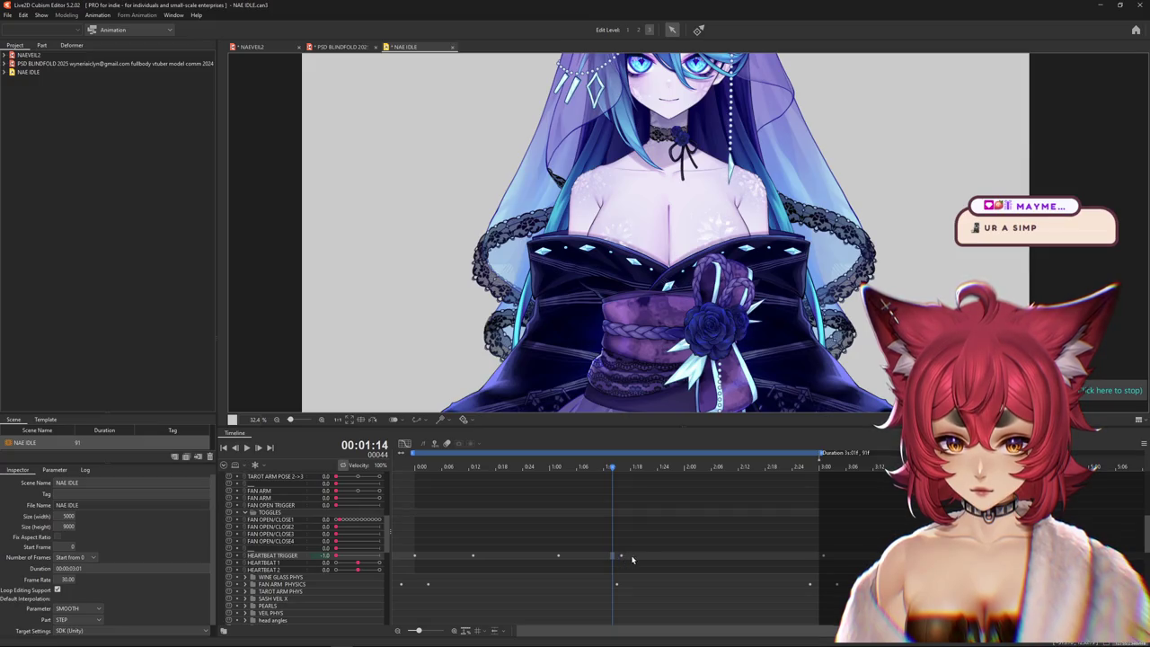
pyautogui.moveTo(547, 558); pyautogui.dragTo(430, 557)
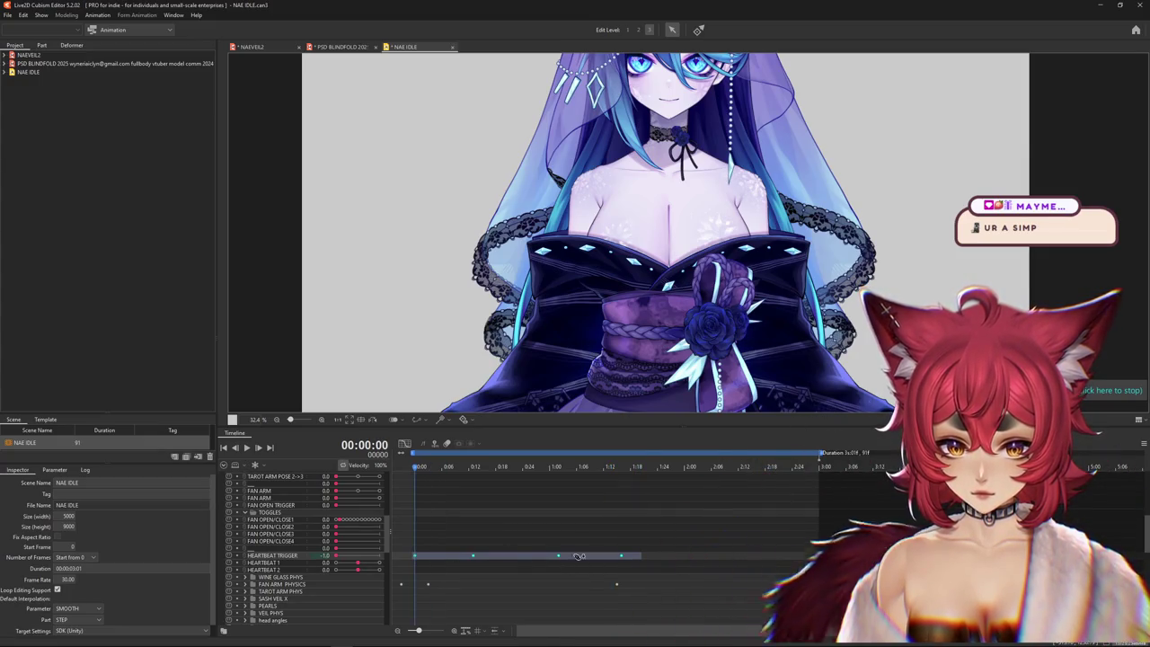
pyautogui.click(657, 556)
pyautogui.moveTo(657, 556); pyautogui.dragTo(821, 556)
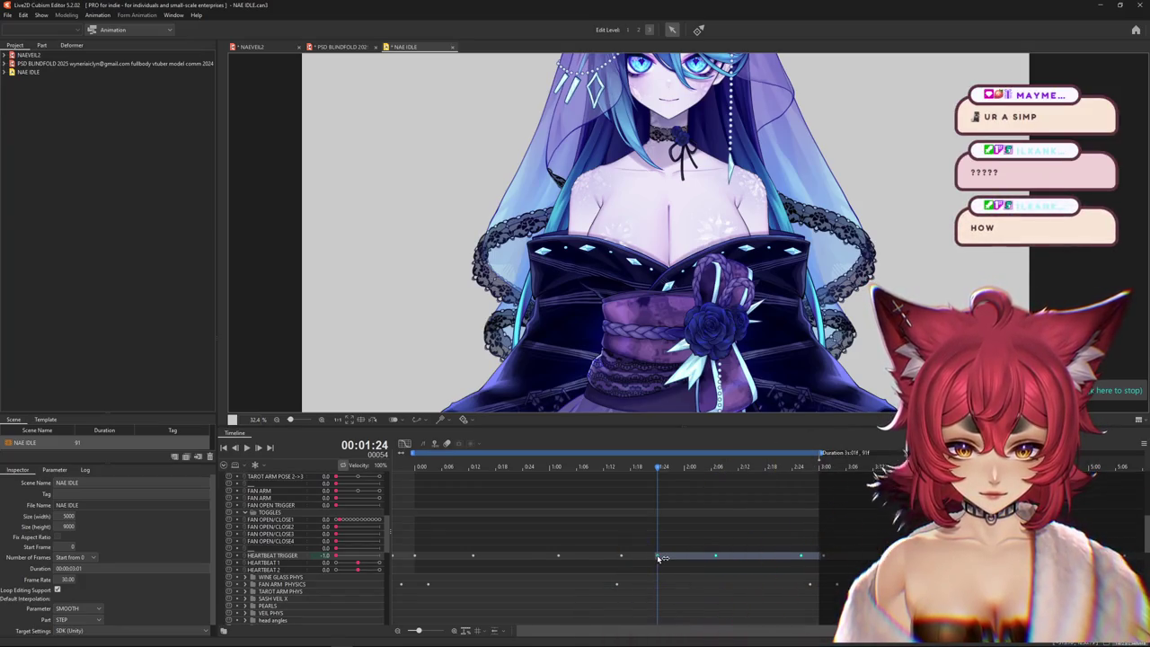
pyautogui.moveTo(661, 558); pyautogui.dragTo(657, 558)
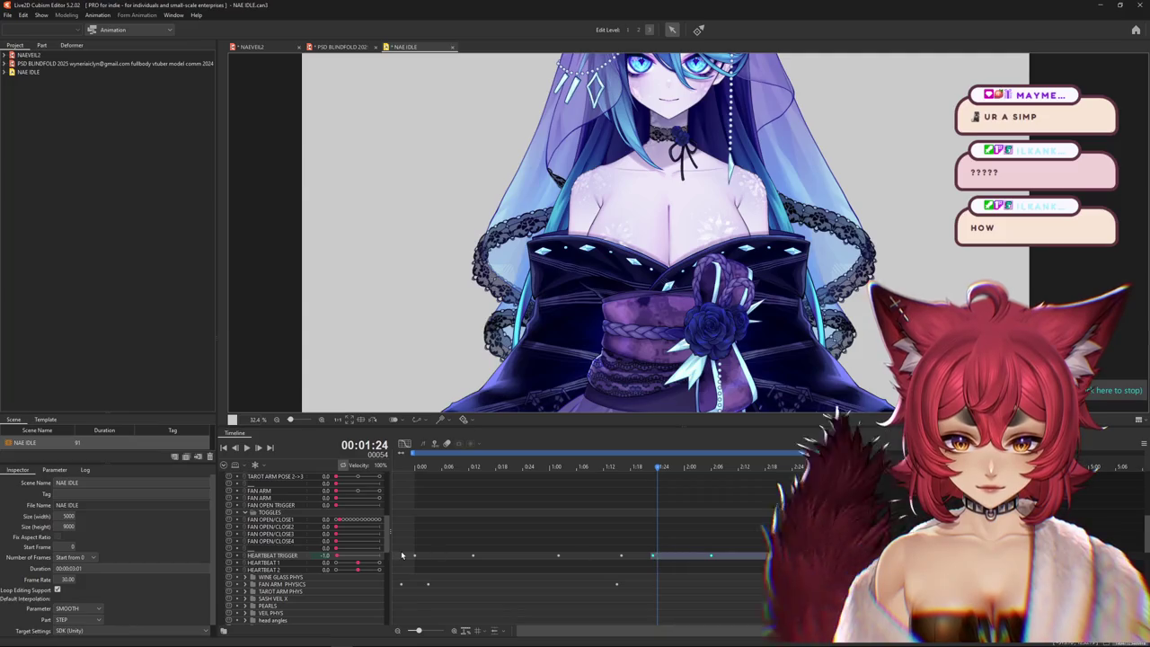
pyautogui.click(425, 474)
# - Scrub the heartbeat pulses and move the later keyframes near 1:25 earlier
pyautogui.moveTo(431, 477); pyautogui.dragTo(466, 480)
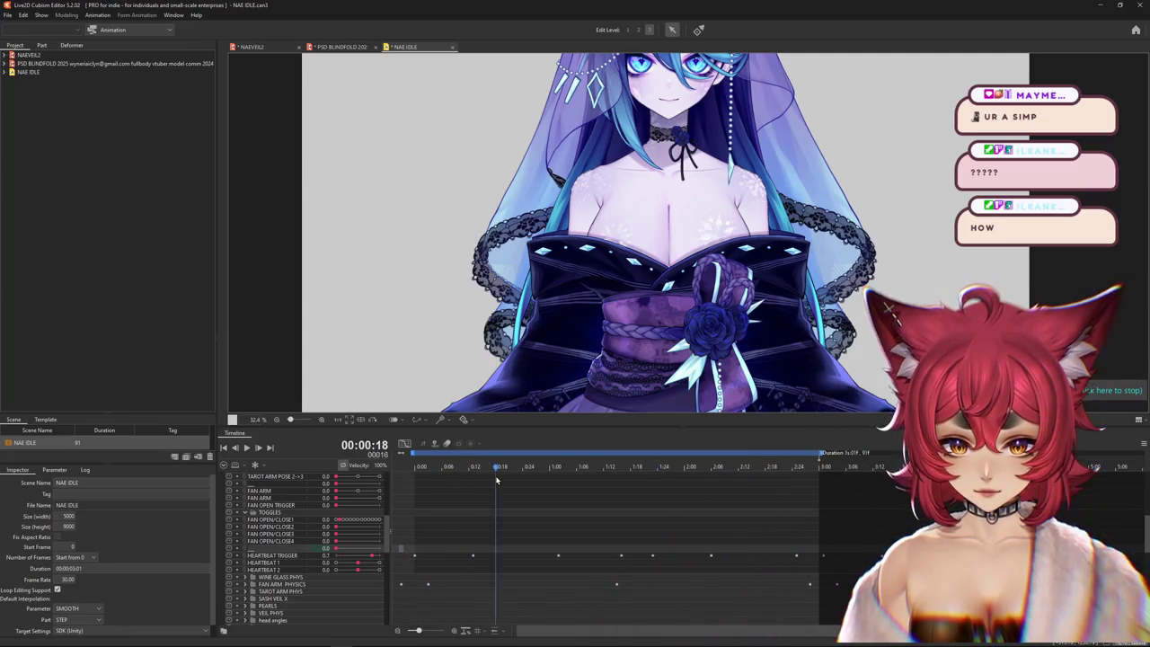
pyautogui.moveTo(568, 487); pyautogui.dragTo(662, 490)
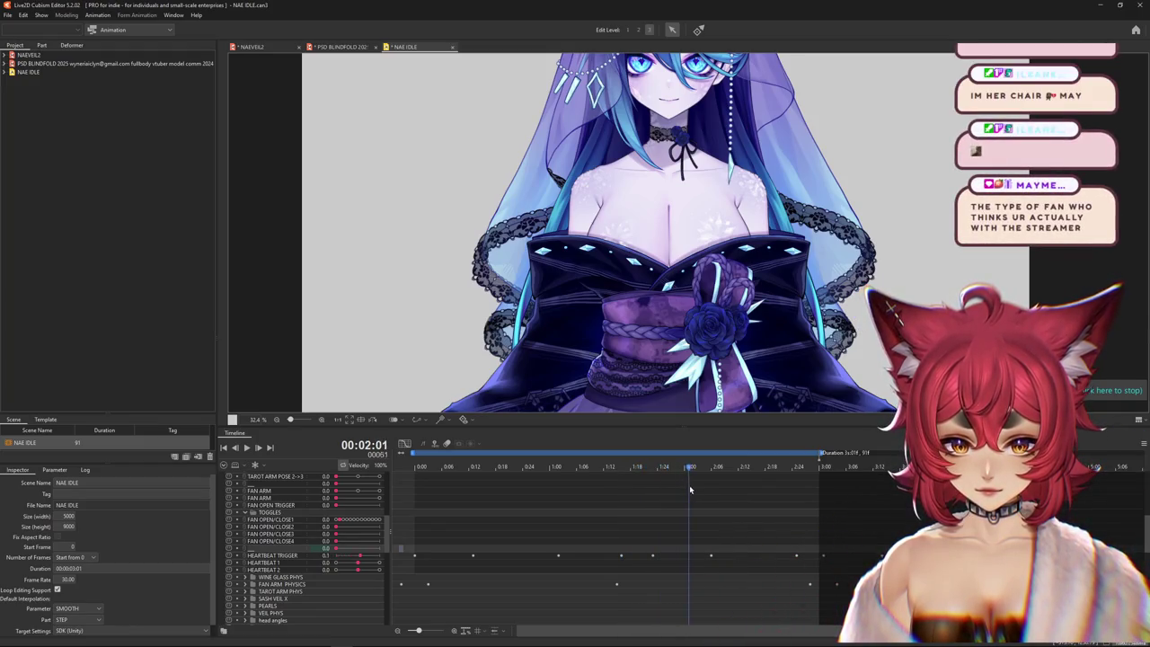
pyautogui.moveTo(761, 490); pyautogui.dragTo(664, 495)
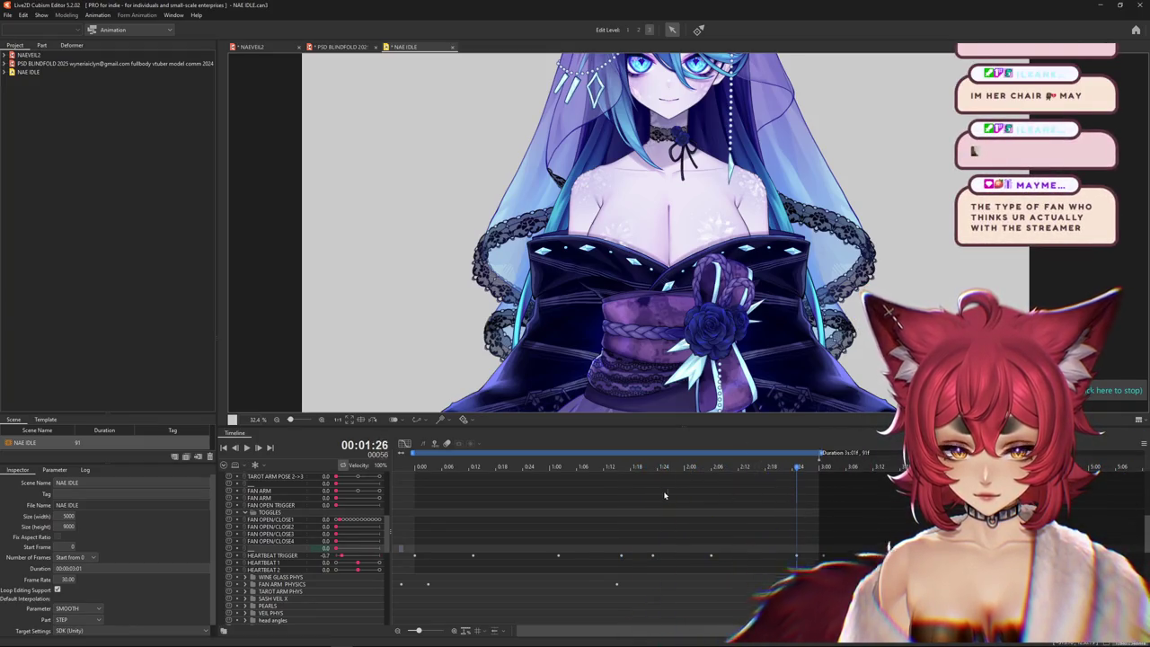
pyautogui.click(664, 556)
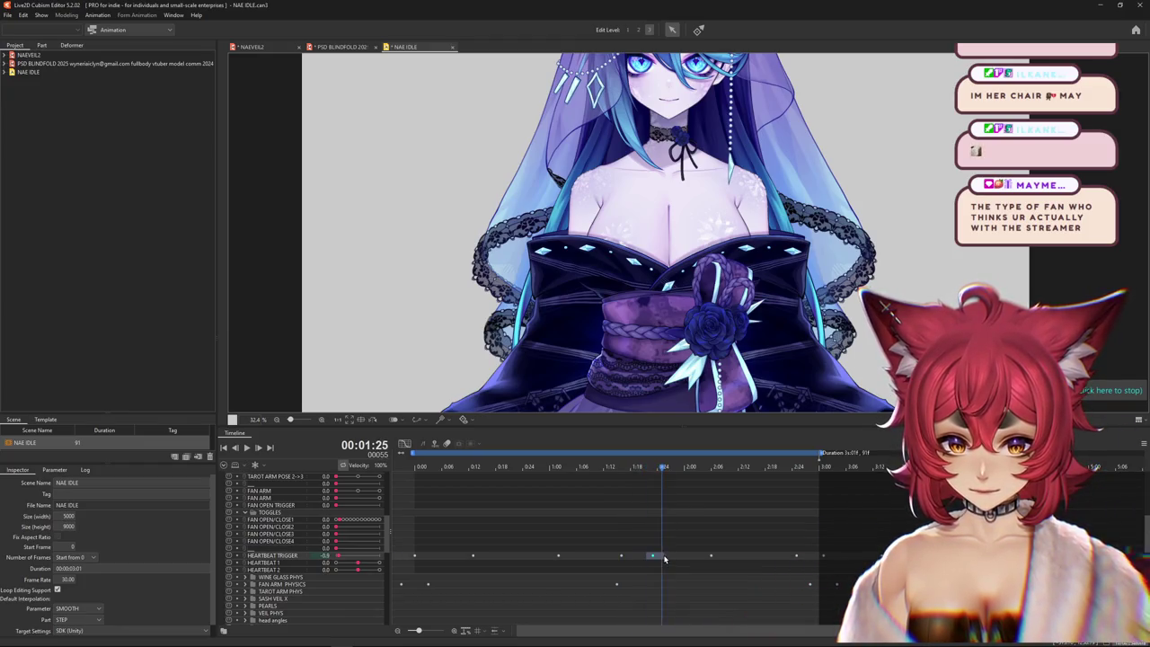
pyautogui.click(665, 558)
pyautogui.moveTo(801, 556); pyautogui.dragTo(880, 559)
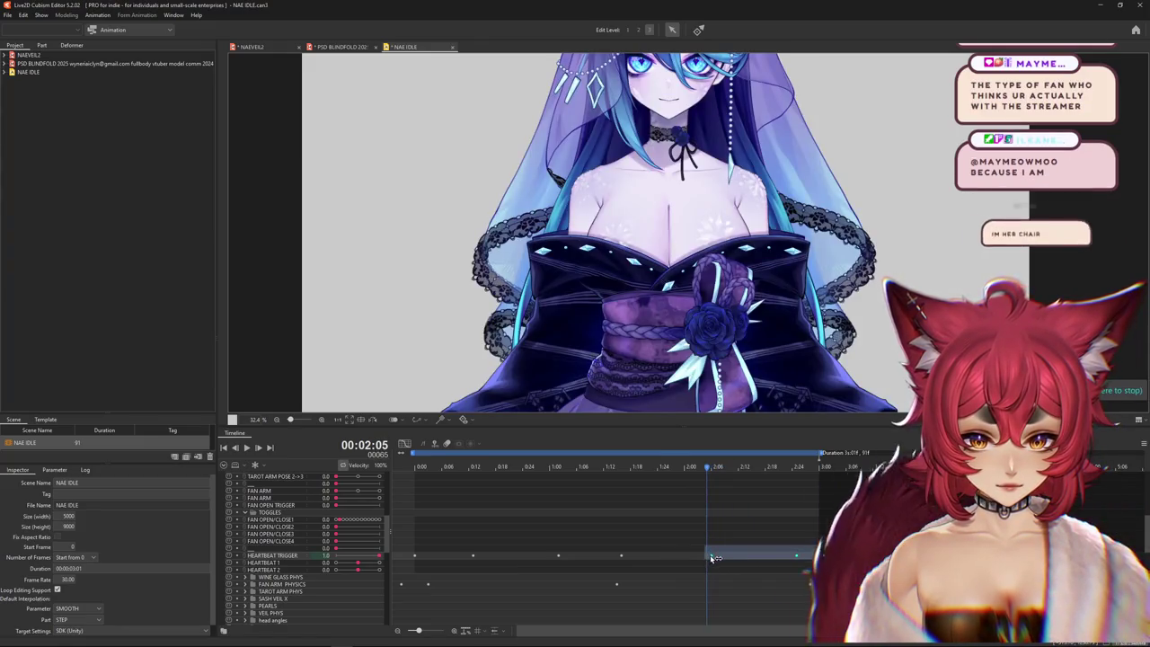
pyautogui.moveTo(710, 557); pyautogui.dragTo(662, 557)
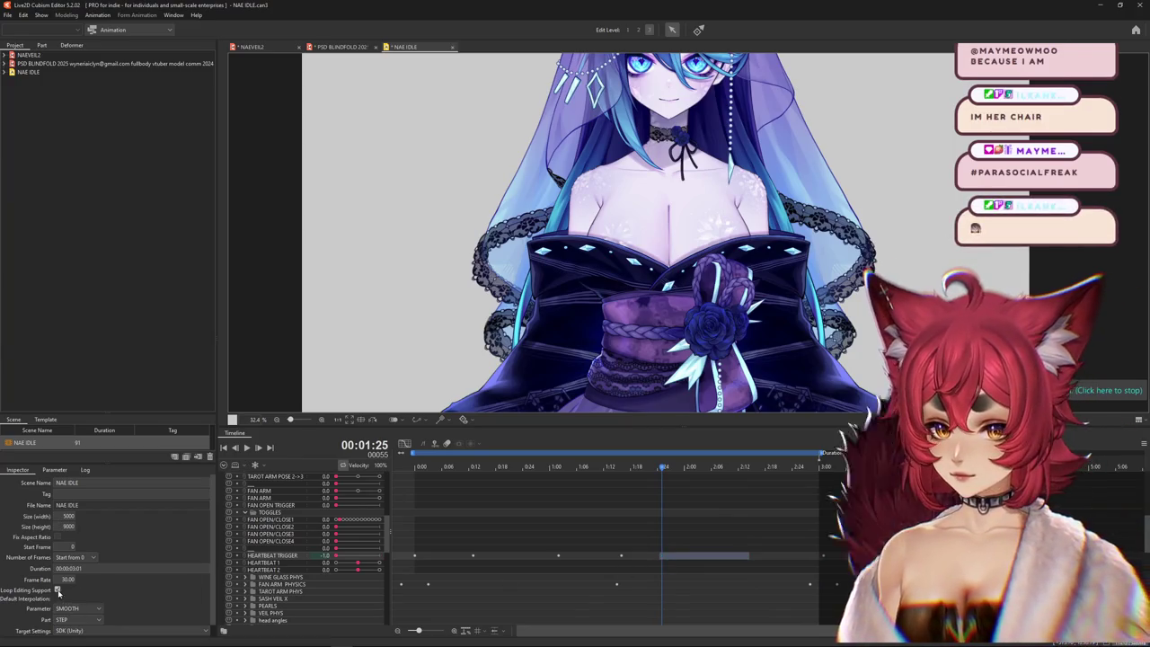
pyautogui.moveTo(582, 576); pyautogui.dragTo(511, 549)
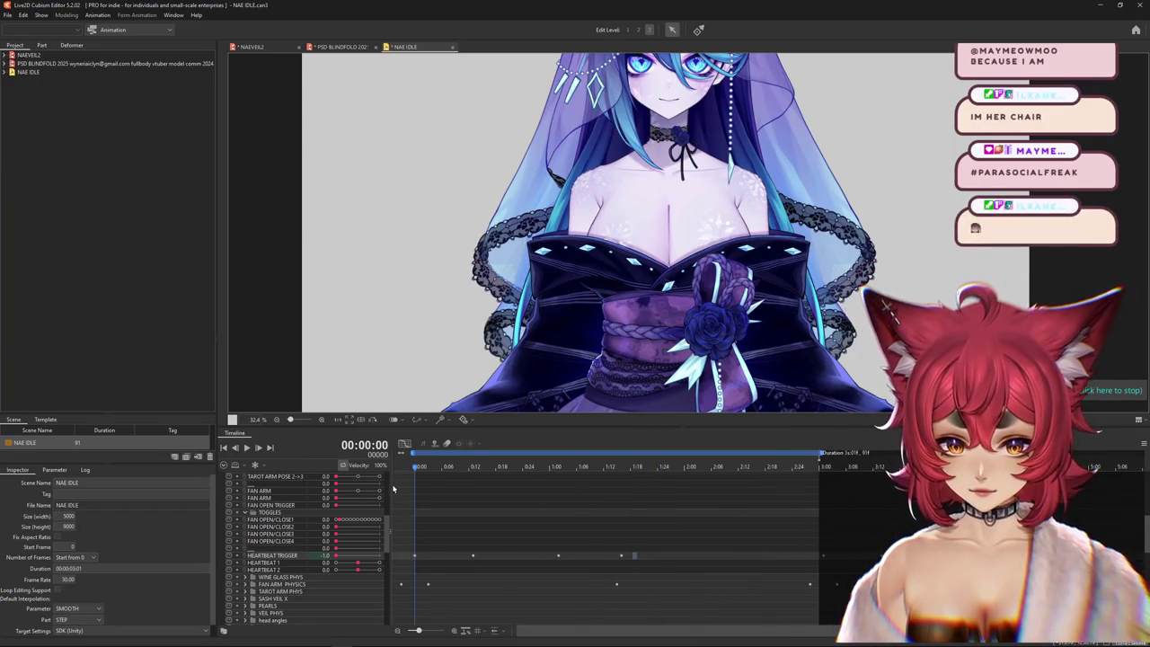
# - Paste a copy of the heartbeat keyframes after 1:23 and slide them slightly earlier
pyautogui.moveTo(462, 495); pyautogui.dragTo(574, 502)
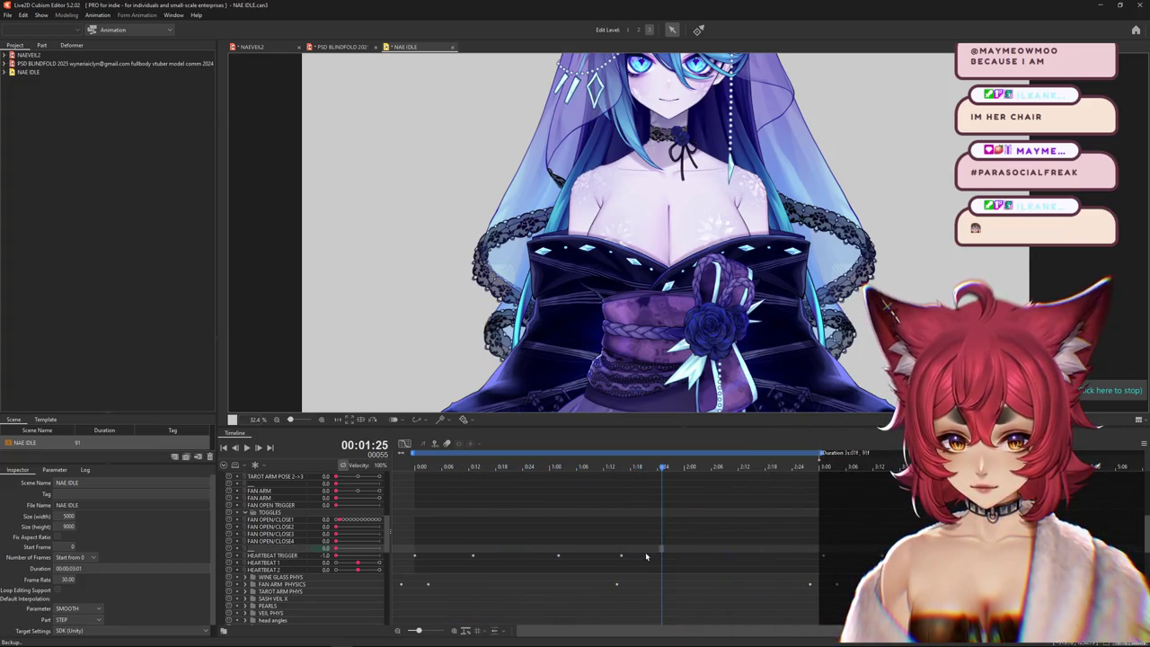
pyautogui.moveTo(645, 556); pyautogui.dragTo(444, 557)
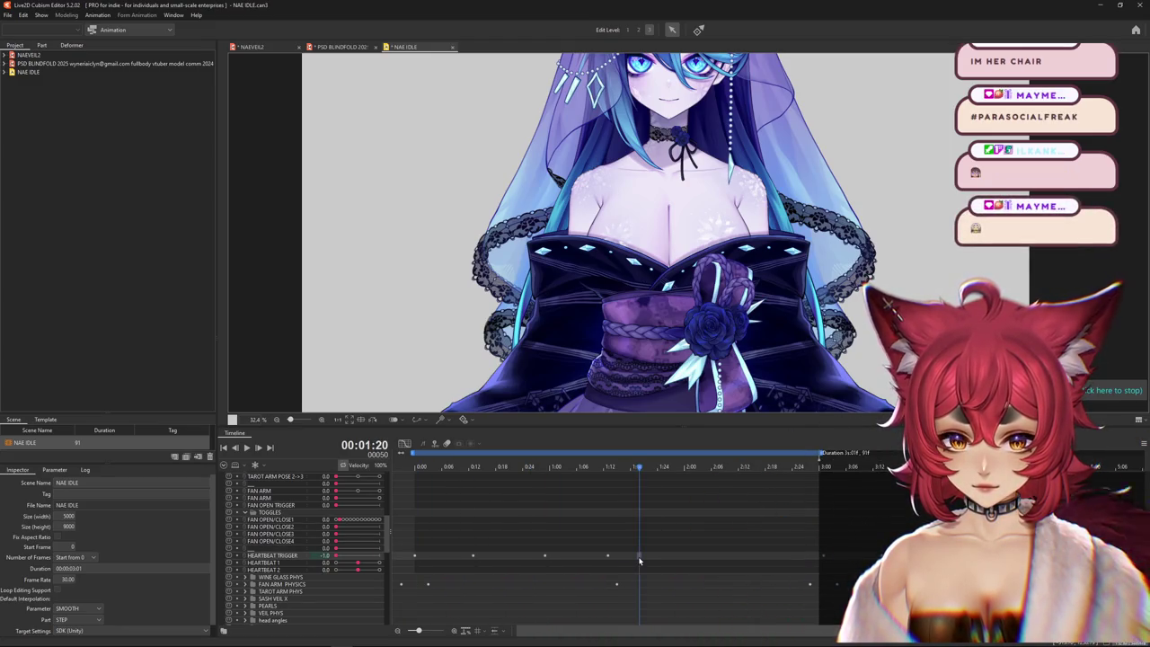
pyautogui.hotkey('ctrl', 'v')
pyautogui.moveTo(643, 560); pyautogui.dragTo(631, 558)
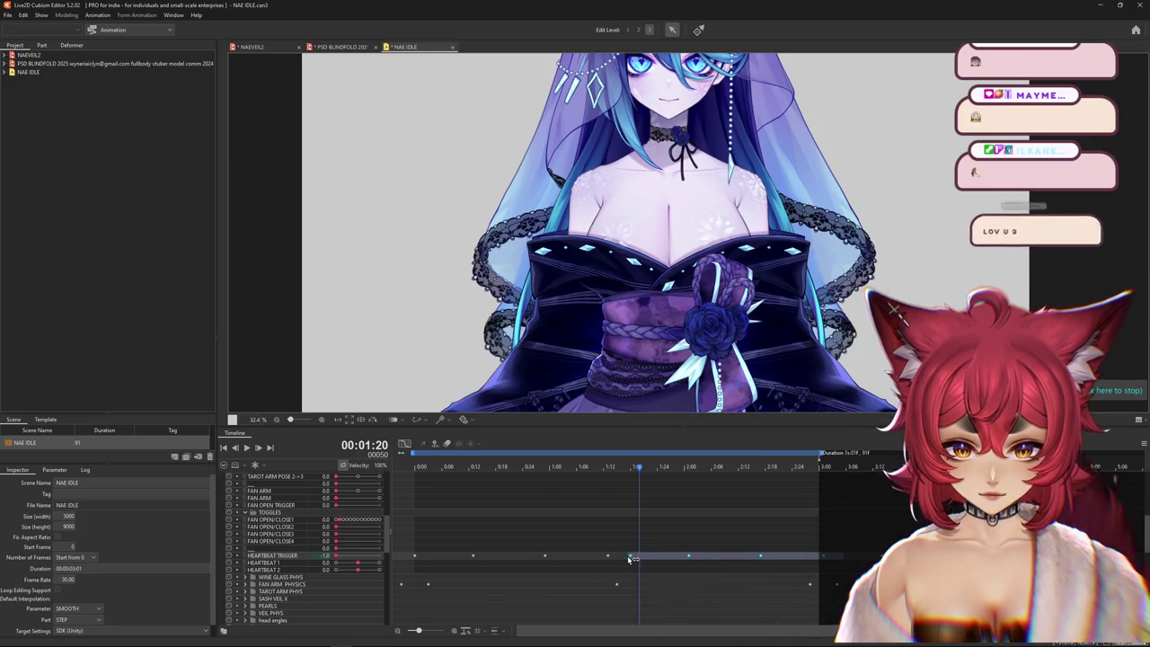
pyautogui.click(275, 49)
pyautogui.click(57, 17)
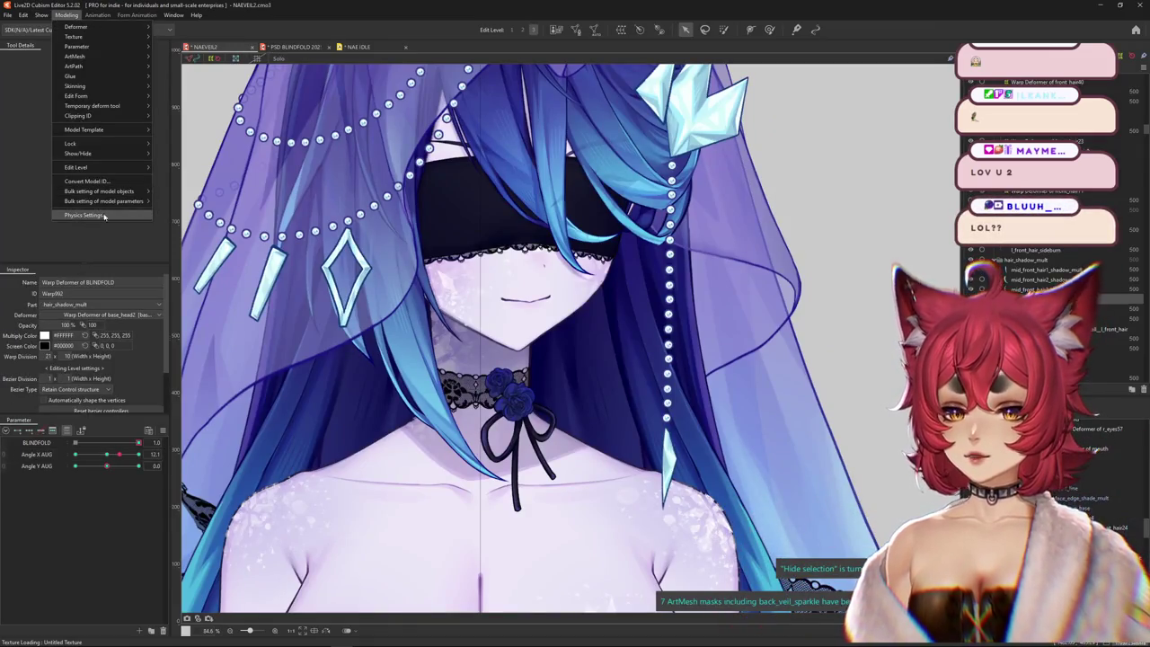
# - Reset parameters to default, max FROZEN HEART and drag HEARTBEAT to test the heart physics
pyautogui.click(83, 215)
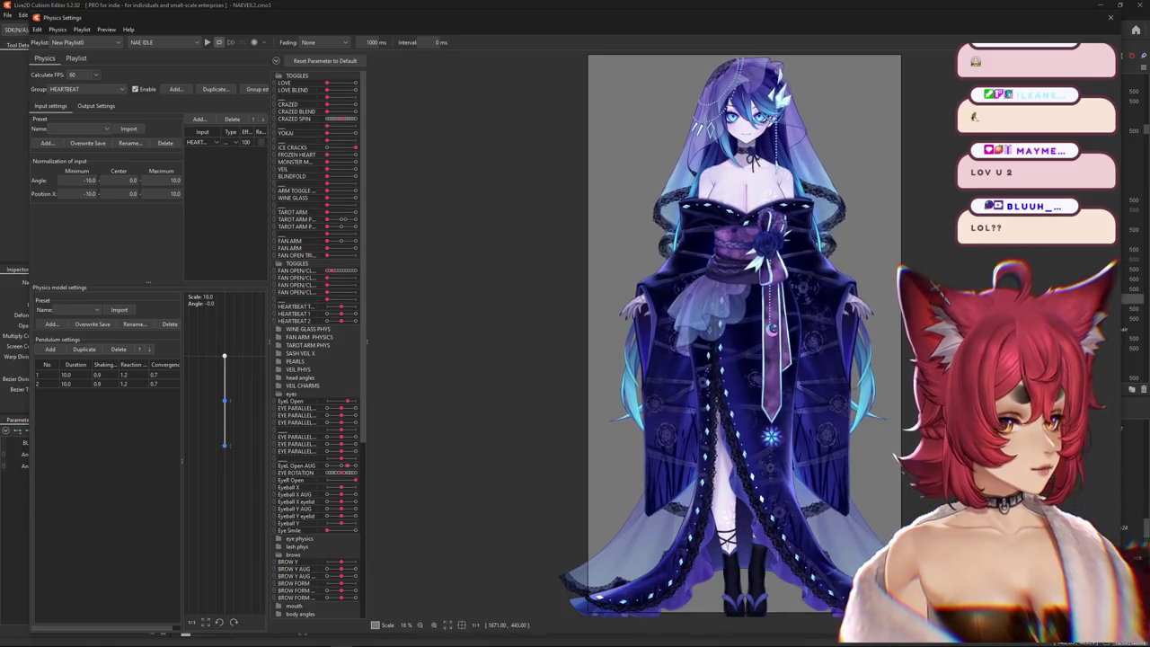
pyautogui.scroll(6, 703, 302)
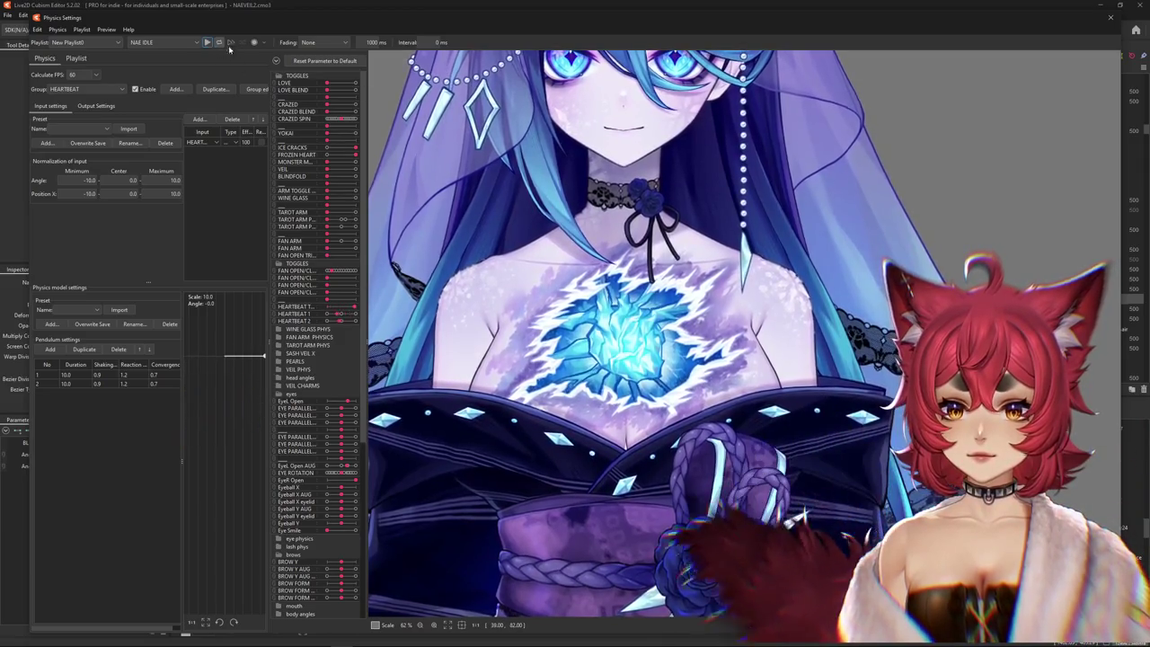
pyautogui.click(312, 63)
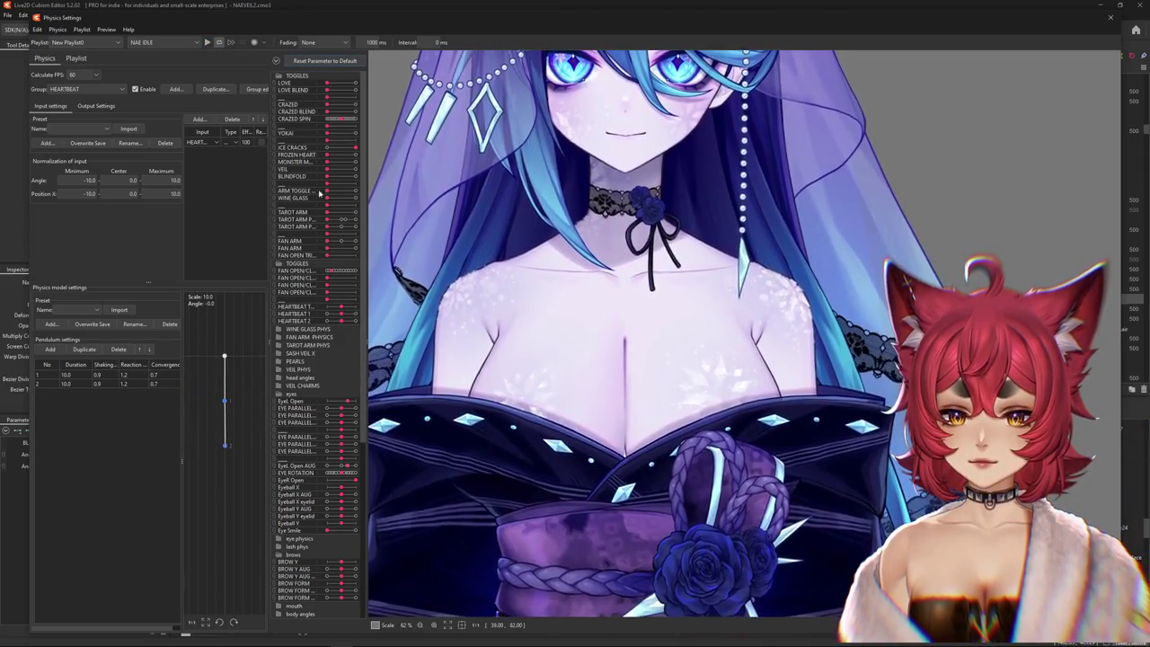
pyautogui.moveTo(327, 155); pyautogui.dragTo(355, 155)
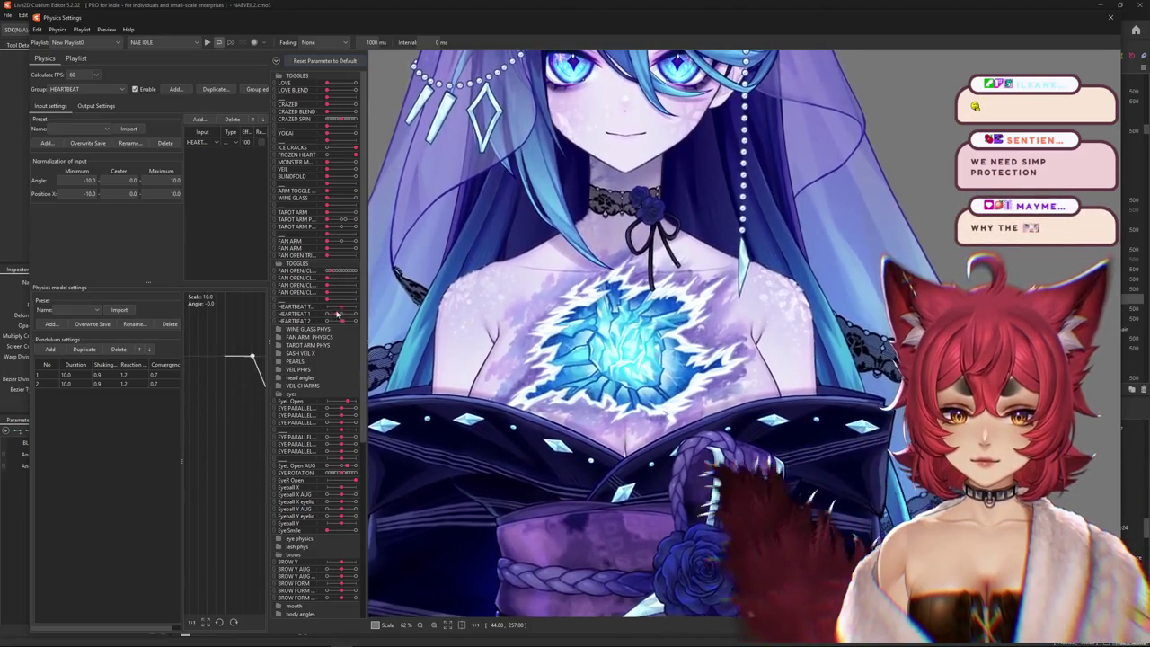
pyautogui.moveTo(351, 309); pyautogui.dragTo(328, 310)
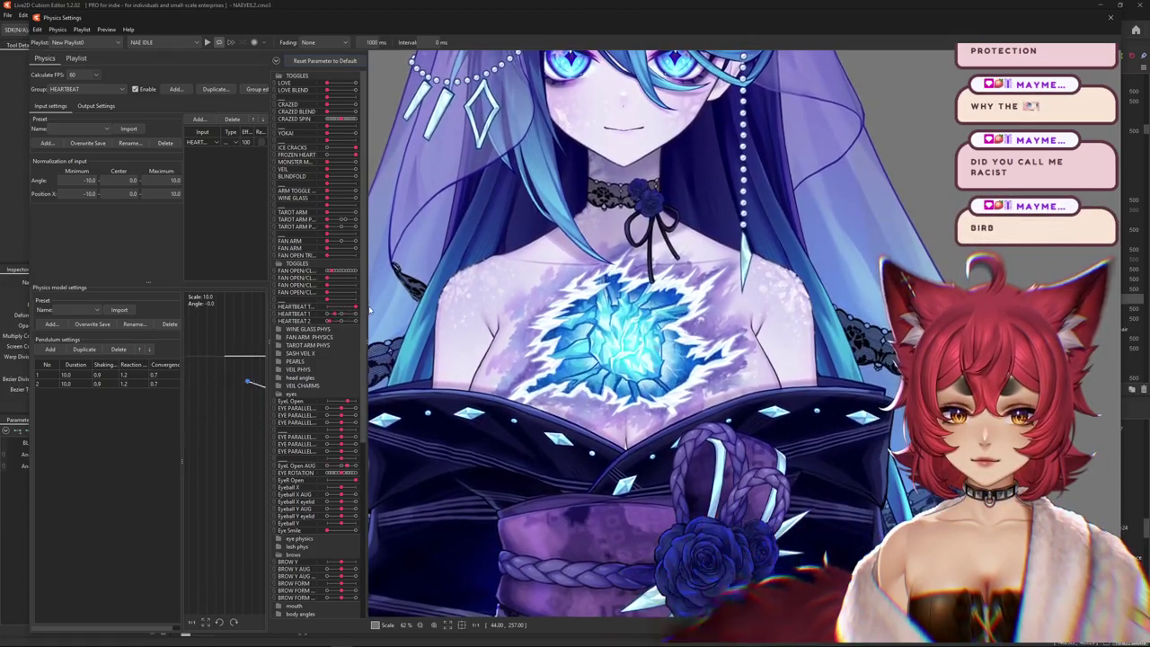
pyautogui.moveTo(345, 310); pyautogui.dragTo(369, 310)
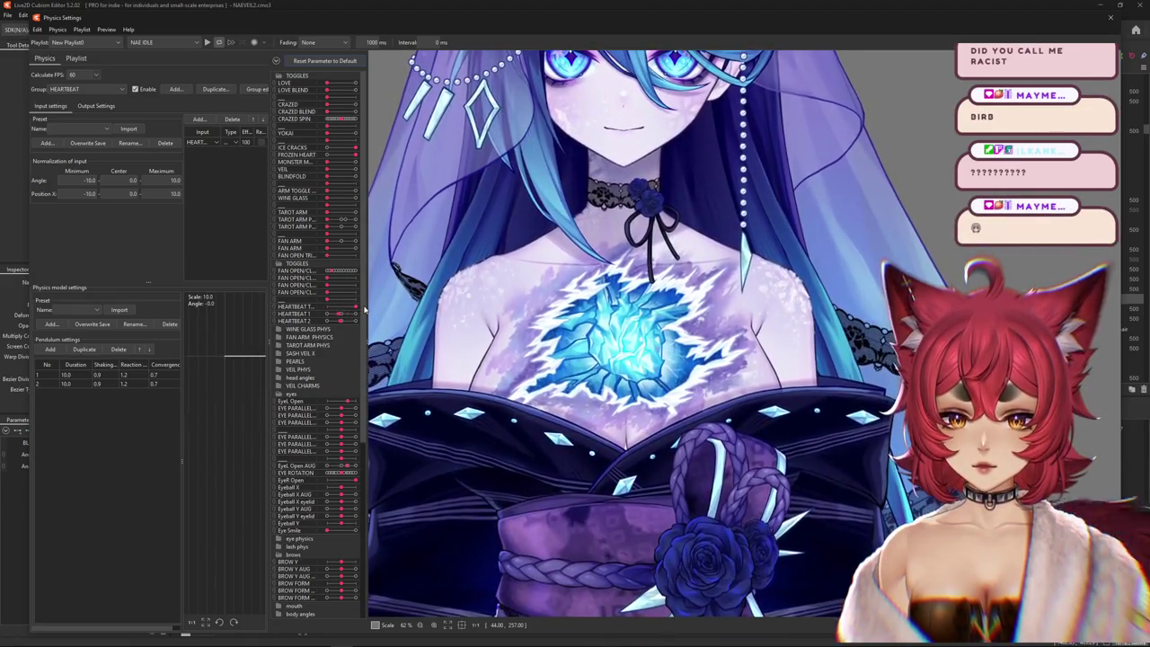
pyautogui.click(1105, 22)
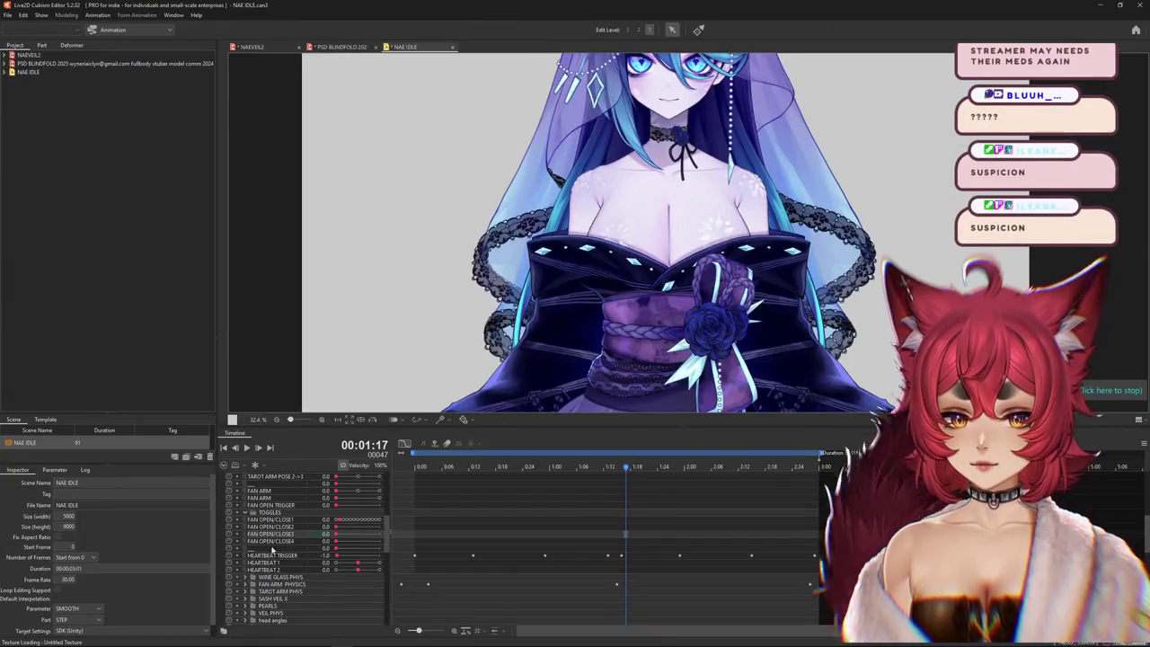
# - Key HEARTBEAT TRIGGER pulses at frames 9, 18, 19 and 25
pyautogui.click(279, 556)
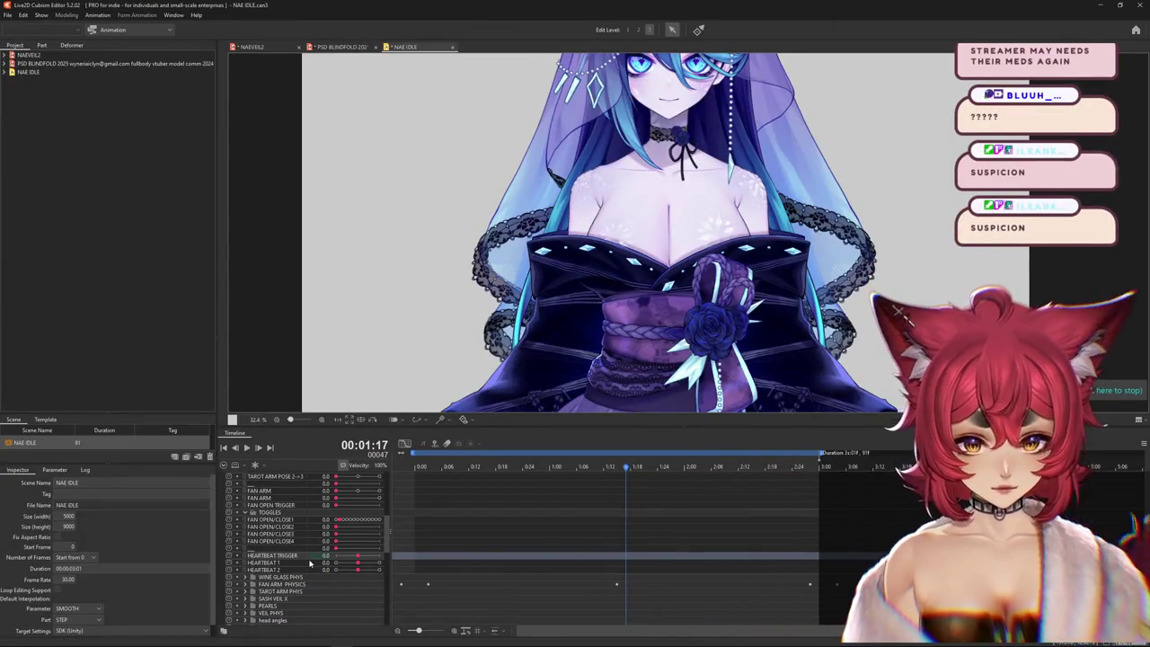
pyautogui.press('Home')
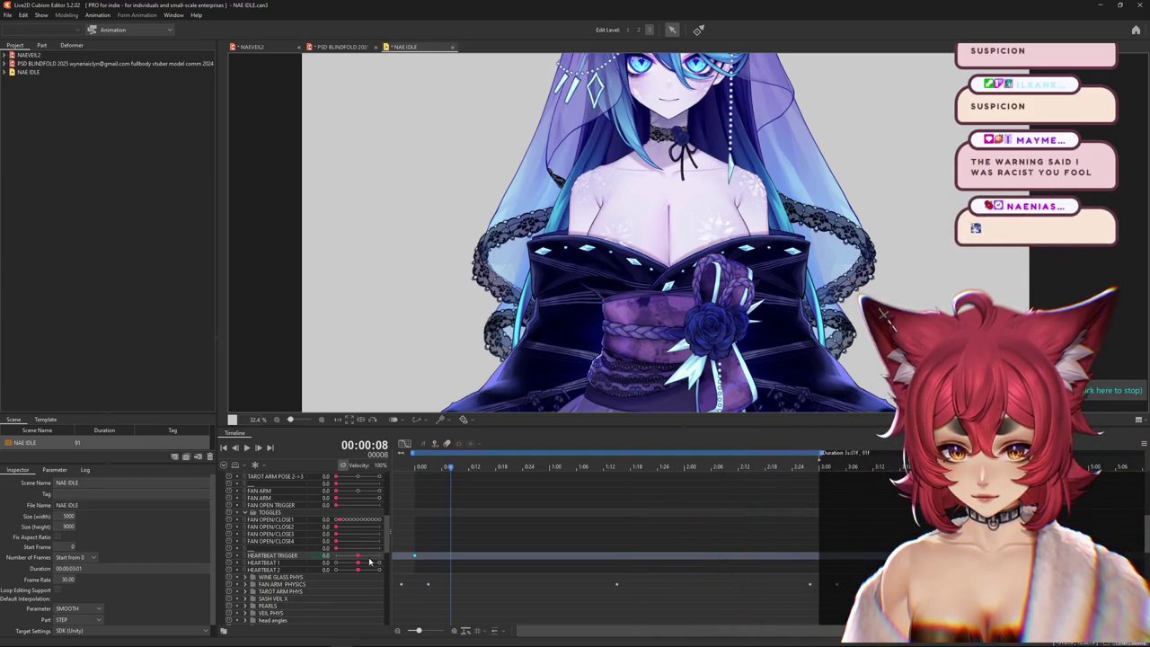
pyautogui.click(453, 467)
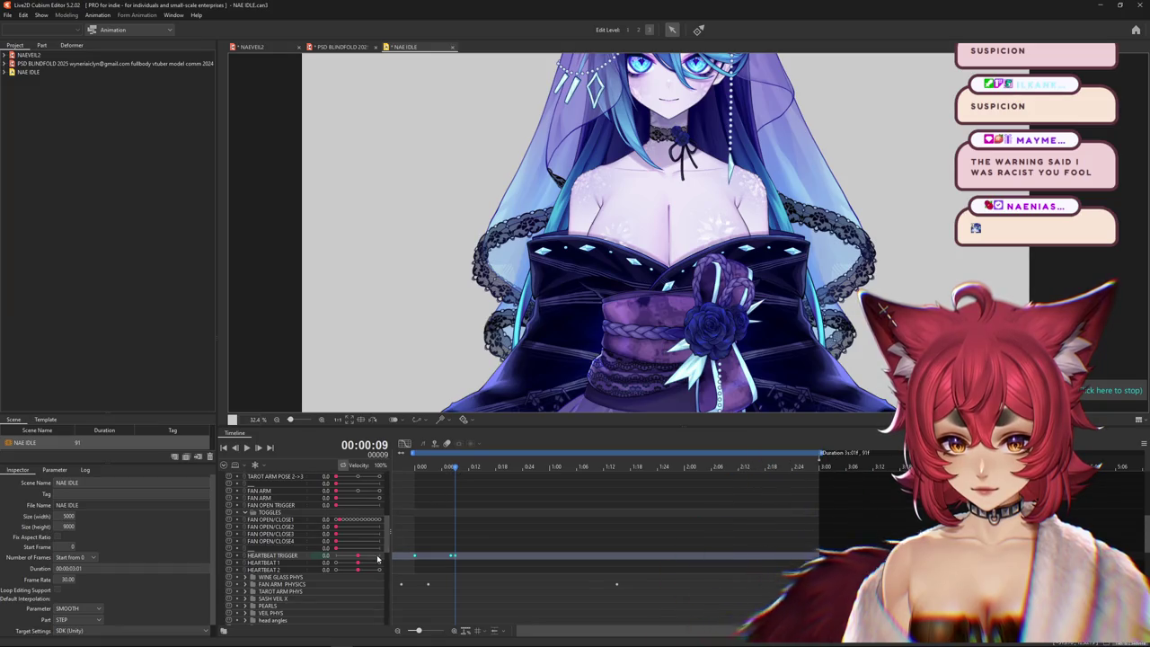
pyautogui.moveTo(453, 467); pyautogui.dragTo(495, 467)
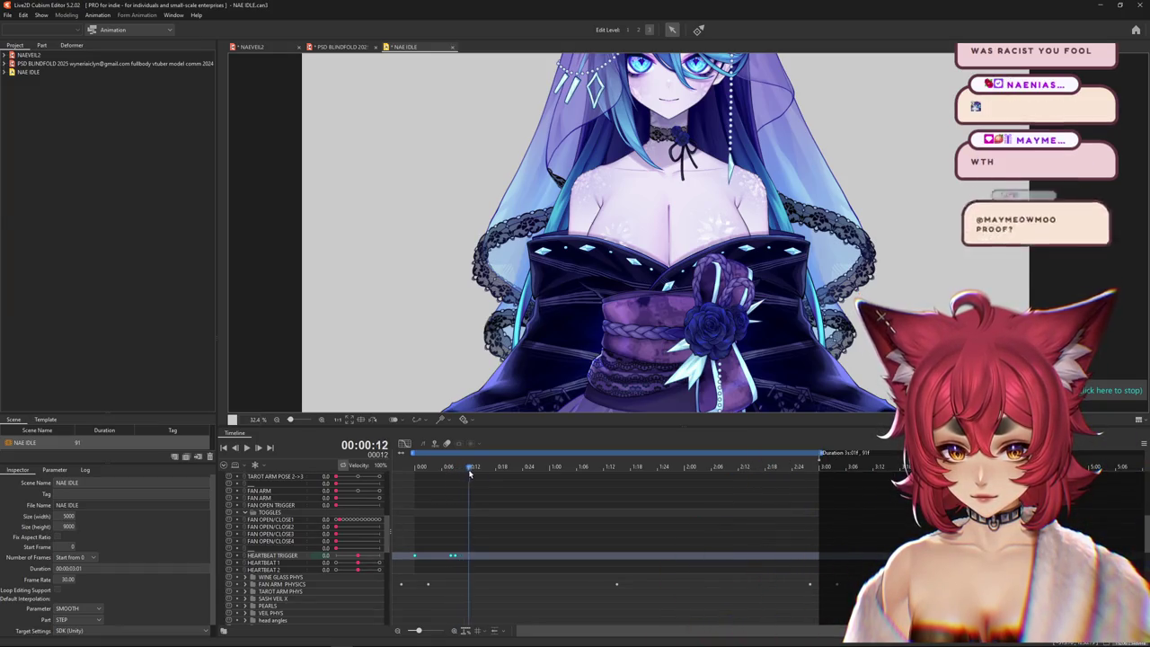
pyautogui.moveTo(357, 556); pyautogui.dragTo(348, 559)
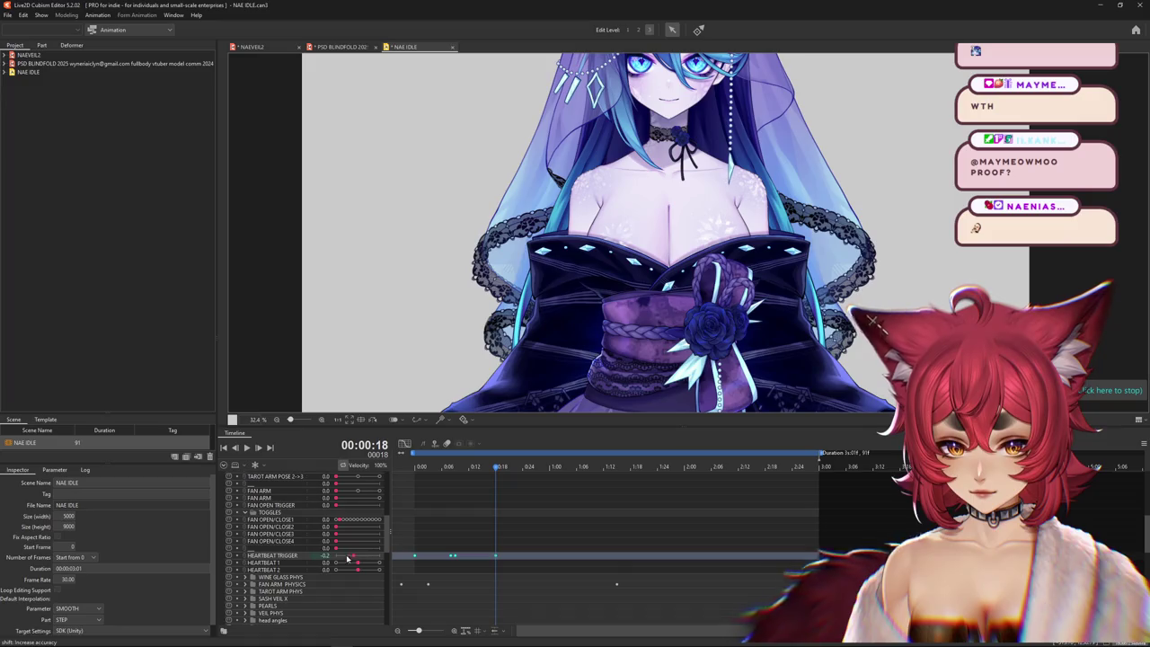
pyautogui.click(500, 468)
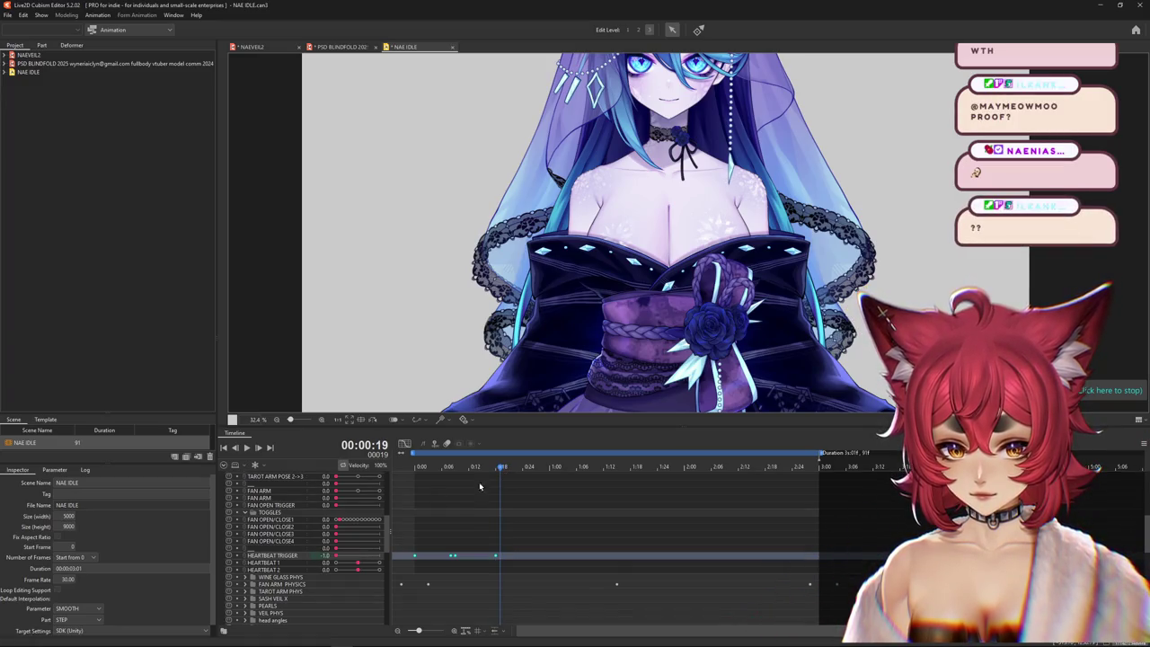
pyautogui.click(336, 557)
pyautogui.press('Right')
pyautogui.press('Right')
pyautogui.press('Right')
pyautogui.press('Right')
pyautogui.press('Right')
pyautogui.press('Right')
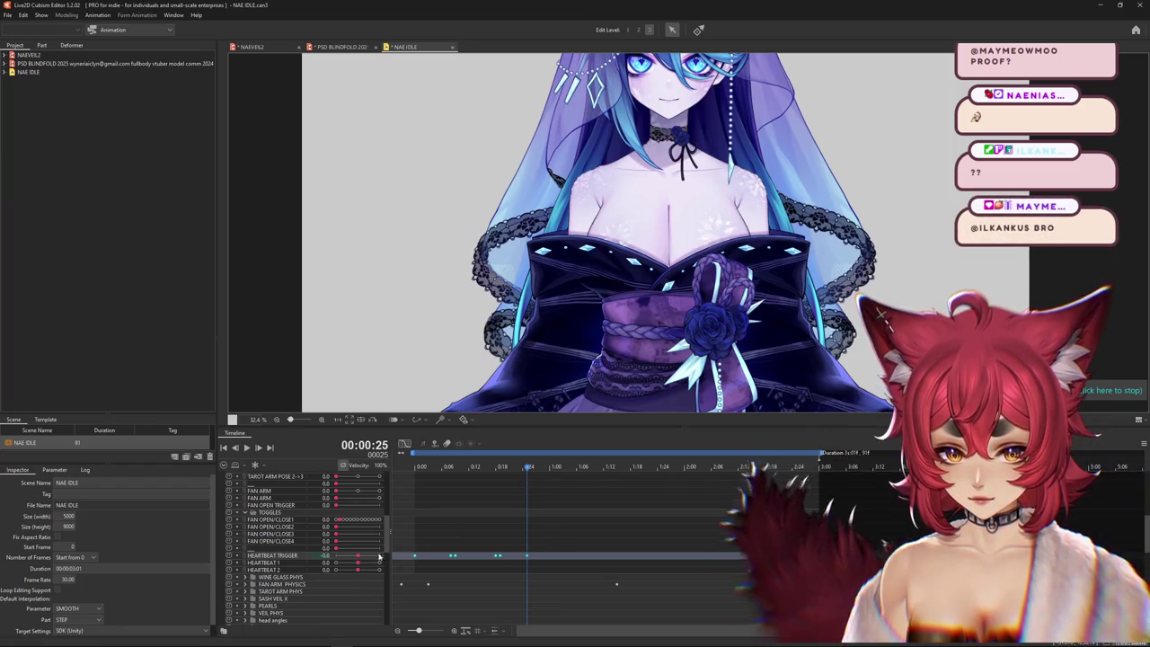
# - Box-select the heartbeat keyframes and repeat them further along the timeline
pyautogui.moveTo(549, 475); pyautogui.dragTo(566, 478)
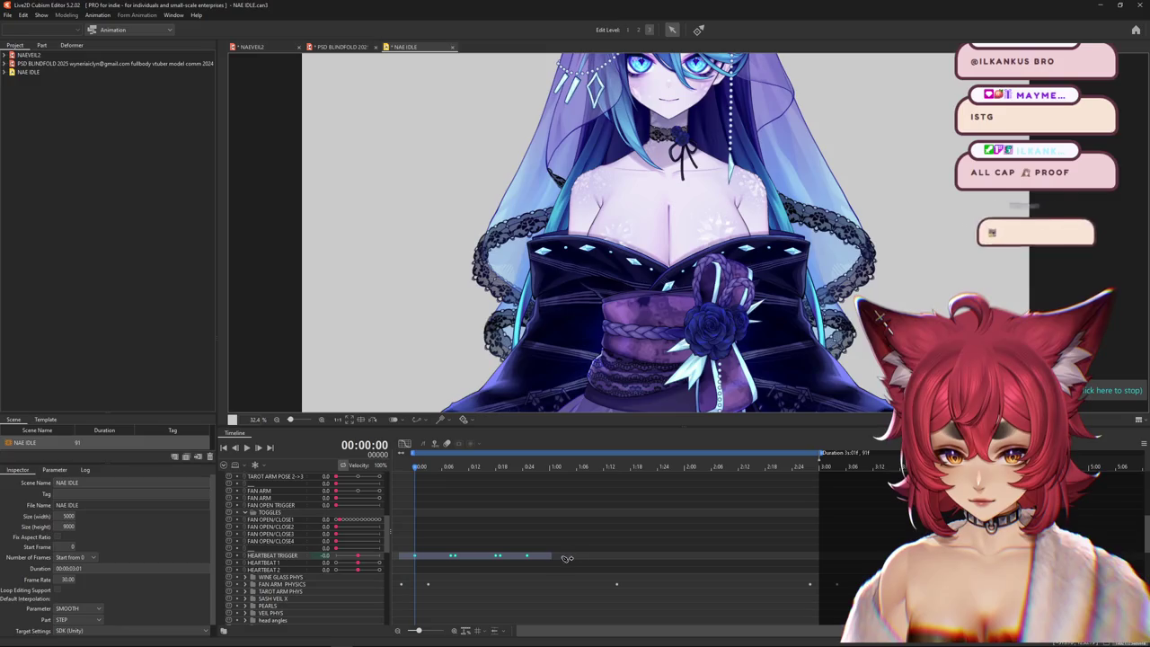
pyautogui.moveTo(590, 559); pyautogui.dragTo(745, 559)
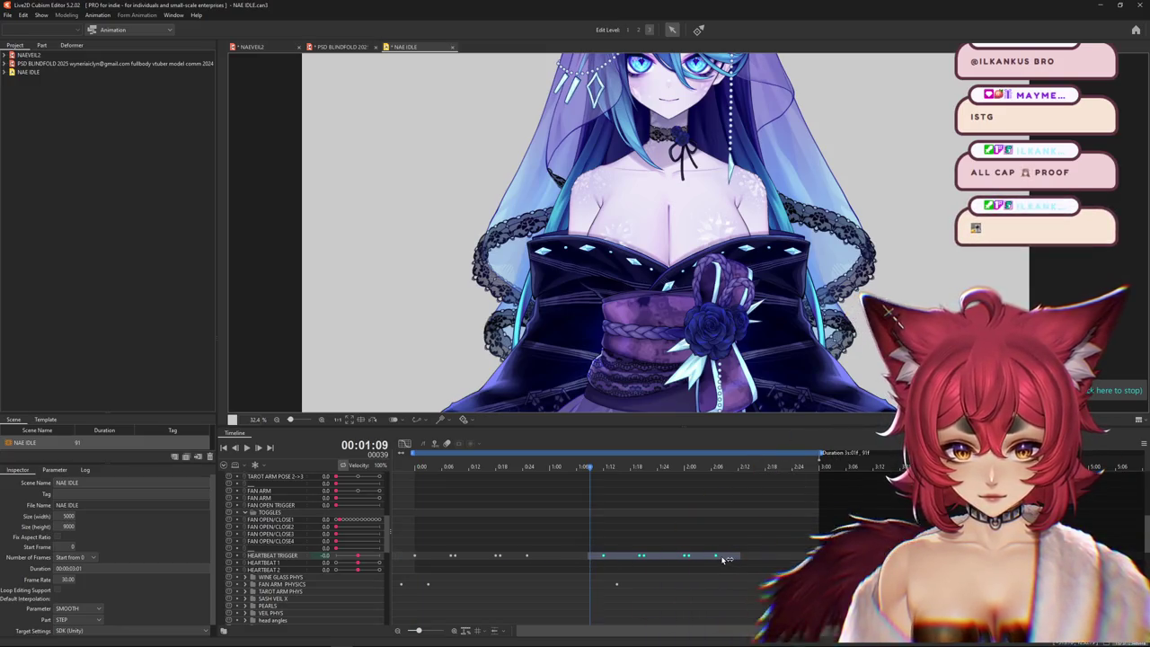
pyautogui.moveTo(448, 560); pyautogui.dragTo(514, 558)
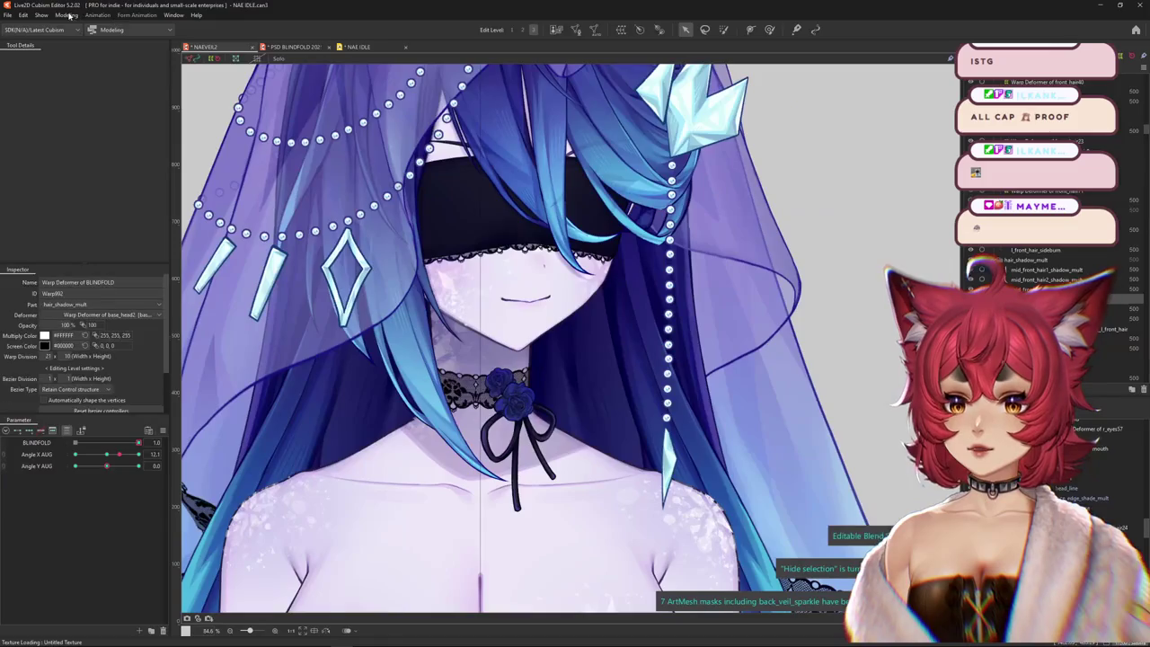
pyautogui.click(66, 15)
# - Open Physics Settings and turn on FROZEN HEART for the preview
pyautogui.click(109, 216)
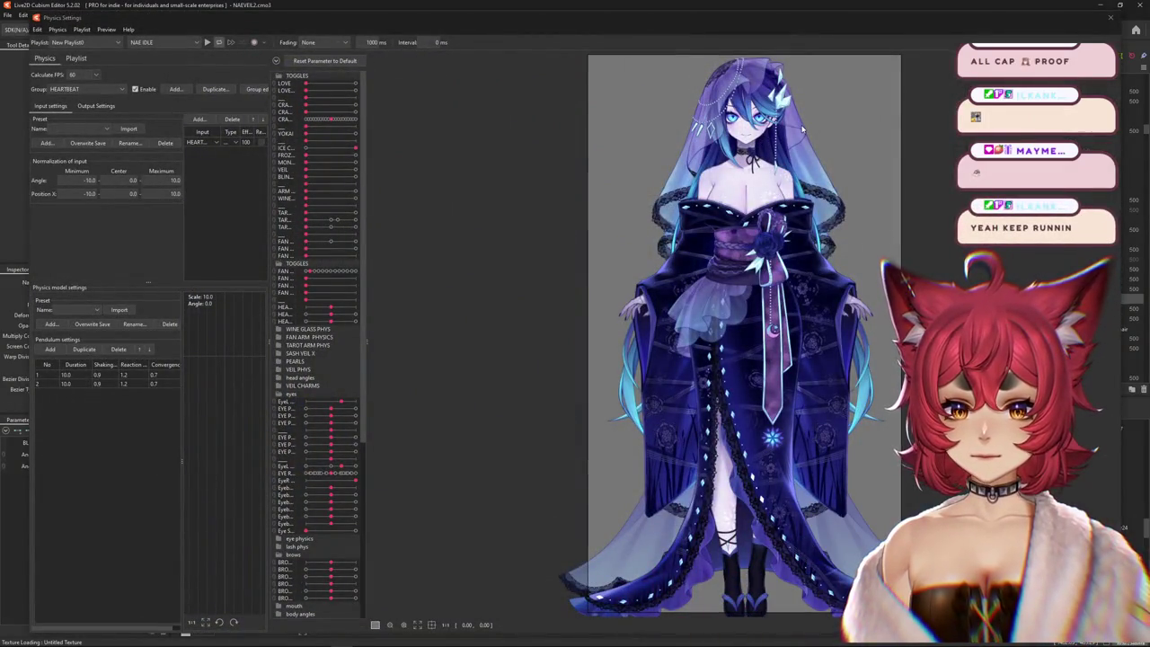
pyautogui.scroll(3, 802, 130)
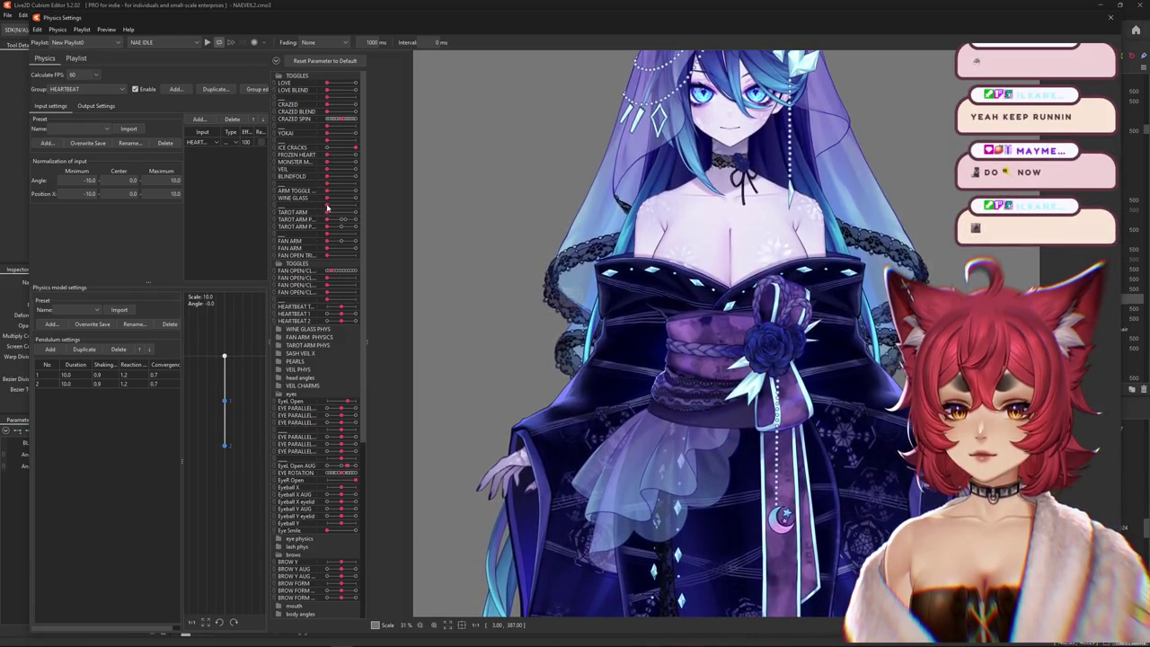
pyautogui.moveTo(327, 154); pyautogui.dragTo(629, 155)
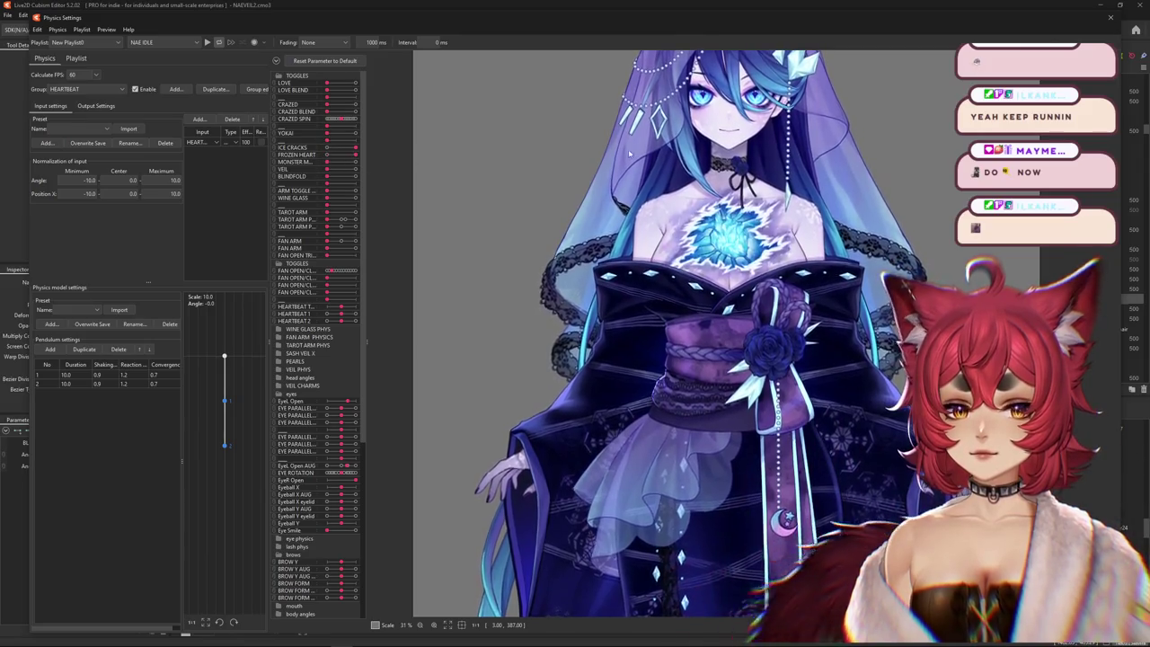
pyautogui.scroll(5, 782, 128)
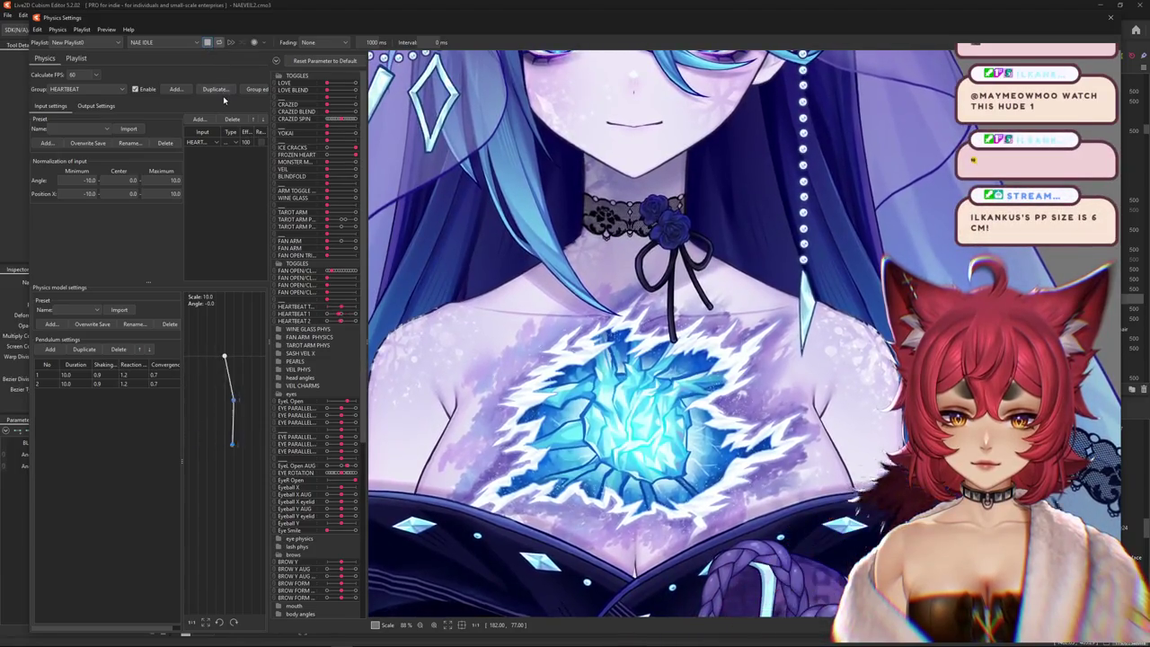
pyautogui.scroll(-2, 455, 358)
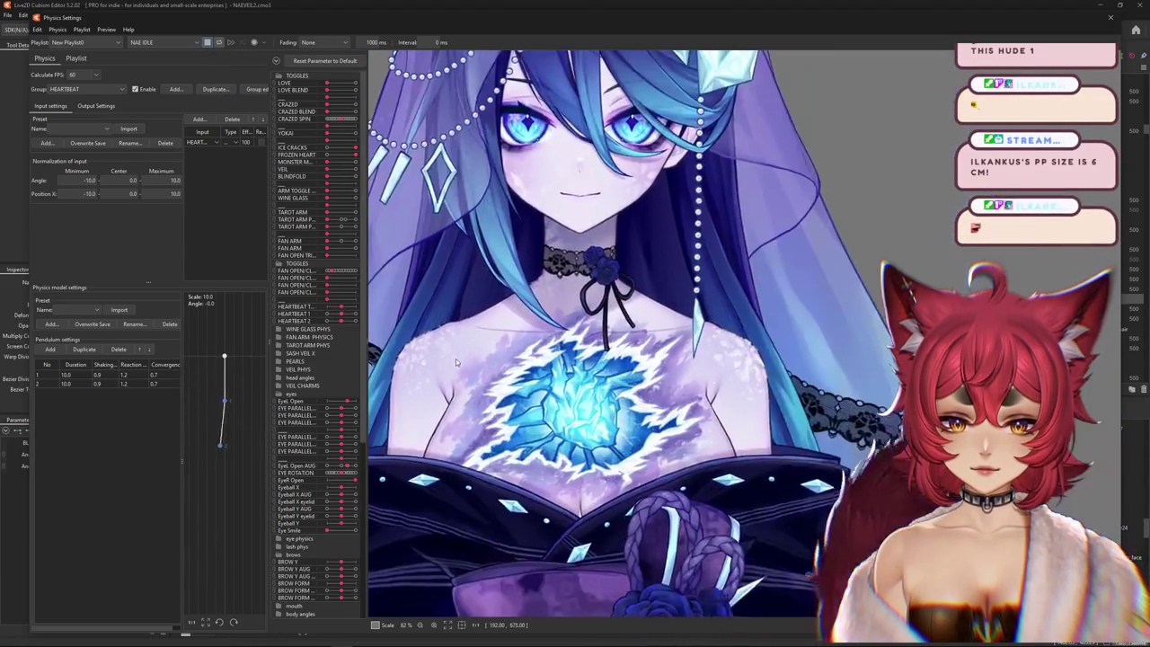
pyautogui.scroll(2, 455, 358)
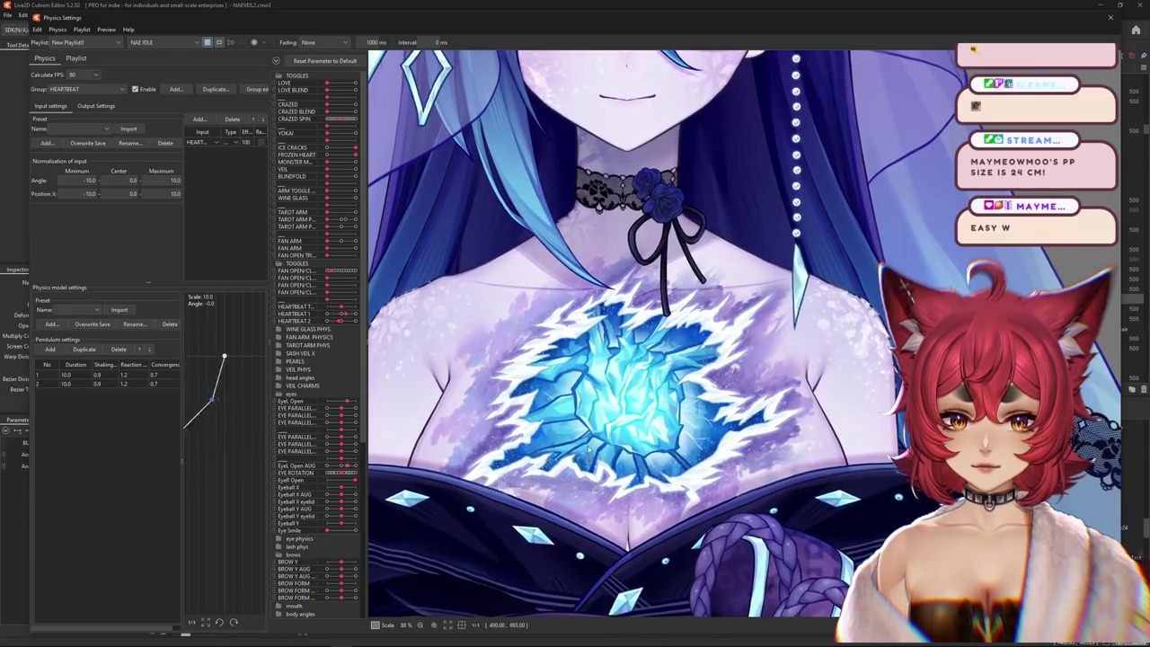
# - Apply Reset Output Maximum to the heartbeat outputs and confirm with Yes
pyautogui.click(96, 105)
pyautogui.rightClick(202, 119)
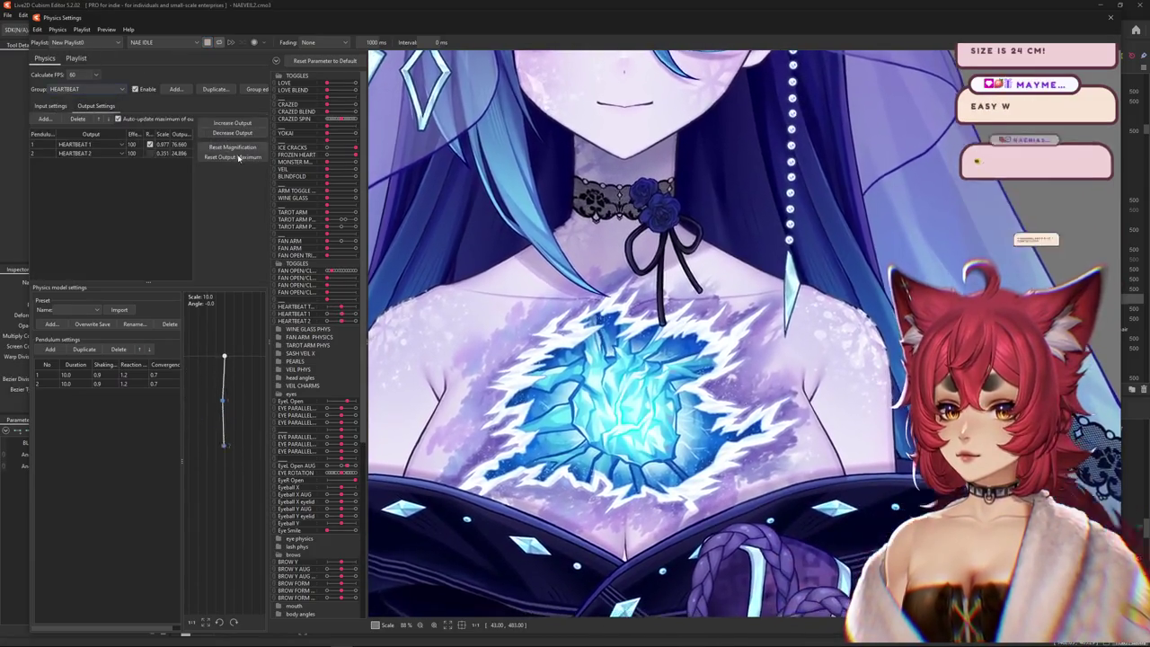
pyautogui.click(238, 157)
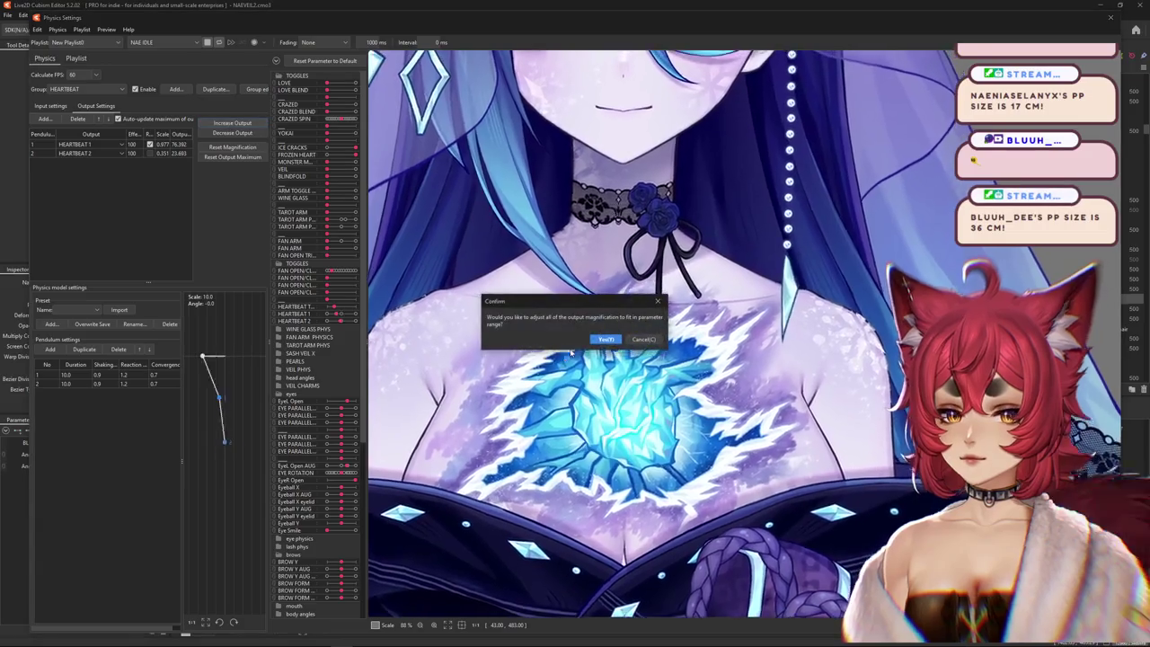
pyautogui.click(606, 339)
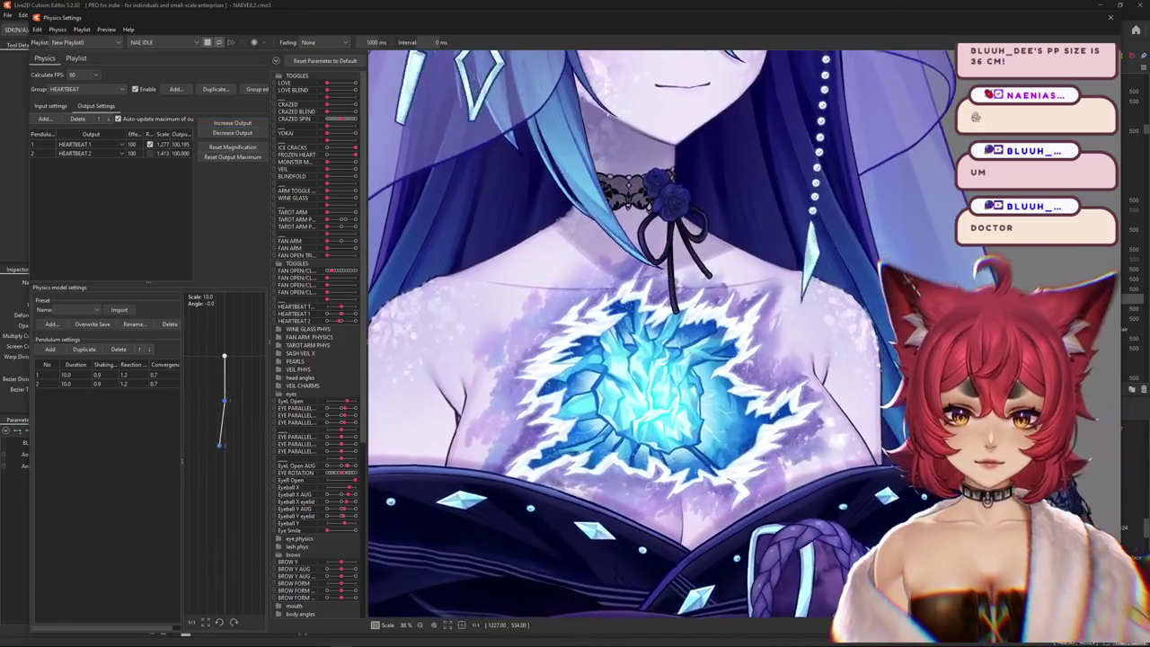
pyautogui.scroll(-5, 813, 275)
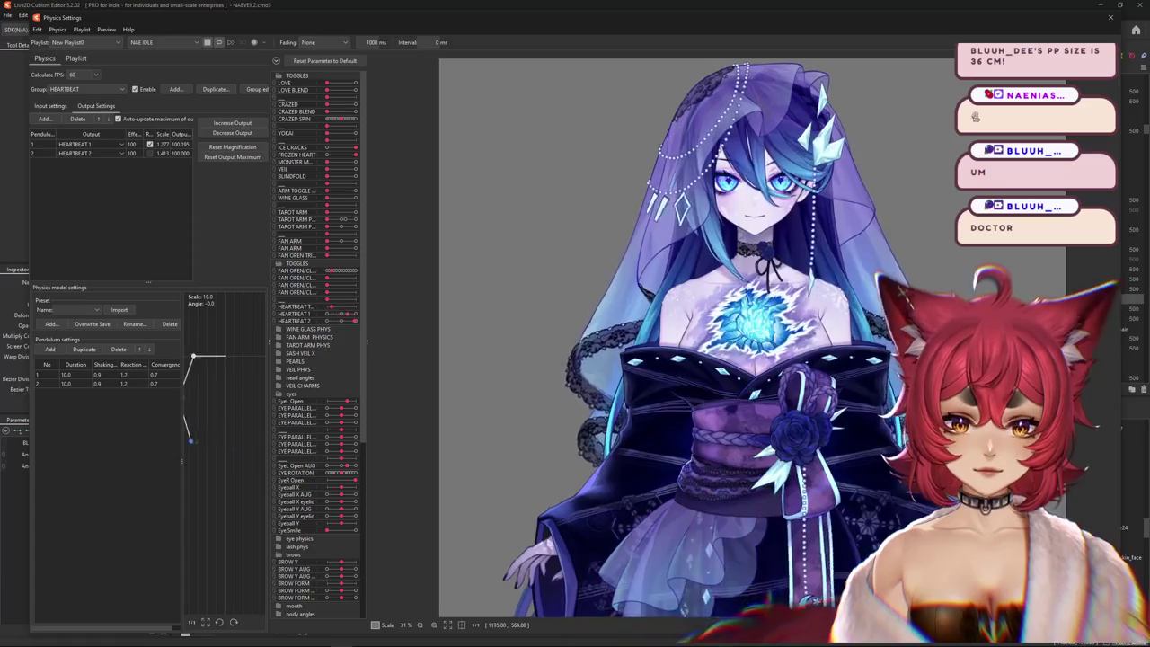
pyautogui.scroll(2, 934, 314)
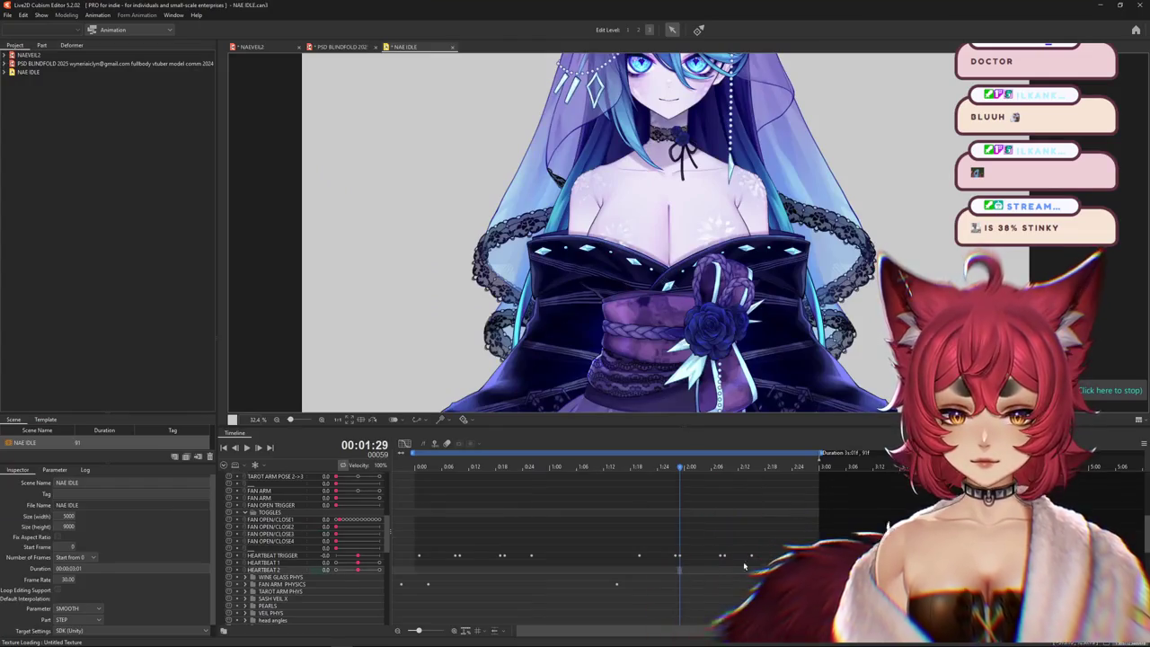
# - Select the later HEARTBEAT TRIGGER keyframes and shift them slightly earlier
pyautogui.moveTo(789, 553); pyautogui.dragTo(639, 558)
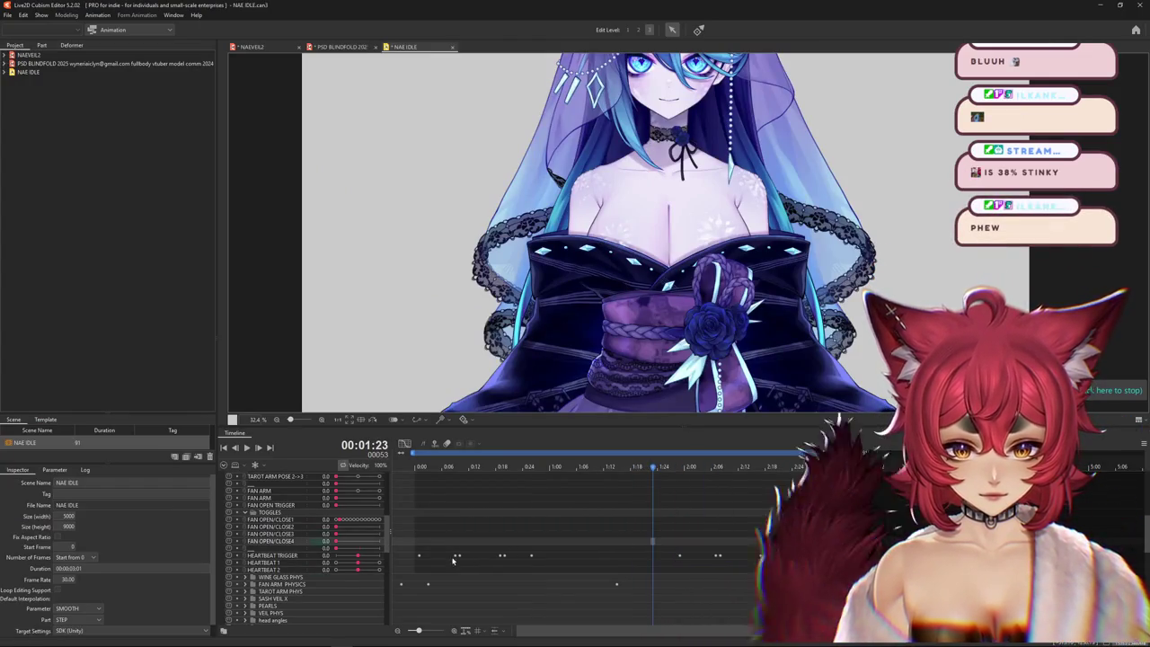
pyautogui.click(422, 557)
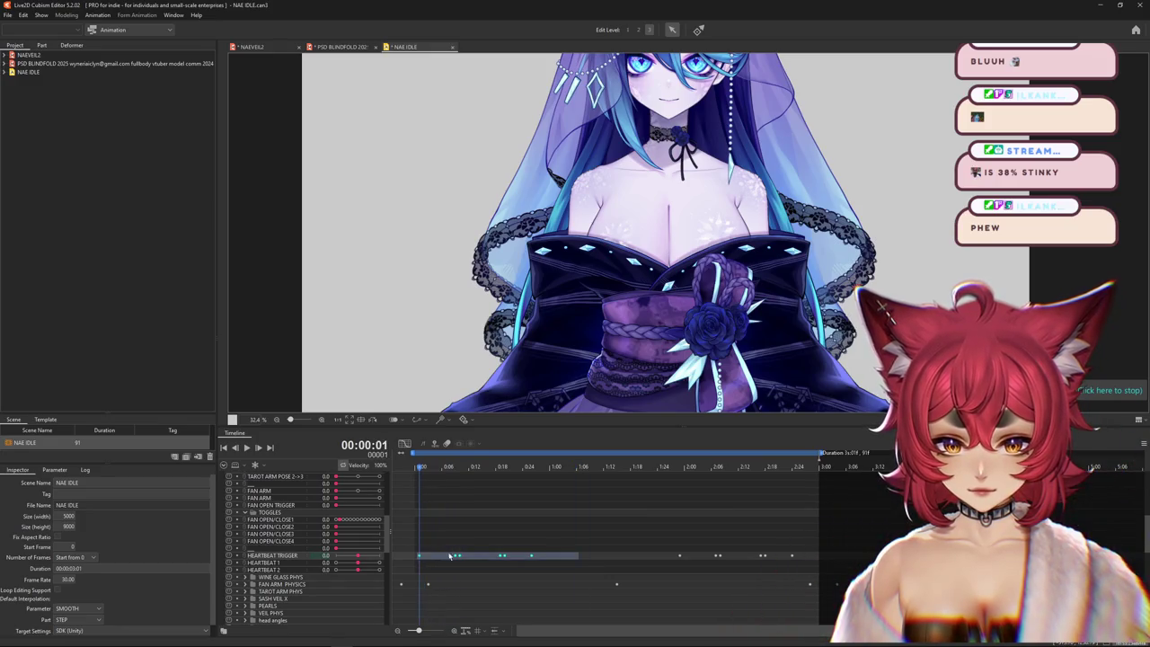
pyautogui.click(599, 558)
pyautogui.moveTo(786, 557); pyautogui.dragTo(780, 559)
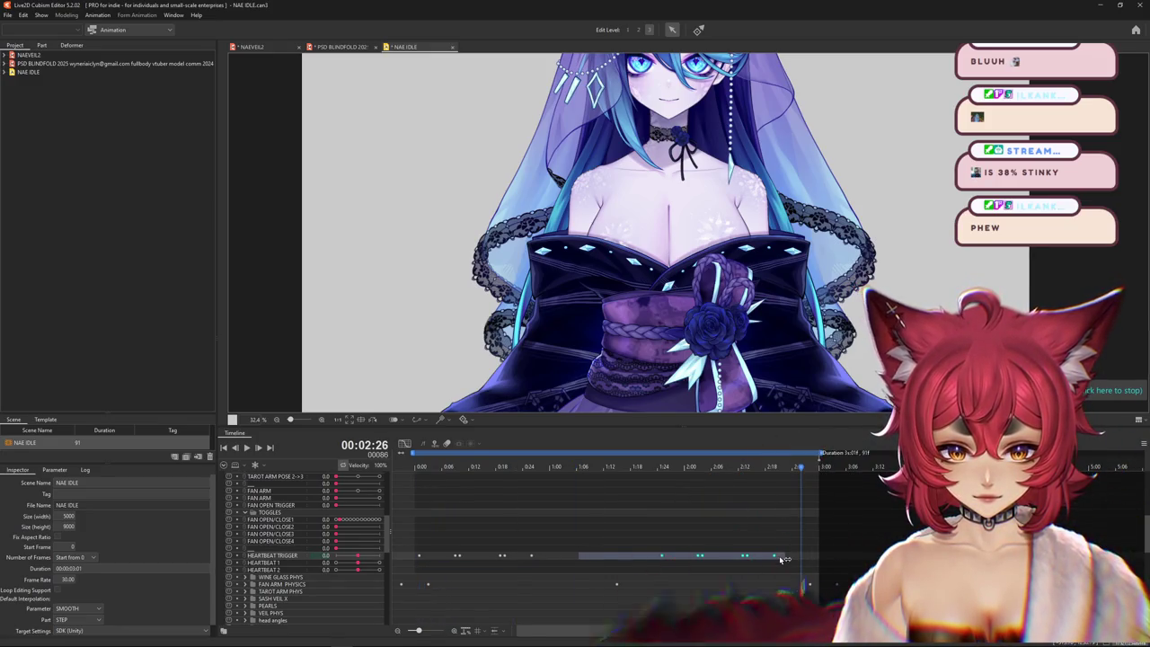
pyautogui.click(707, 530)
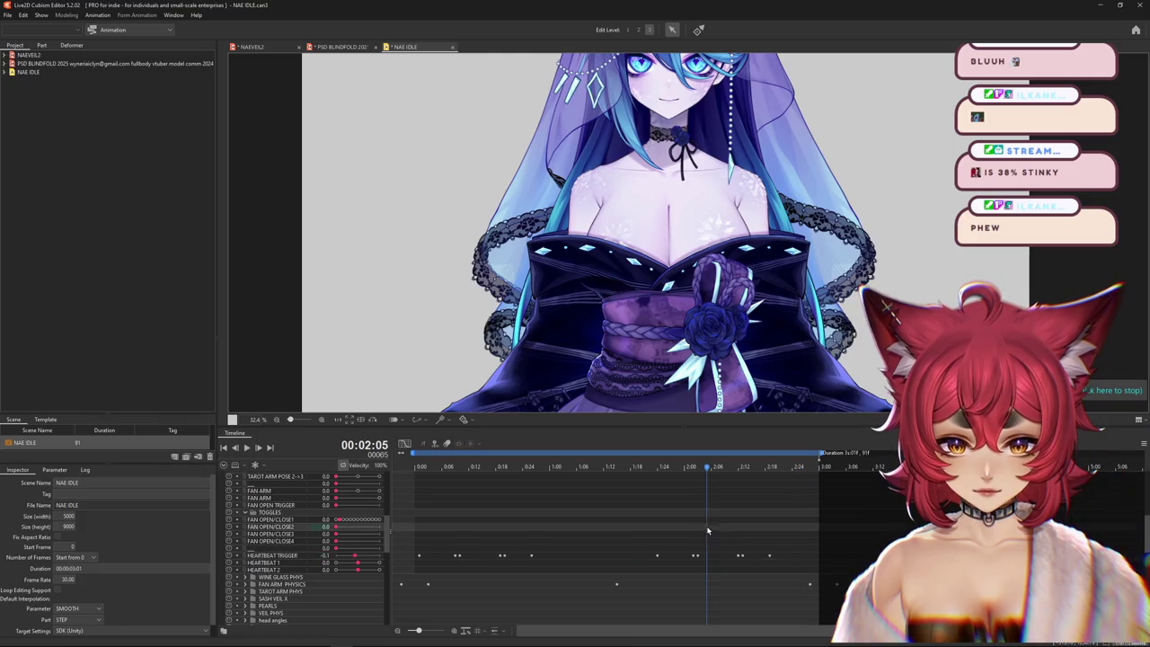
pyautogui.click(417, 556)
# - Scrub the opening frames and move the first heartbeat keyframes earlier together
pyautogui.click(416, 486)
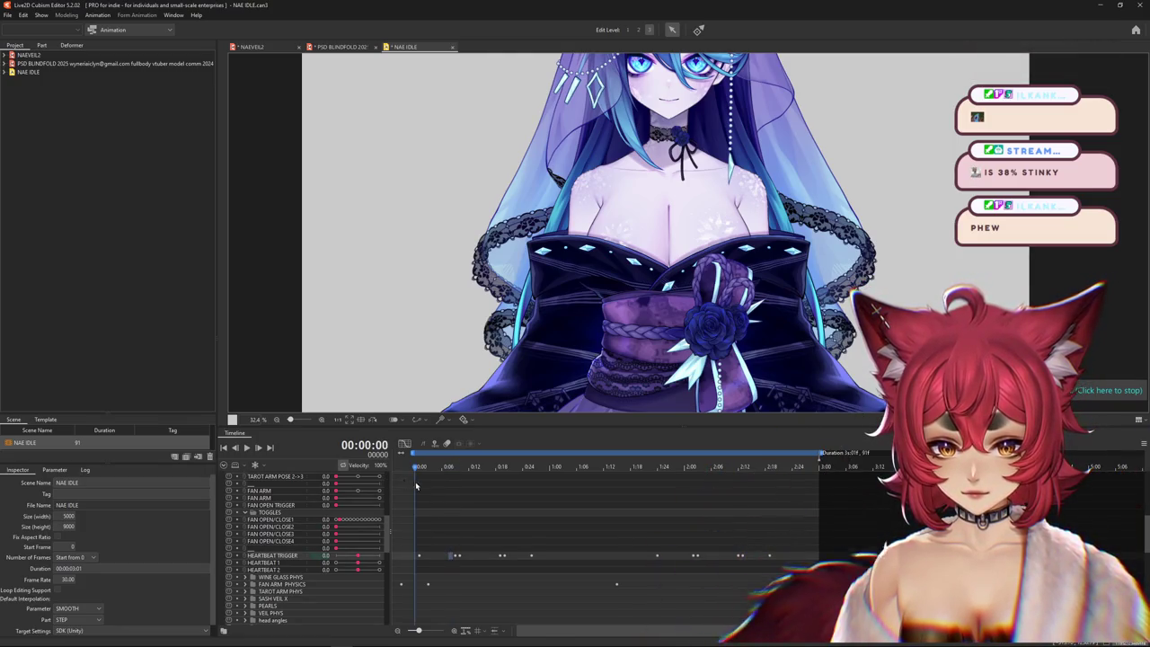
pyautogui.moveTo(460, 495); pyautogui.dragTo(476, 505)
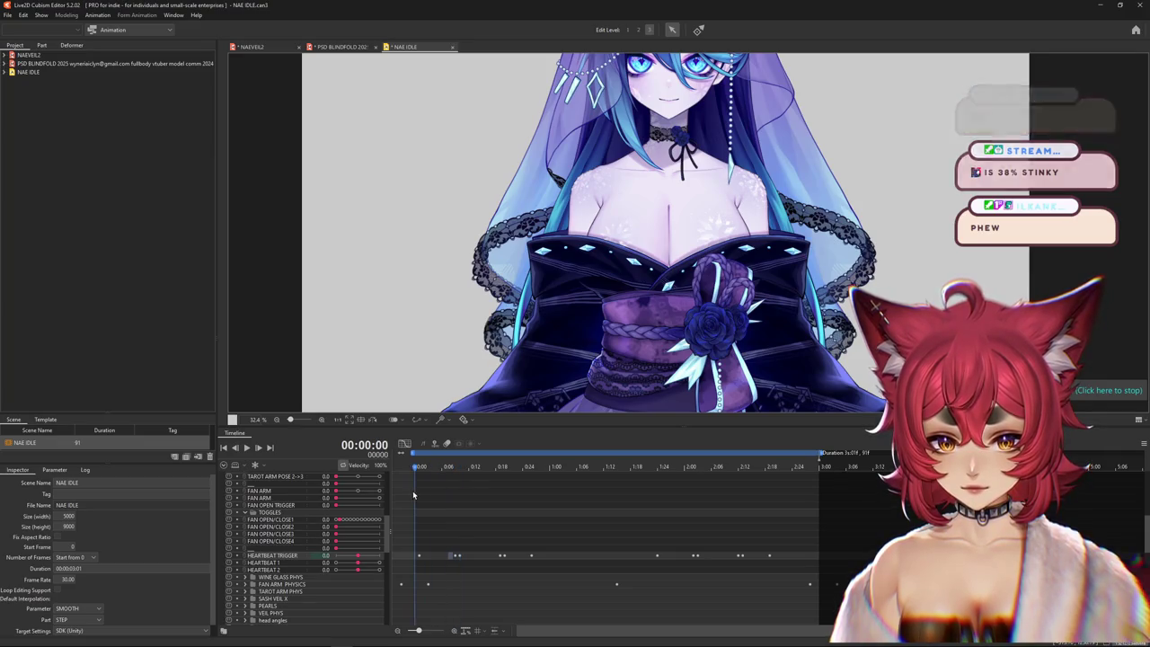
pyautogui.click(472, 538)
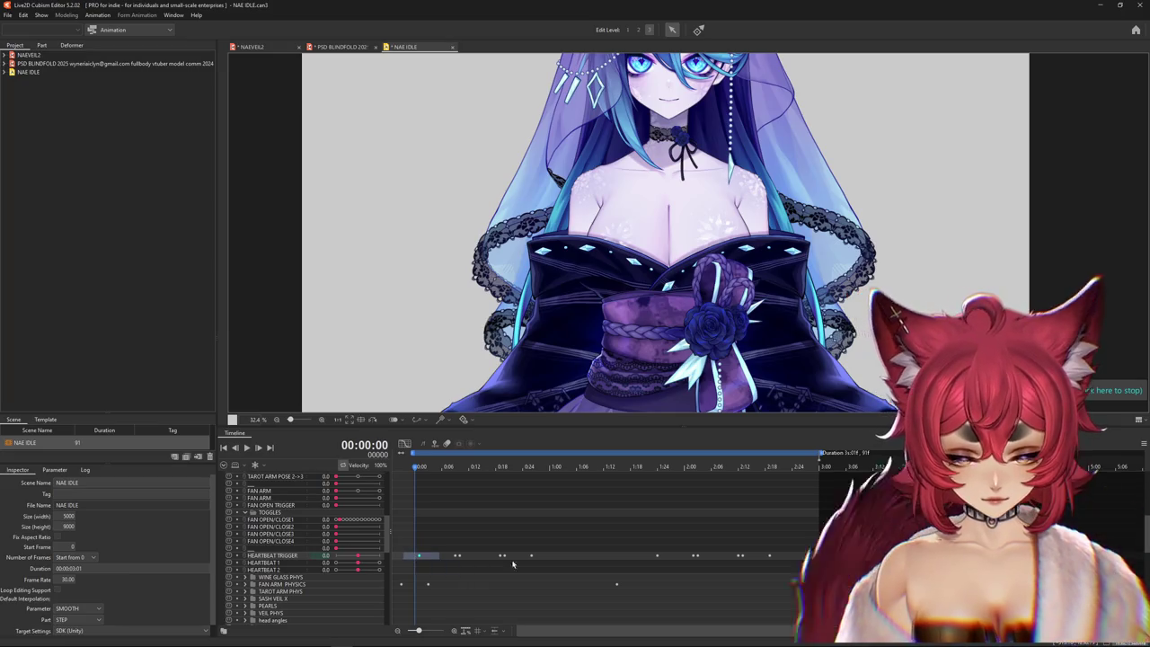
pyautogui.moveTo(417, 558); pyautogui.dragTo(431, 558)
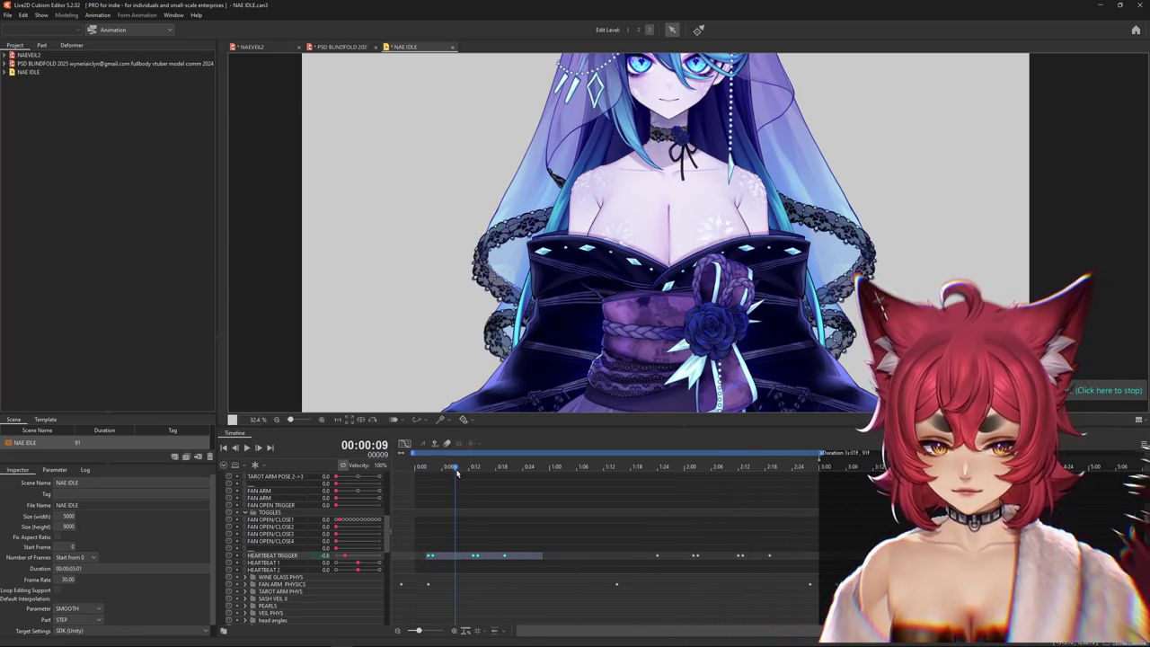
pyautogui.moveTo(439, 491); pyautogui.dragTo(476, 516)
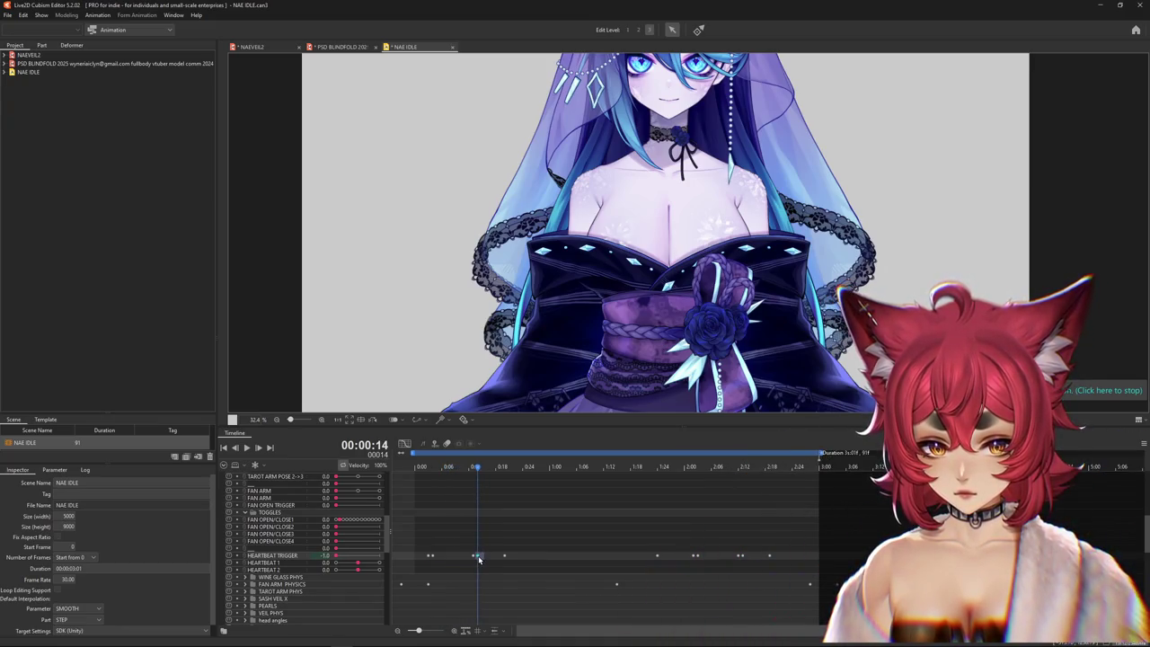
pyautogui.moveTo(462, 556); pyautogui.dragTo(399, 477)
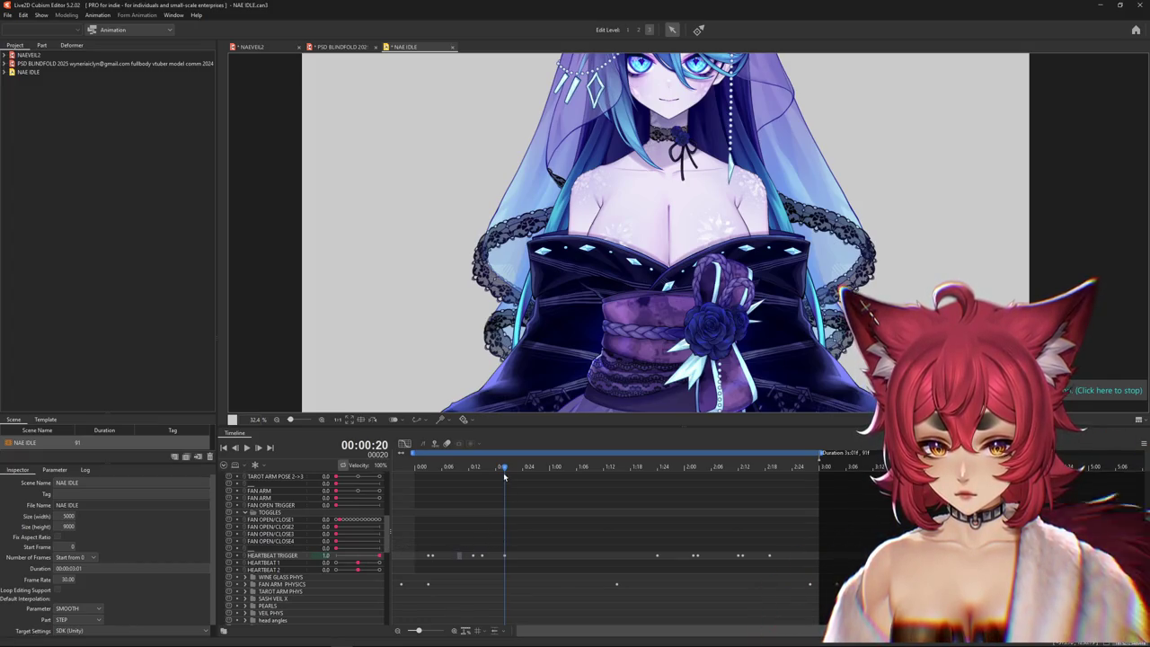
pyautogui.moveTo(504, 477); pyautogui.dragTo(427, 491)
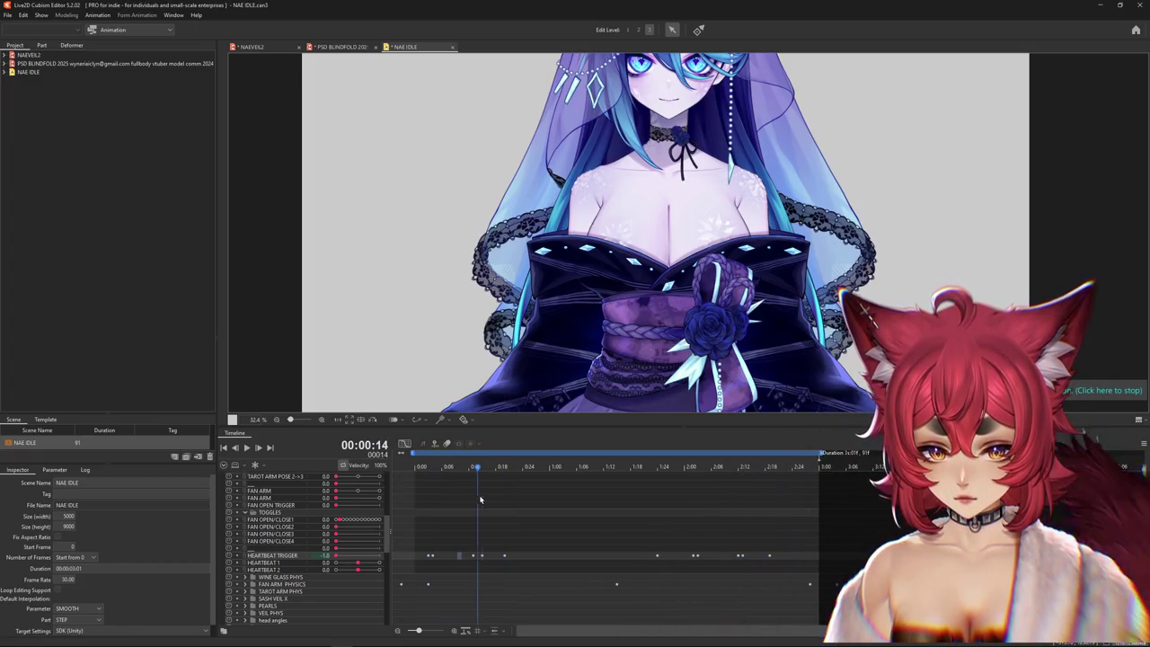
pyautogui.moveTo(655, 501)
pyautogui.mouseDown()
pyautogui.moveTo(810, 509)
pyautogui.moveTo(425, 509)
pyautogui.moveTo(531, 517)
pyautogui.mouseUp()
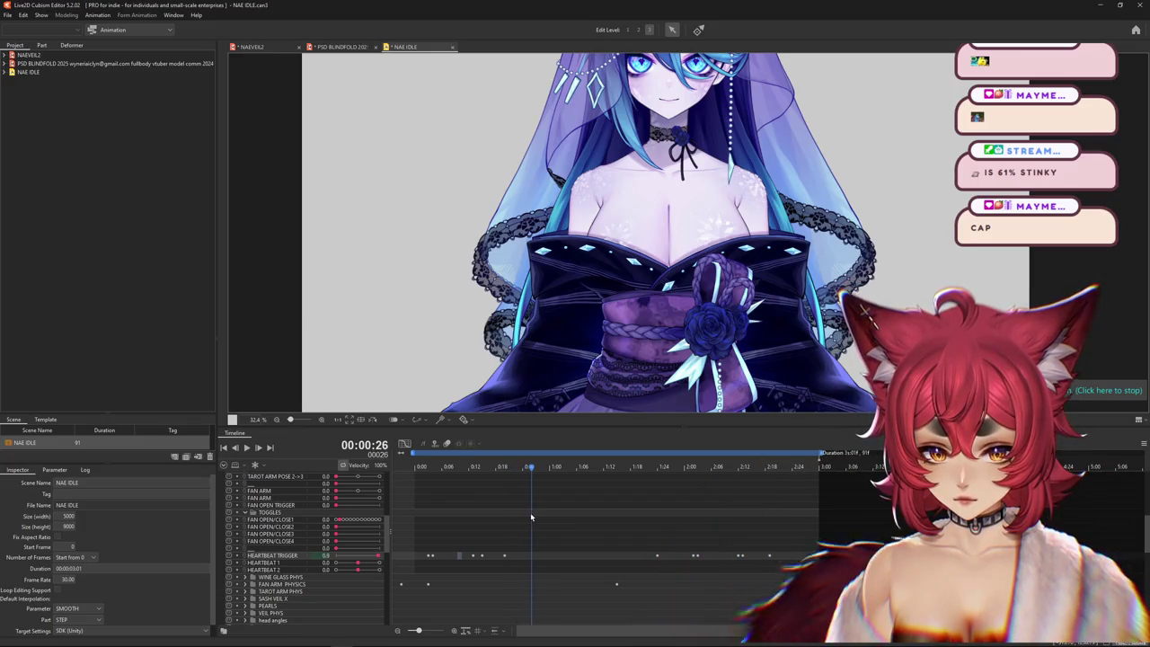
# - Key HEARTBEAT TRIGGER to 0.0, checking the frames back to frame 21
pyautogui.click(359, 558)
pyautogui.press('Left')
pyautogui.press('Left')
pyautogui.press('Left')
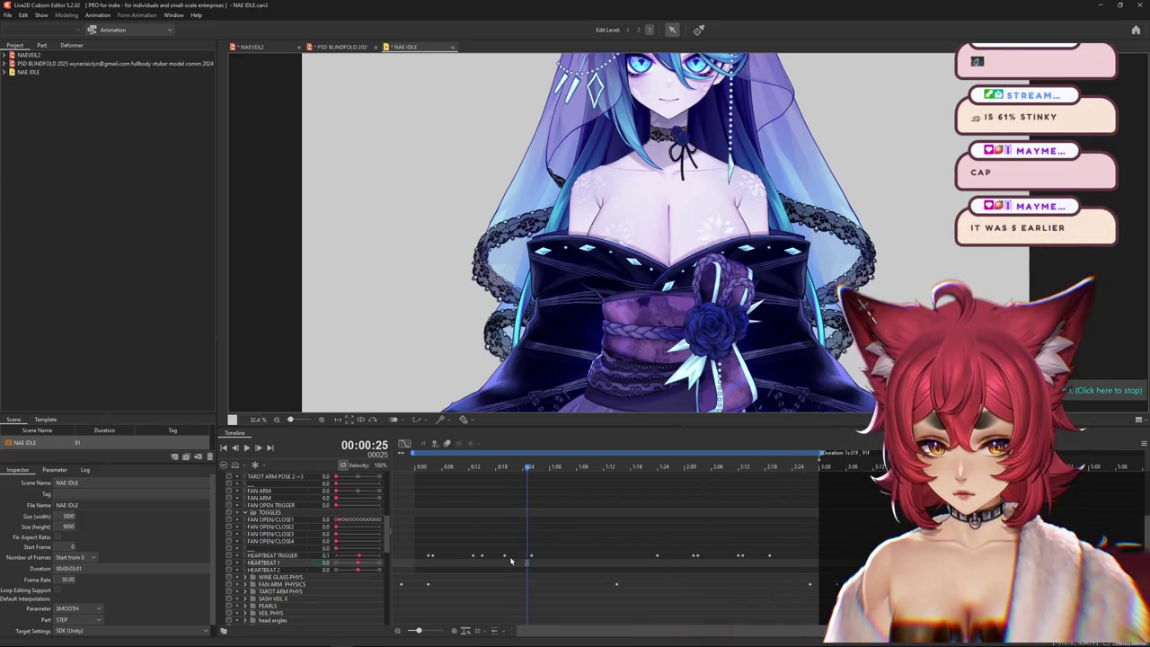
pyautogui.press('Left')
pyautogui.press('Left')
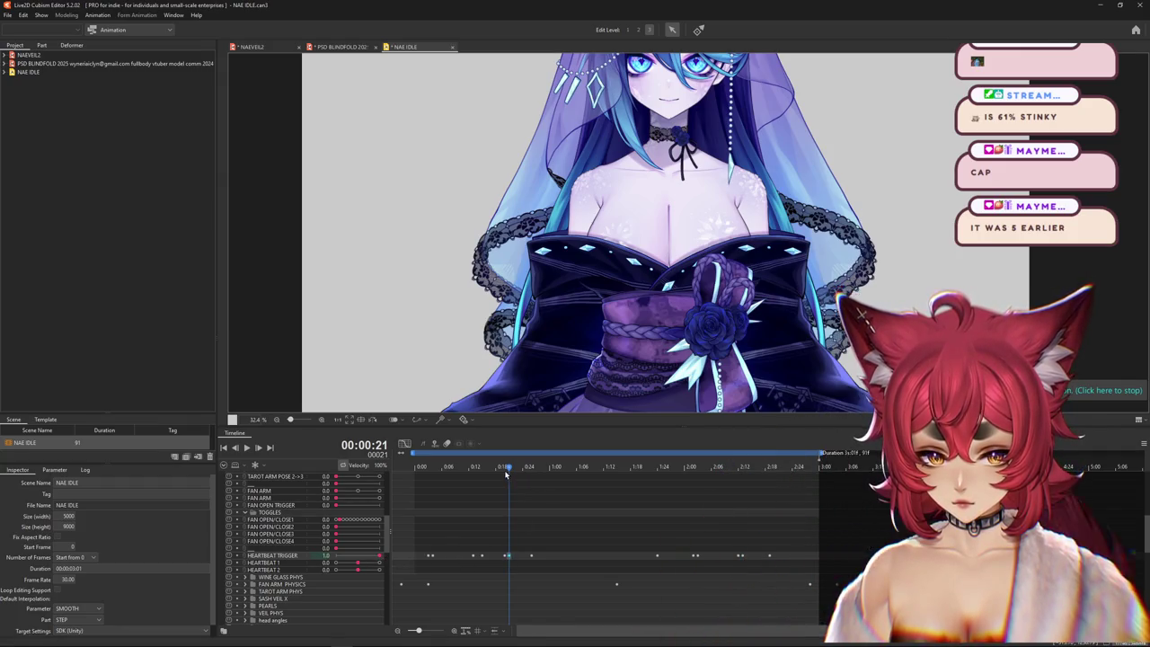
pyautogui.moveTo(506, 473)
pyautogui.mouseDown()
pyautogui.moveTo(388, 488)
pyautogui.moveTo(432, 557)
pyautogui.mouseUp()
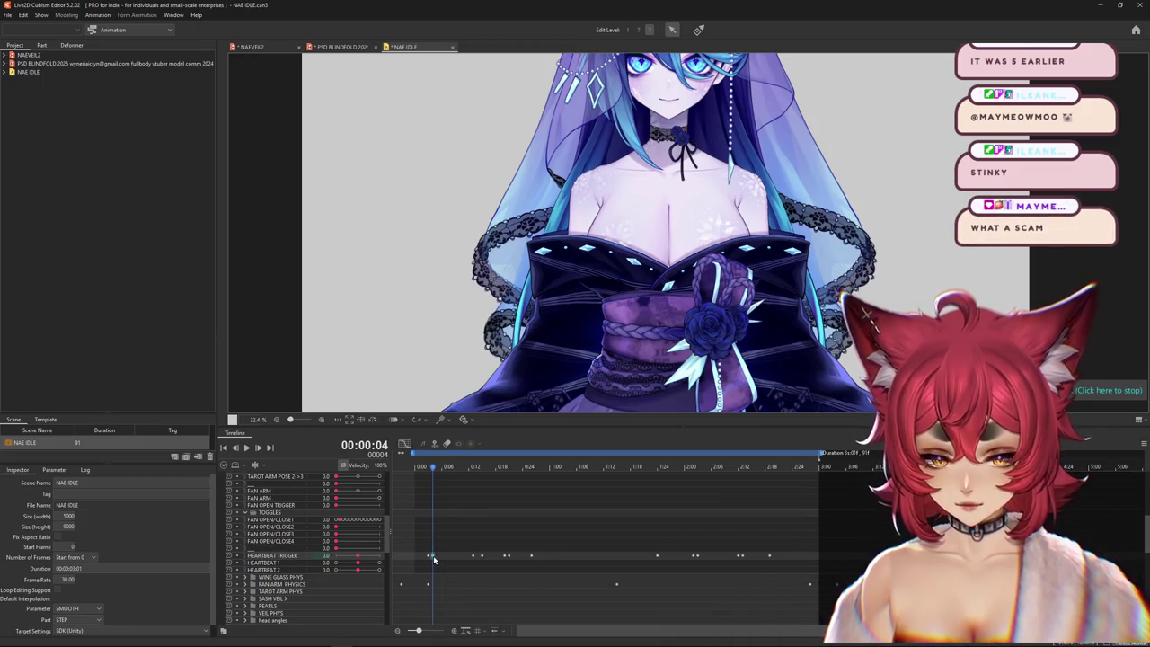
# - Scrub the opening frames and box-select a range of HEARTBEAT TRIGGER keyframes in NAE IDLE
pyautogui.moveTo(425, 467); pyautogui.dragTo(490, 485)
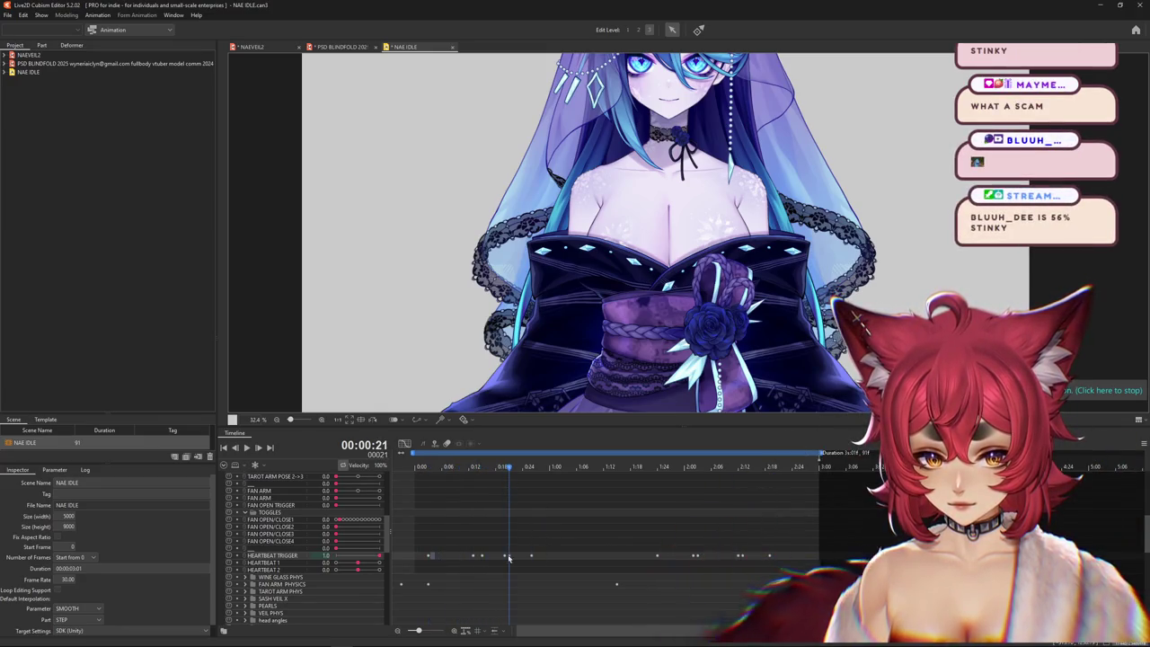
pyautogui.click(422, 557)
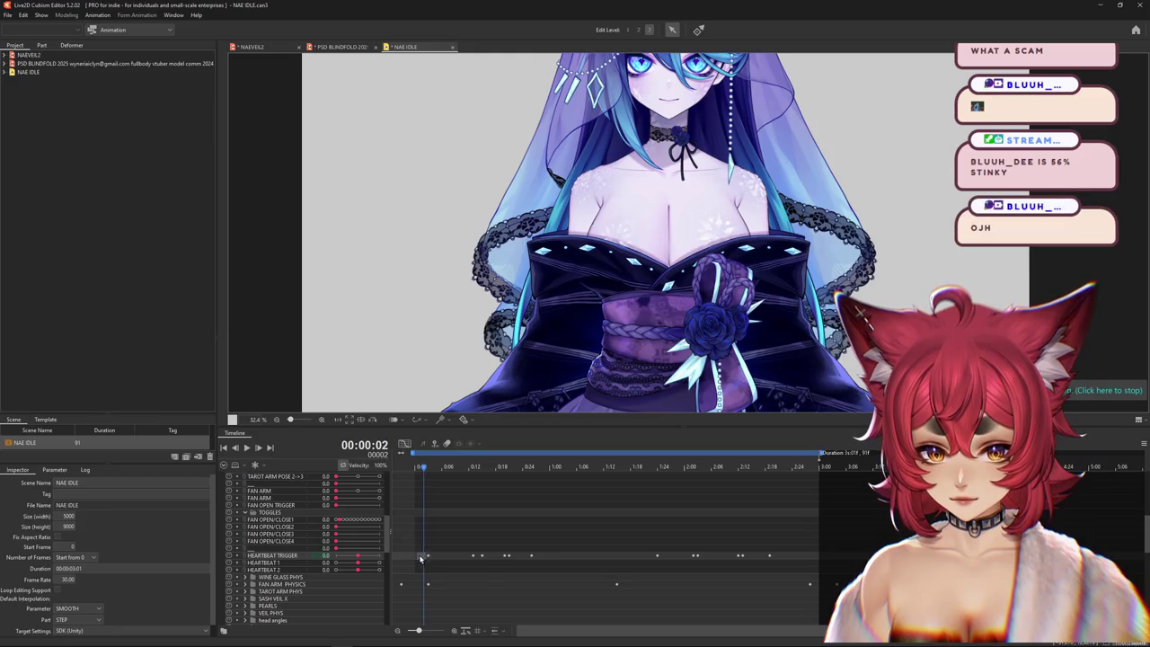
pyautogui.moveTo(422, 467); pyautogui.dragTo(497, 481)
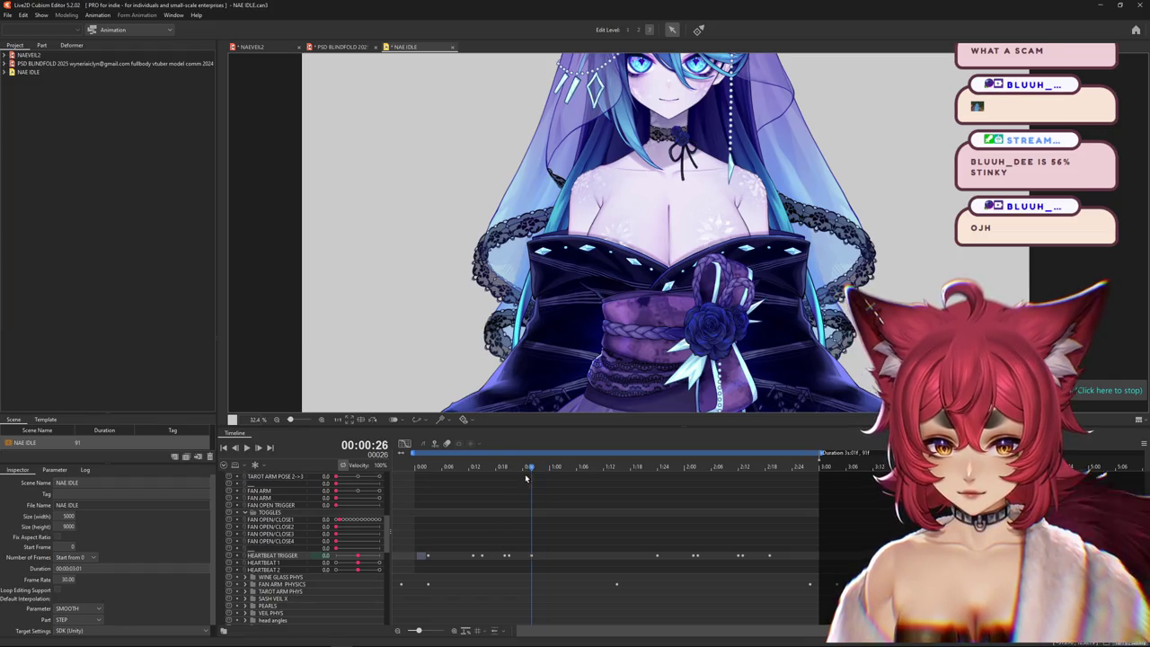
pyautogui.moveTo(527, 478); pyautogui.dragTo(788, 477)
pyautogui.moveTo(788, 552); pyautogui.dragTo(521, 557)
pyautogui.moveTo(552, 471)
pyautogui.mouseDown()
pyautogui.moveTo(396, 485)
pyautogui.moveTo(560, 495)
pyautogui.moveTo(522, 500)
pyautogui.mouseUp()
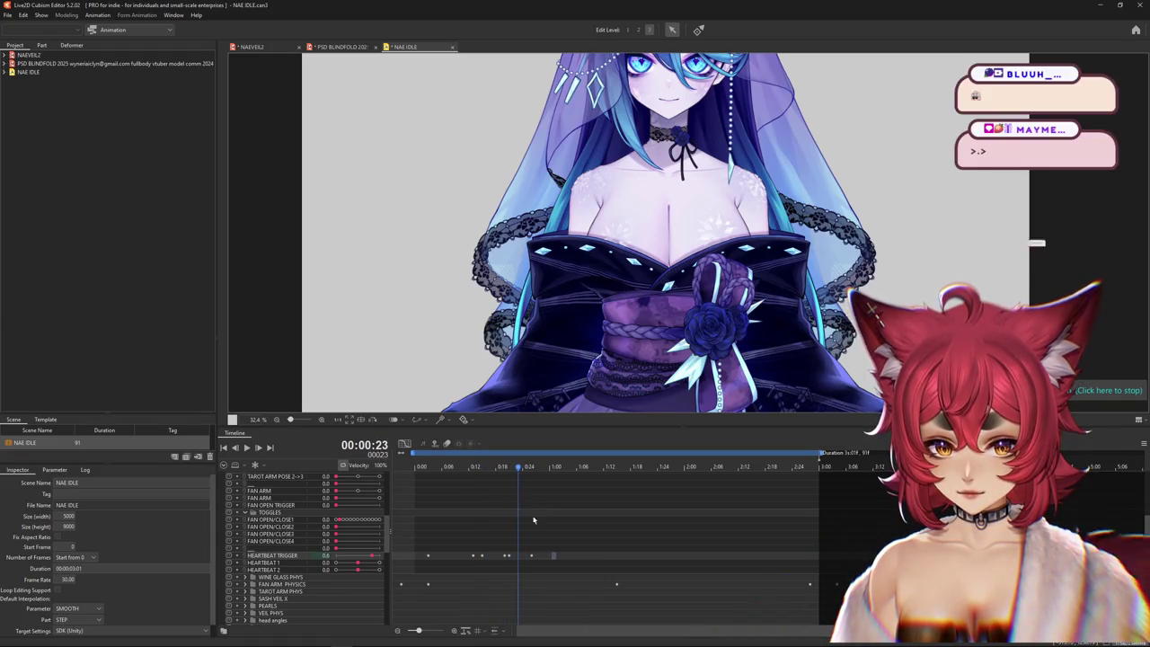
# - Nudge the selected heartbeat keyframes slightly later, deselect them, and return to the NAEVEIL2 model
pyautogui.moveTo(513, 499); pyautogui.dragTo(504, 499)
pyautogui.moveTo(505, 555); pyautogui.dragTo(519, 557)
pyautogui.click(533, 556)
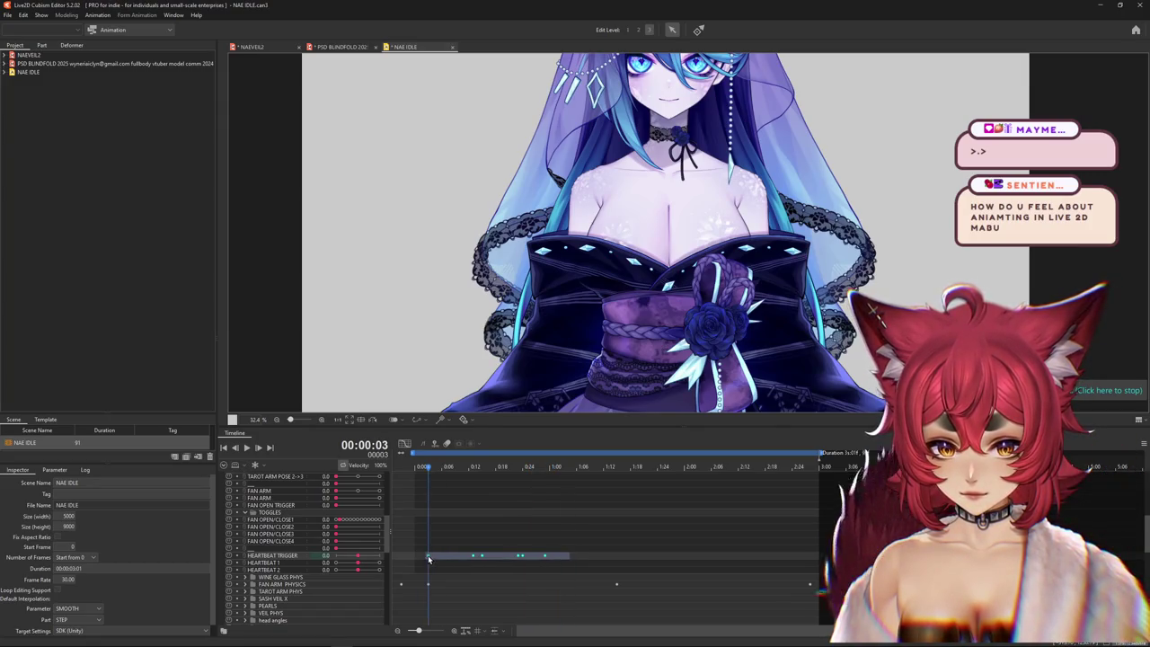
pyautogui.click(647, 558)
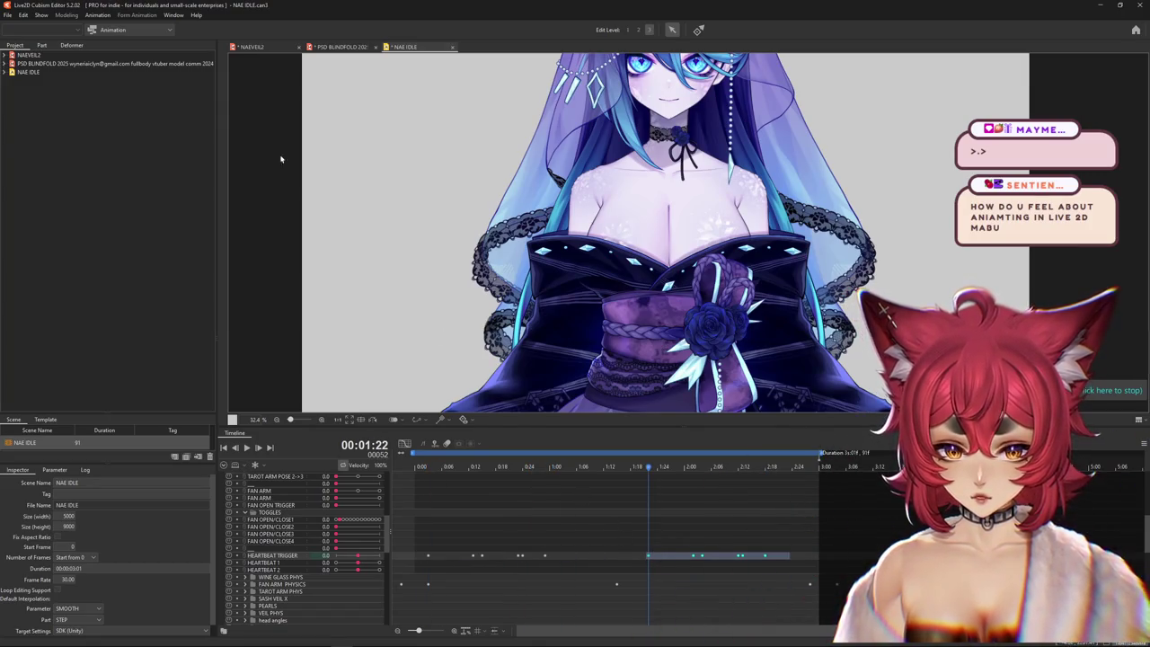
pyautogui.click(256, 47)
# - Open Modeling > Physics Settings, narrow the side panels, and zoom the preview onto the chest
pyautogui.click(67, 15)
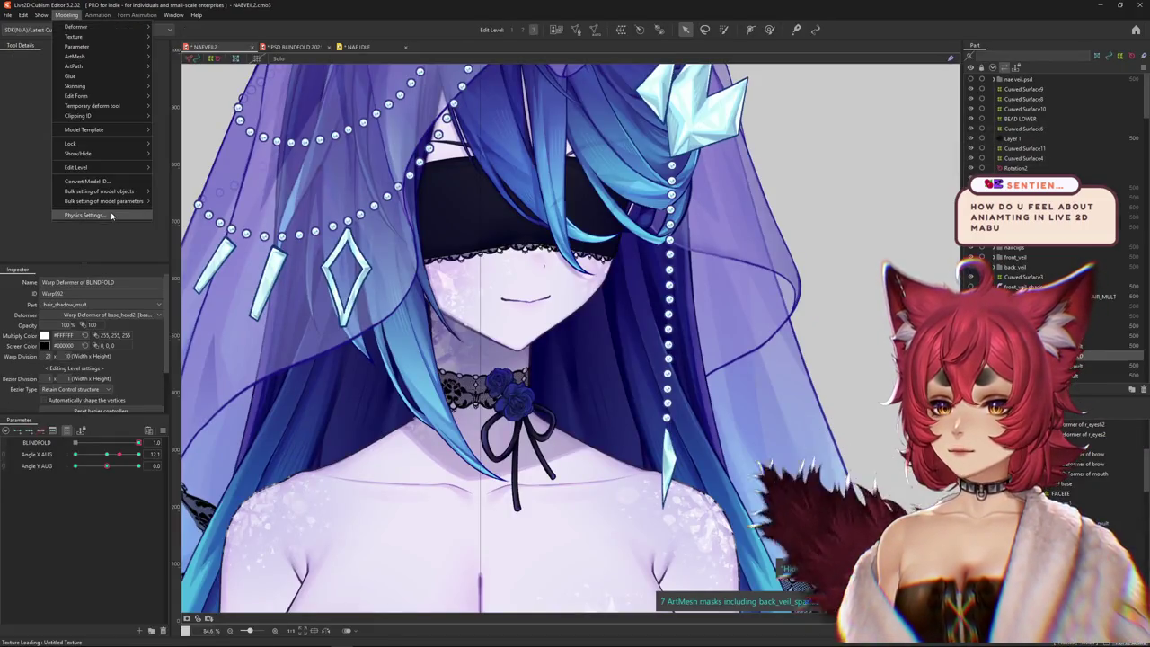
pyautogui.press('Return')
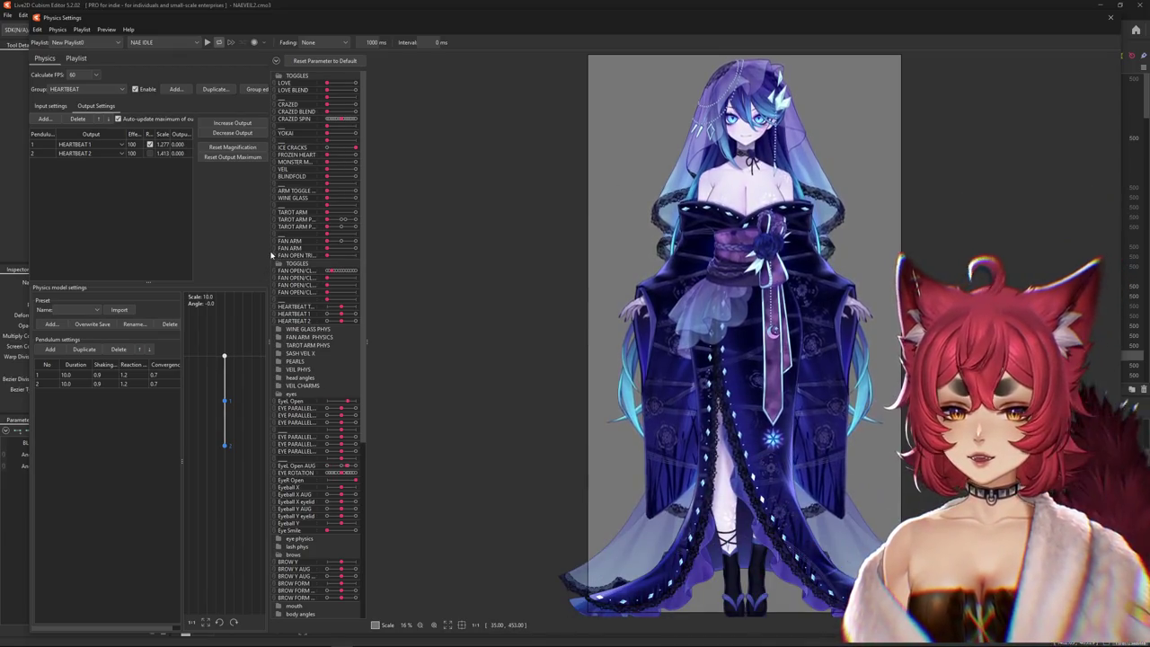
pyautogui.moveTo(271, 256); pyautogui.dragTo(258, 251)
pyautogui.moveTo(356, 249); pyautogui.dragTo(297, 254)
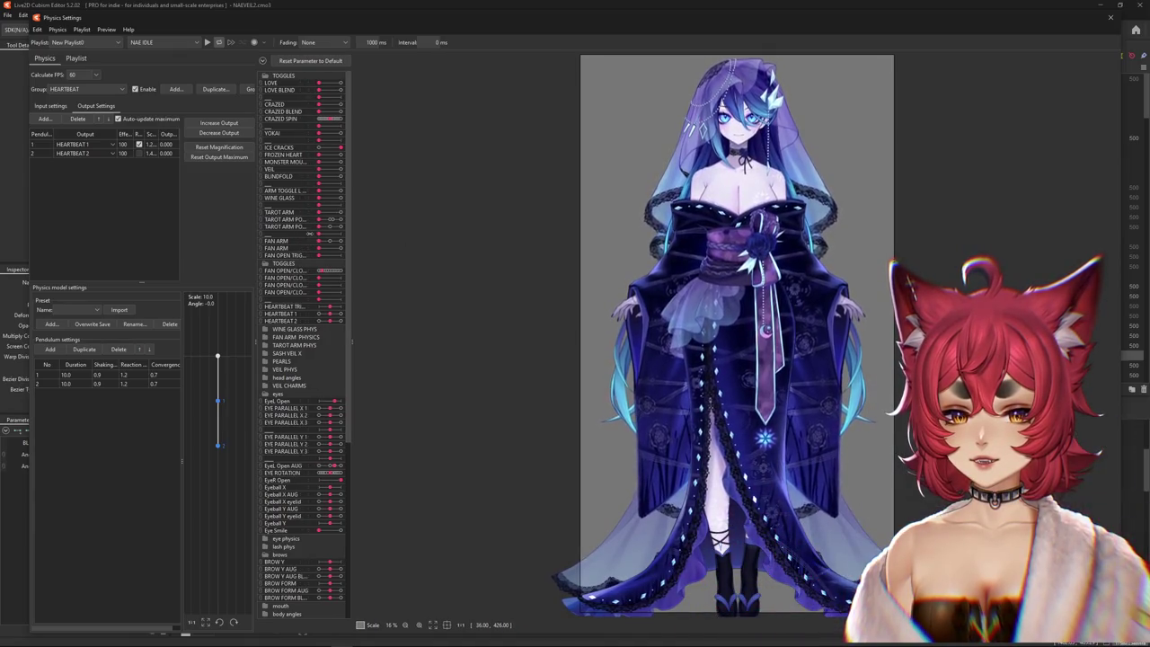
pyautogui.scroll(5, 501, 236)
pyautogui.scroll(-2, 651, 235)
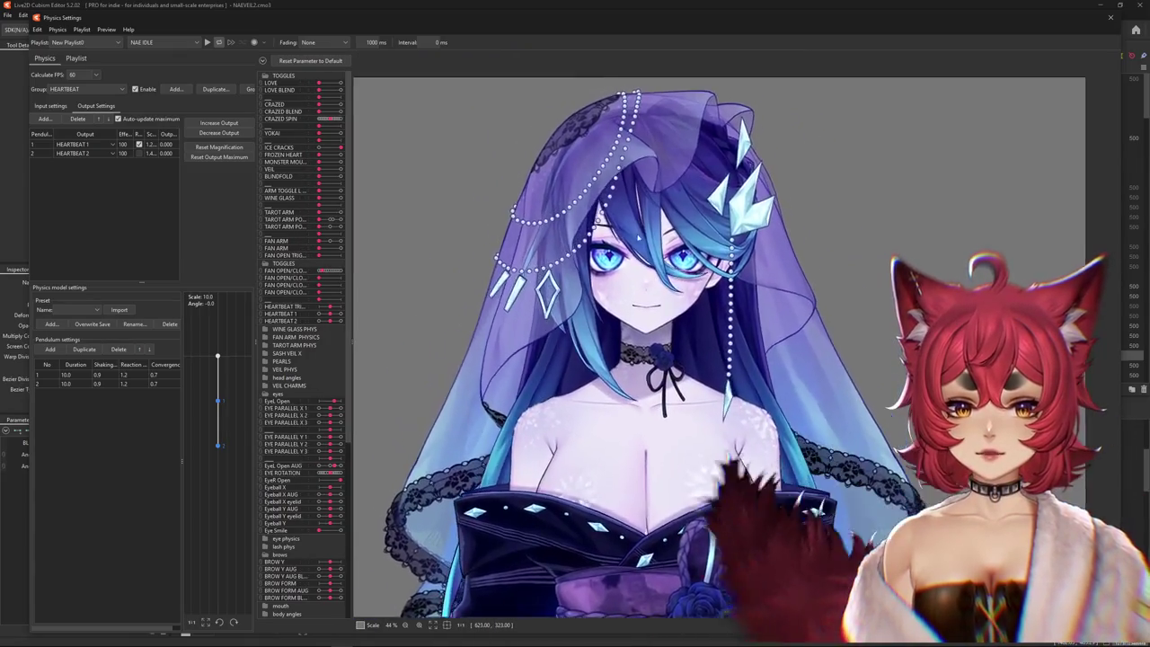
pyautogui.scroll(3, 584, 261)
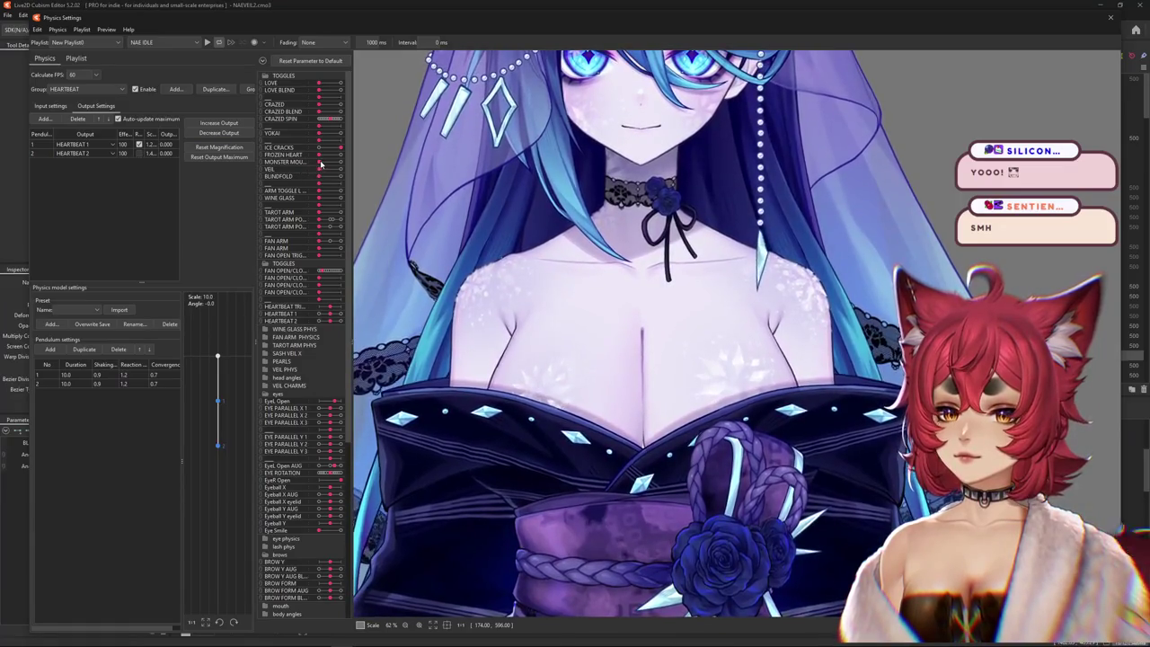
# - Start the physics preview and apply one Shaking value to both pendulums
pyautogui.click(206, 42)
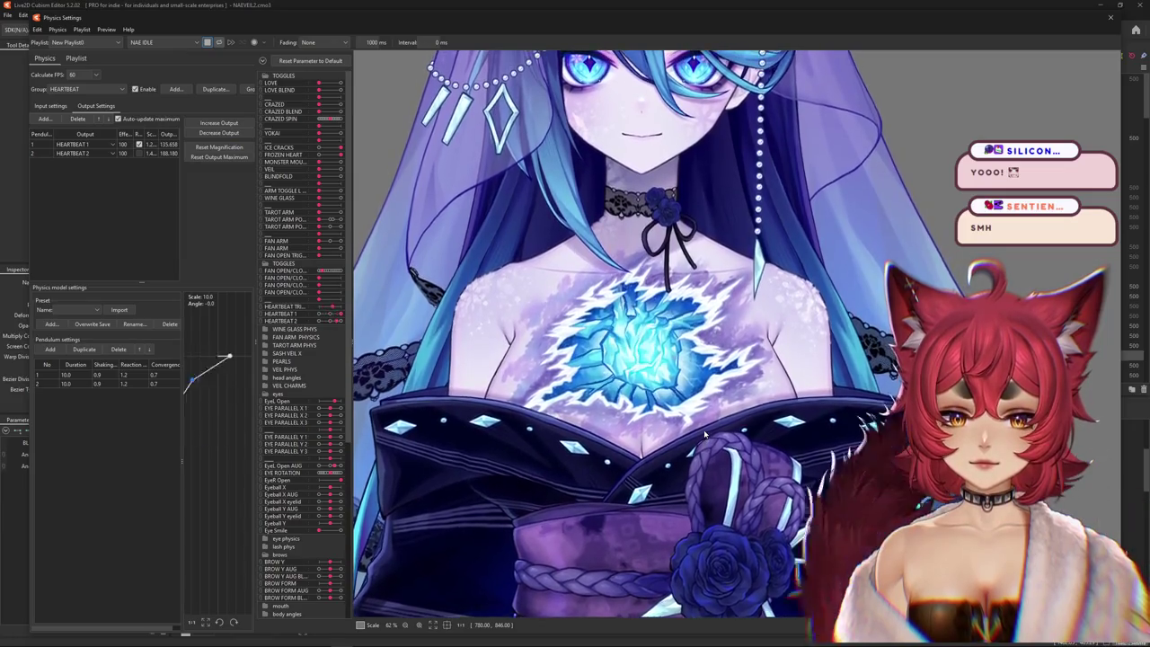
pyautogui.scroll(-2, 705, 433)
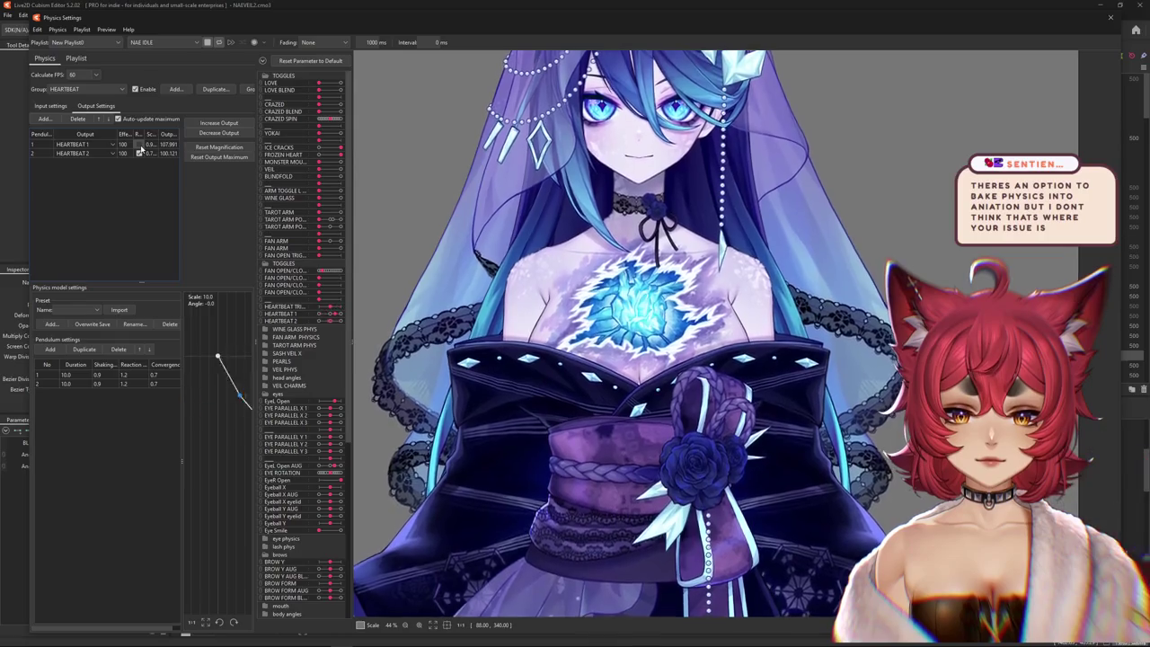
pyautogui.scroll(-2, 602, 260)
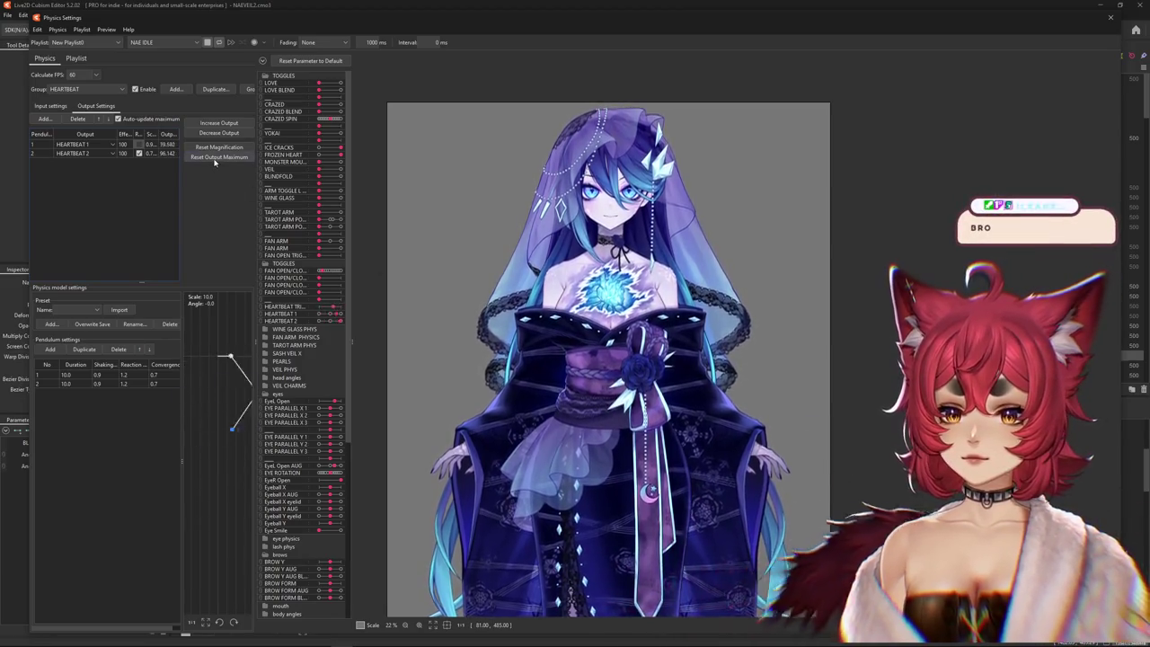
pyautogui.rightClick(106, 364)
pyautogui.click(117, 371)
pyautogui.press('Return')
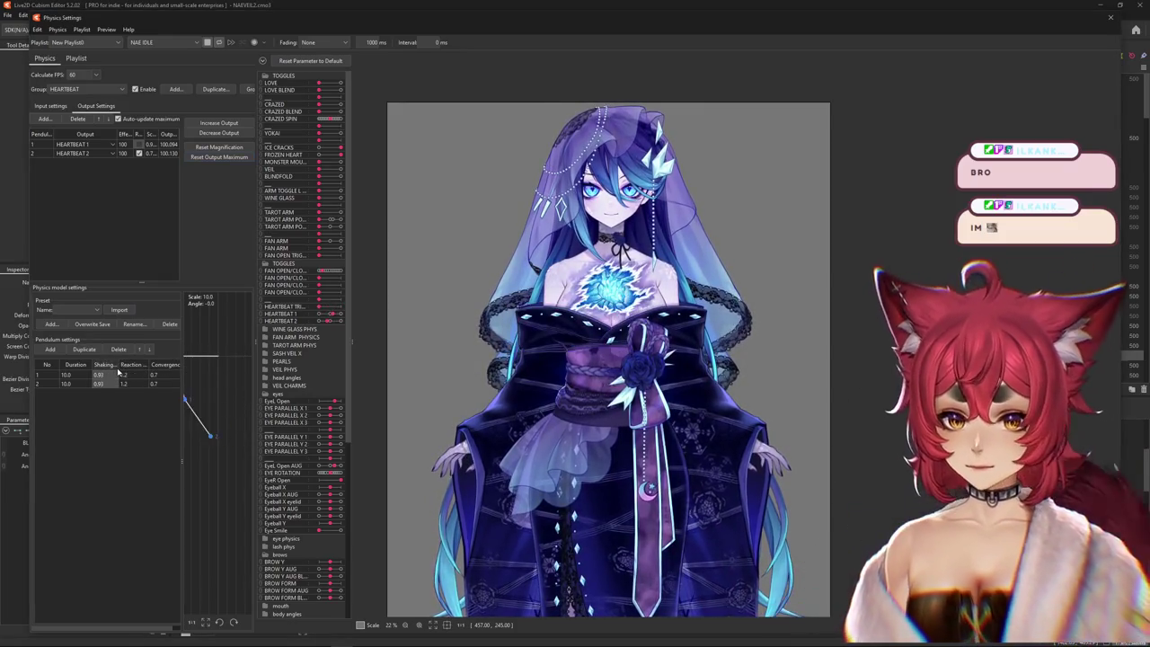
pyautogui.scroll(3, 591, 220)
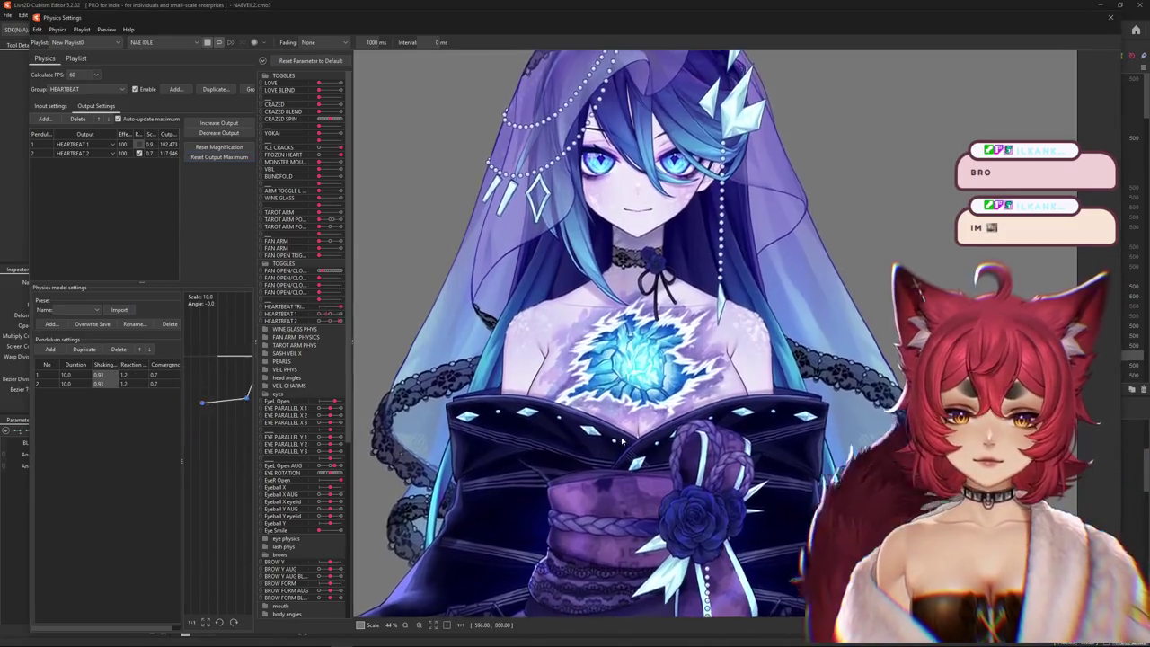
# - Set every pendulum's Convergence value to 1.2
pyautogui.rightClick(140, 365)
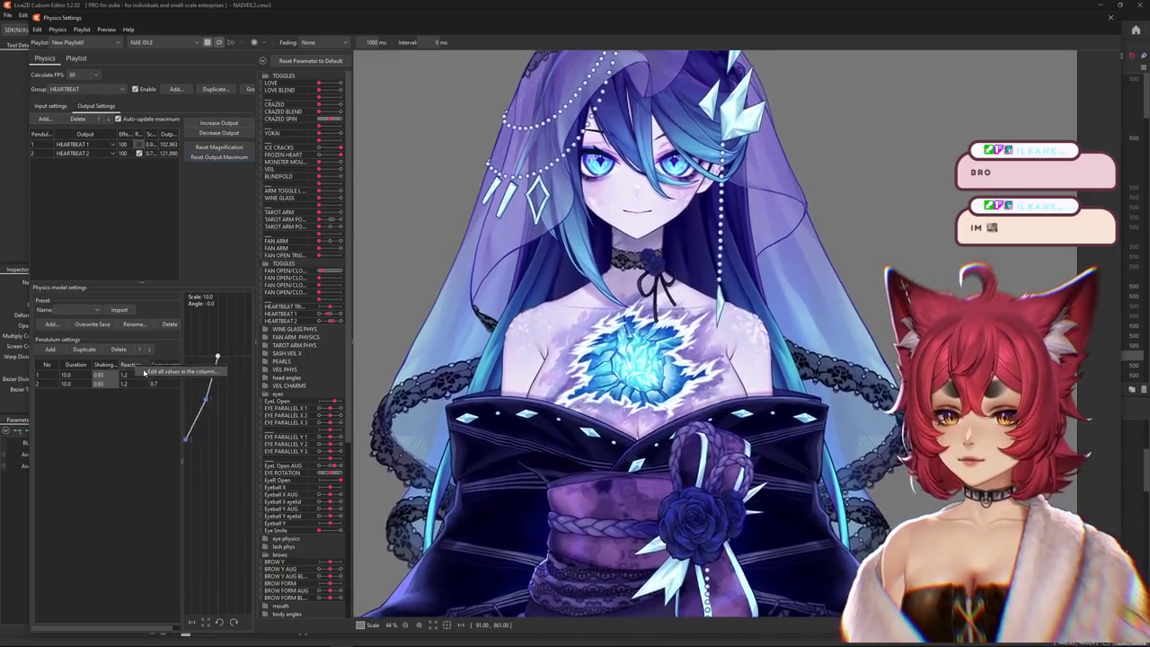
pyautogui.click(145, 372)
pyautogui.press('Return')
pyautogui.rightClick(176, 365)
pyautogui.click(191, 374)
pyautogui.write('1.2')
pyautogui.press('Return')
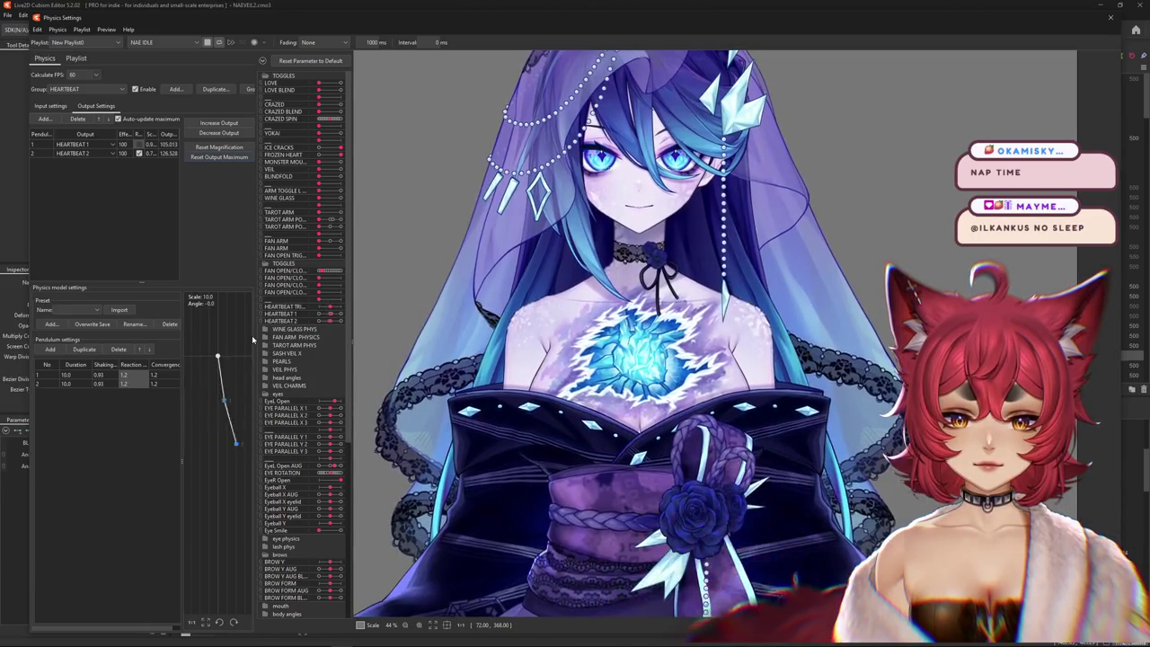
# - Set all Shaking values to 0.89 and every pendulum's Duration to 15
pyautogui.rightClick(108, 375)
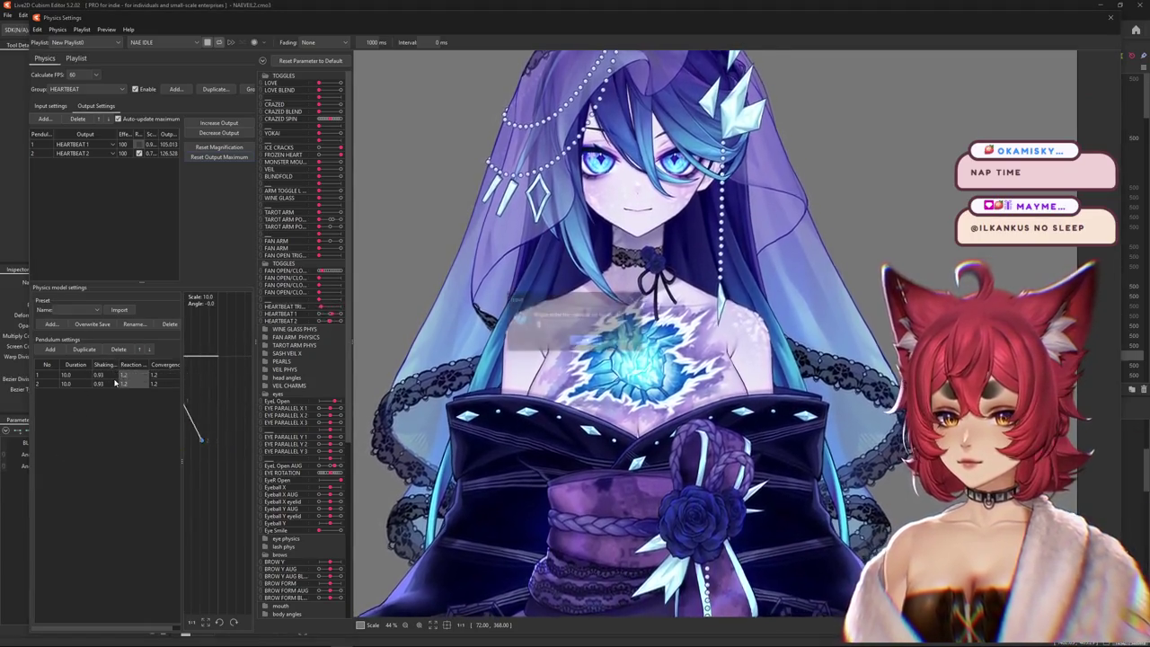
pyautogui.click(115, 384)
pyautogui.write('89')
pyautogui.press('Return')
pyautogui.write('15')
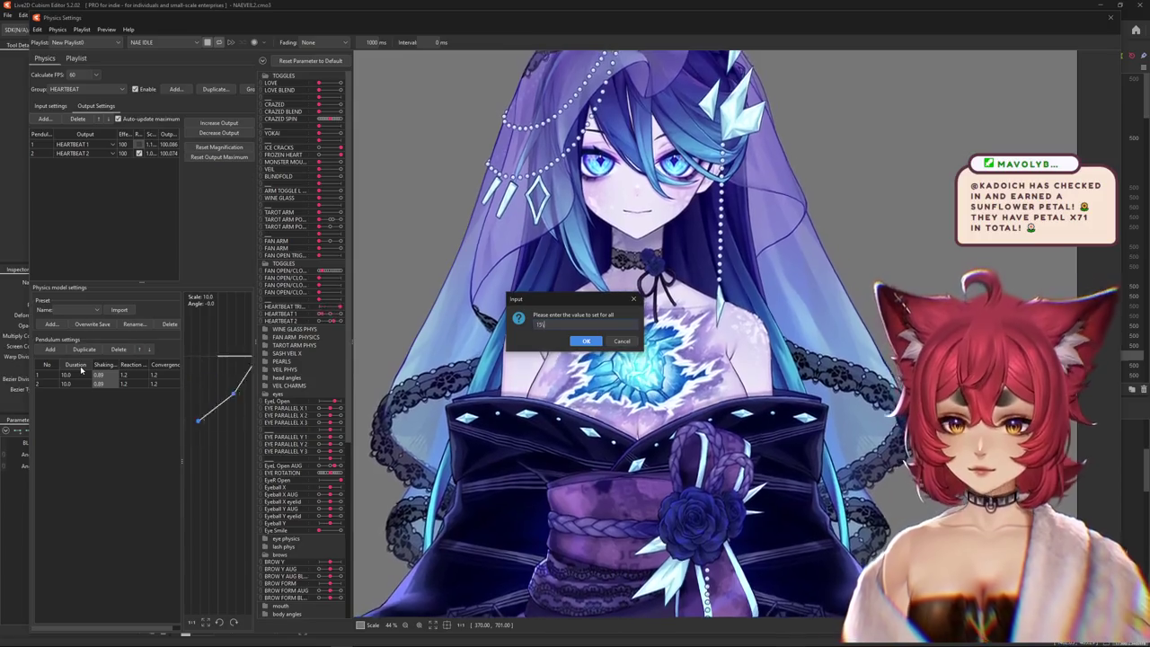
pyautogui.press('Return')
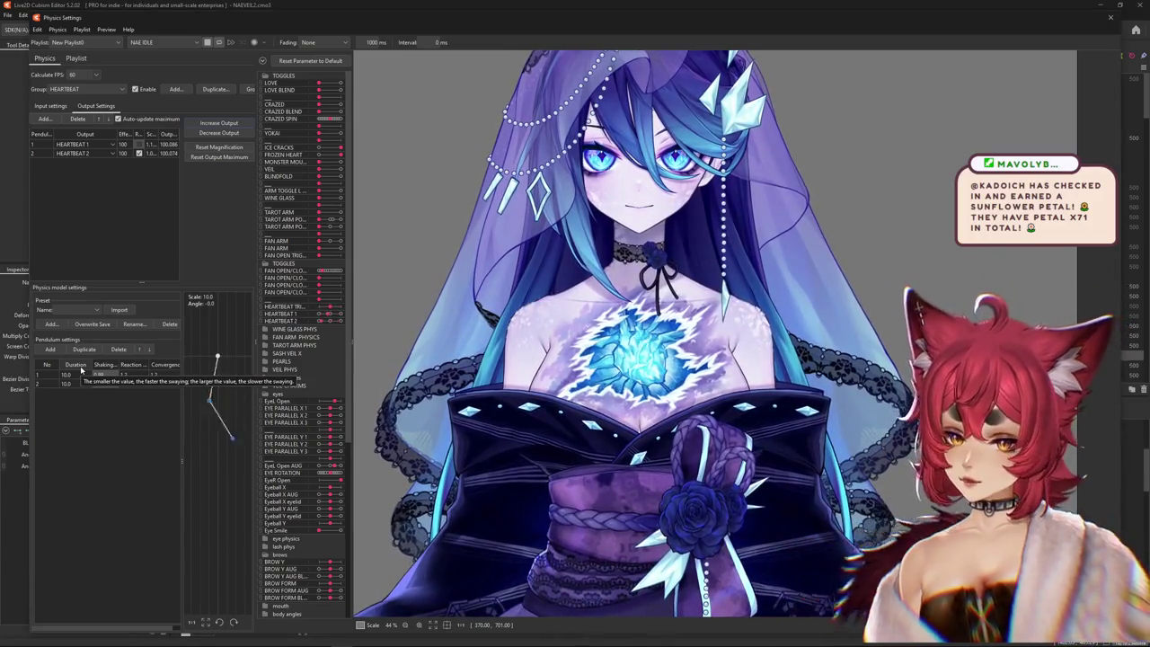
pyautogui.press('Return')
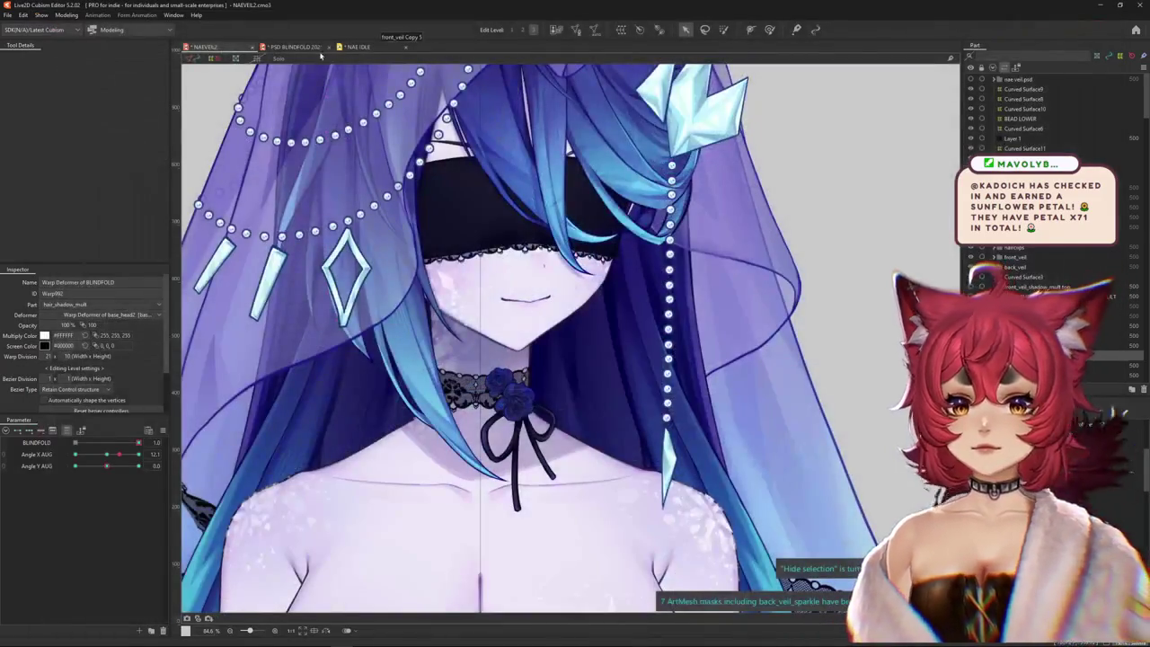
# - In NAE IDLE, shift the later HEARTBEAT TRIGGER keyframe group right and play to check timing
pyautogui.click(305, 46)
pyautogui.click(382, 47)
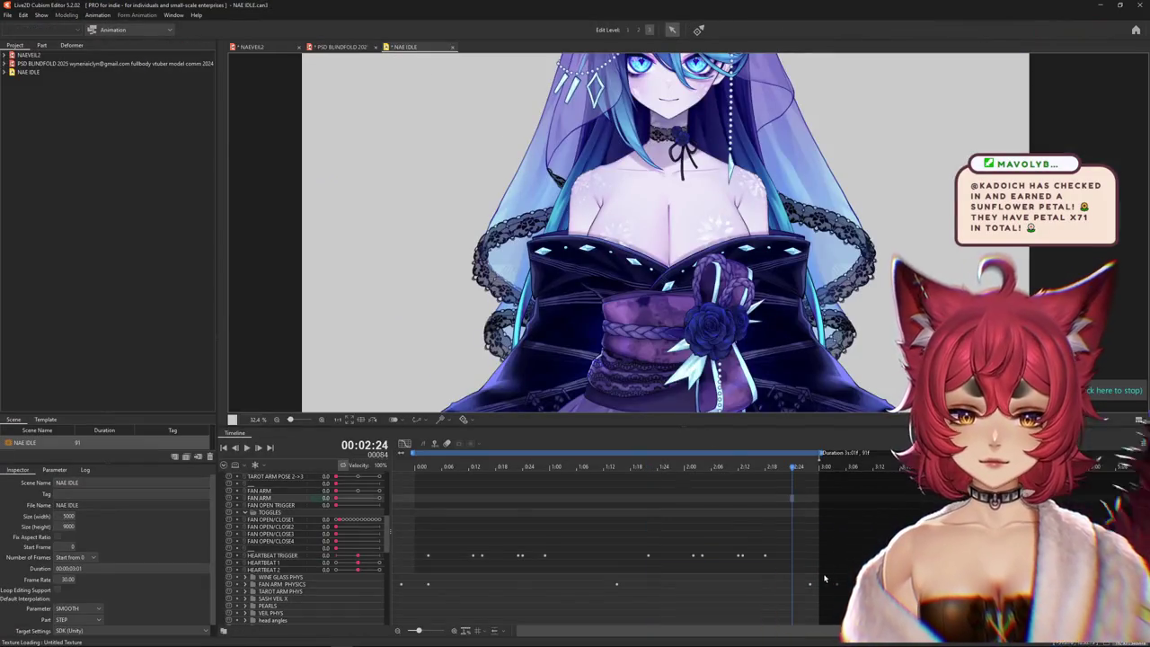
pyautogui.moveTo(573, 557); pyautogui.dragTo(423, 557)
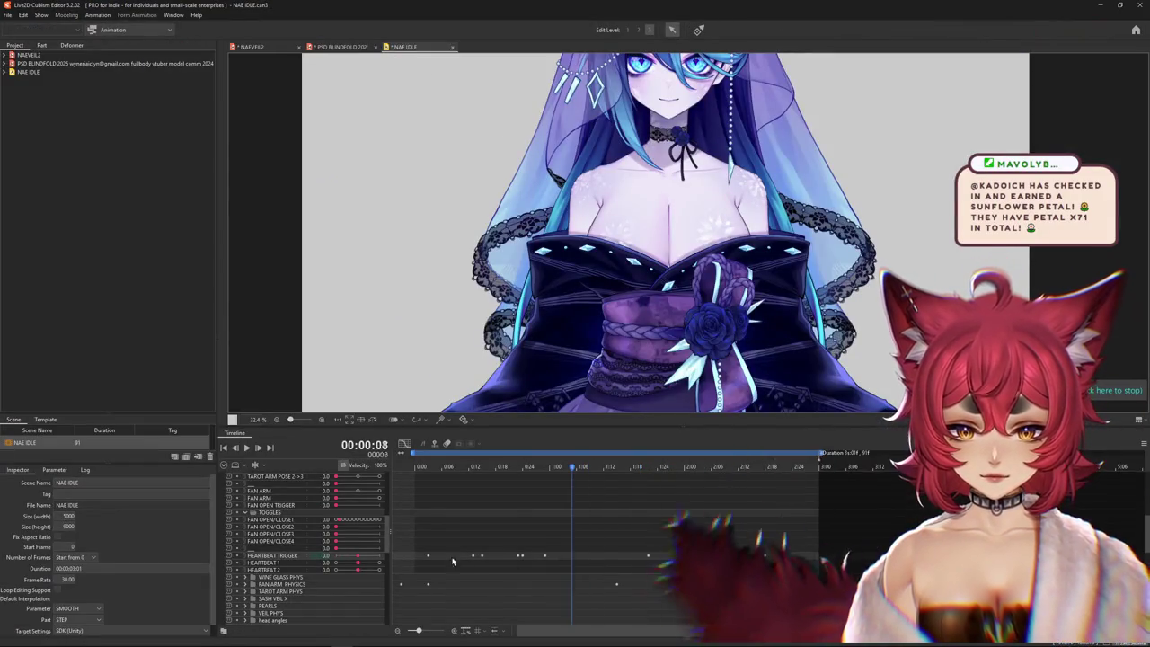
pyautogui.click(621, 555)
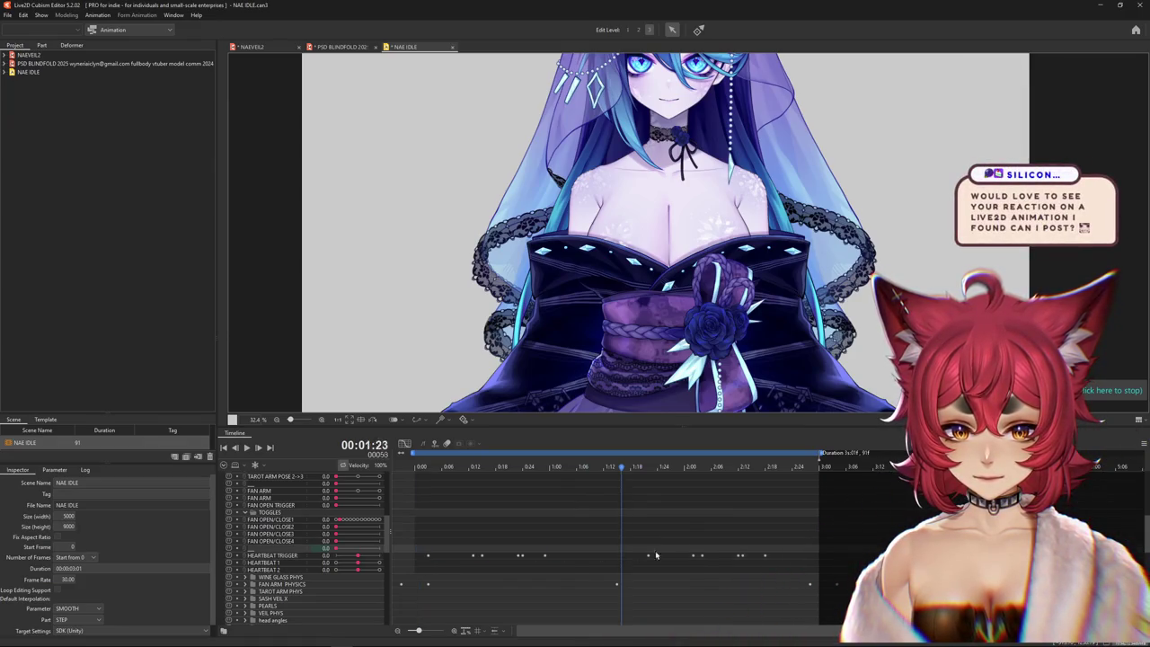
pyautogui.moveTo(784, 558); pyautogui.dragTo(790, 557)
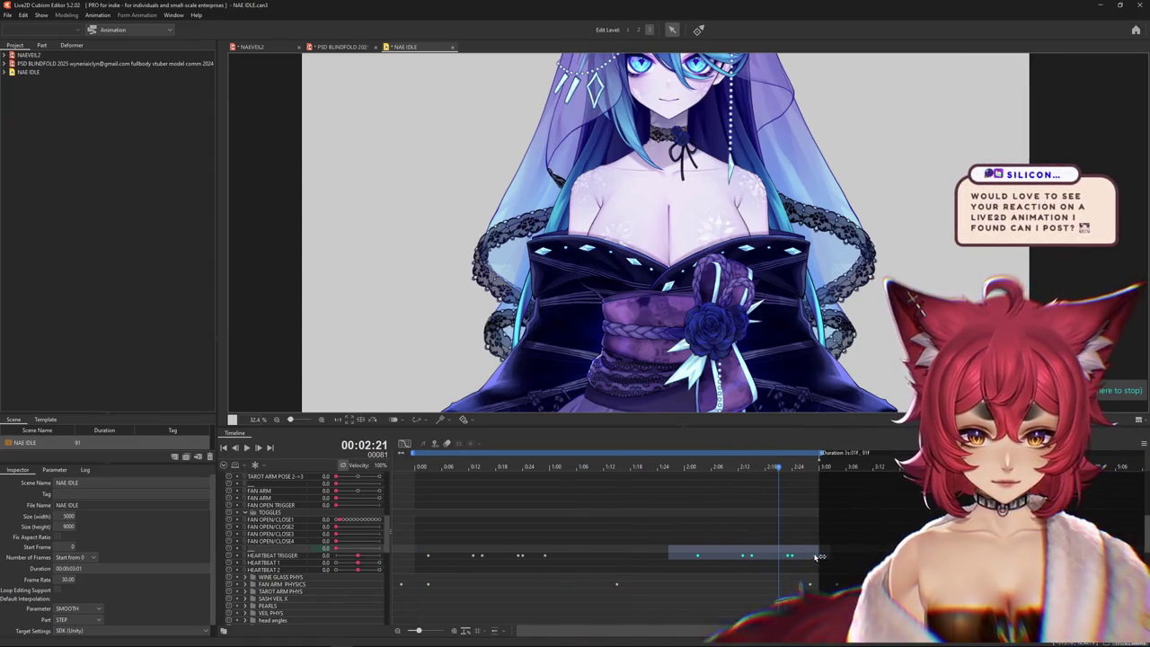
pyautogui.moveTo(558, 560); pyautogui.dragTo(423, 559)
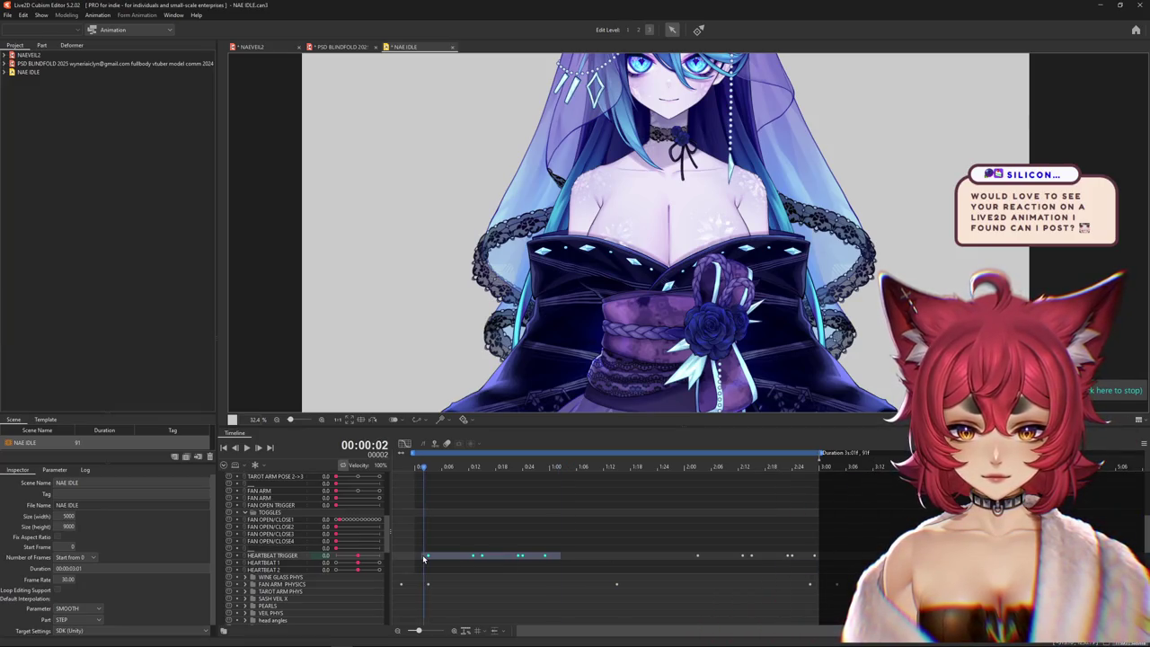
pyautogui.press('space')
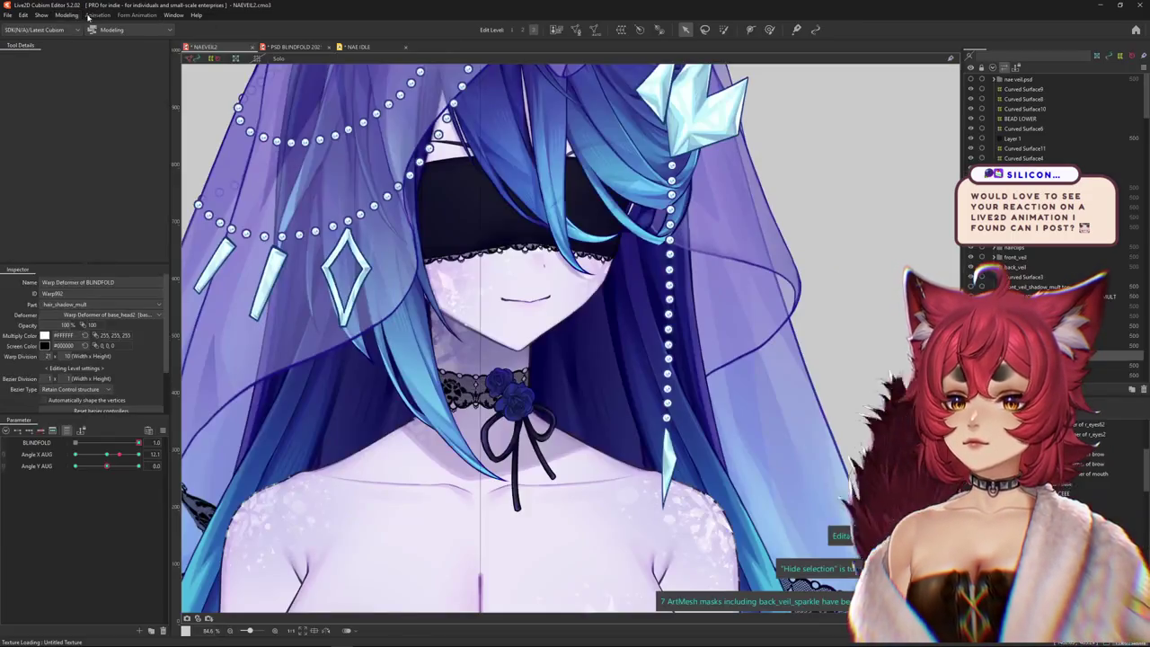
pyautogui.click(67, 15)
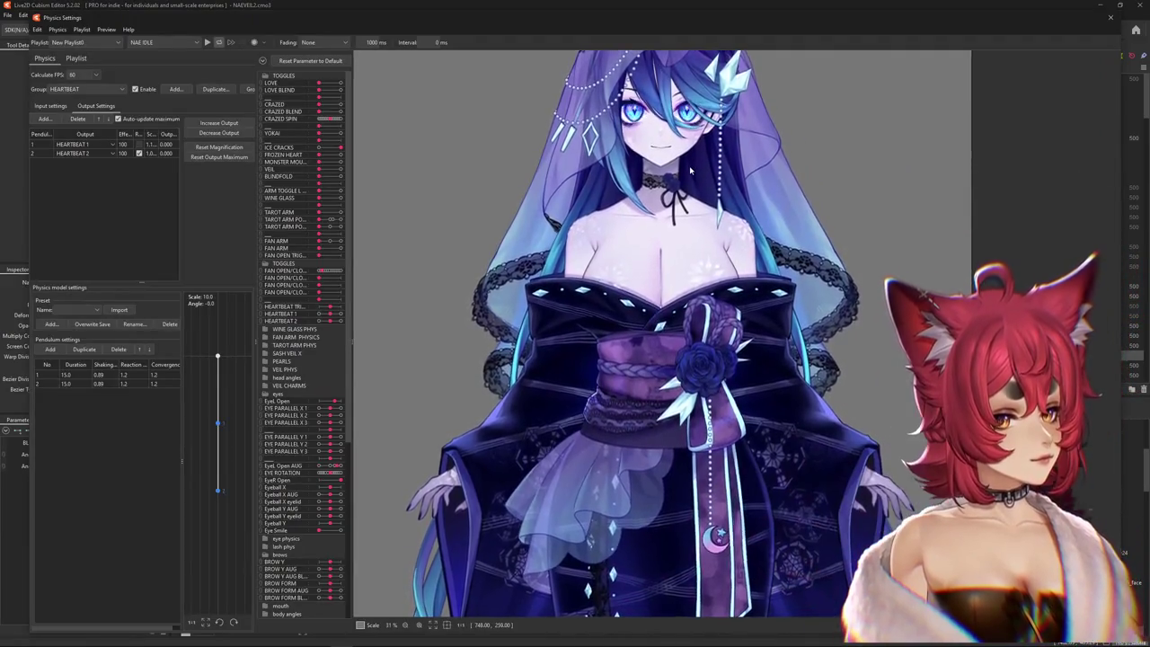
# - Zoom the physics preview onto the pulsing heart, then close Physics Settings
pyautogui.scroll(3, 665, 157)
pyautogui.scroll(1, 629, 180)
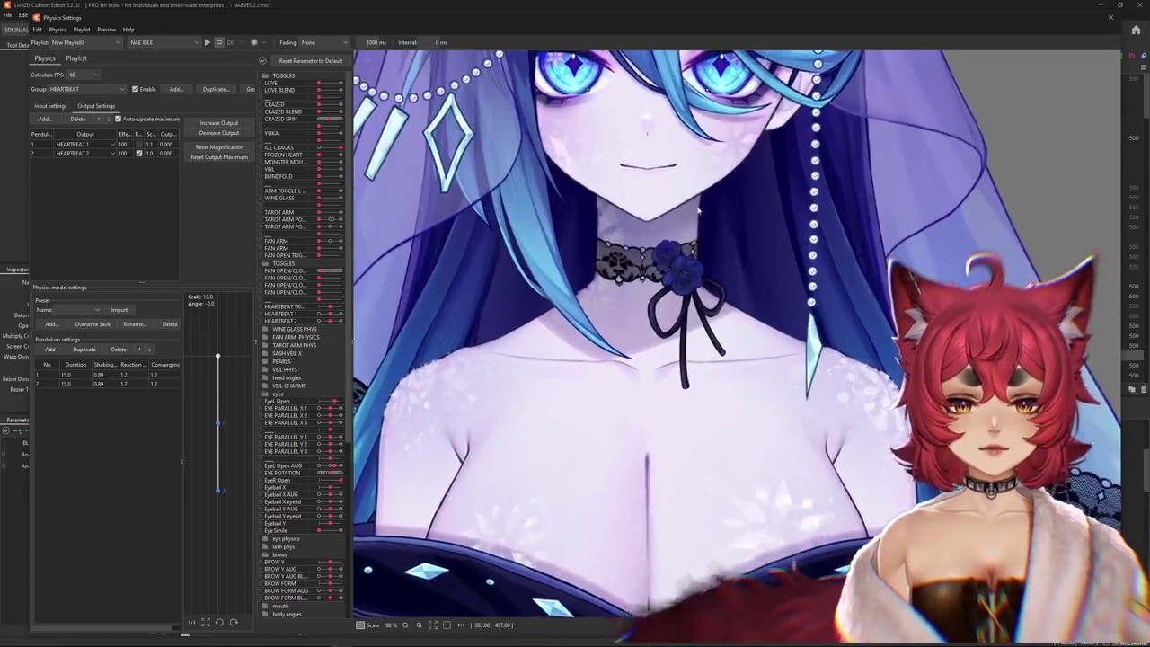
pyautogui.scroll(1, 539, 198)
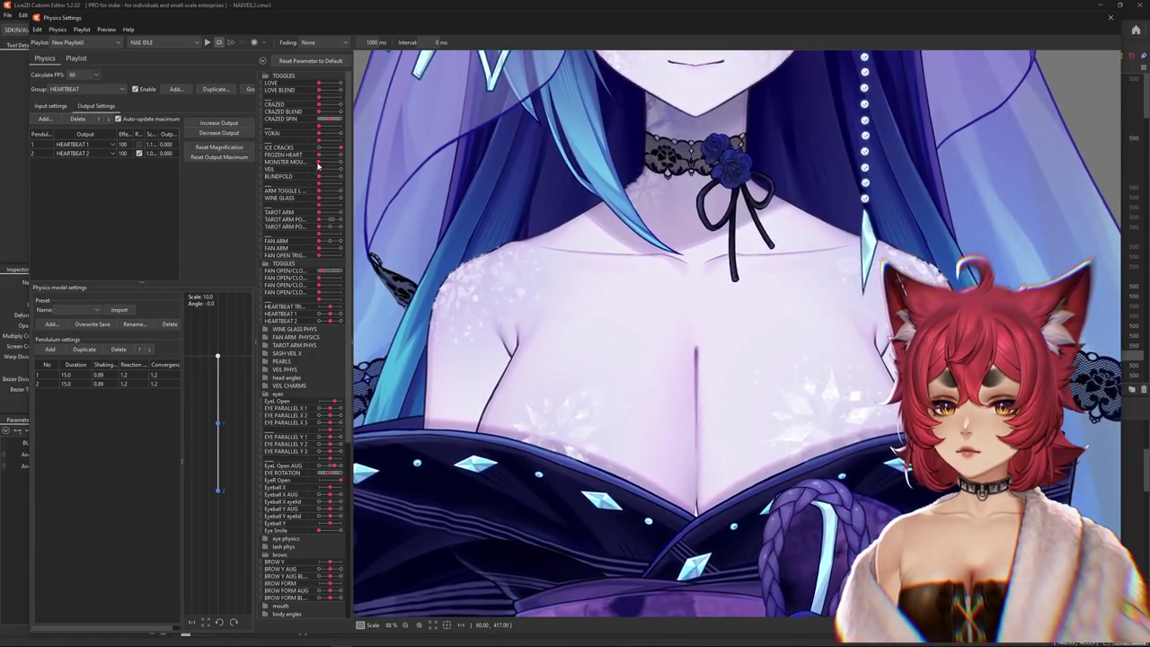
pyautogui.scroll(-2, 408, 173)
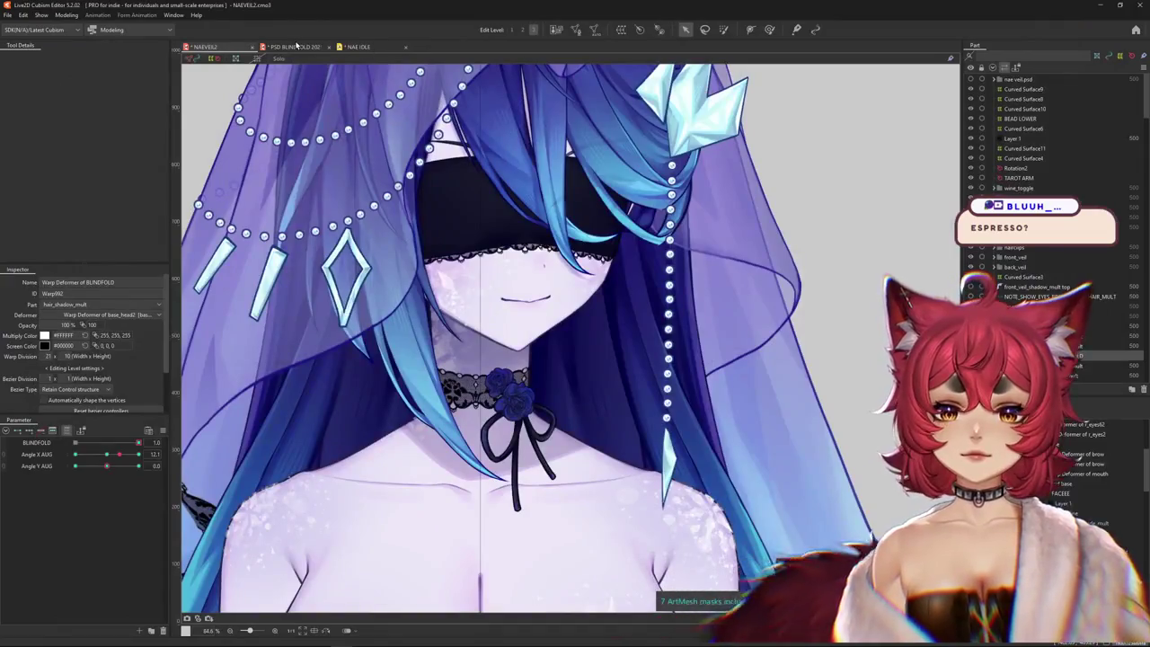
pyautogui.click(326, 88)
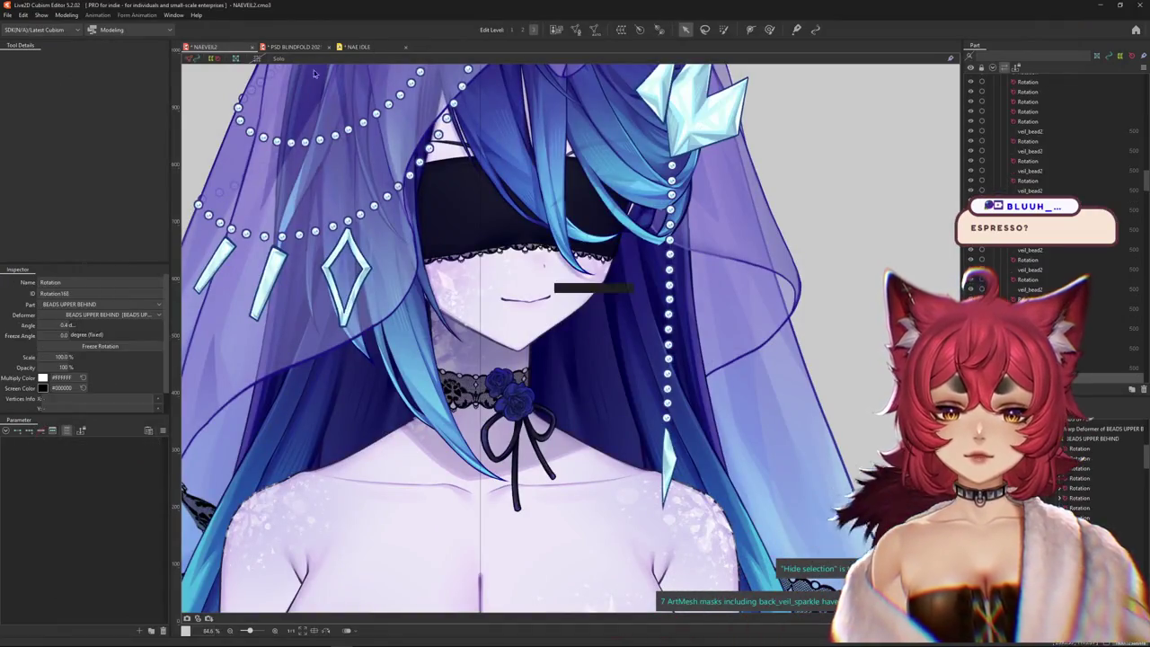
# - Back in NAE IDLE, select the early HEARTBEAT TRIGGER keyframes and play the heartbeat
pyautogui.click(297, 47)
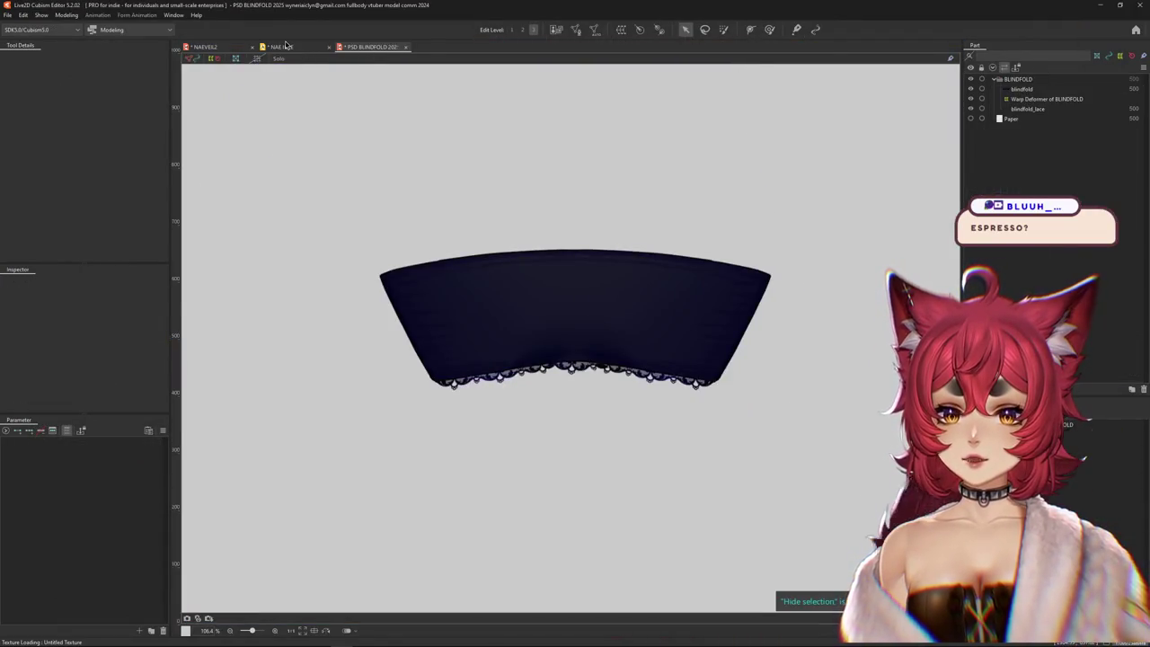
pyautogui.click(287, 47)
pyautogui.moveTo(664, 549); pyautogui.dragTo(826, 555)
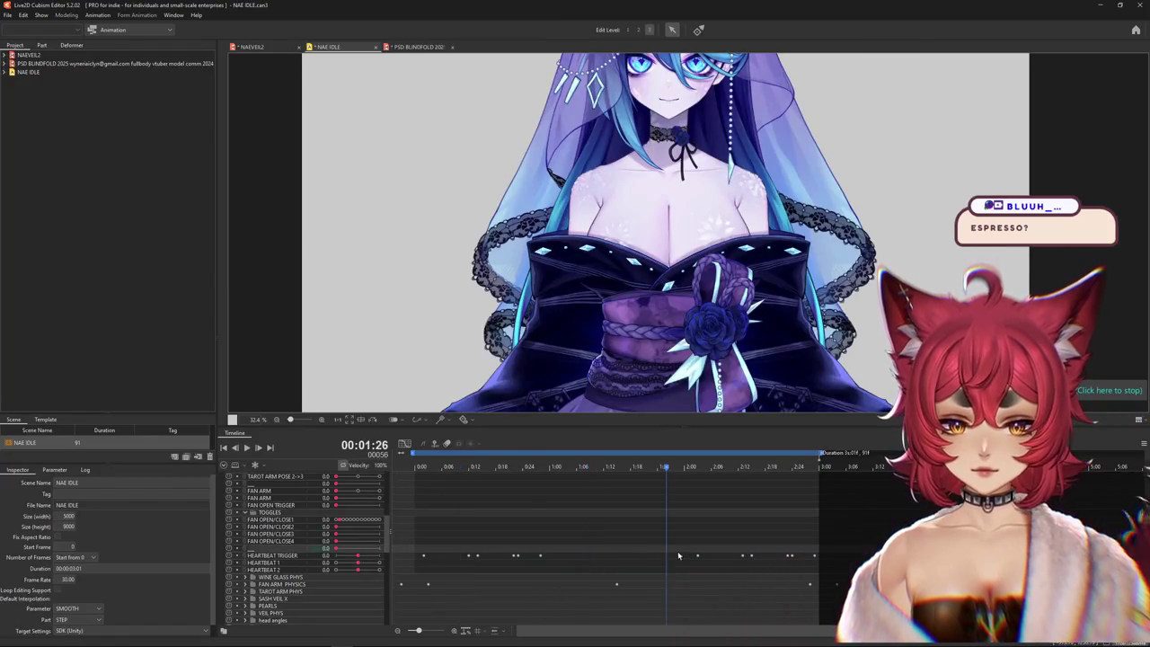
pyautogui.press('space')
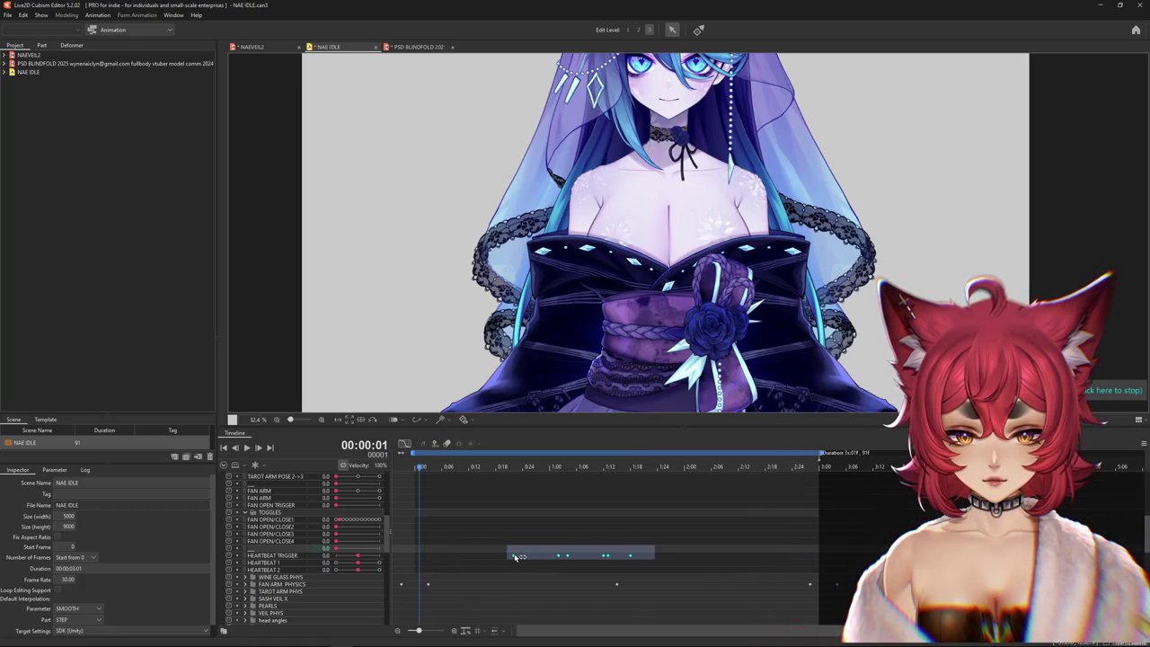
pyautogui.click(531, 555)
pyautogui.click(512, 556)
pyautogui.click(517, 468)
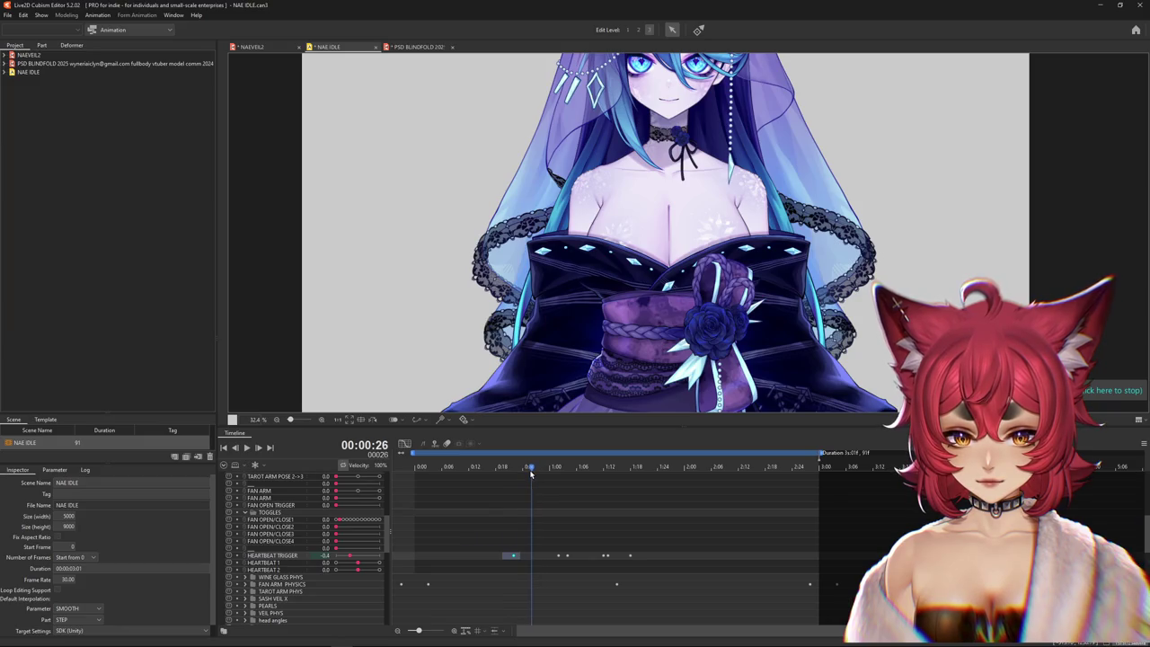
# - Shift the HEARTBEAT TRIGGER keyframe at 1:13 slightly earlier and scrub through the remaining beats
pyautogui.click(531, 467)
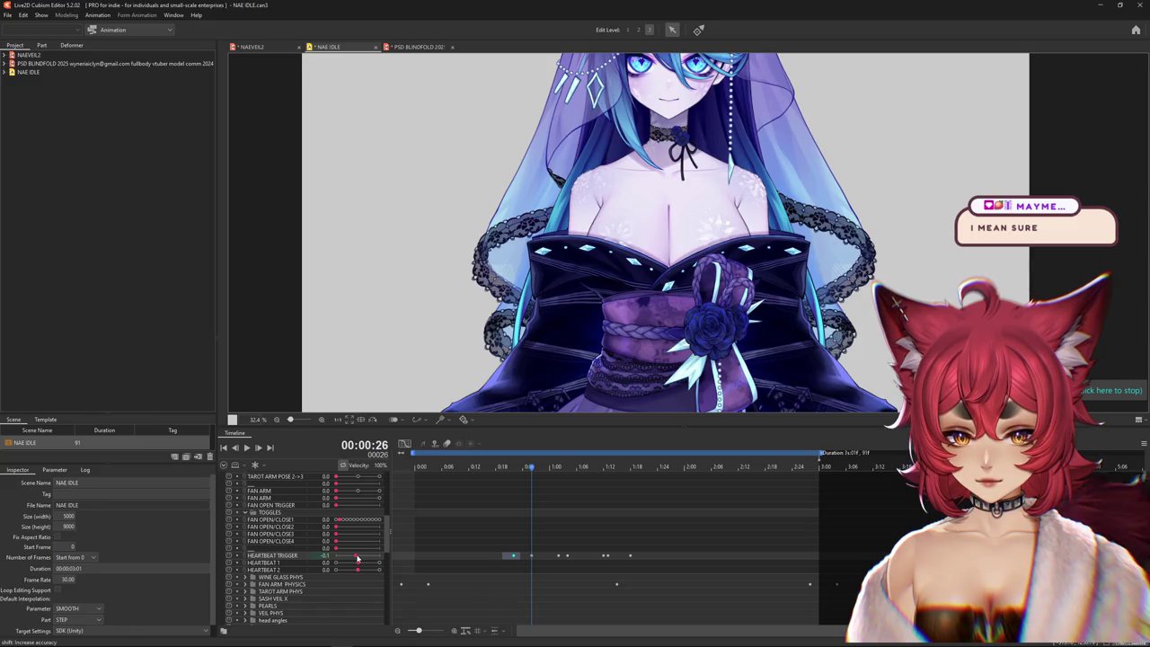
pyautogui.click(537, 553)
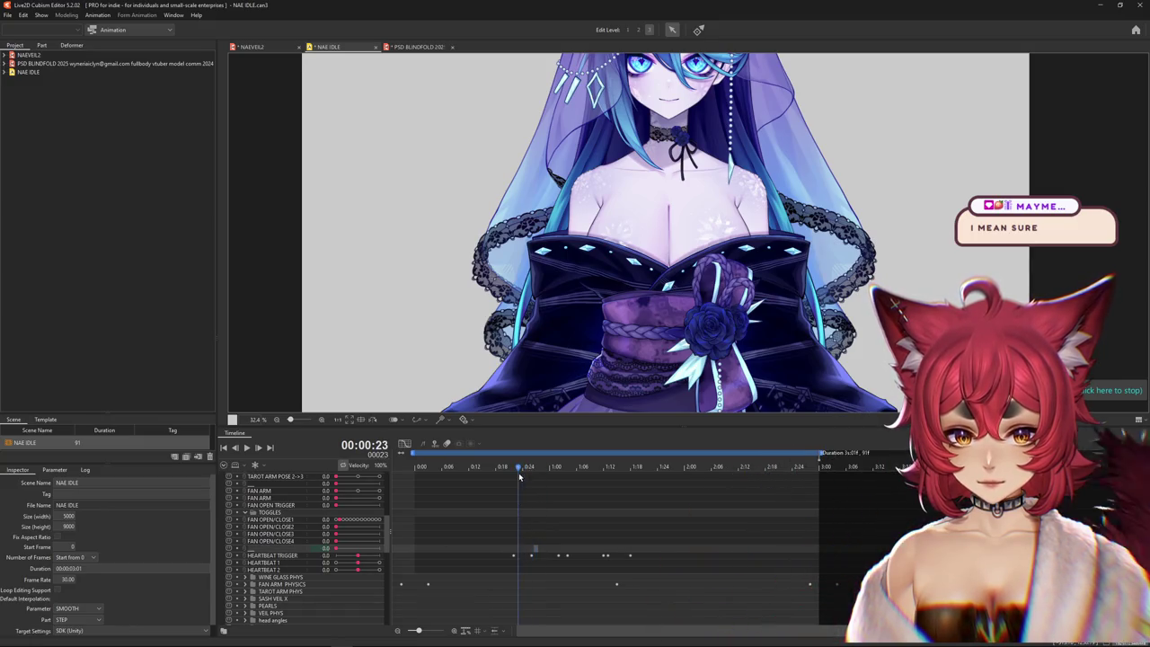
pyautogui.moveTo(554, 484); pyautogui.dragTo(566, 484)
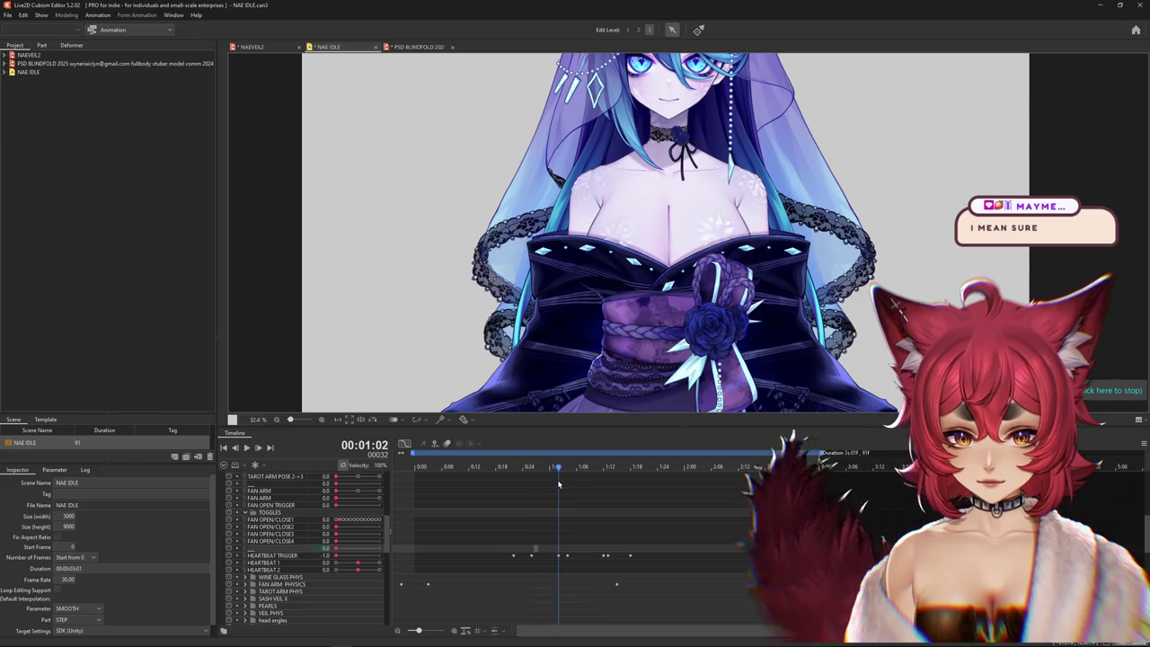
pyautogui.click(567, 556)
pyautogui.moveTo(605, 508); pyautogui.dragTo(590, 507)
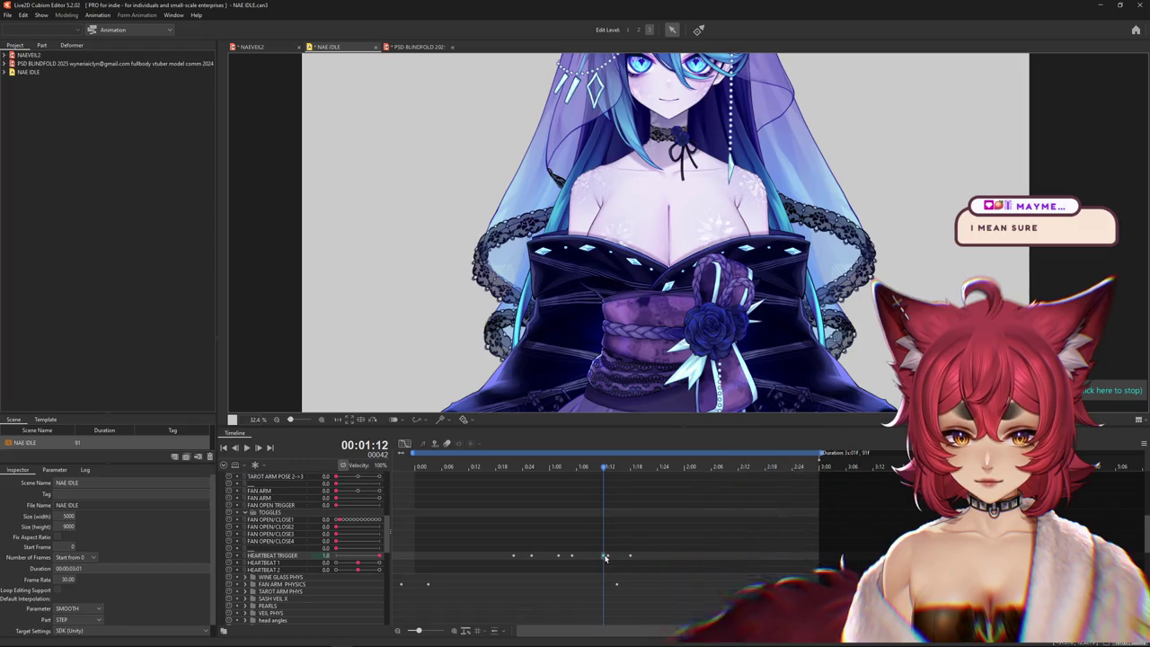
pyautogui.click(605, 557)
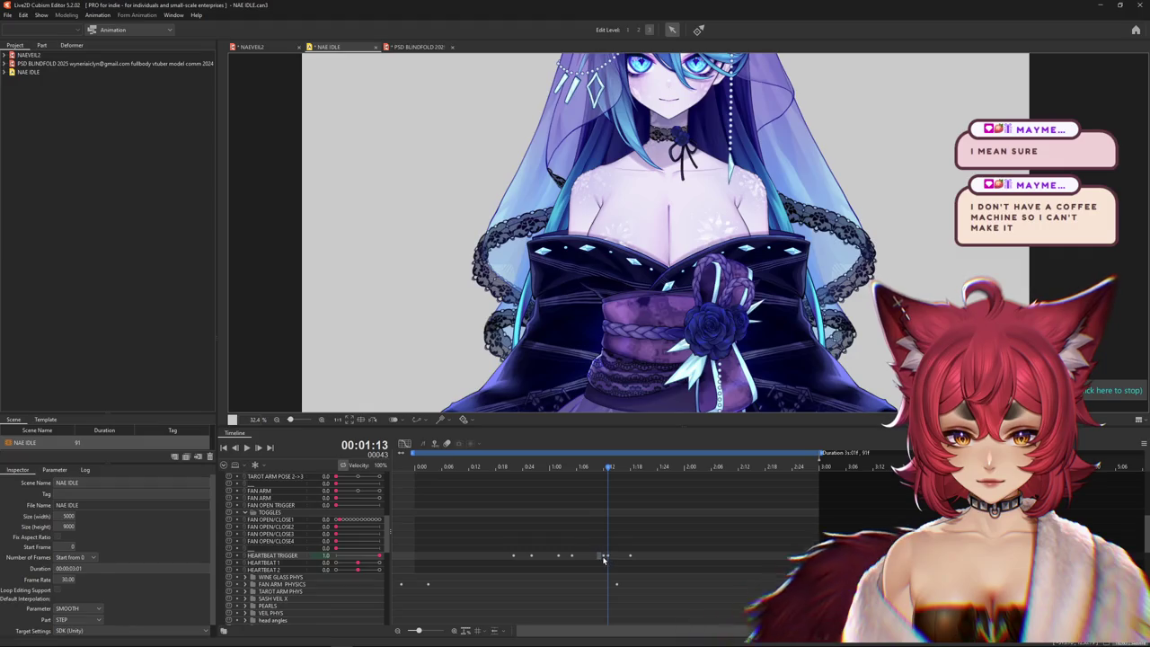
pyautogui.moveTo(604, 559); pyautogui.dragTo(600, 551)
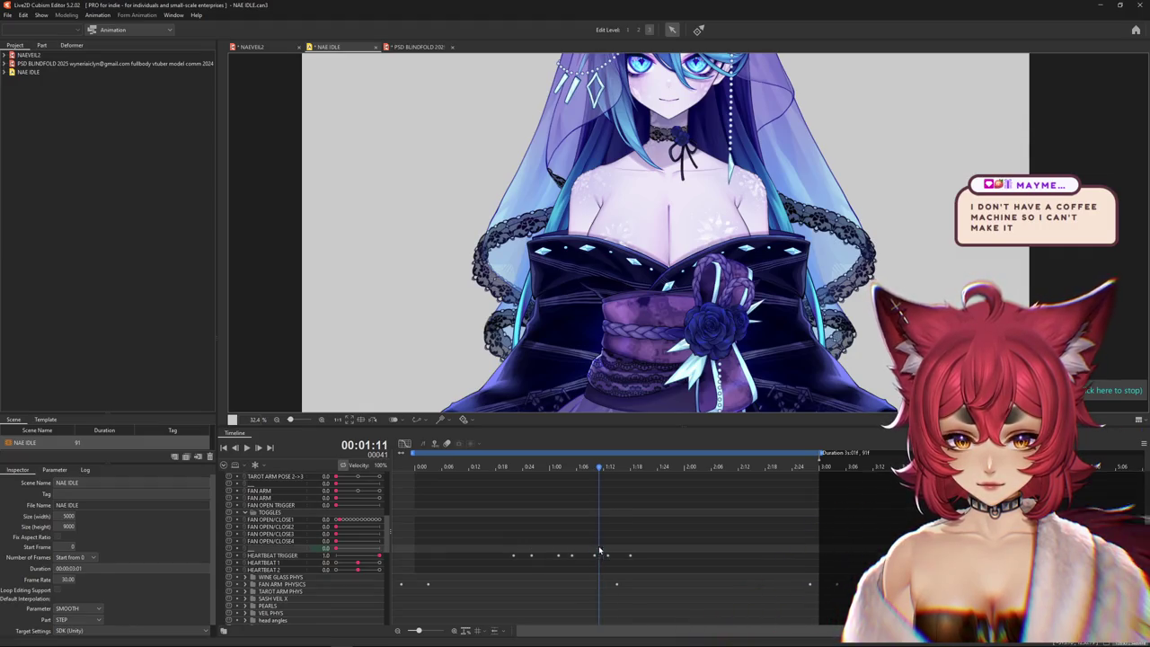
pyautogui.moveTo(599, 467); pyautogui.dragTo(623, 475)
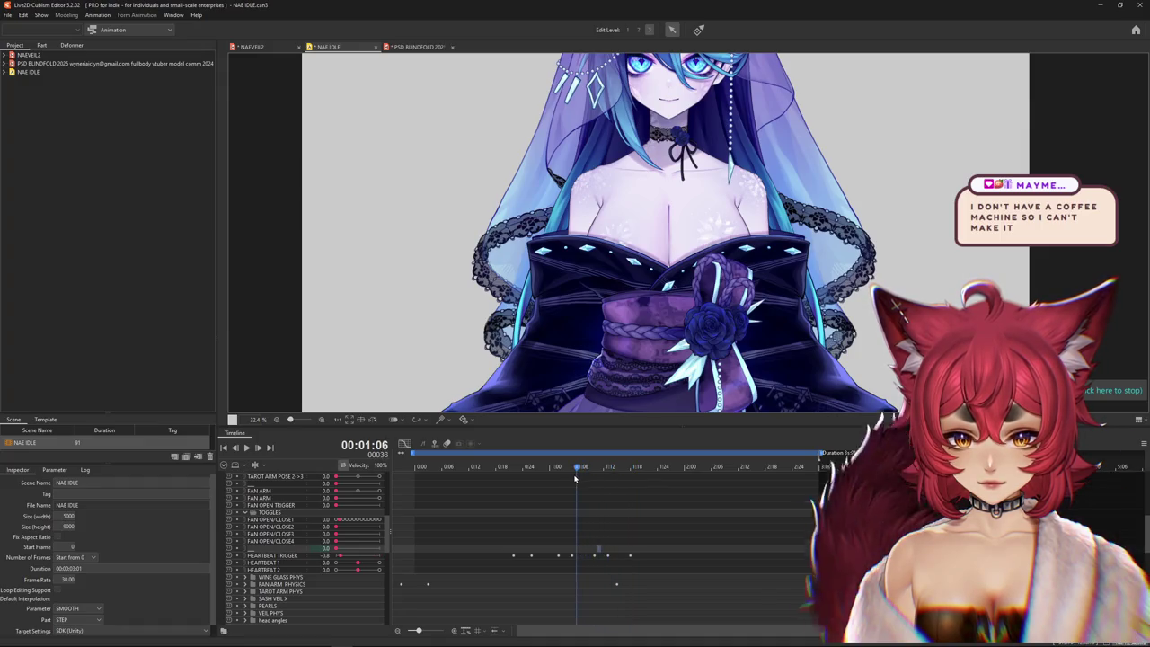
pyautogui.moveTo(576, 479); pyautogui.dragTo(637, 478)
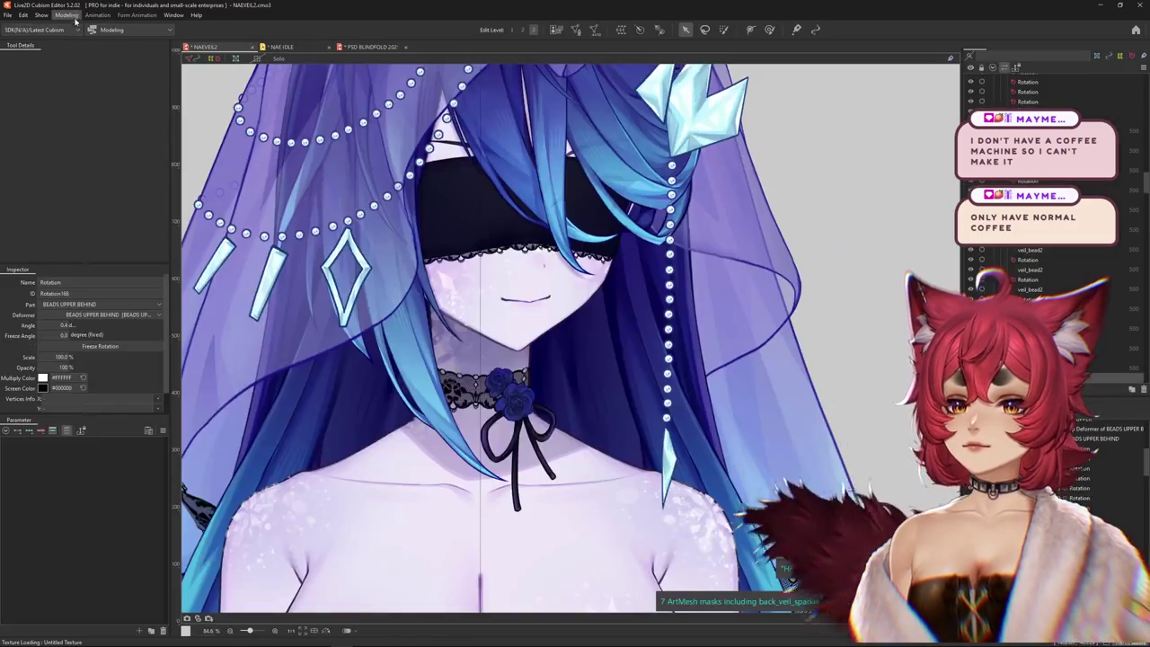
# - Open Physics Settings, play the NAE IDLE preview to watch the heartbeat, then close it
pyautogui.click(67, 15)
pyautogui.click(118, 215)
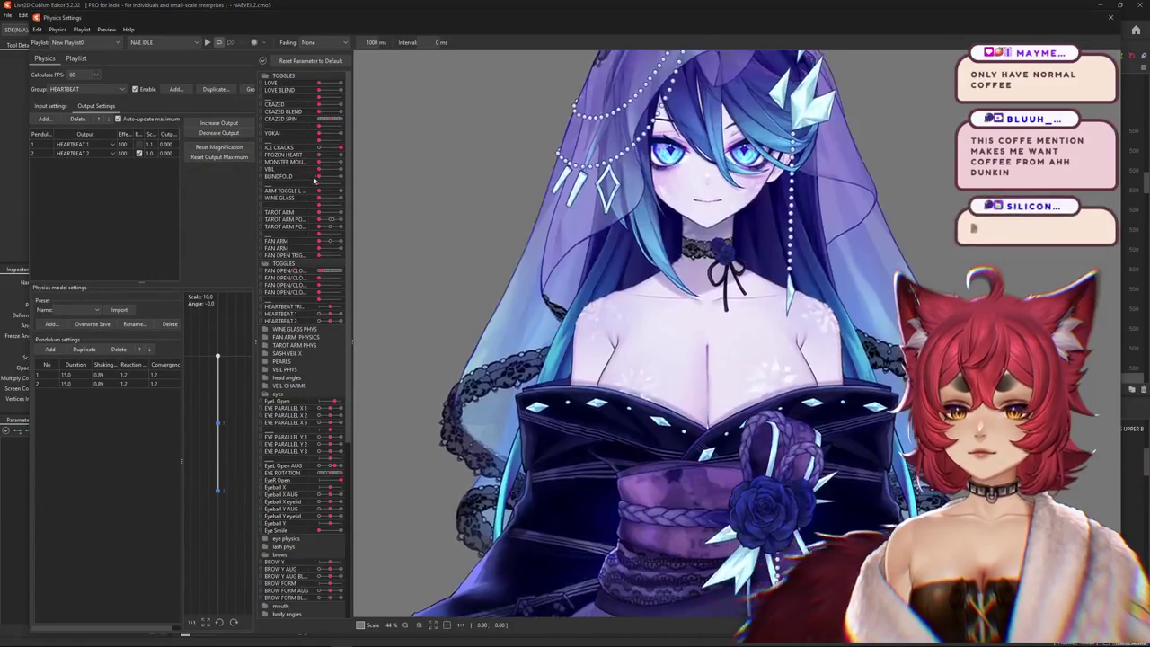
pyautogui.click(207, 42)
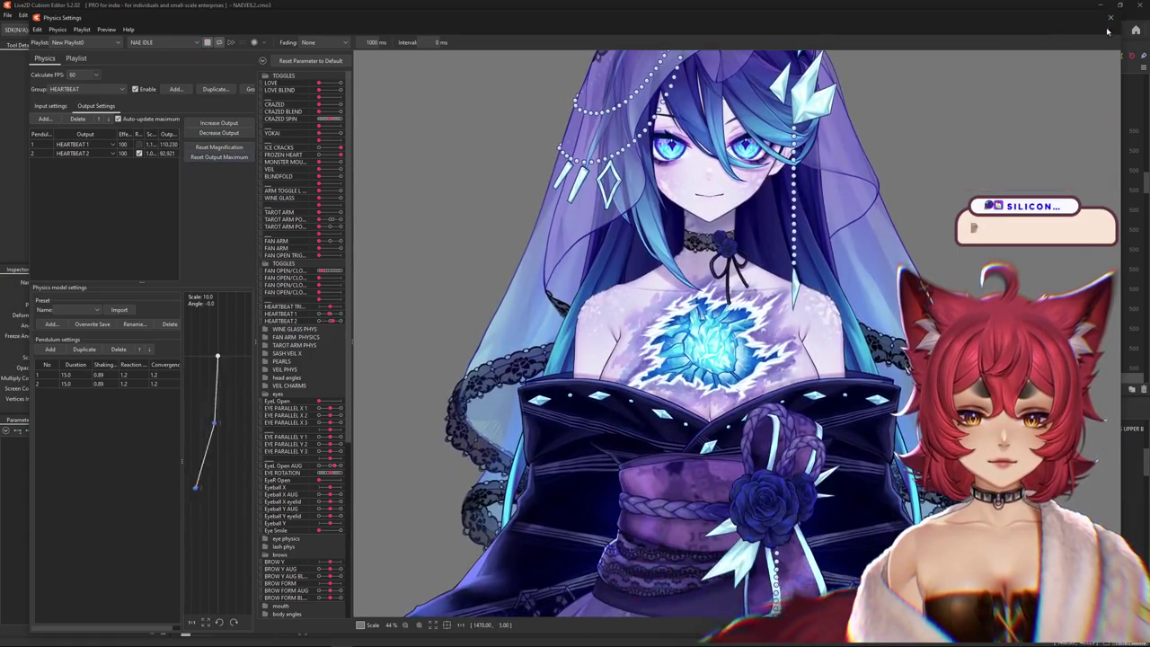
pyautogui.click(1109, 18)
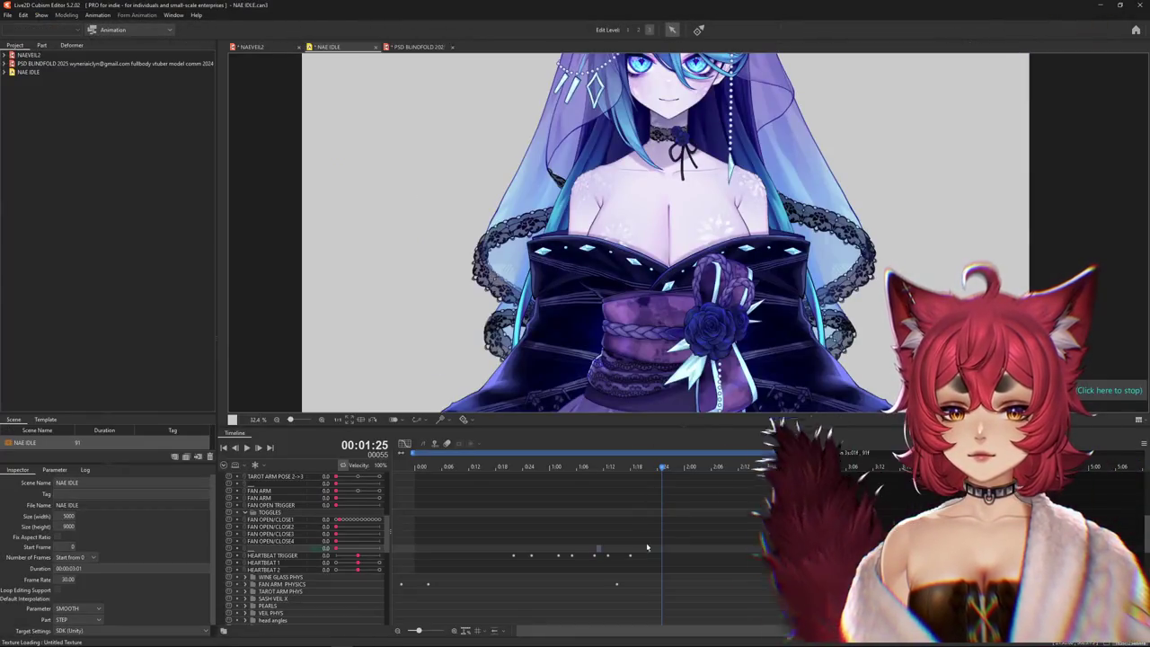
# - Respace the HEARTBEAT TRIGGER keyframes to a 90% interval and drag them to NAE IDLE's start
pyautogui.click(572, 556)
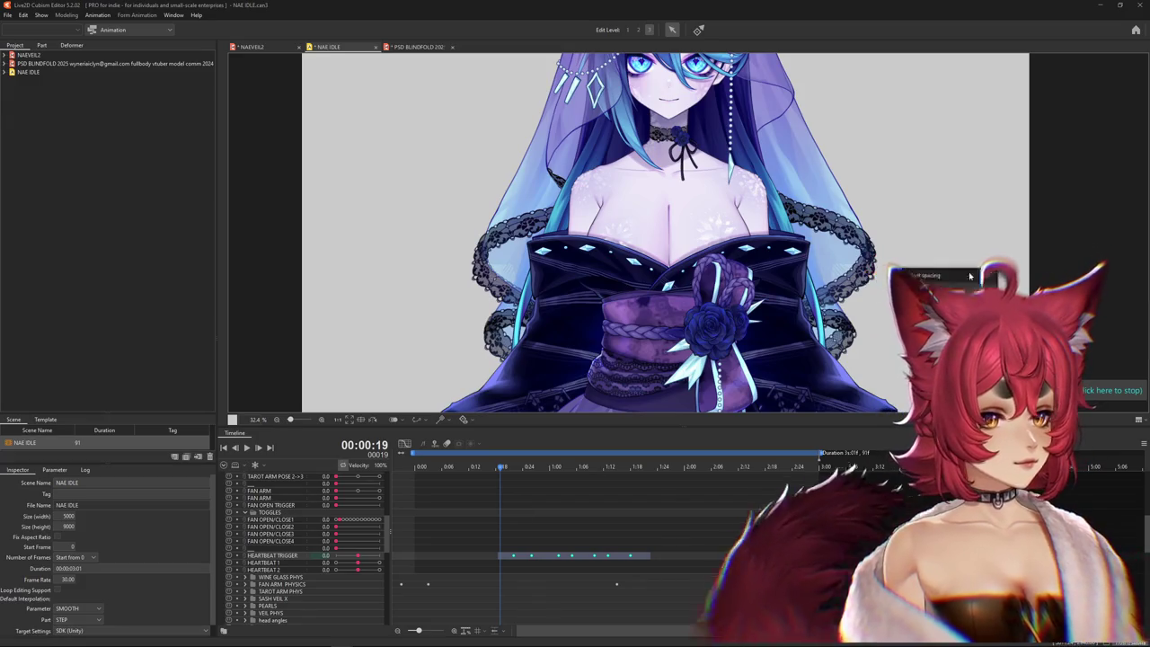
pyautogui.hotkey('ctrl', 'e')
pyautogui.write('115')
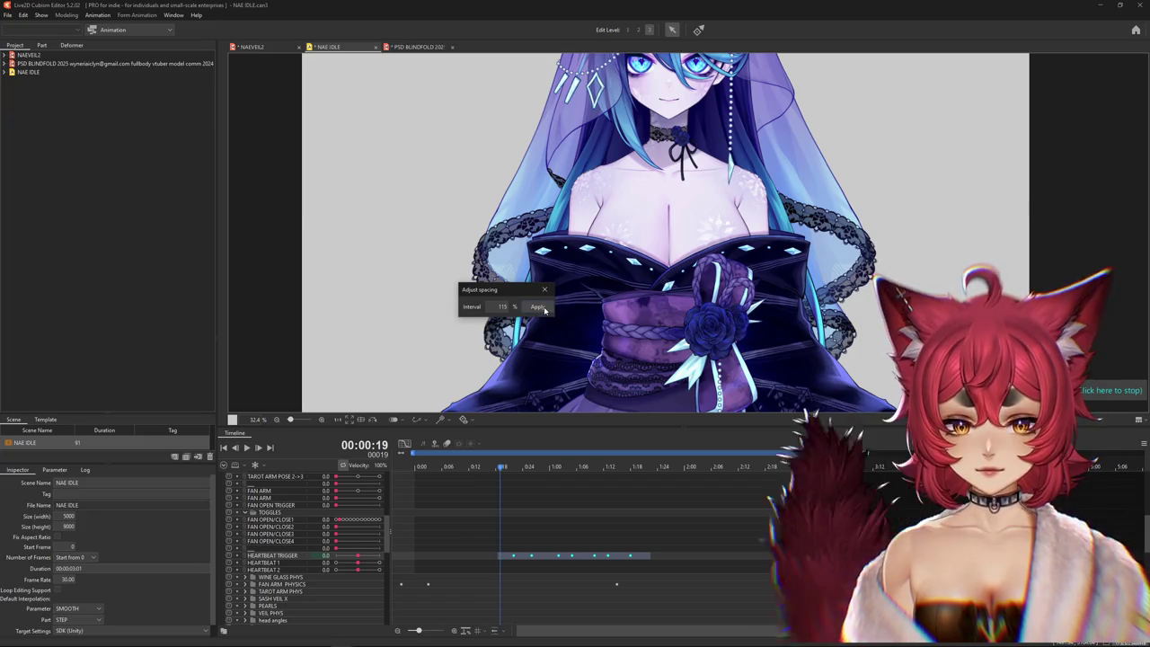
pyautogui.click(537, 307)
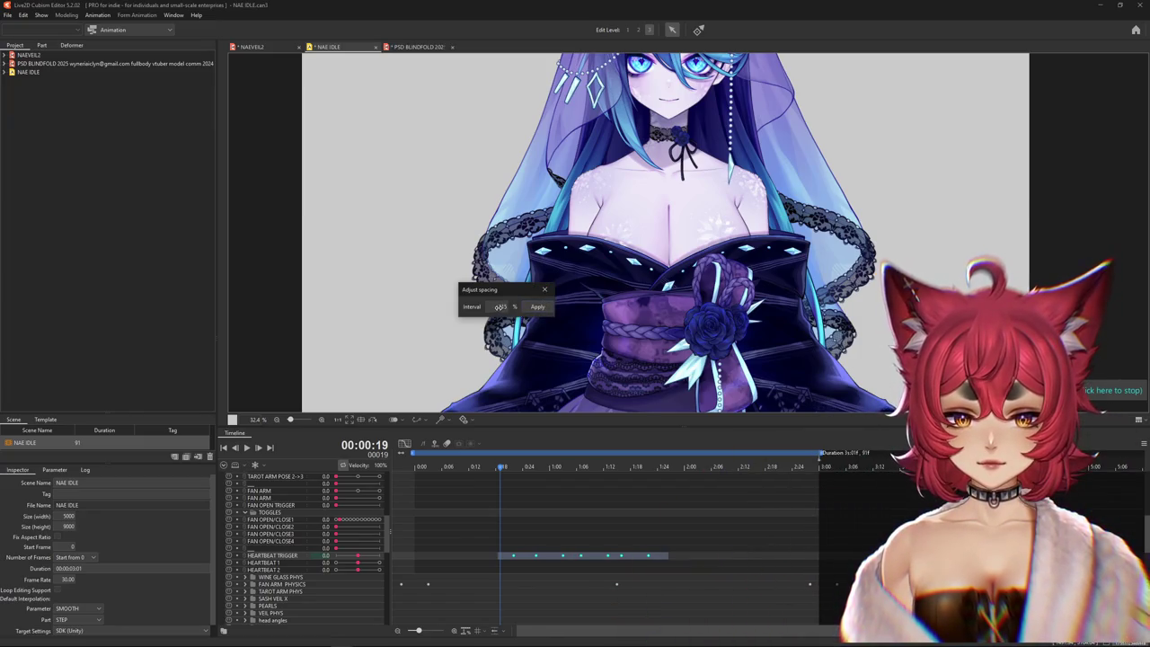
pyautogui.click(539, 307)
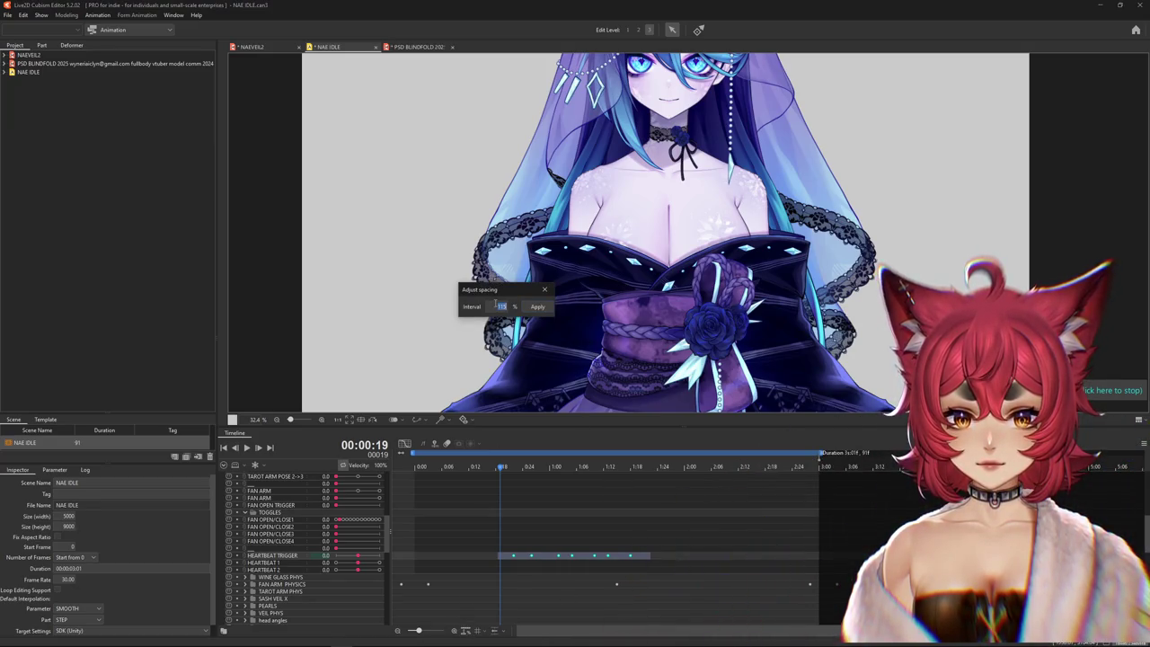
pyautogui.write('90')
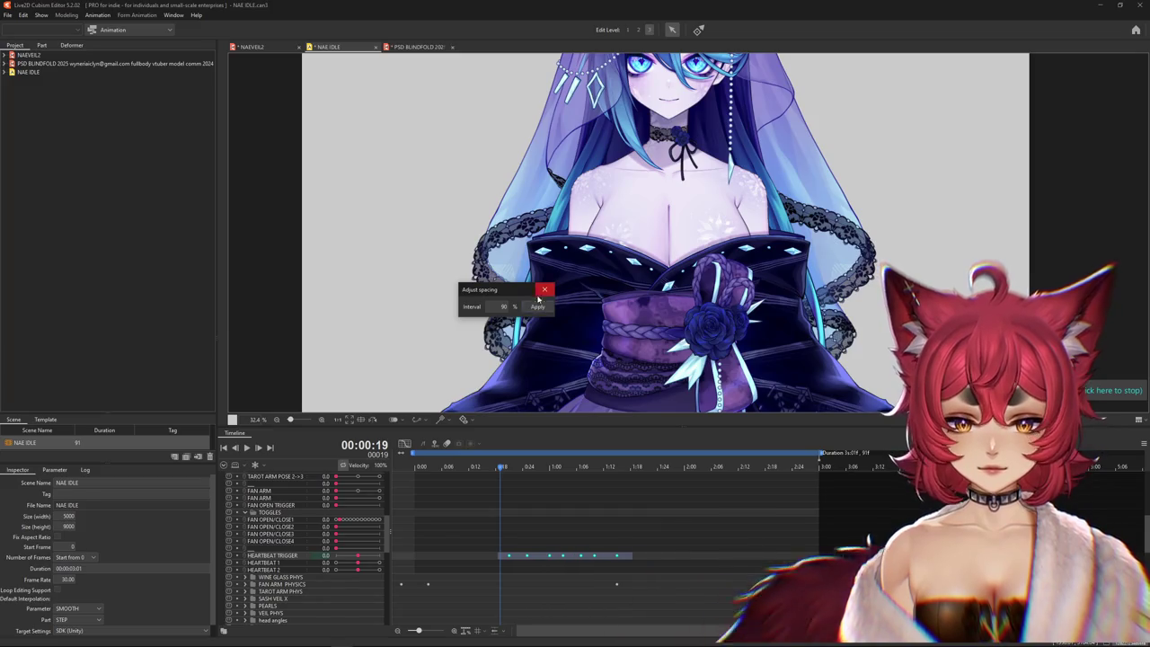
pyautogui.moveTo(566, 562); pyautogui.dragTo(543, 562)
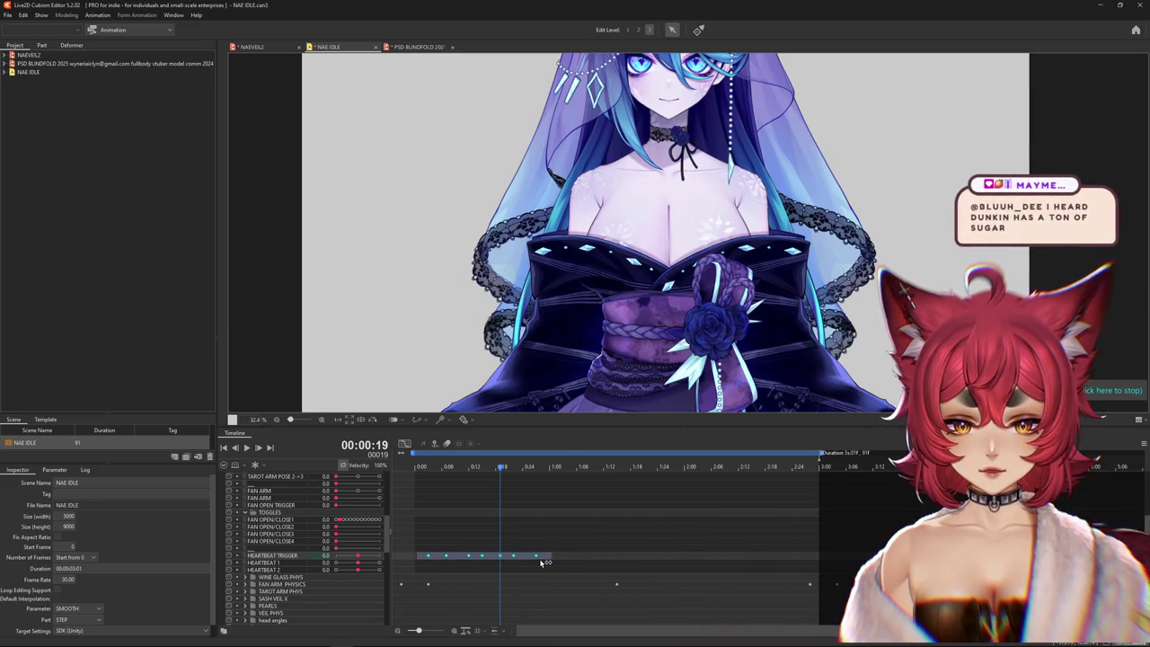
pyautogui.click(581, 558)
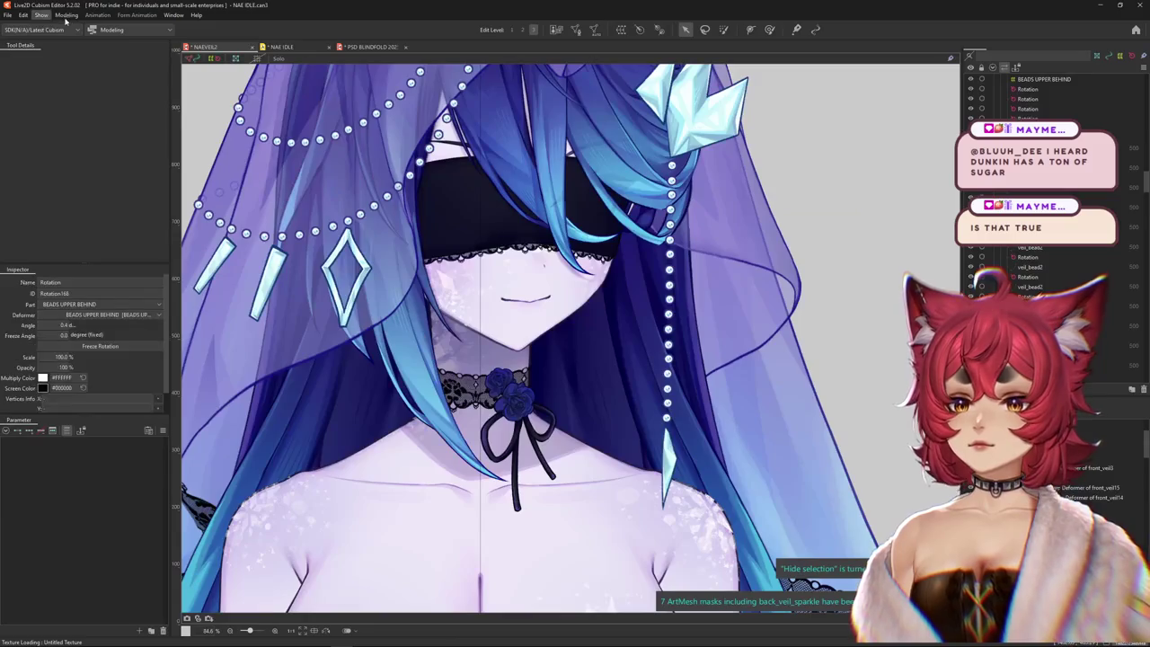
# - Open Modeling > Physics Settings and zoom the preview onto the glowing chest heart
pyautogui.click(65, 17)
pyautogui.click(84, 214)
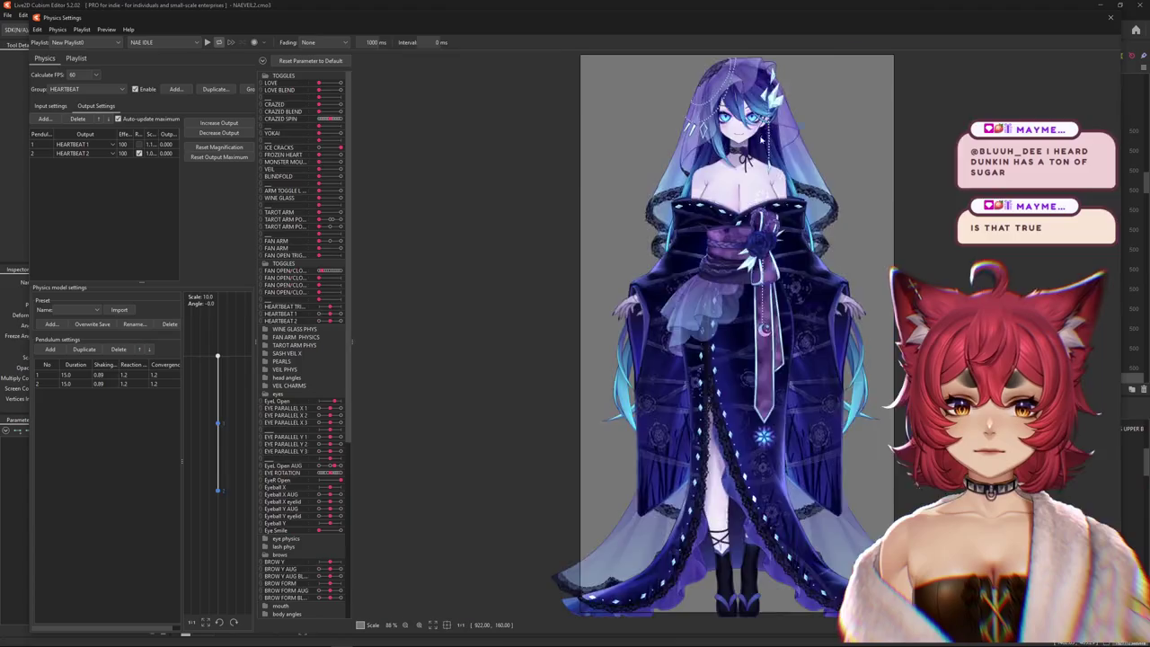
pyautogui.scroll(5, 745, 134)
pyautogui.scroll(-3, 745, 134)
pyautogui.moveTo(318, 156); pyautogui.dragTo(341, 155)
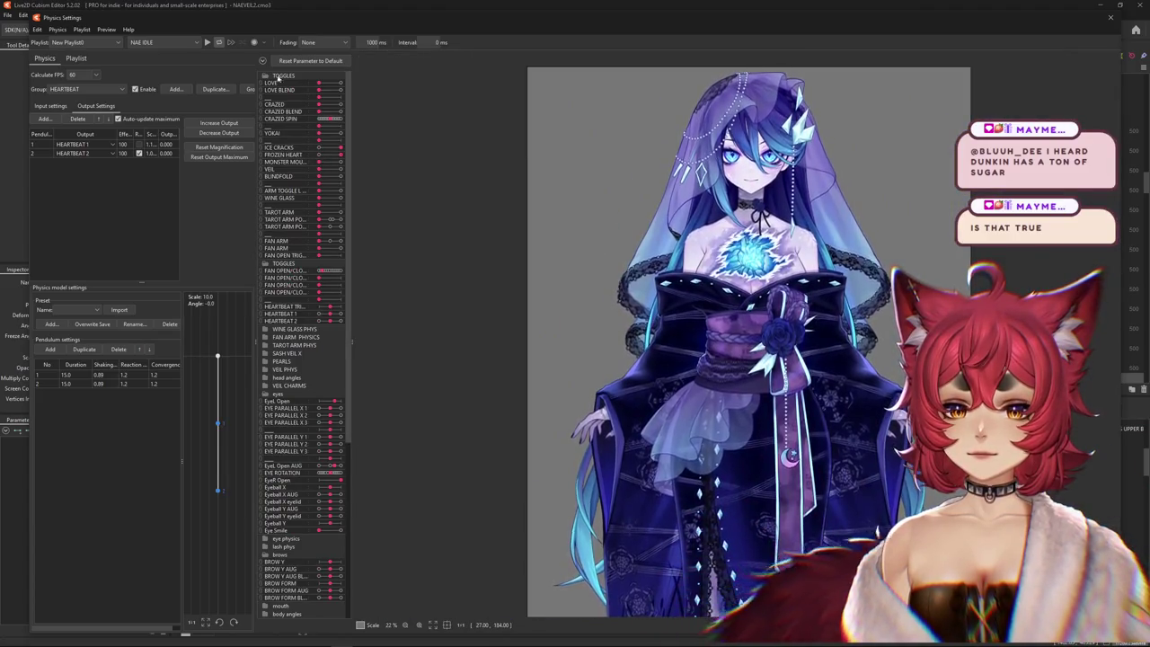
pyautogui.scroll(2, 754, 228)
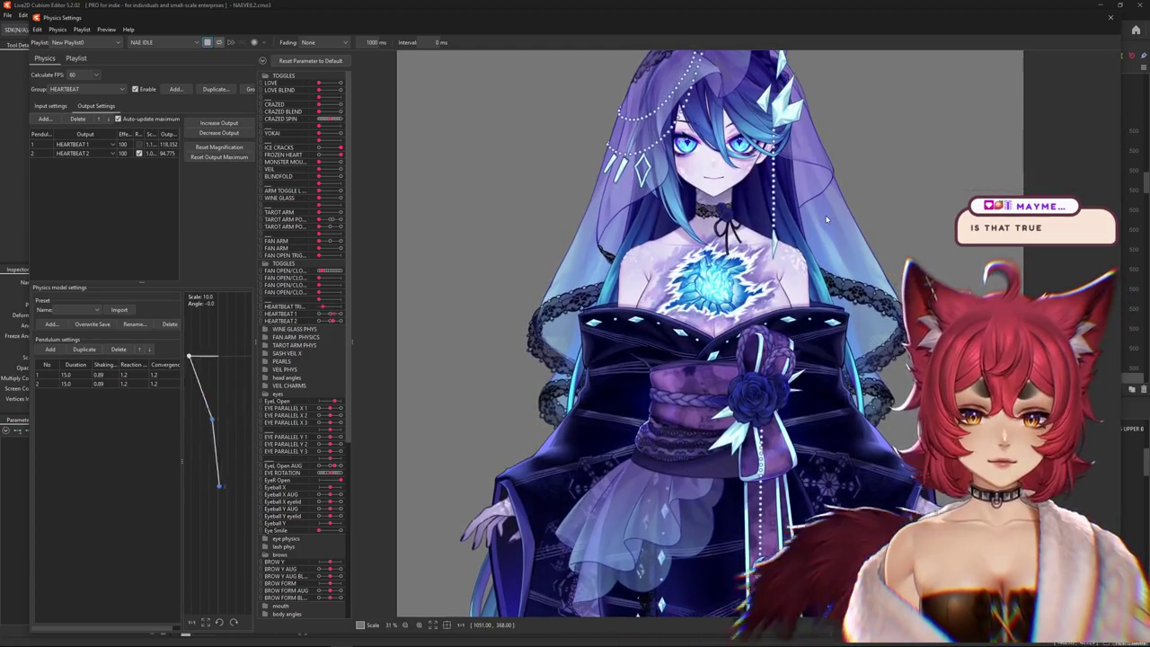
pyautogui.scroll(2, 842, 209)
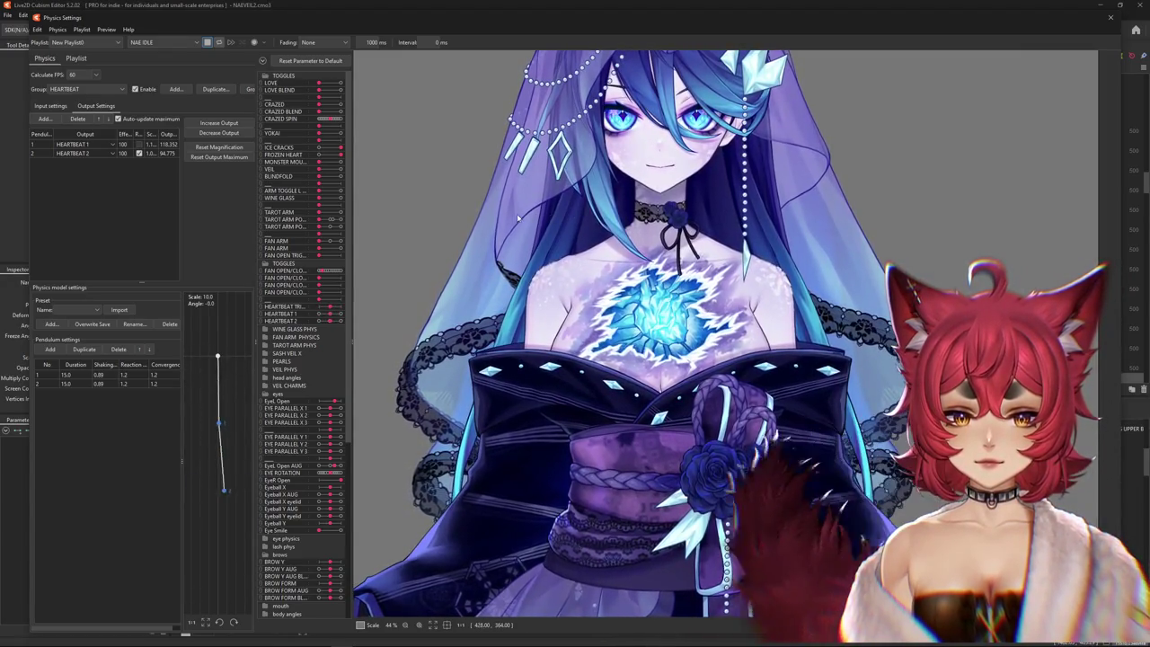
# - Reset the HEARTBEAT output maximum to 100 and fit output magnification to the parameter range
pyautogui.click(218, 157)
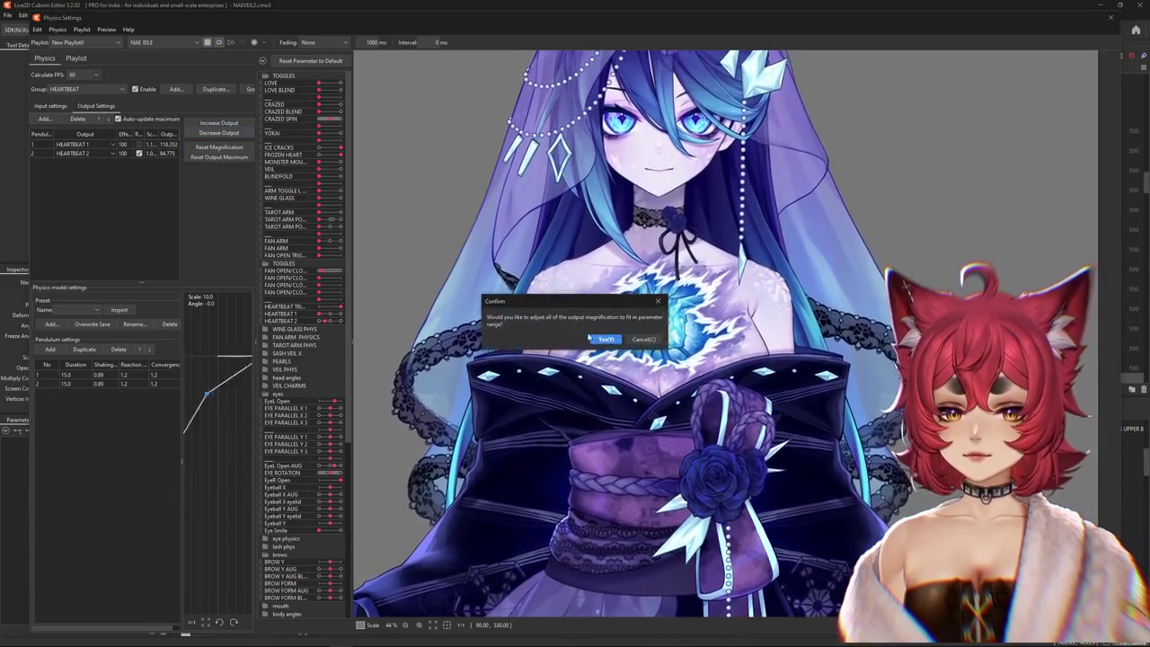
pyautogui.click(611, 334)
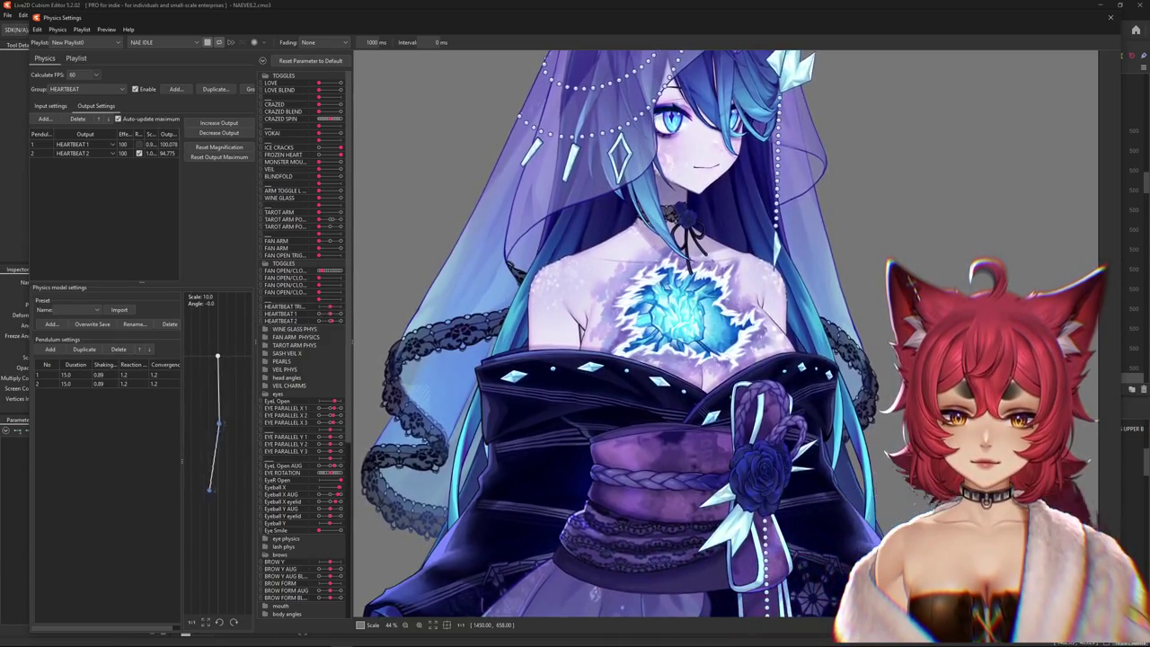
pyautogui.click(219, 122)
pyautogui.click(605, 339)
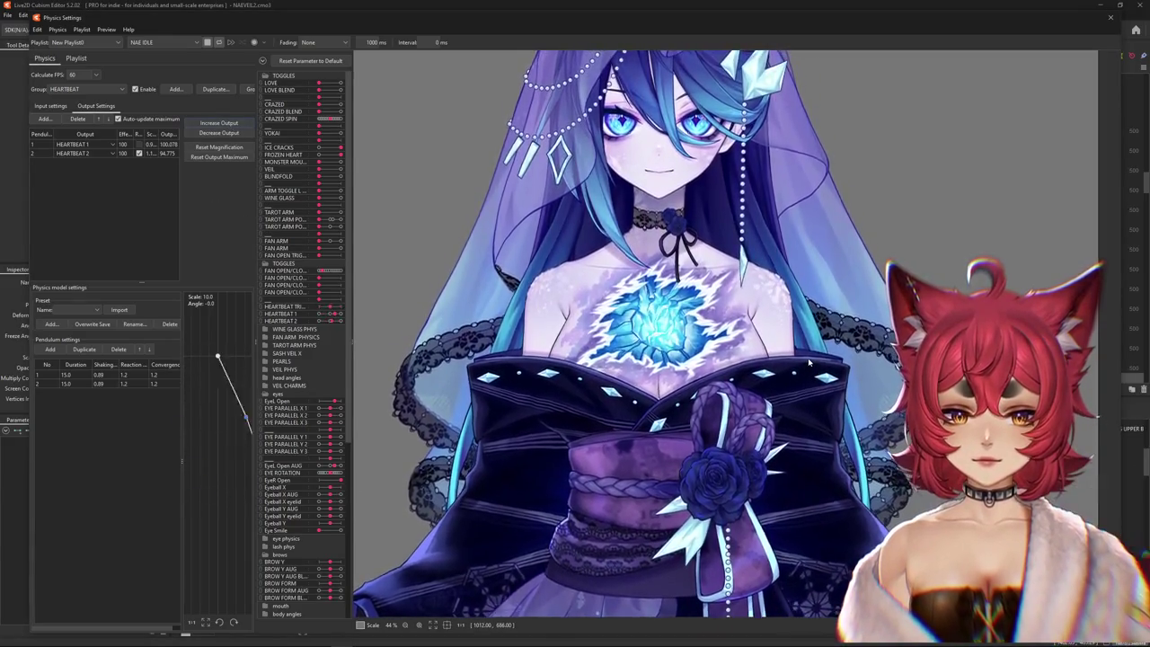
# - Swing, lean and tilt the model to test the physics, then raise FAN ARM to max
pyautogui.moveTo(808, 362); pyautogui.dragTo(378, 362)
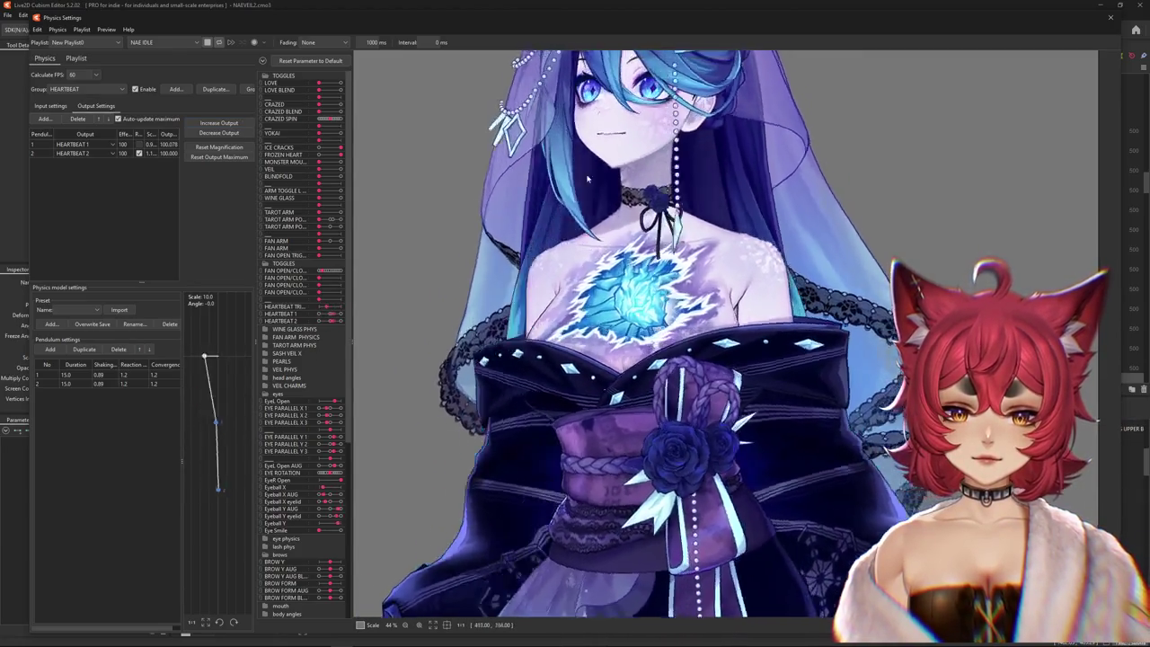
pyautogui.scroll(-3, 620, 314)
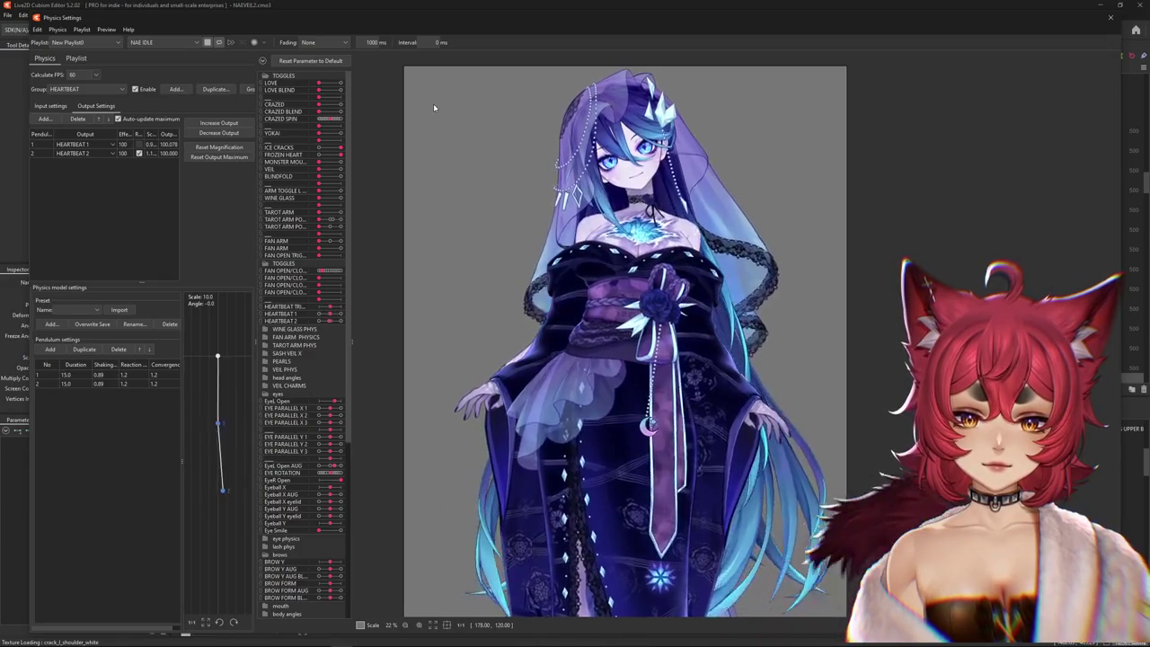
pyautogui.moveTo(464, 117); pyautogui.dragTo(794, 128)
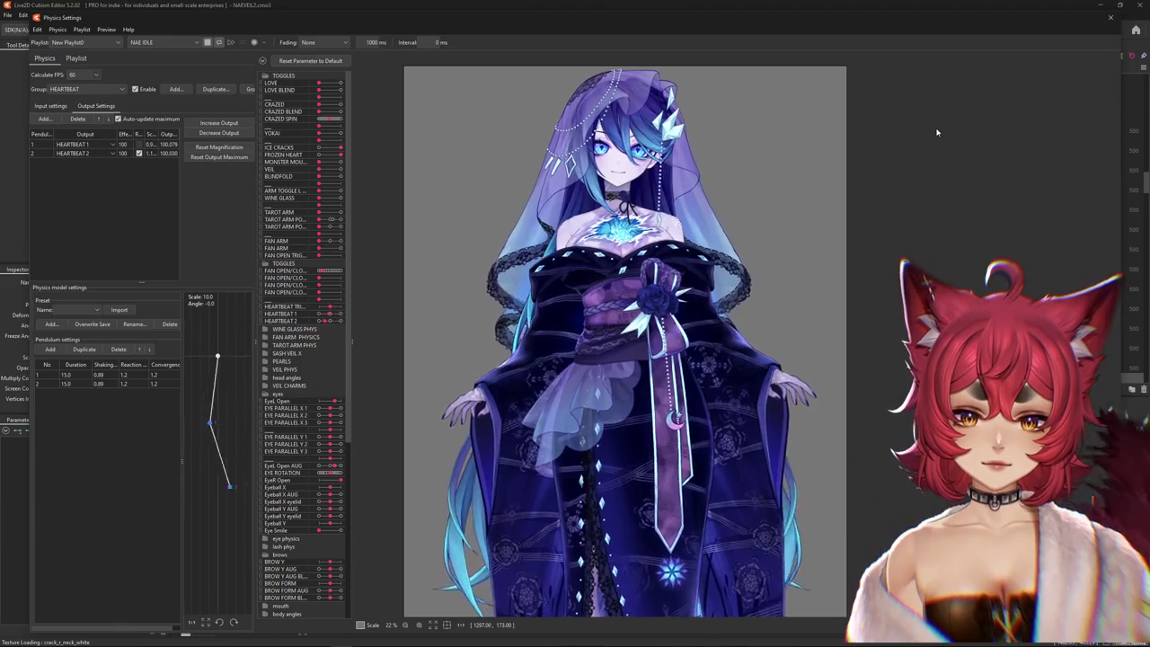
pyautogui.moveTo(937, 134)
pyautogui.mouseDown()
pyautogui.moveTo(884, 544)
pyautogui.moveTo(391, 563)
pyautogui.mouseUp()
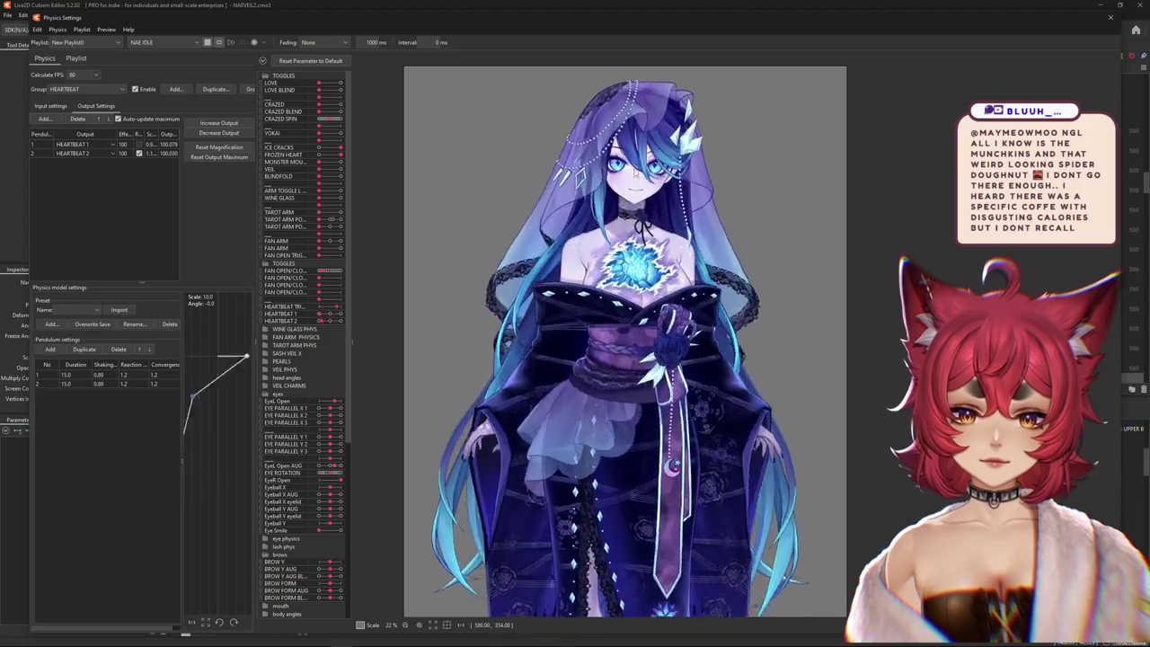
pyautogui.scroll(3, 629, 332)
pyautogui.click(340, 247)
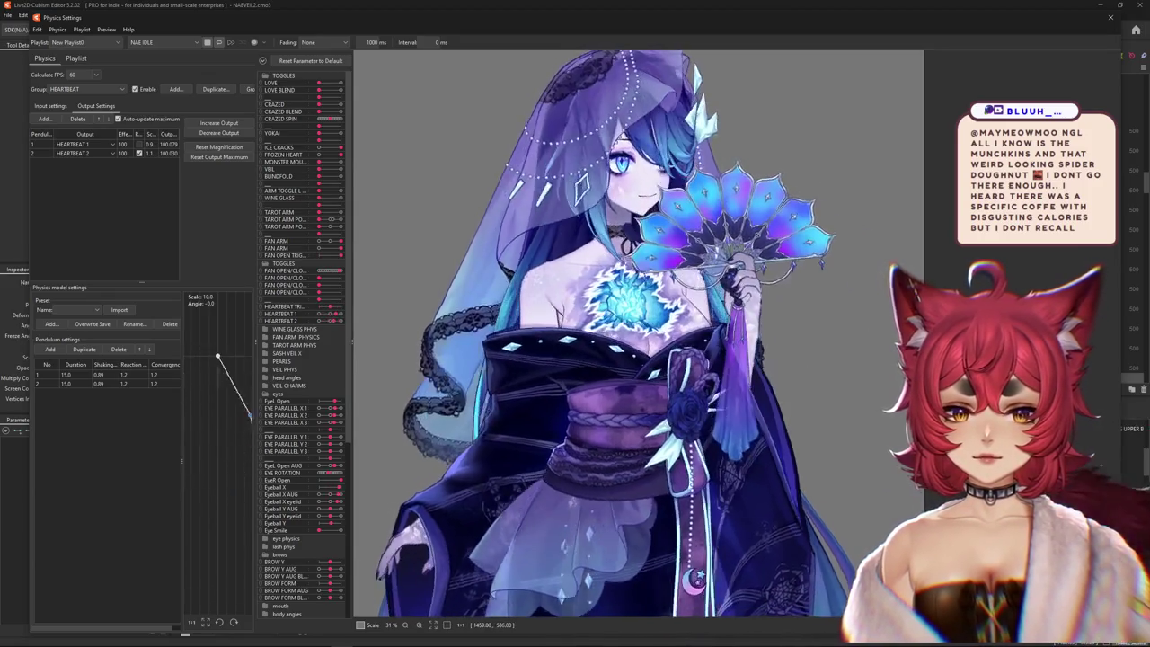
# - Open the physics Group list and keep HEARTBEAT selected
pyautogui.click(84, 89)
pyautogui.click(83, 88)
pyautogui.click(84, 89)
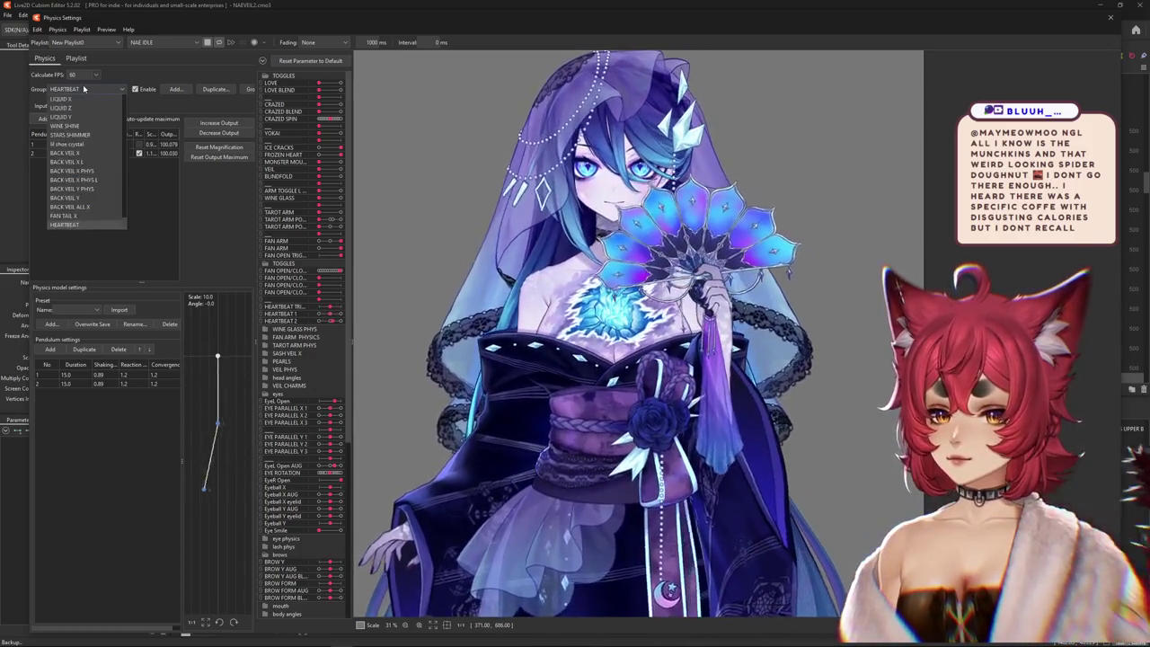
pyautogui.click(84, 88)
pyautogui.click(84, 89)
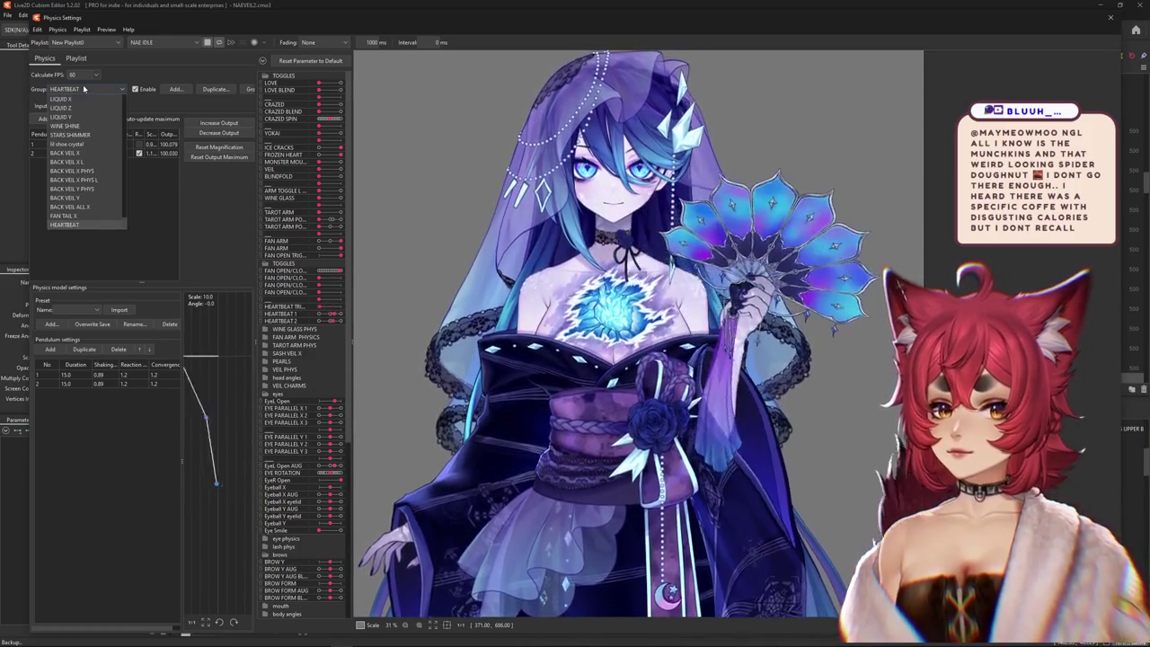
pyautogui.click(83, 89)
pyautogui.click(84, 89)
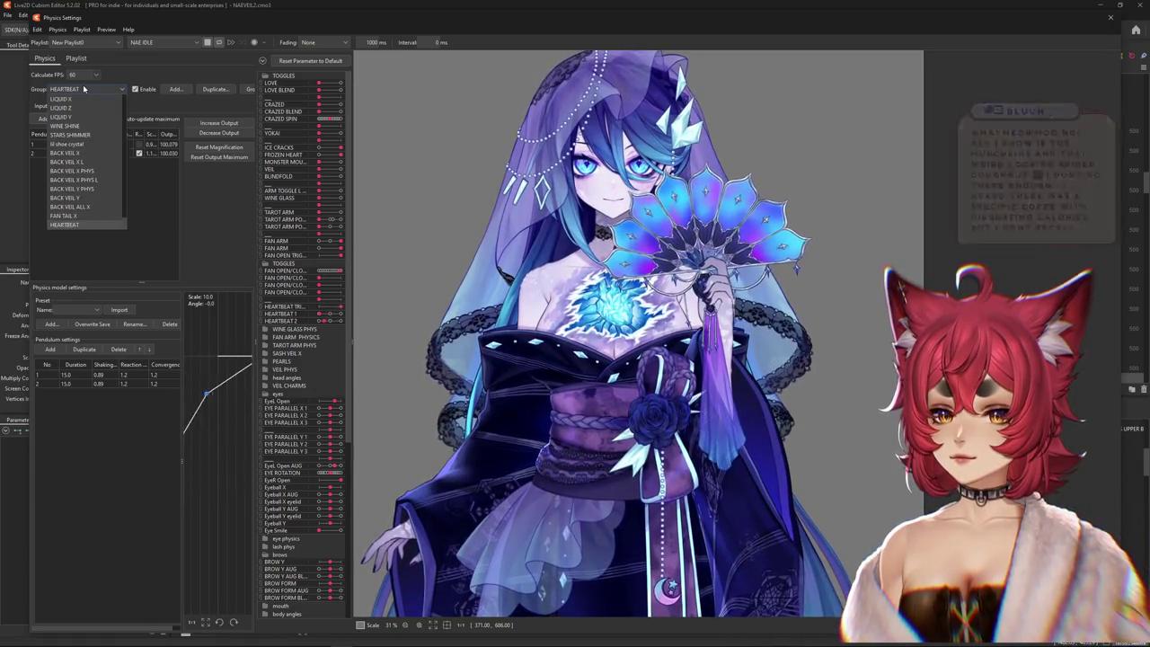
pyautogui.click(84, 89)
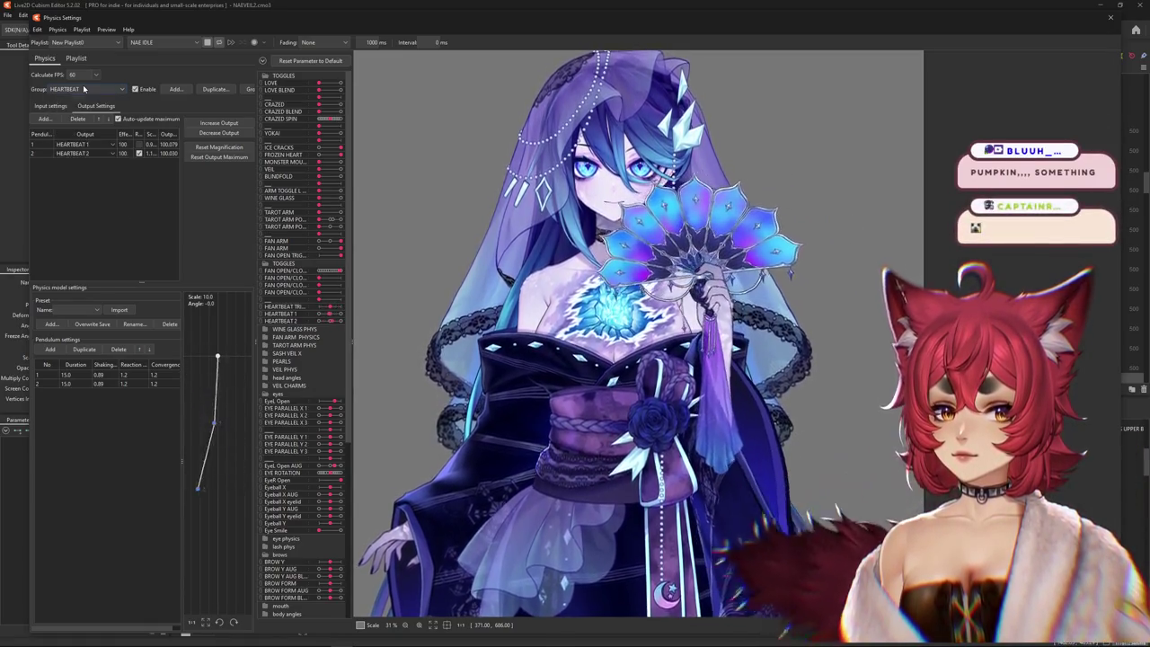
pyautogui.click(84, 89)
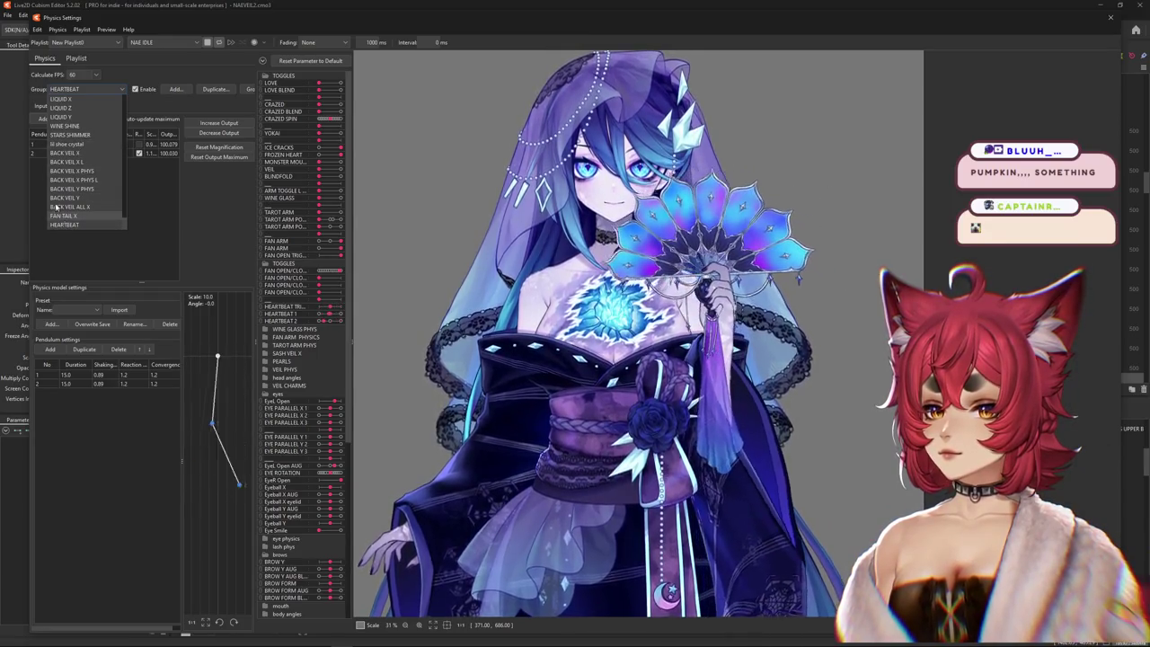
pyautogui.scroll(4, 88, 182)
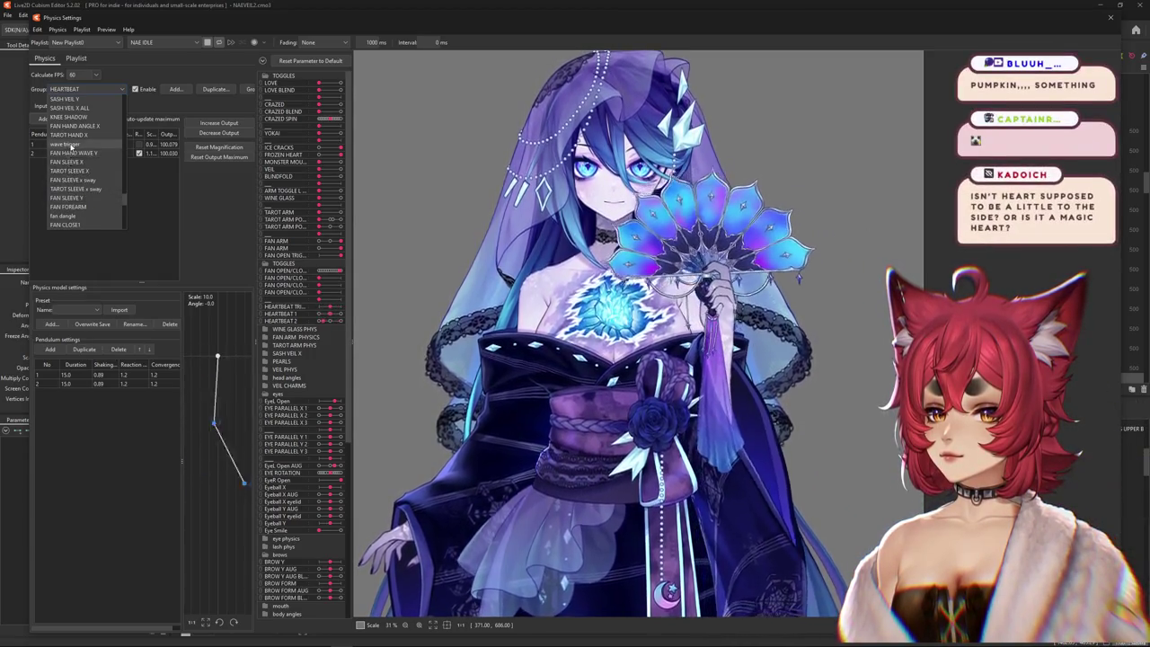
# - Confirm the WAVE TRIGGER group's output magnification change in Physics Settings, then switch to the NAE IDLE animation
pyautogui.click(67, 144)
pyautogui.click(50, 105)
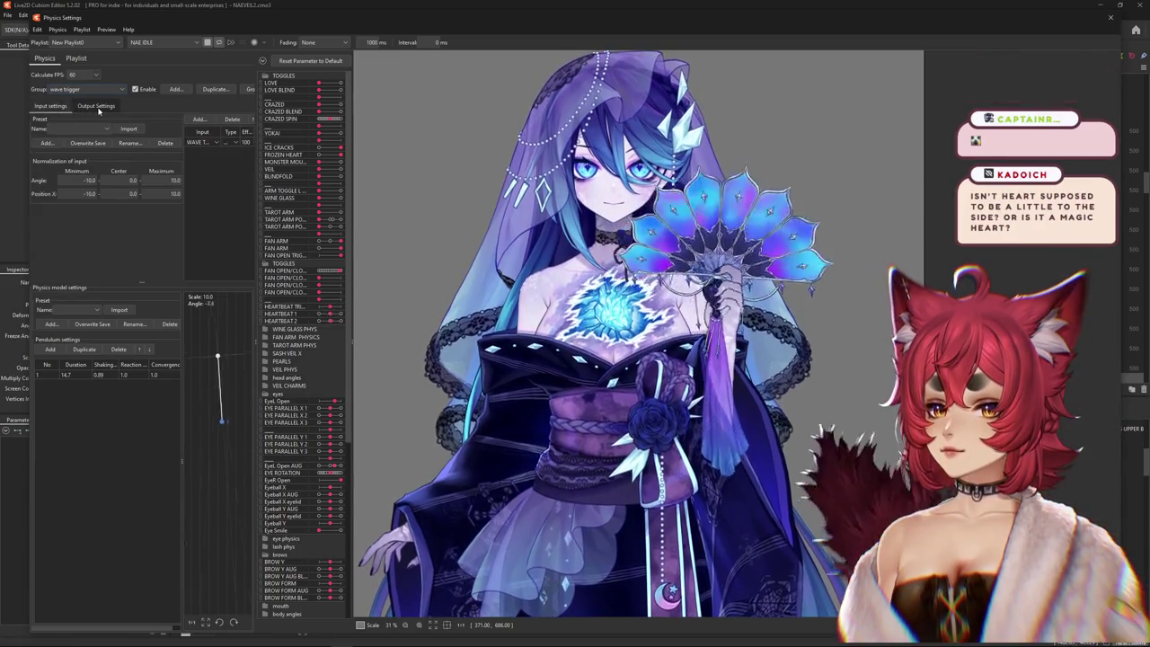
pyautogui.click(96, 106)
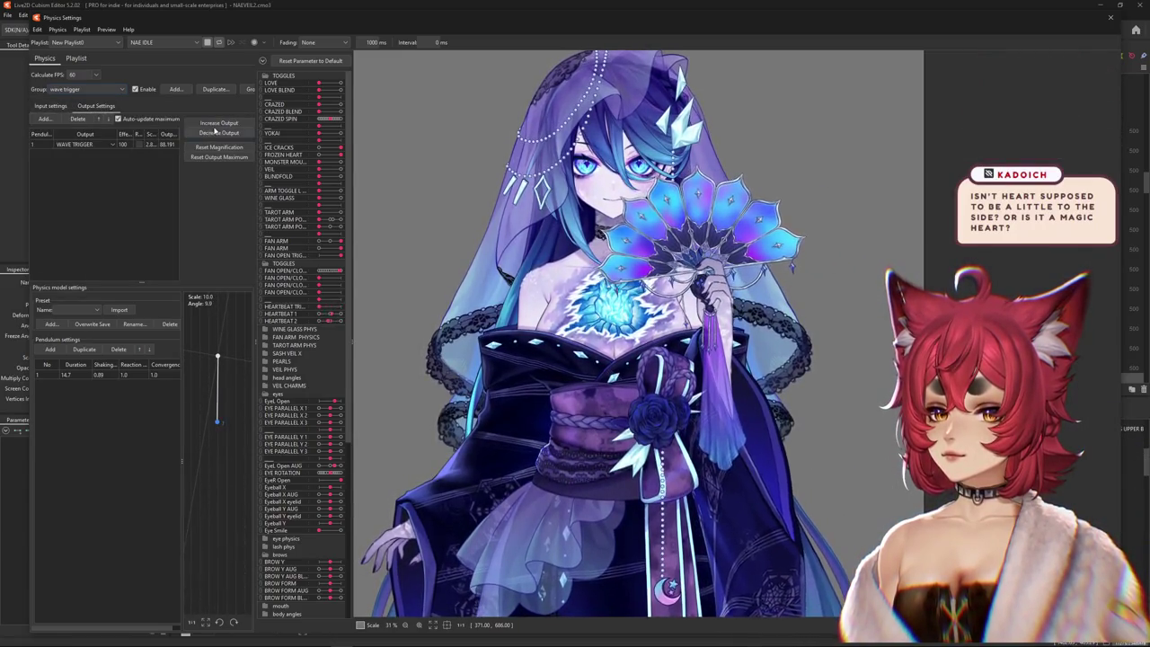
pyautogui.click(605, 338)
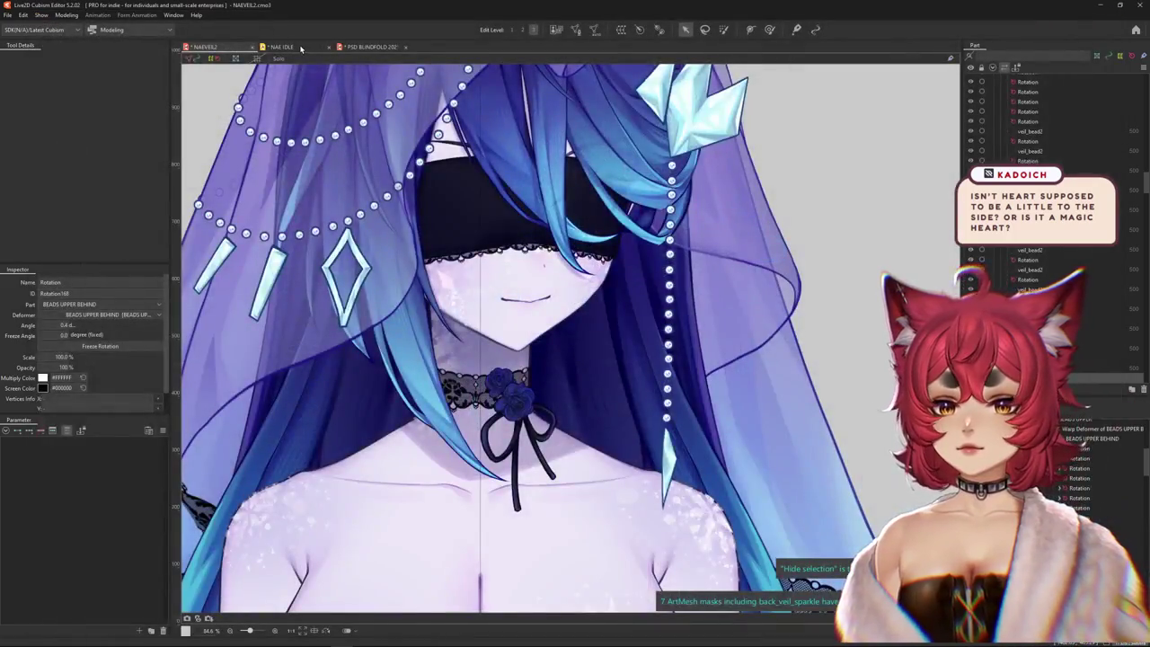
pyautogui.click(301, 49)
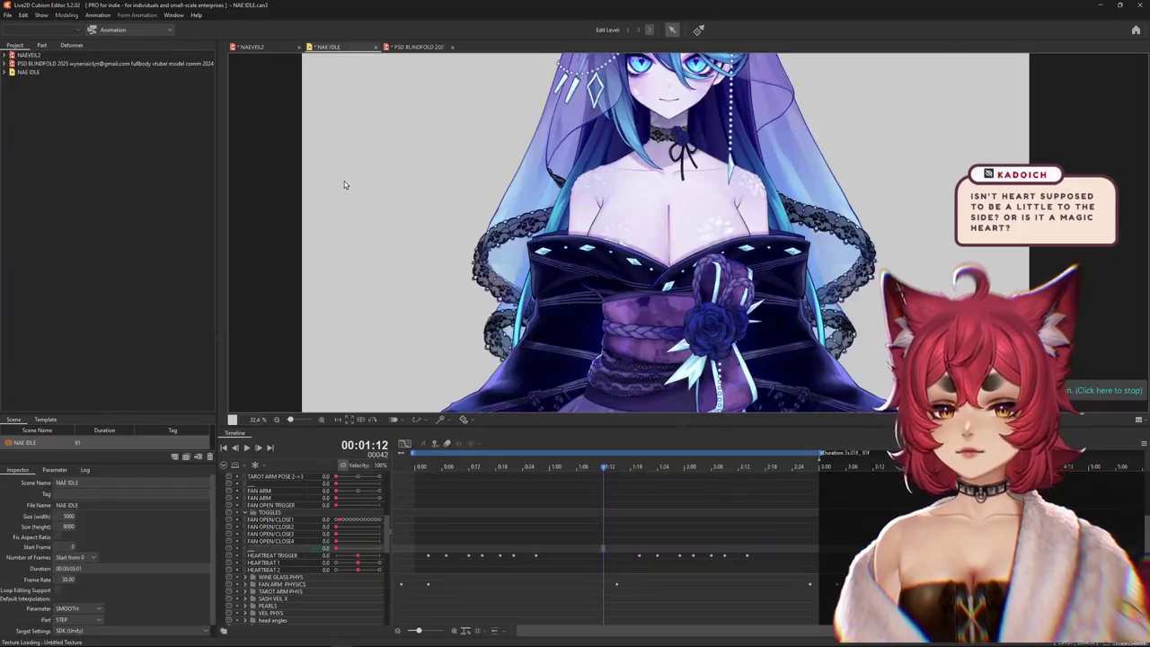
# - Expand FAN ARM PHYSICS to show WAVE TRIGGER 1, deselect its keys, and return to frame 0
pyautogui.scroll(2, 296, 532)
pyautogui.scroll(3, 278, 537)
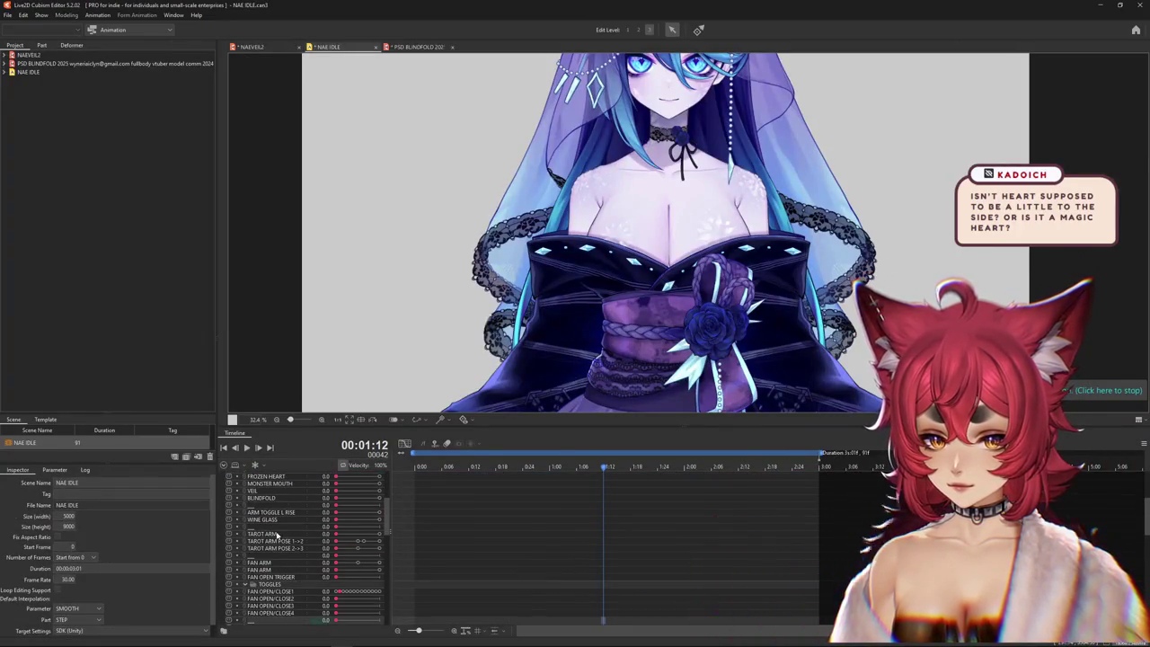
pyautogui.scroll(-4, 274, 543)
pyautogui.click(253, 565)
pyautogui.scroll(-2, 253, 567)
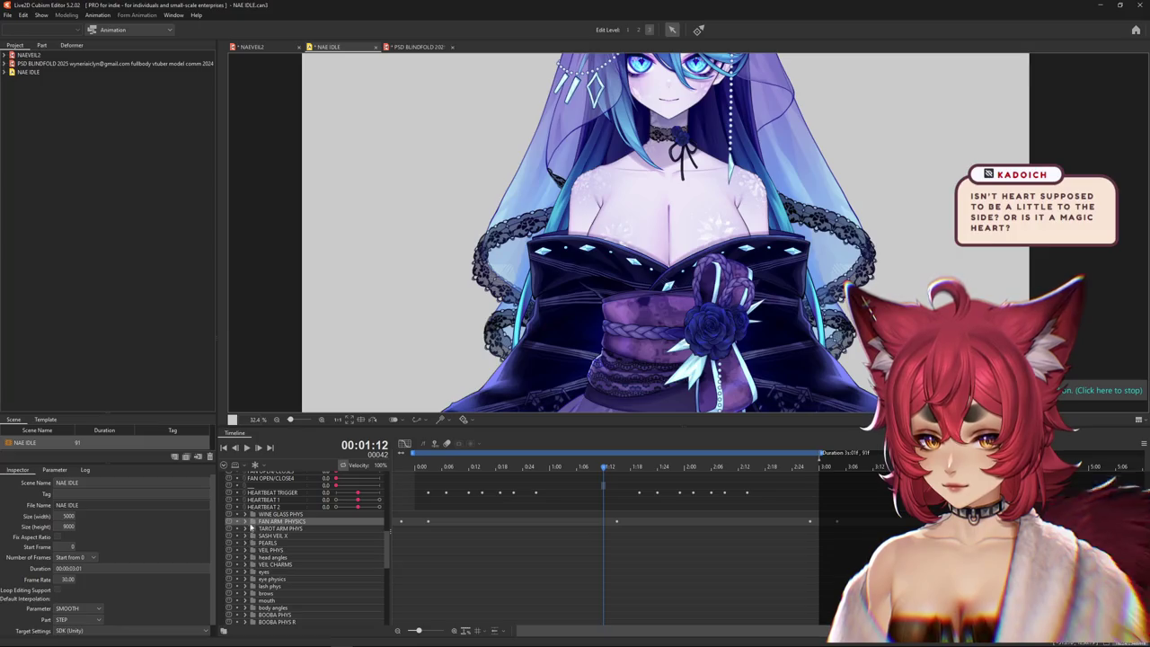
pyautogui.click(245, 521)
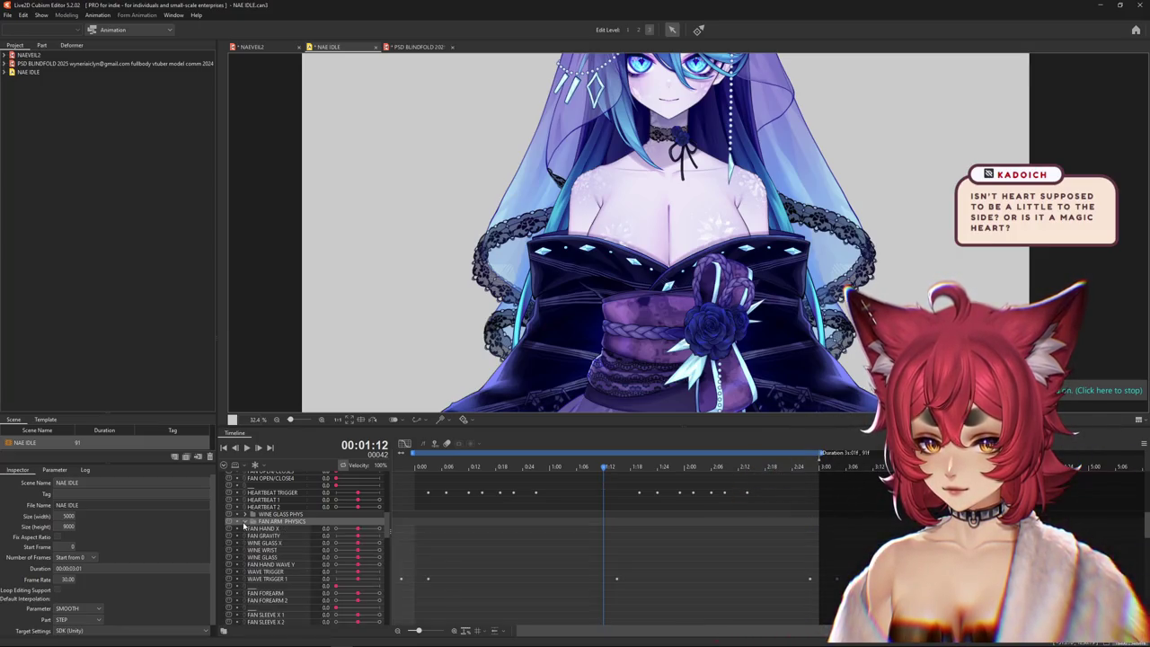
pyautogui.scroll(-2, 501, 579)
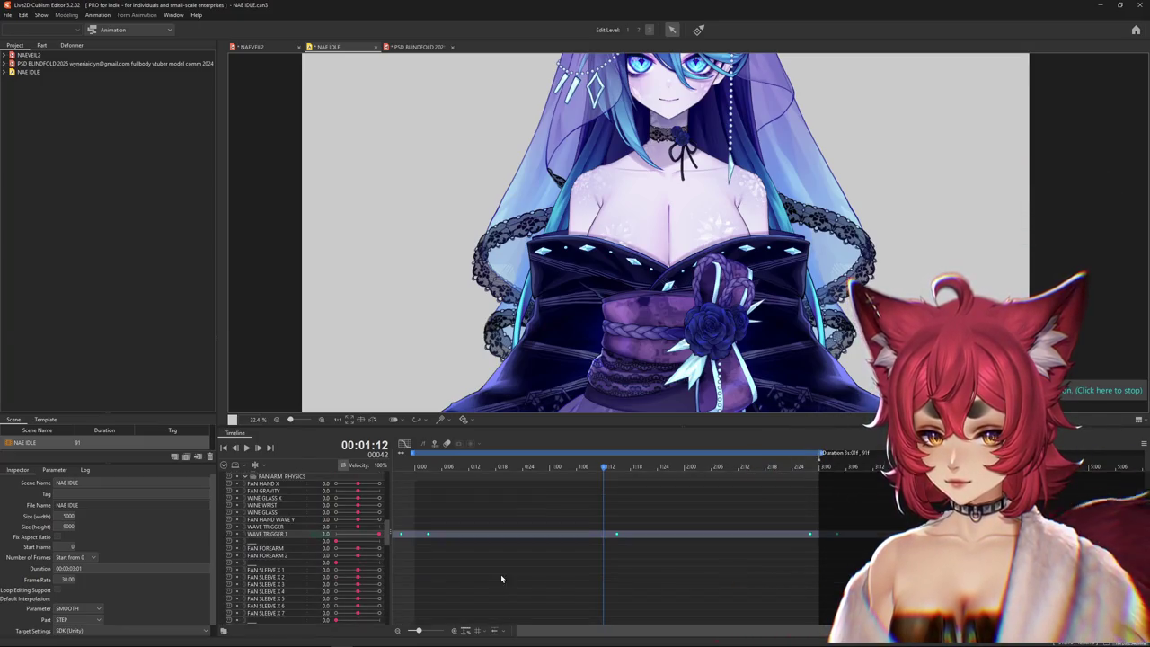
pyautogui.click(405, 537)
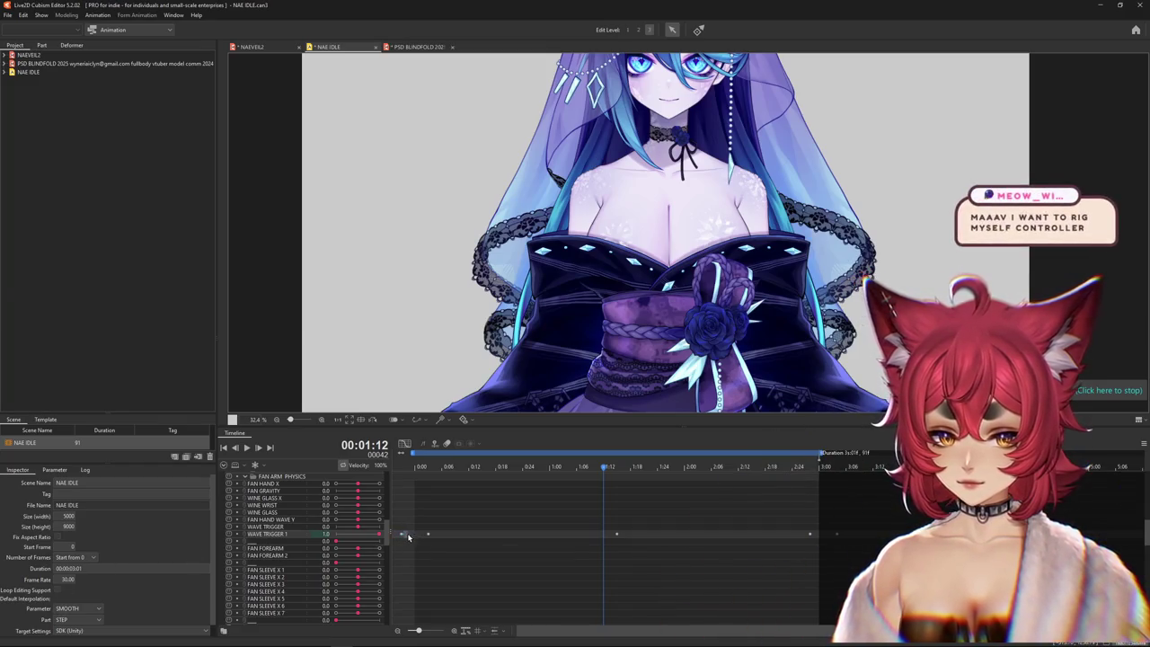
pyautogui.click(416, 468)
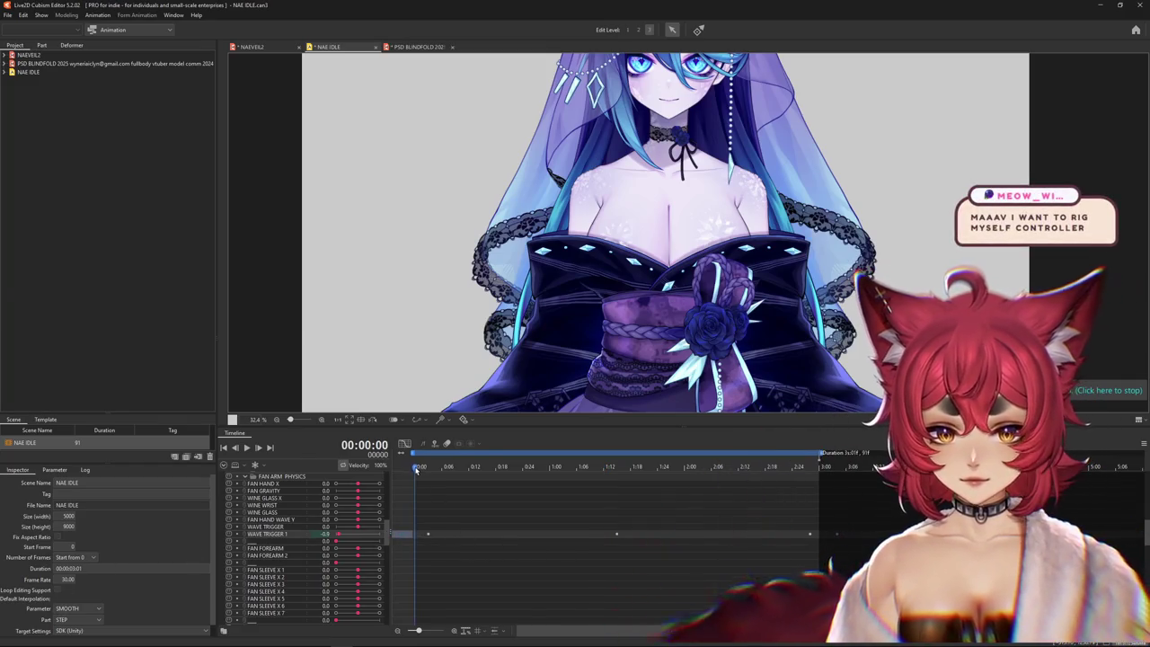
# - Scrub through the NAE IDLE timeline to review the motion, then return to the first frame
pyautogui.moveTo(546, 469); pyautogui.dragTo(635, 471)
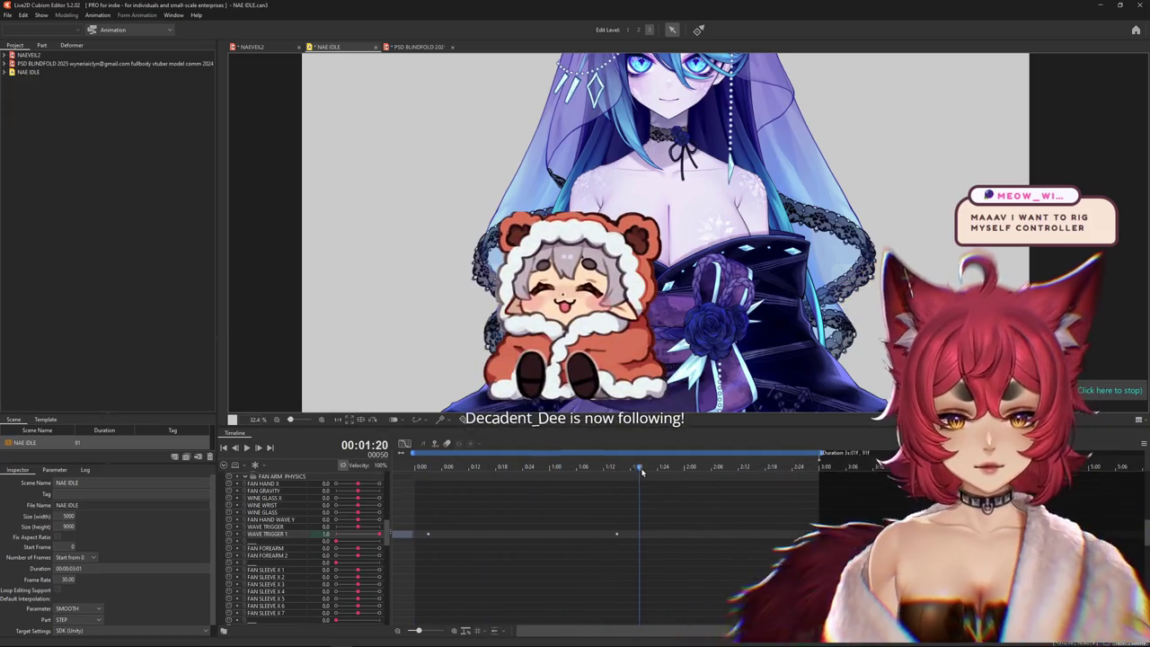
pyautogui.moveTo(635, 471); pyautogui.dragTo(699, 471)
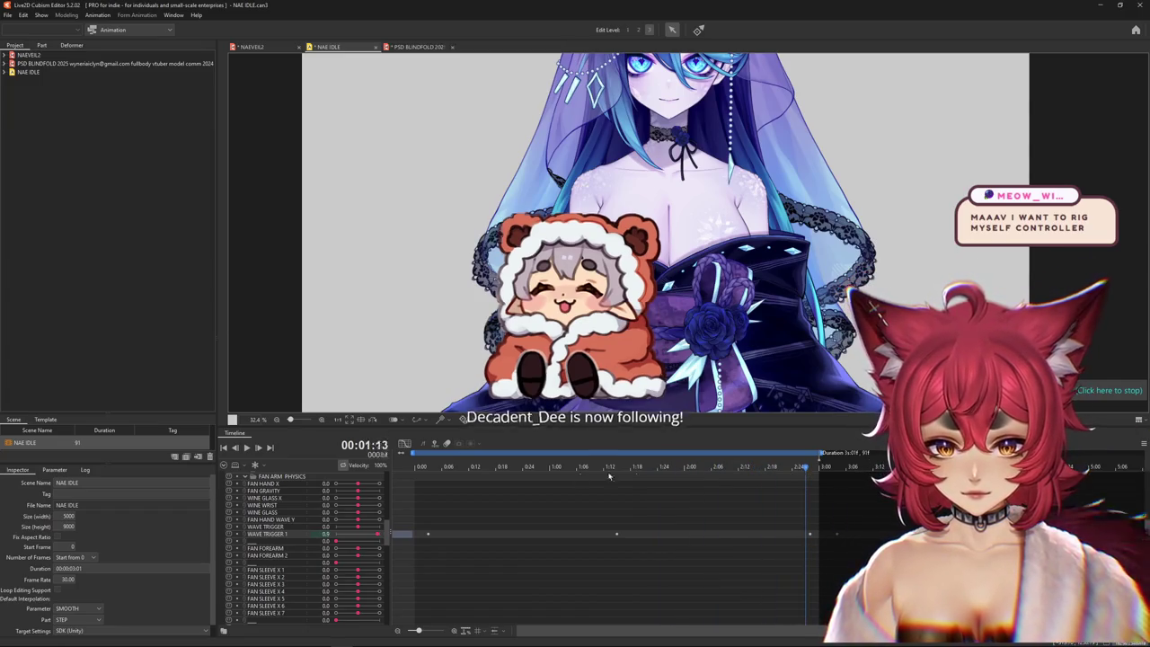
pyautogui.moveTo(636, 475); pyautogui.dragTo(766, 487)
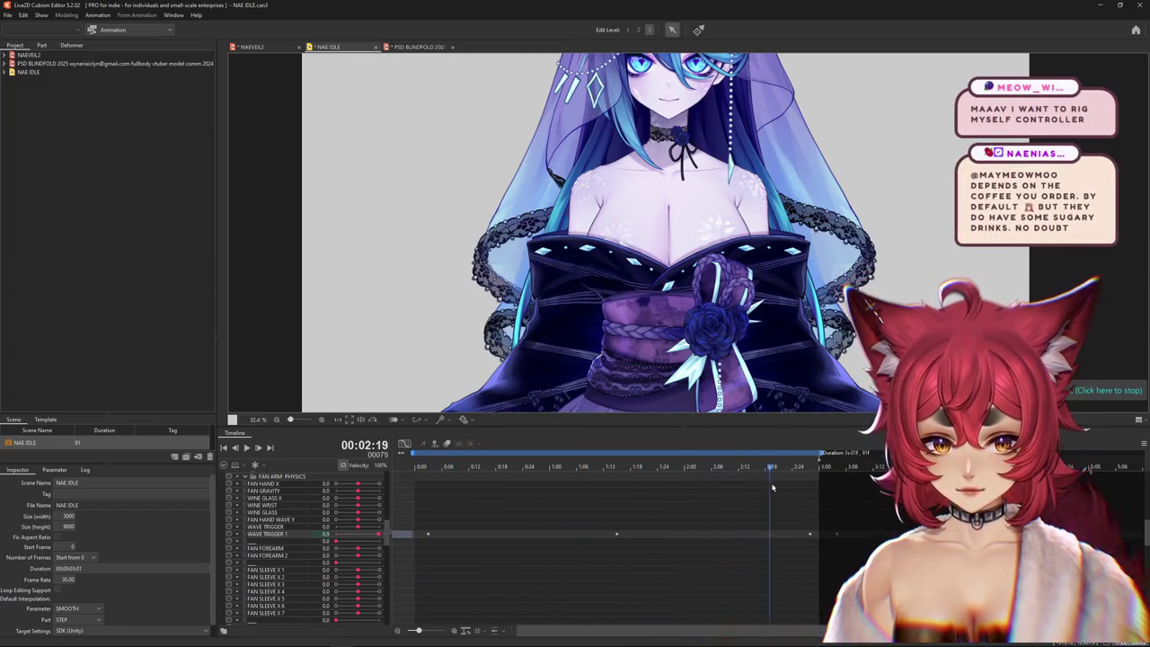
pyautogui.click(423, 532)
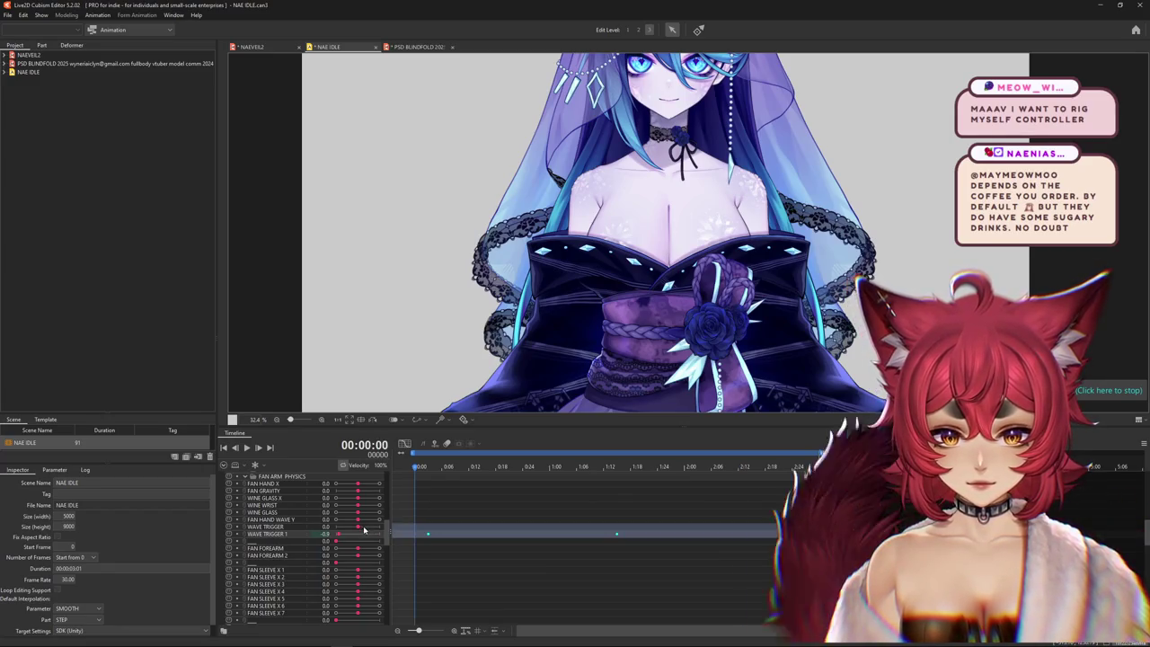
pyautogui.click(410, 470)
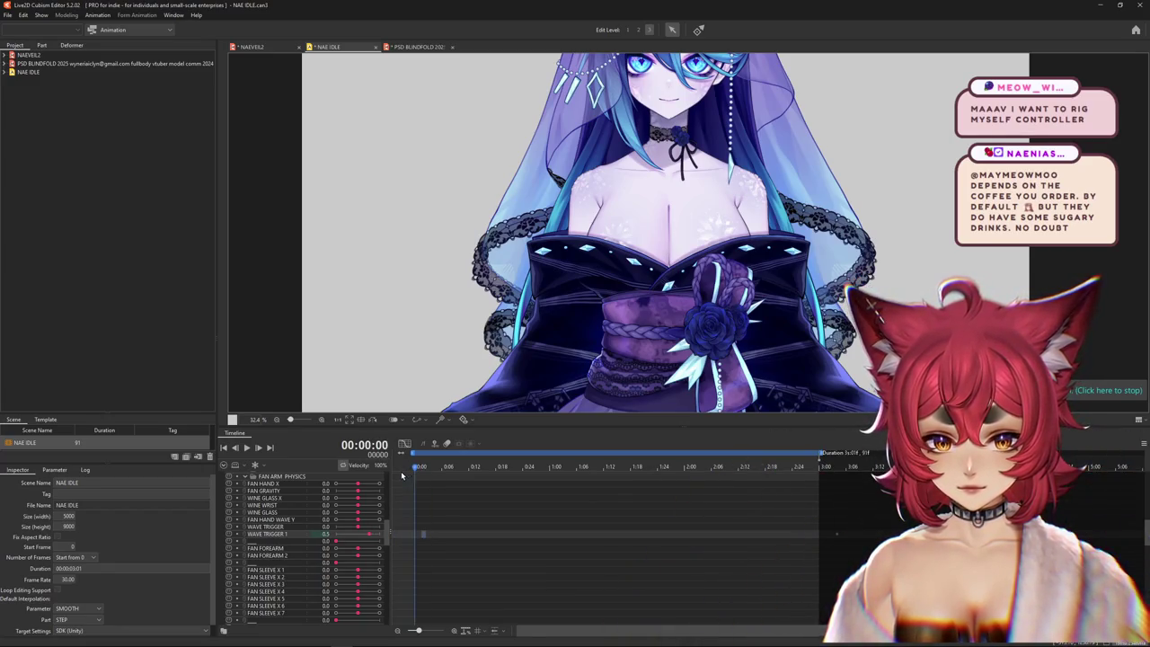
# - Paste a WAVE TRIGGER 1 key at 2:11, move it to about 3:00, nudge another later, then return to NAEVEIL2
pyautogui.moveTo(472, 476); pyautogui.dragTo(617, 485)
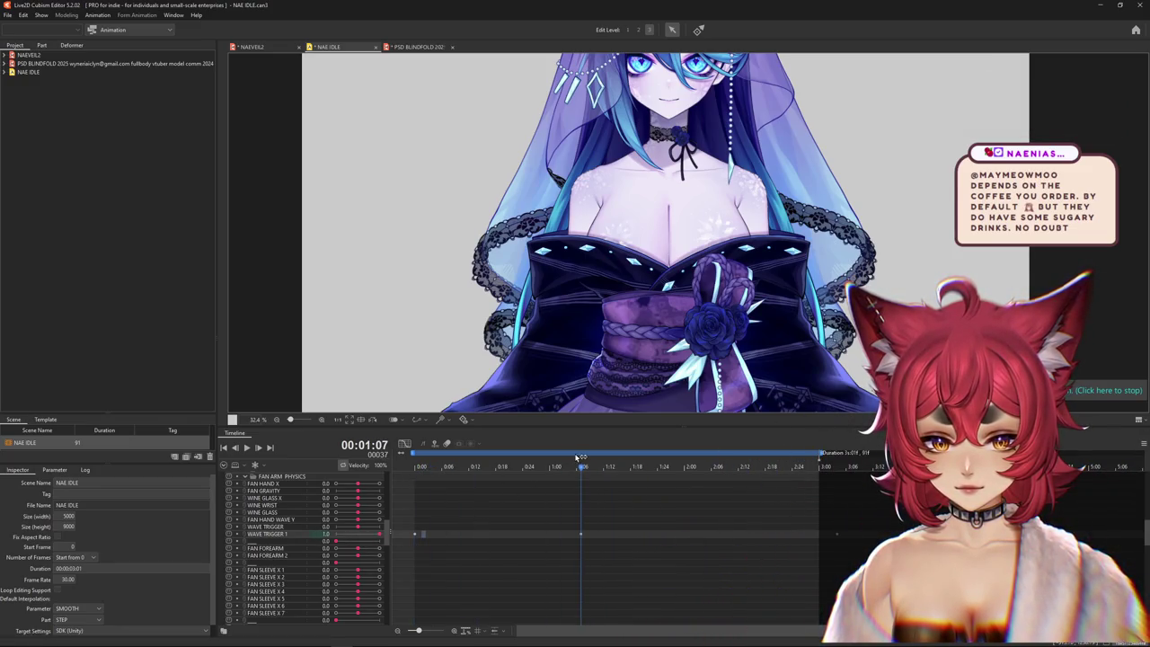
pyautogui.hotkey('ctrl', 'v')
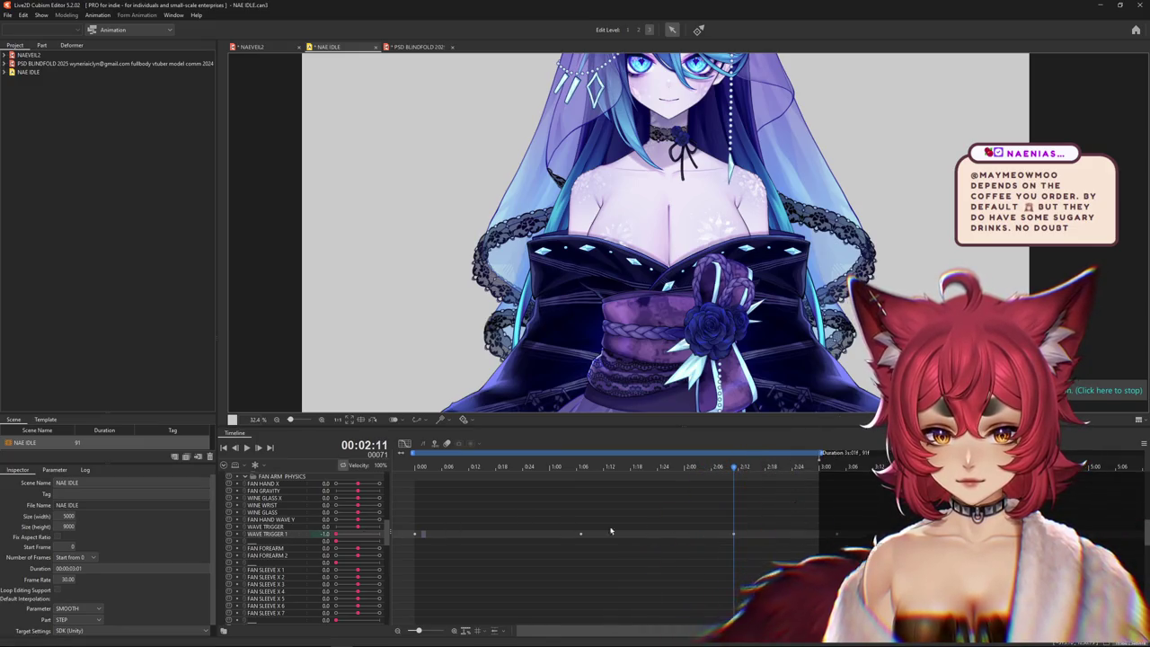
pyautogui.moveTo(733, 535); pyautogui.dragTo(836, 535)
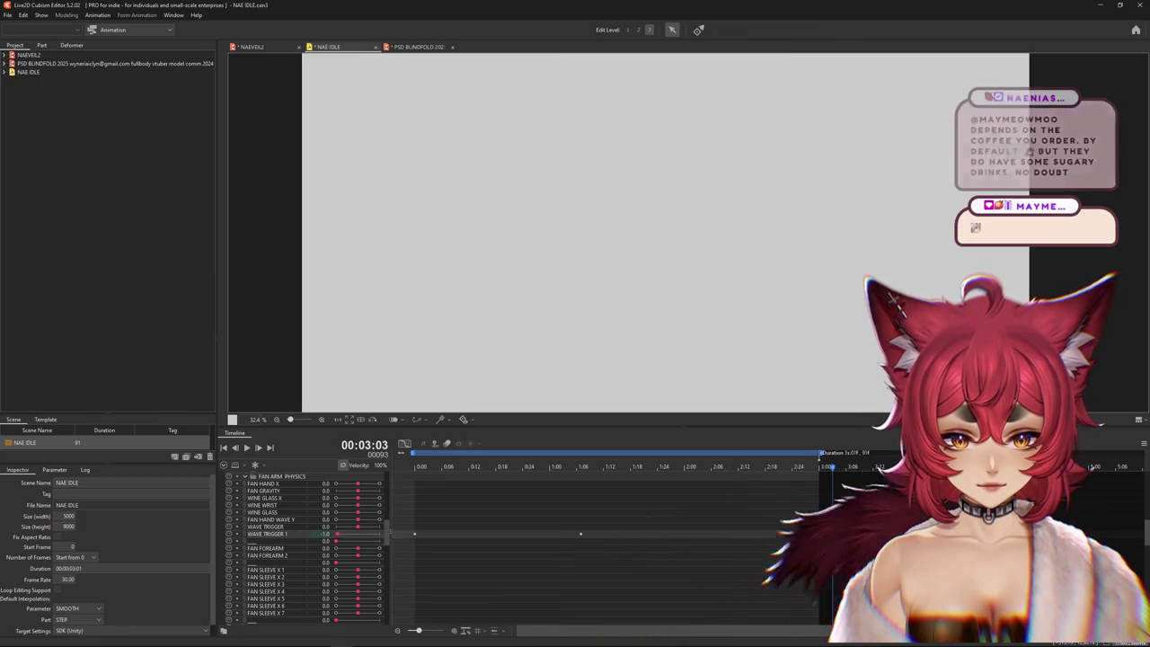
pyautogui.click(590, 540)
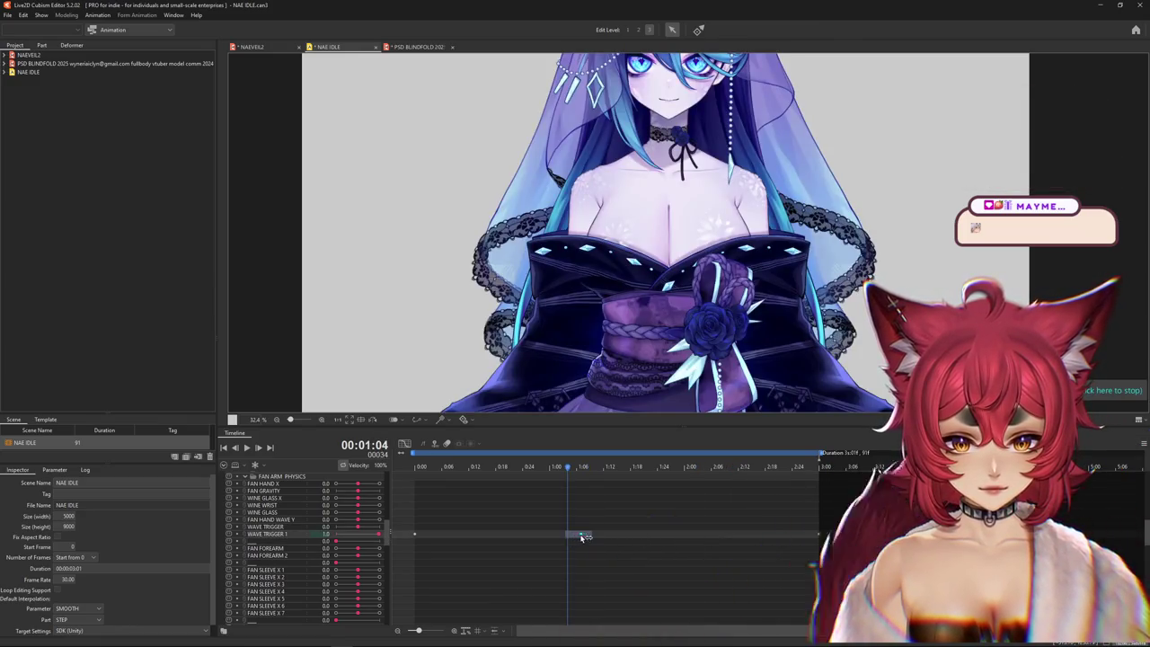
pyautogui.moveTo(579, 536); pyautogui.dragTo(621, 534)
pyautogui.click(598, 526)
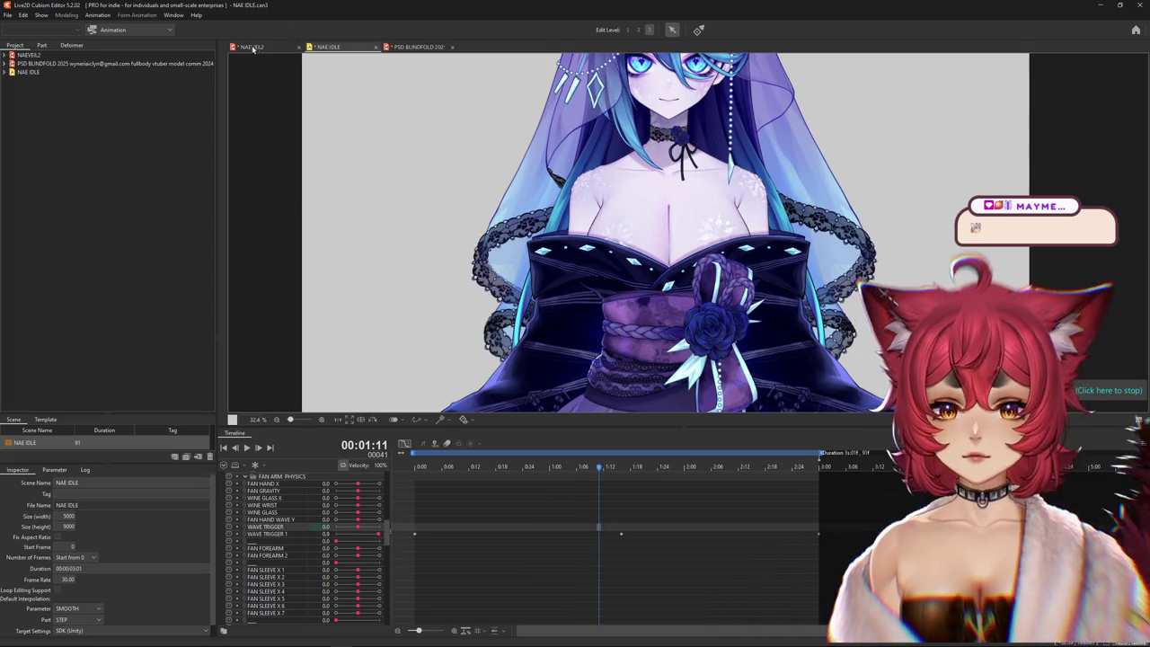
pyautogui.click(254, 48)
pyautogui.click(67, 15)
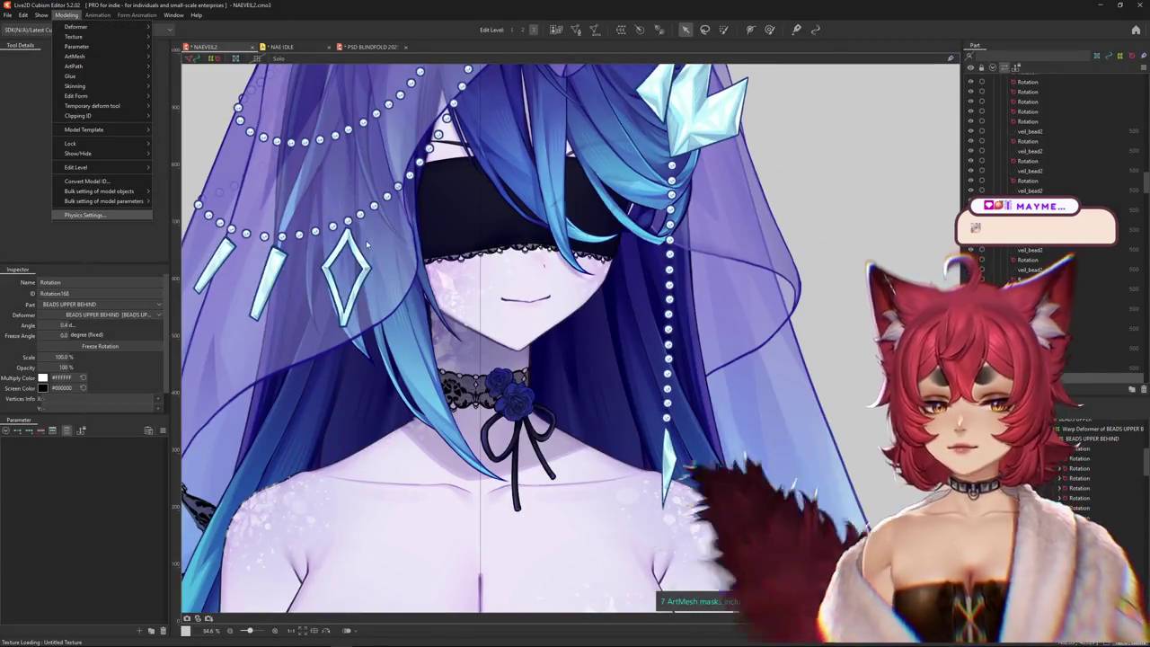
# - Open NAEVEIL2's Physics Settings, zoom the preview, and raise the FAN ARM to watch the wave trigger
pyautogui.click(85, 216)
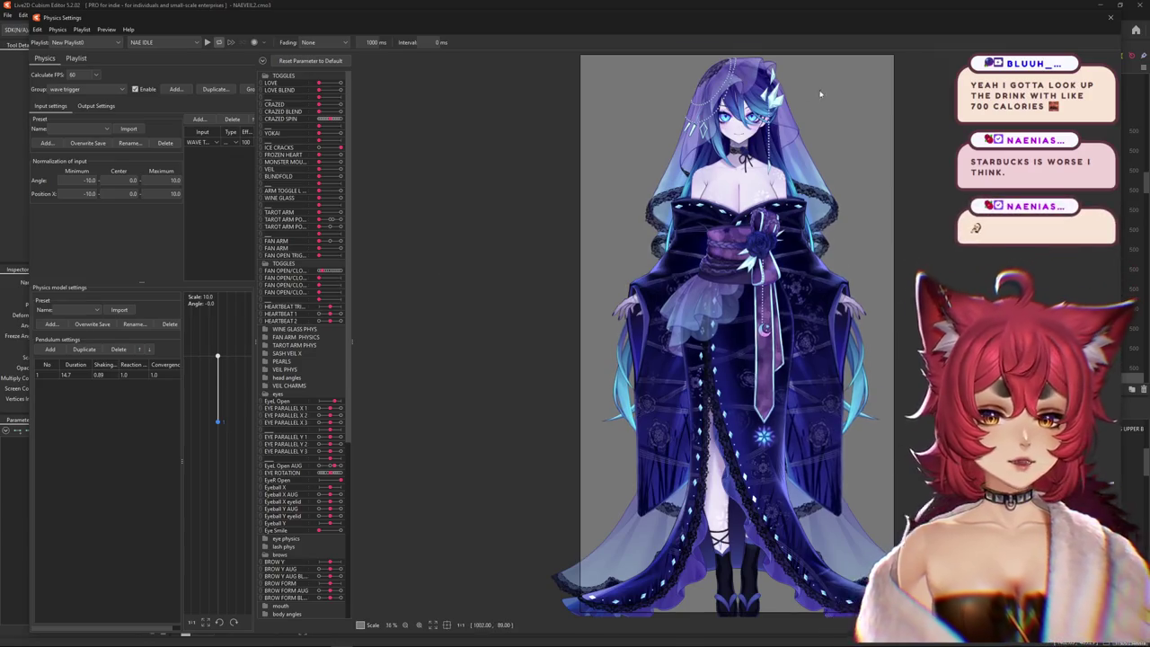
pyautogui.scroll(5, 804, 89)
pyautogui.scroll(-5, 626, 307)
pyautogui.scroll(5, 626, 306)
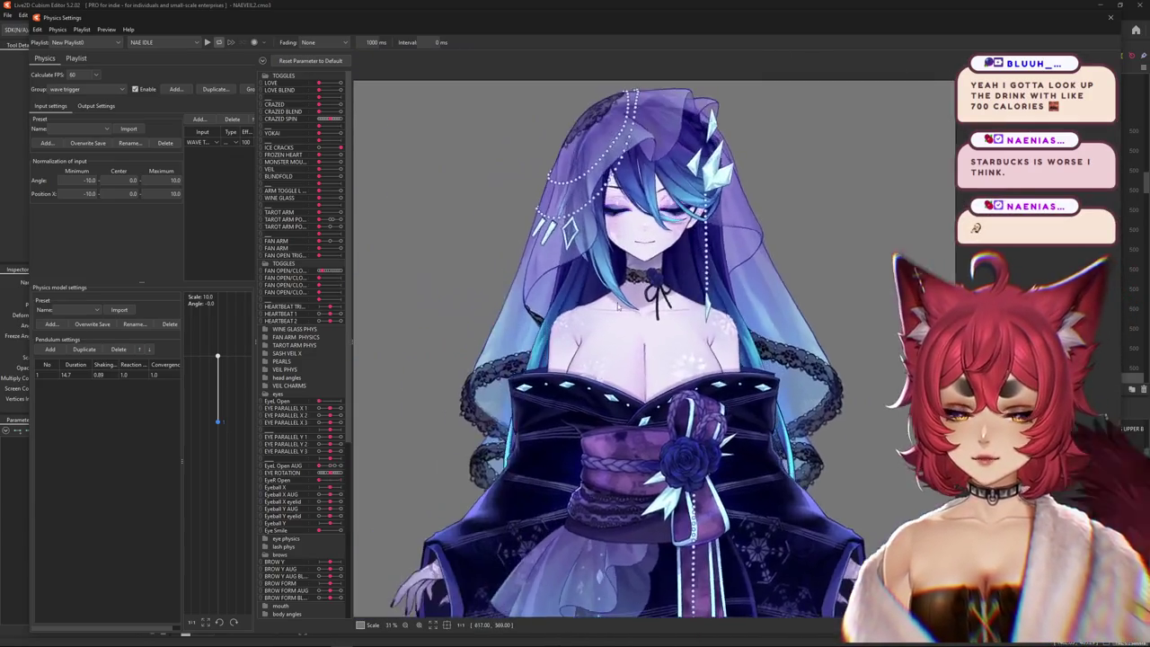
pyautogui.scroll(2, 626, 307)
pyautogui.scroll(1, 575, 279)
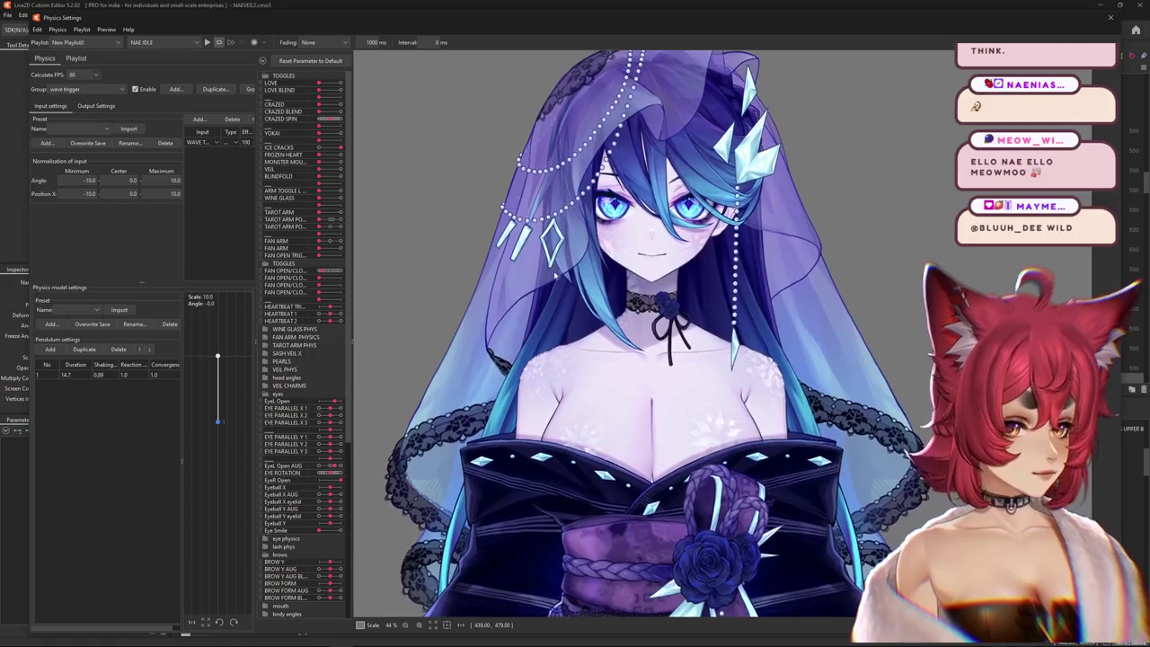
pyautogui.scroll(-2, 679, 252)
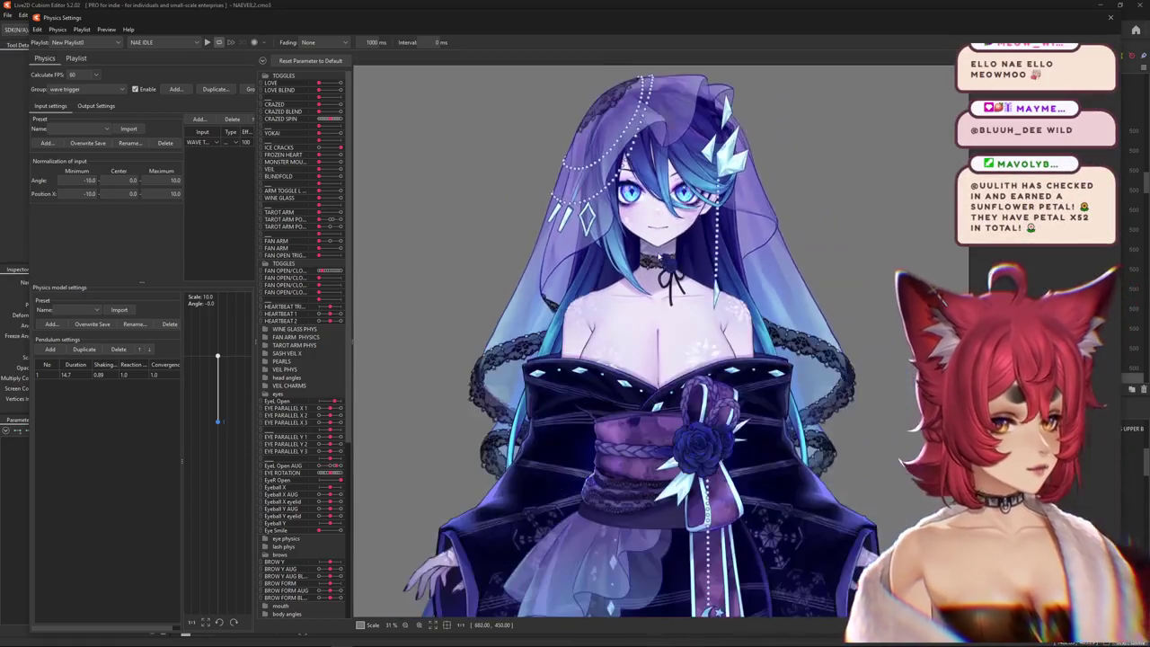
pyautogui.scroll(-2, 517, 255)
pyautogui.scroll(-3, 557, 336)
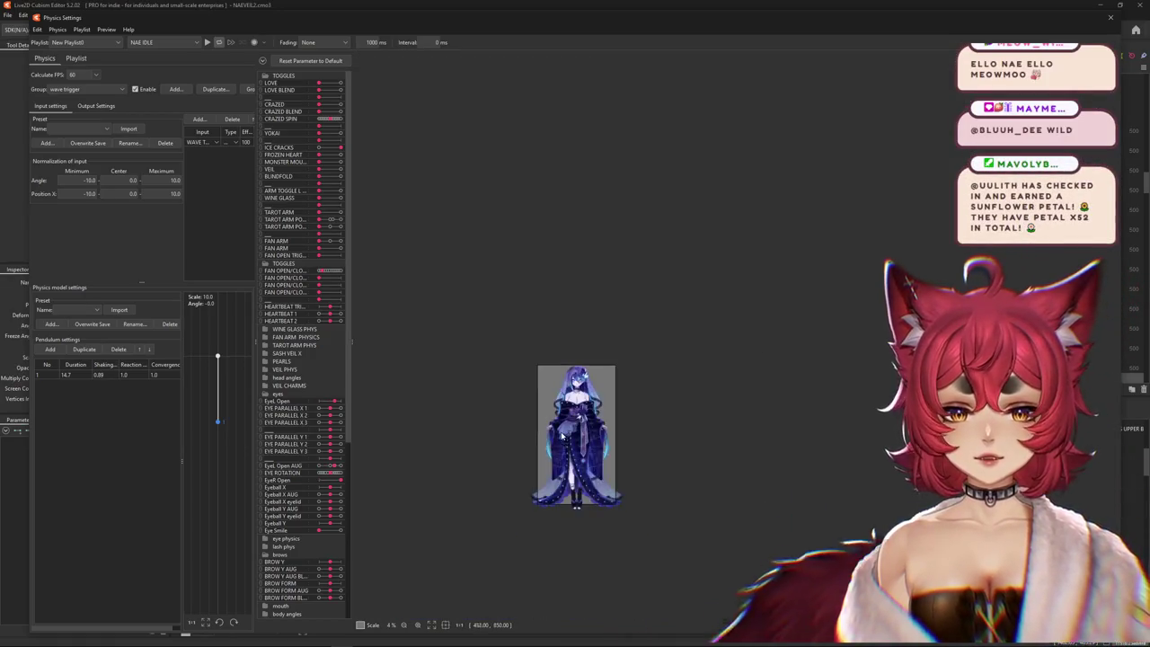
pyautogui.scroll(3, 597, 418)
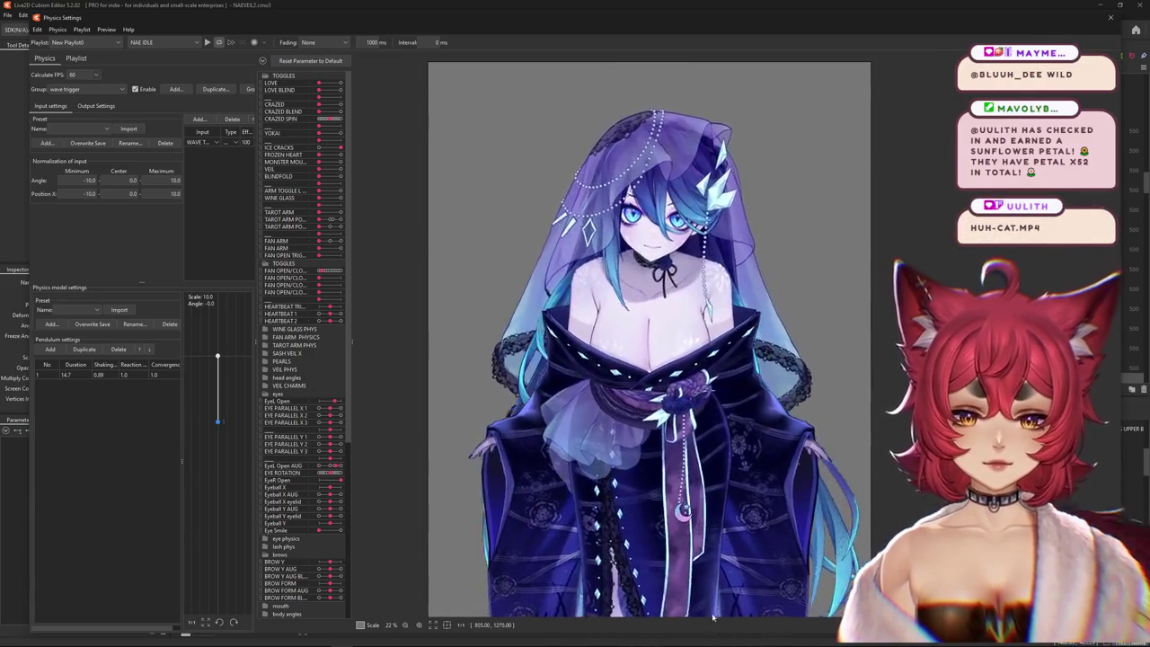
pyautogui.scroll(1, 714, 621)
pyautogui.scroll(3, 692, 607)
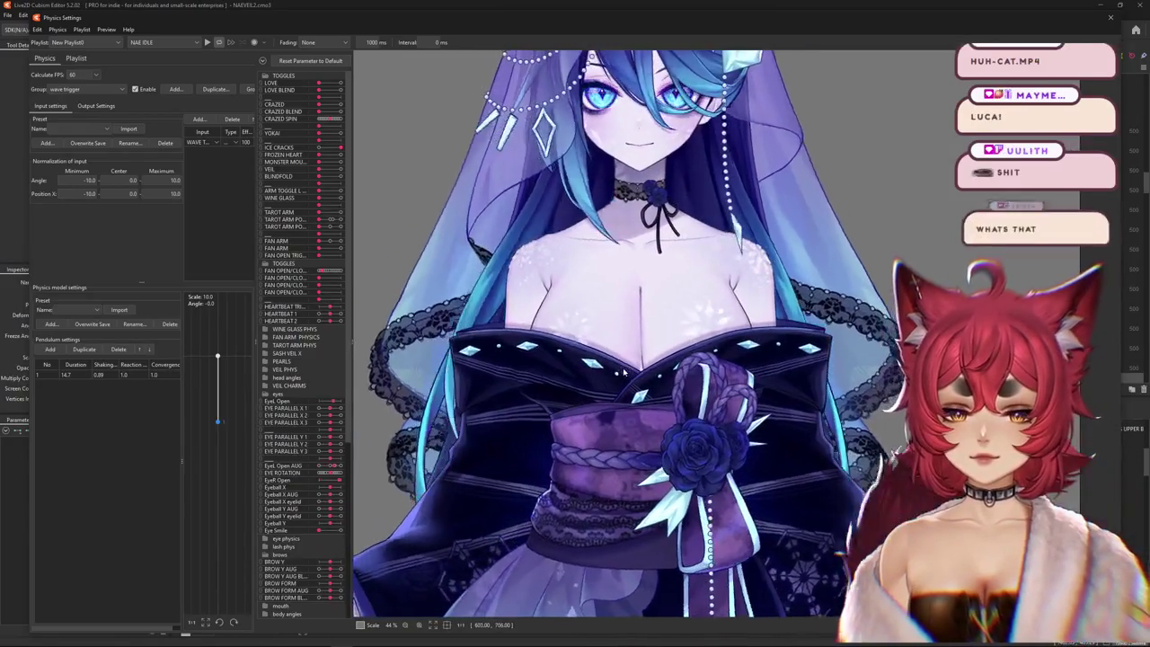
pyautogui.click(339, 241)
pyautogui.scroll(-3, 601, 378)
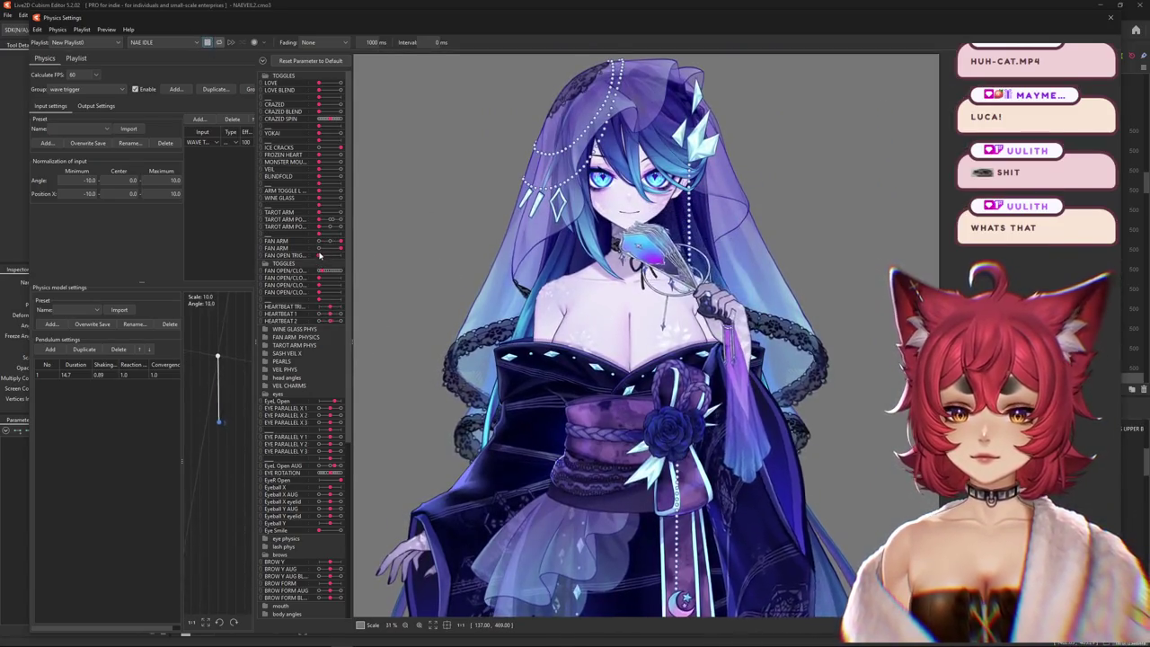
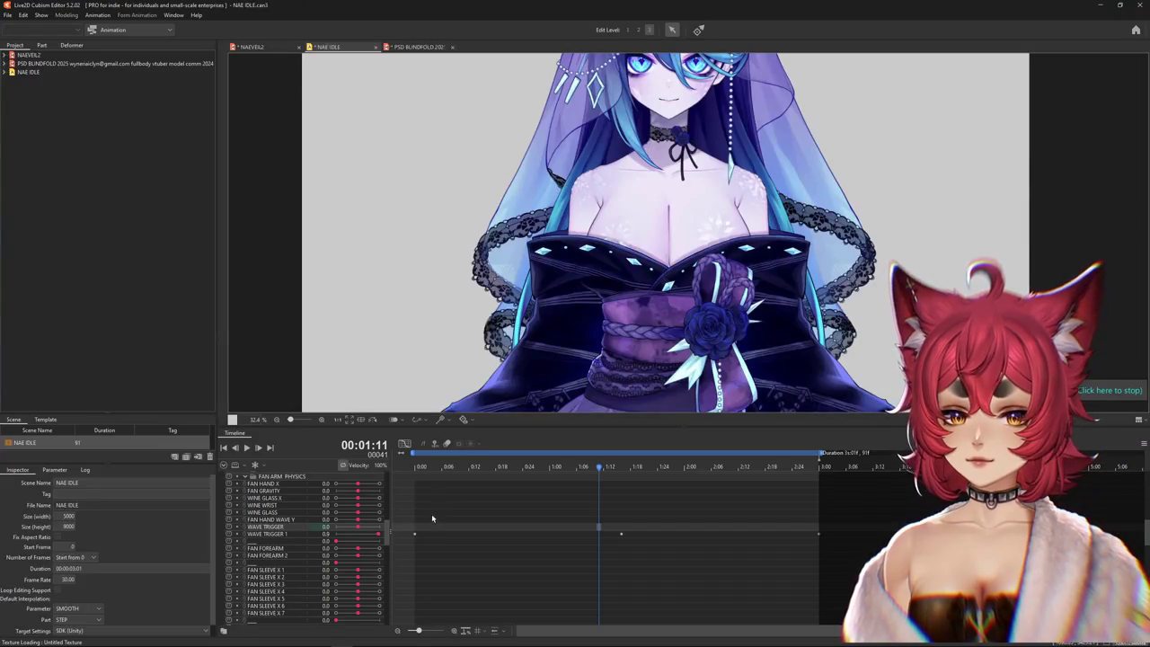
# - Scrub the NAE IDLE timeline to about one second and add a WAVE TRIGGER 1 keyframe there
pyautogui.click(416, 535)
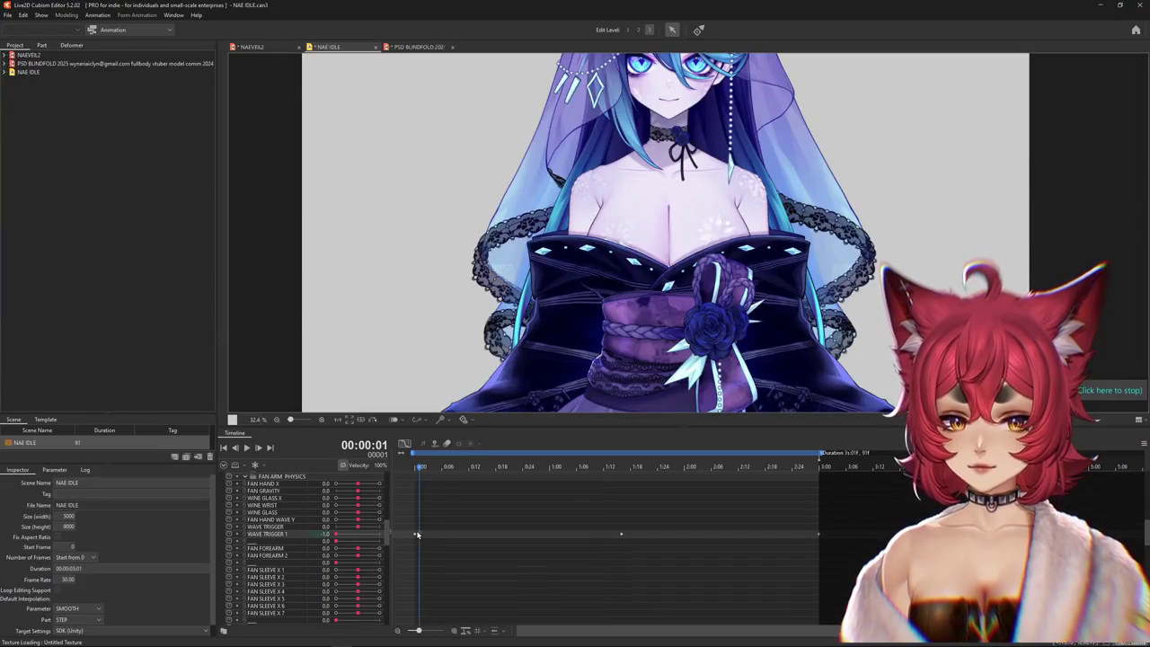
pyautogui.moveTo(438, 476); pyautogui.dragTo(408, 479)
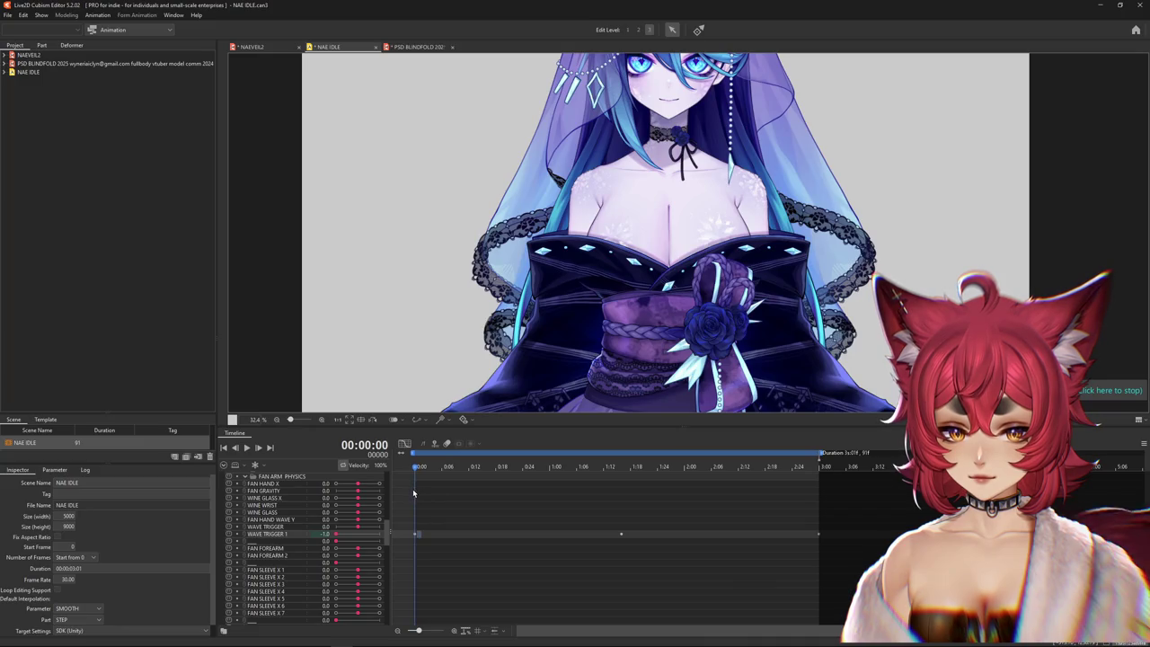
pyautogui.moveTo(430, 493); pyautogui.dragTo(451, 491)
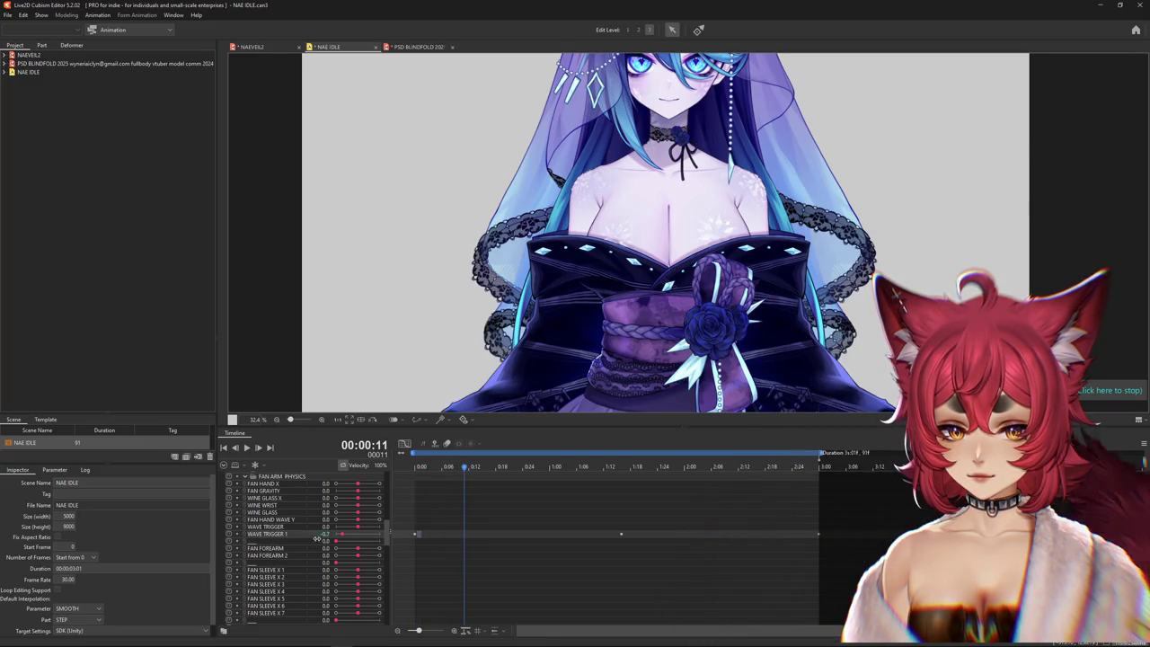
pyautogui.moveTo(430, 473); pyautogui.dragTo(468, 483)
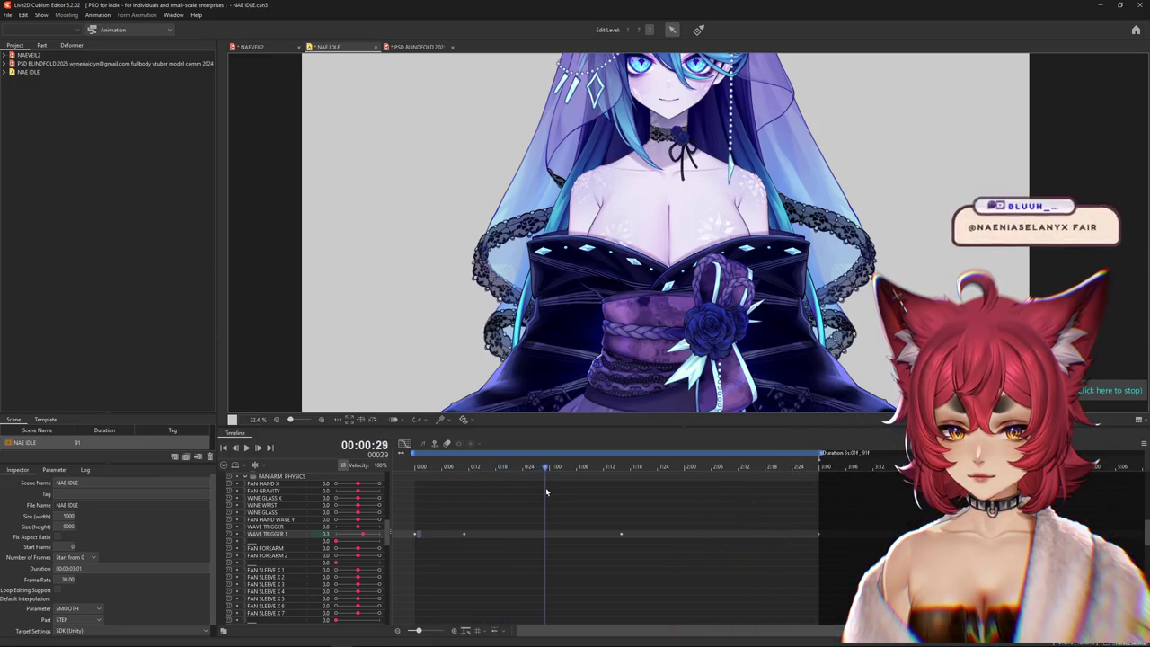
pyautogui.moveTo(588, 492)
pyautogui.mouseDown()
pyautogui.moveTo(621, 487)
pyautogui.moveTo(585, 488)
pyautogui.mouseUp()
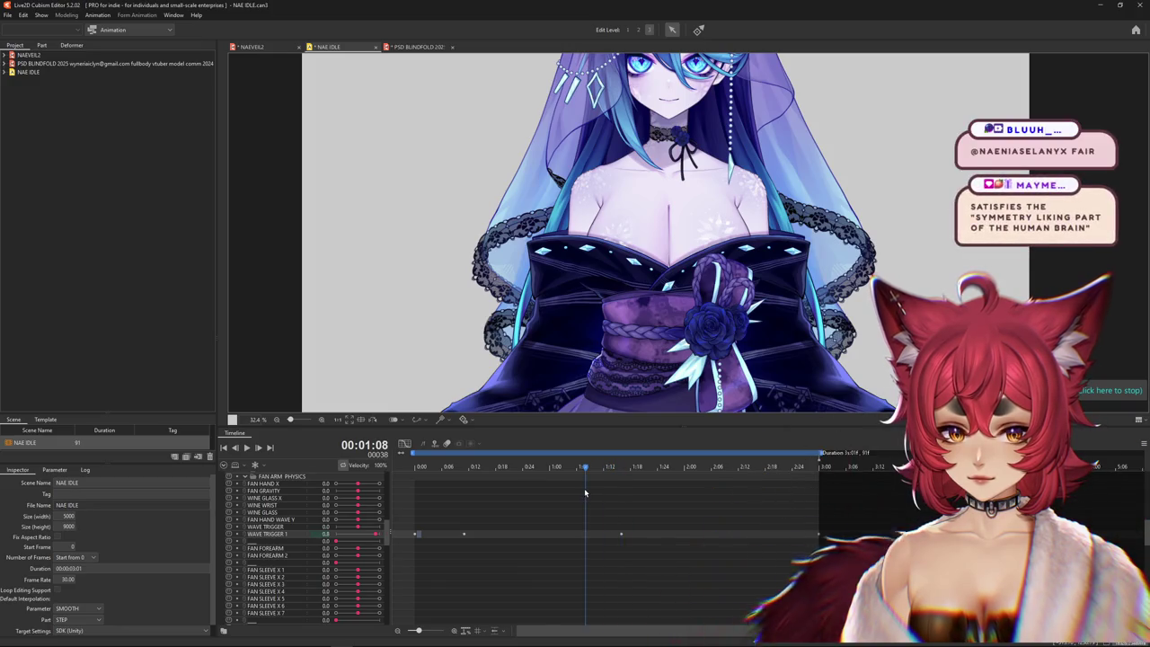
pyautogui.click(377, 534)
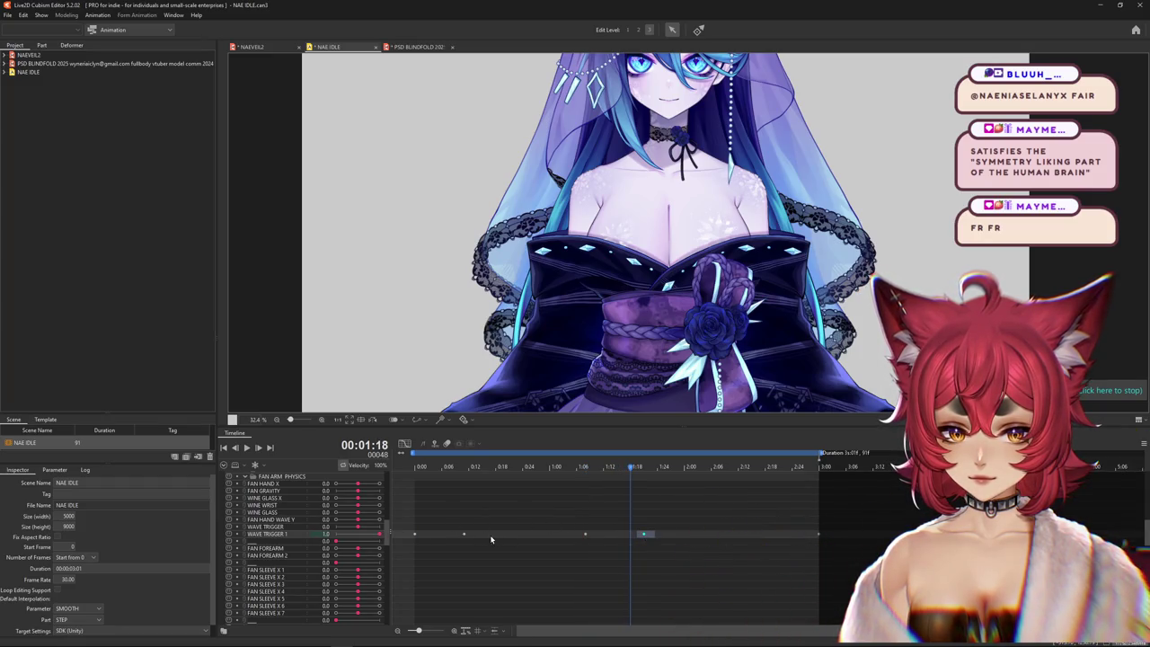
# - Reposition the WAVE TRIGGER 1 keyframes, scrubbing to check the trigger reaches 1.0 at the right time
pyautogui.moveTo(467, 537); pyautogui.dragTo(507, 536)
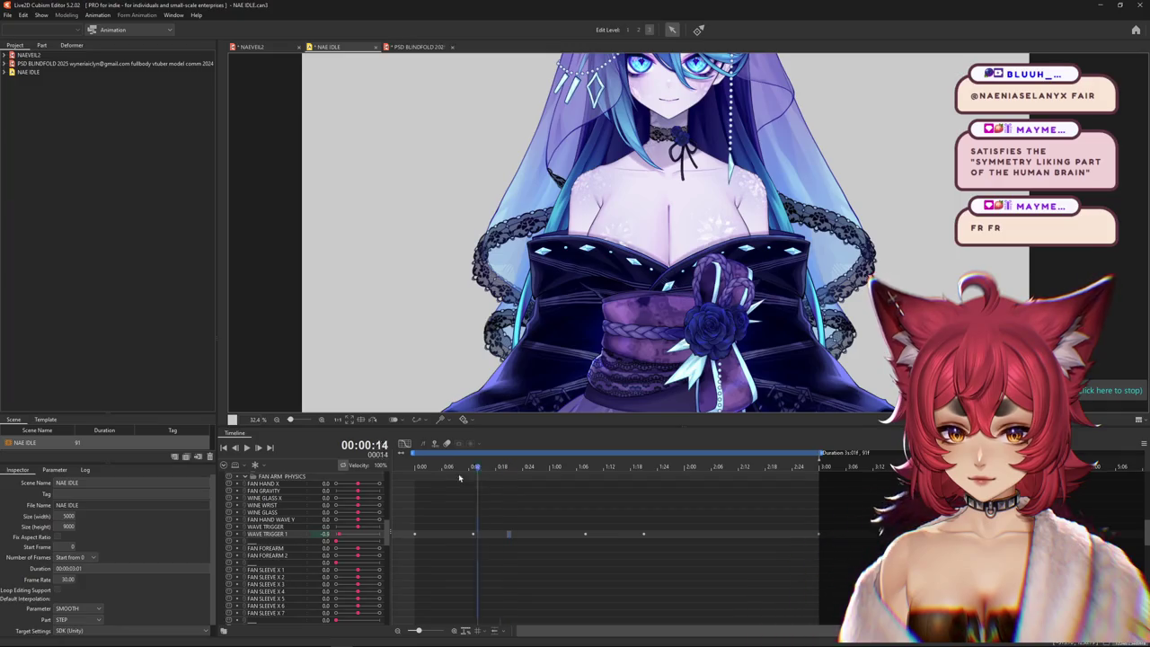
pyautogui.moveTo(433, 490); pyautogui.dragTo(482, 496)
pyautogui.moveTo(606, 503); pyautogui.dragTo(689, 503)
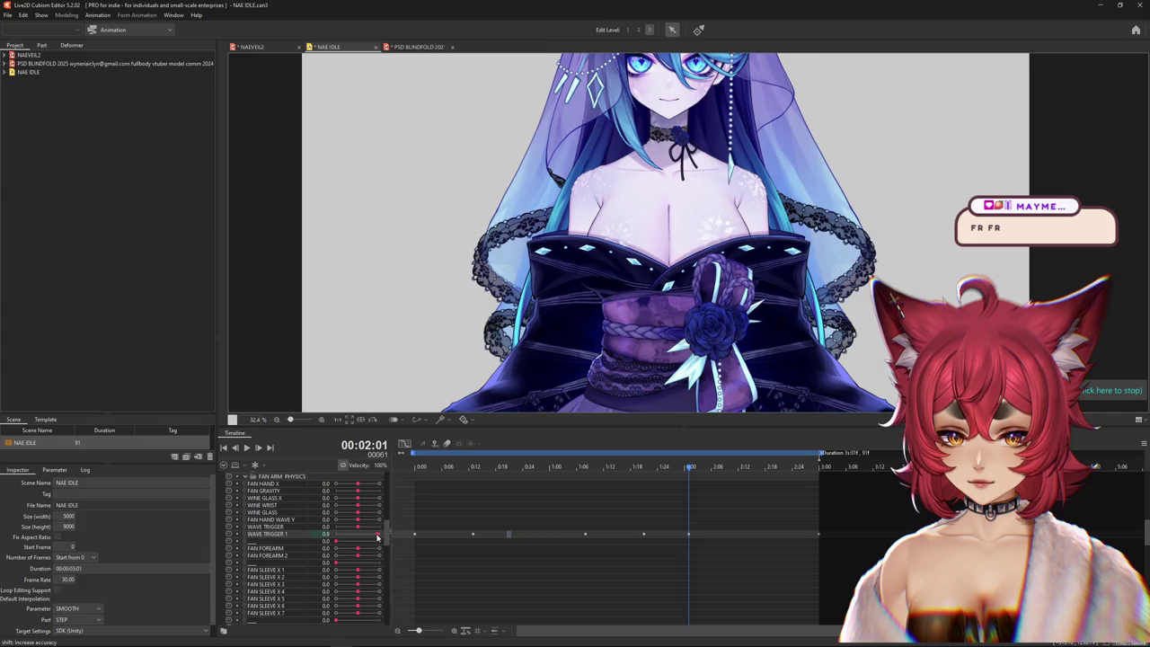
pyautogui.moveTo(691, 473)
pyautogui.mouseDown()
pyautogui.moveTo(824, 482)
pyautogui.moveTo(461, 476)
pyautogui.mouseUp()
pyautogui.click(473, 535)
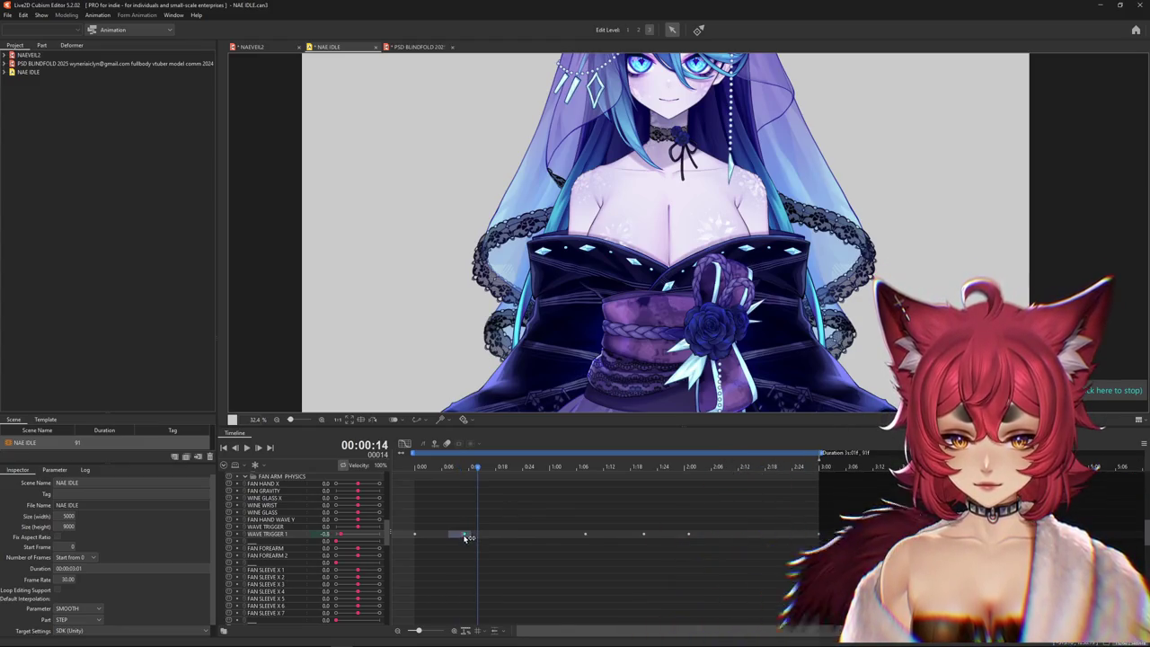
pyautogui.moveTo(607, 470)
pyautogui.mouseDown()
pyautogui.moveTo(589, 472)
pyautogui.moveTo(635, 482)
pyautogui.mouseUp()
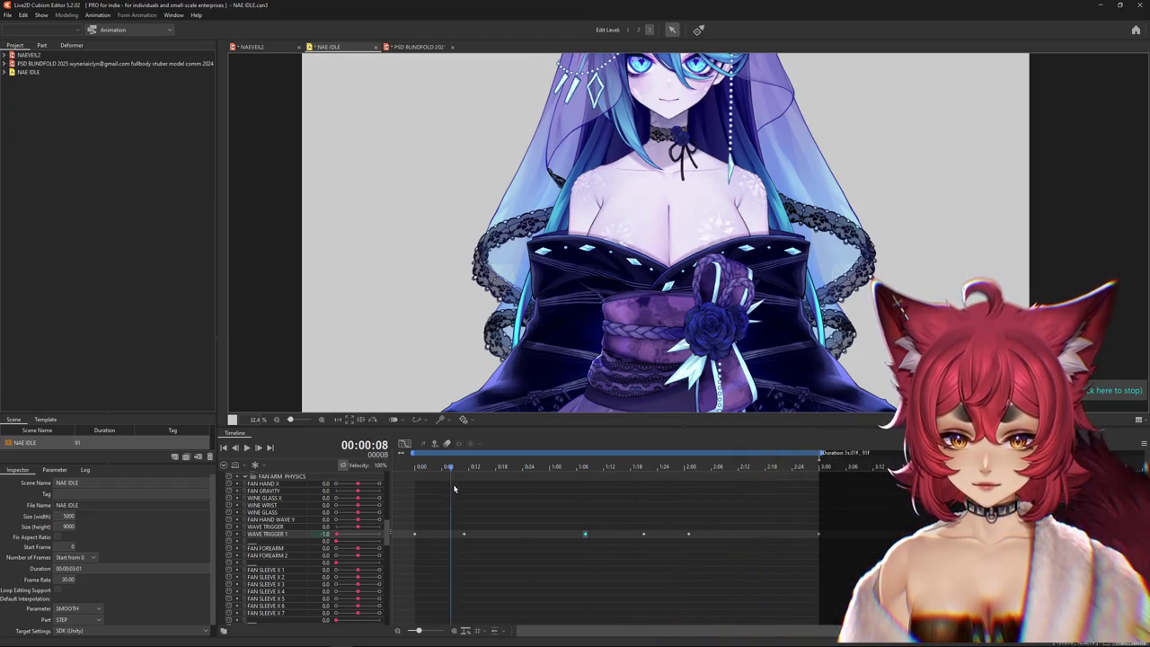
pyautogui.moveTo(464, 539); pyautogui.dragTo(524, 537)
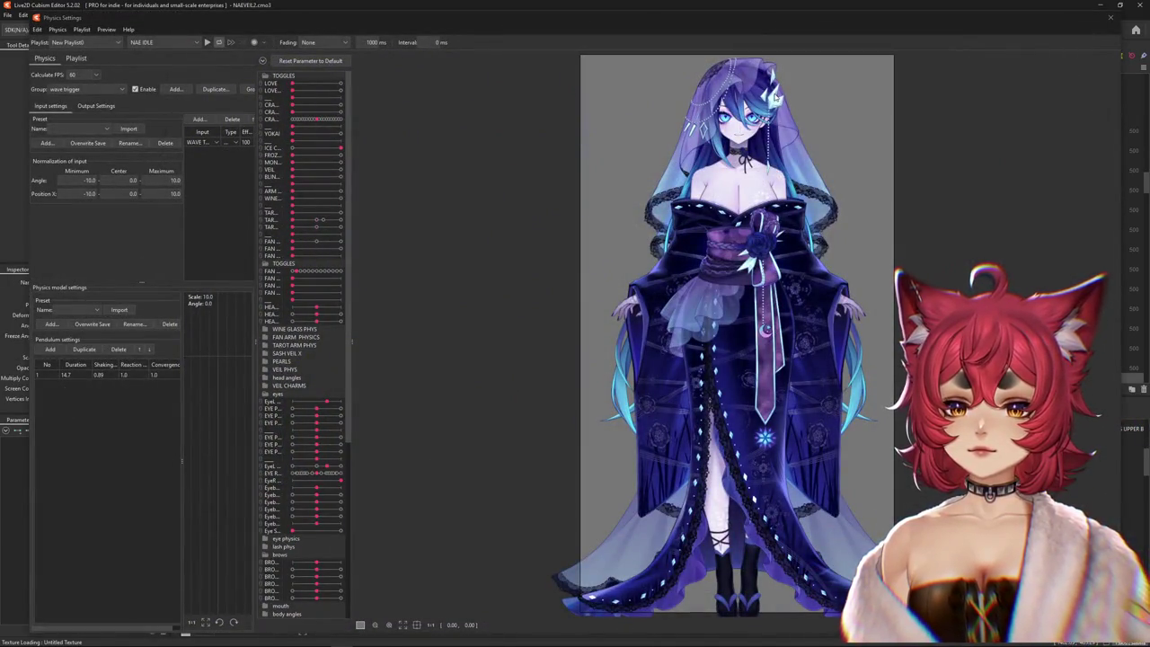
# - Play the wave trigger physics preview and rescale its output maximum to 100
pyautogui.scroll(5, 776, 96)
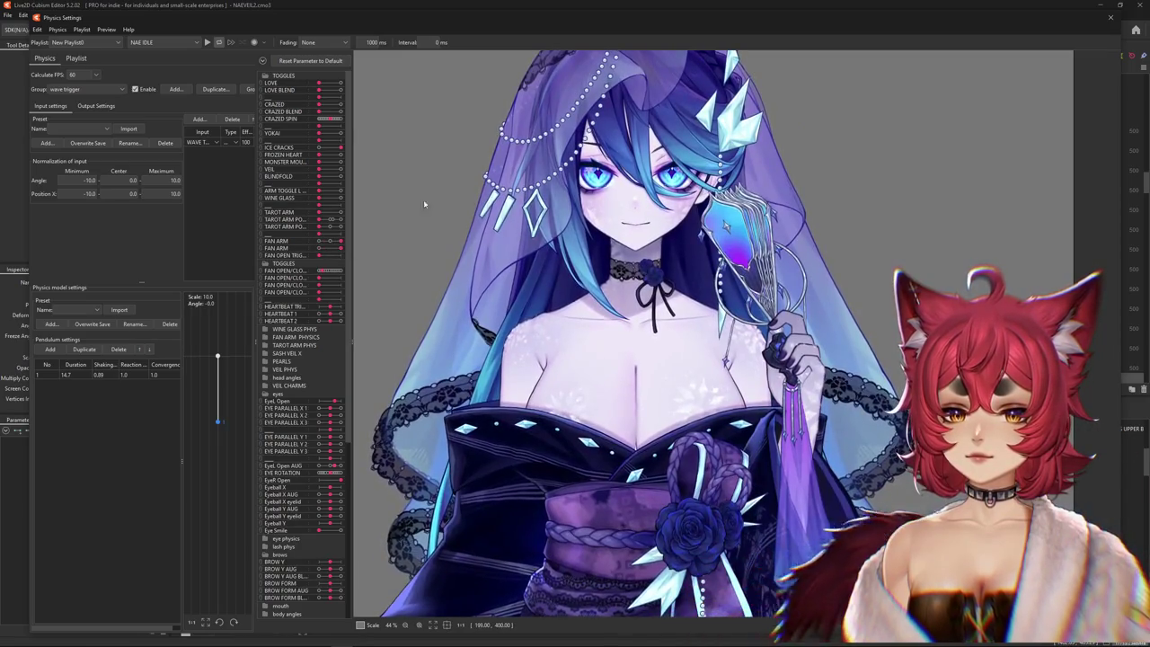
pyautogui.press('space')
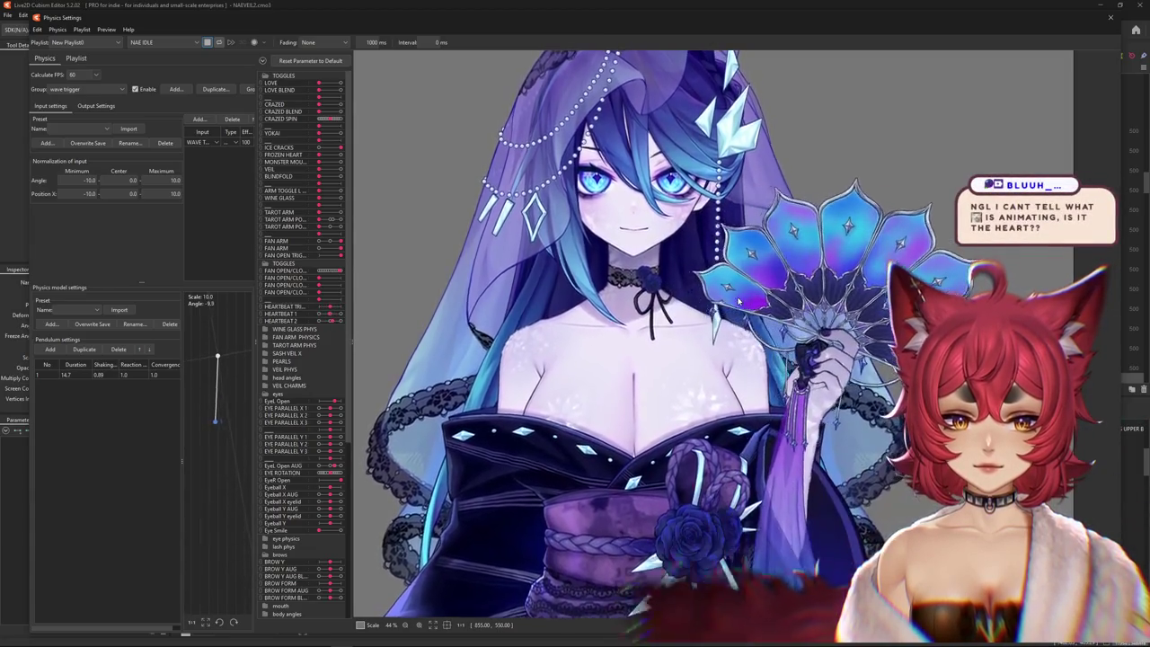
pyautogui.scroll(-3, 737, 300)
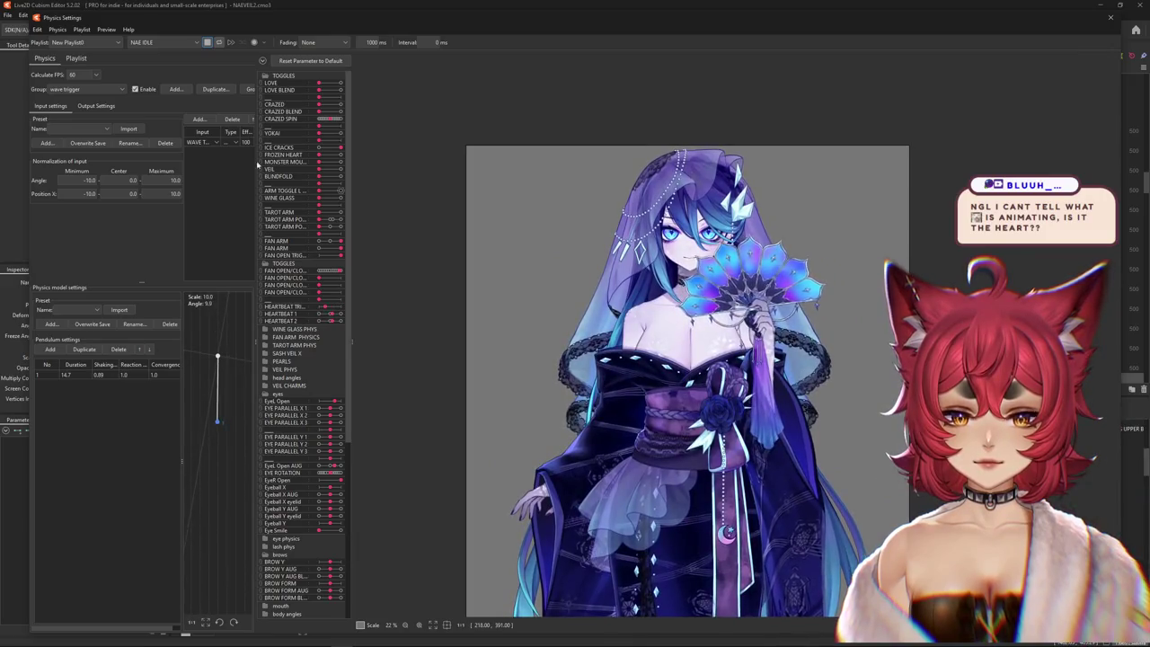
pyautogui.click(97, 105)
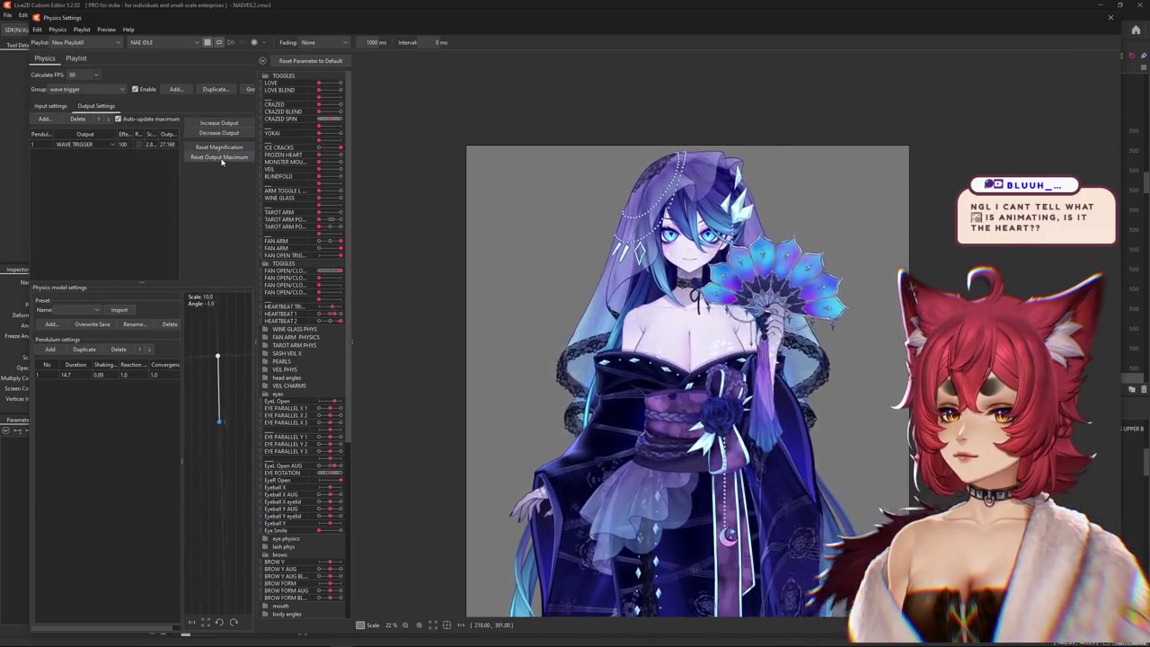
pyautogui.click(224, 122)
pyautogui.press('Return')
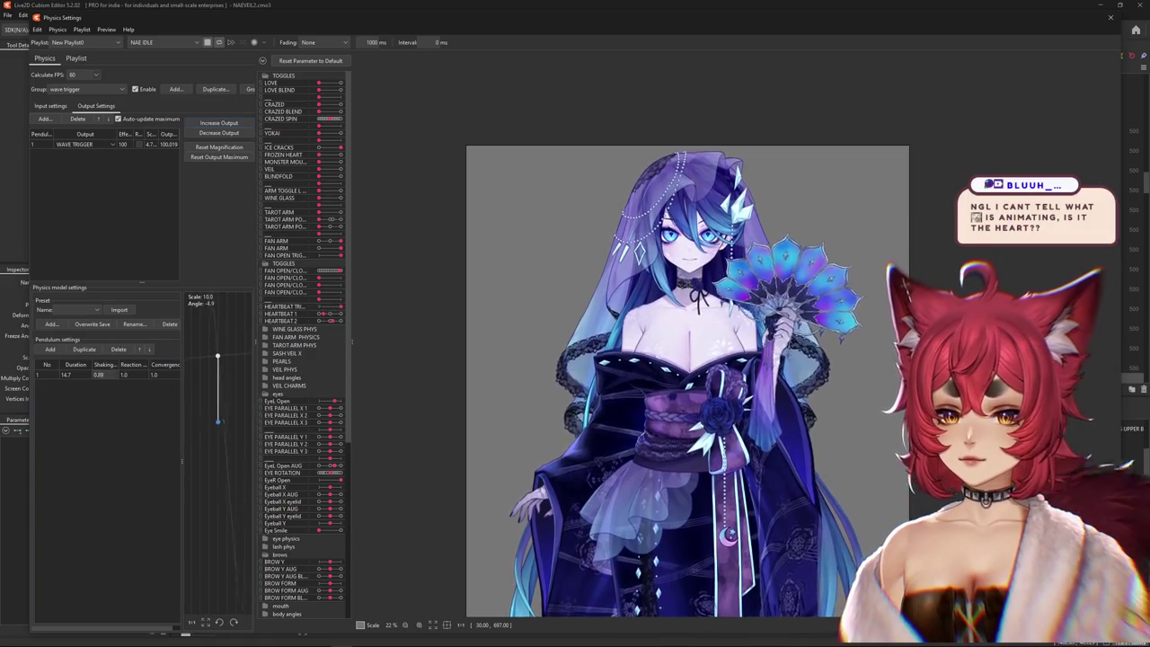
# - Set the pendulum to shaking 0.81, reaction 1.2 and convergence 0.8, then go back to NAE IDLE
pyautogui.click(154, 374)
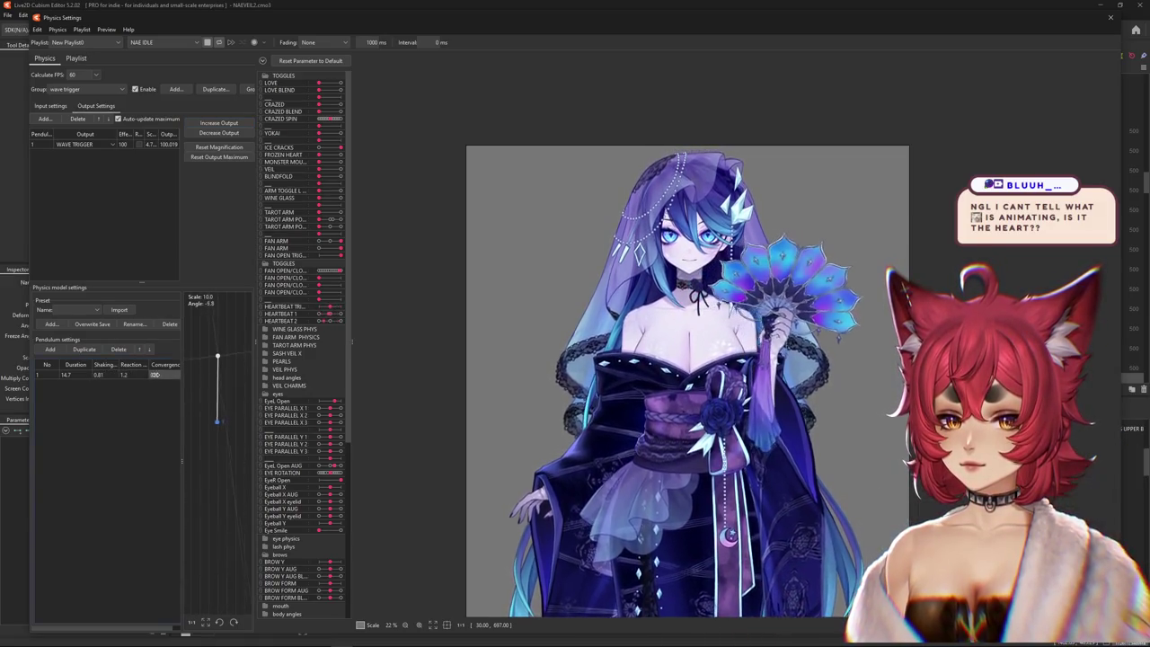
pyautogui.write('0.8')
pyautogui.click(218, 157)
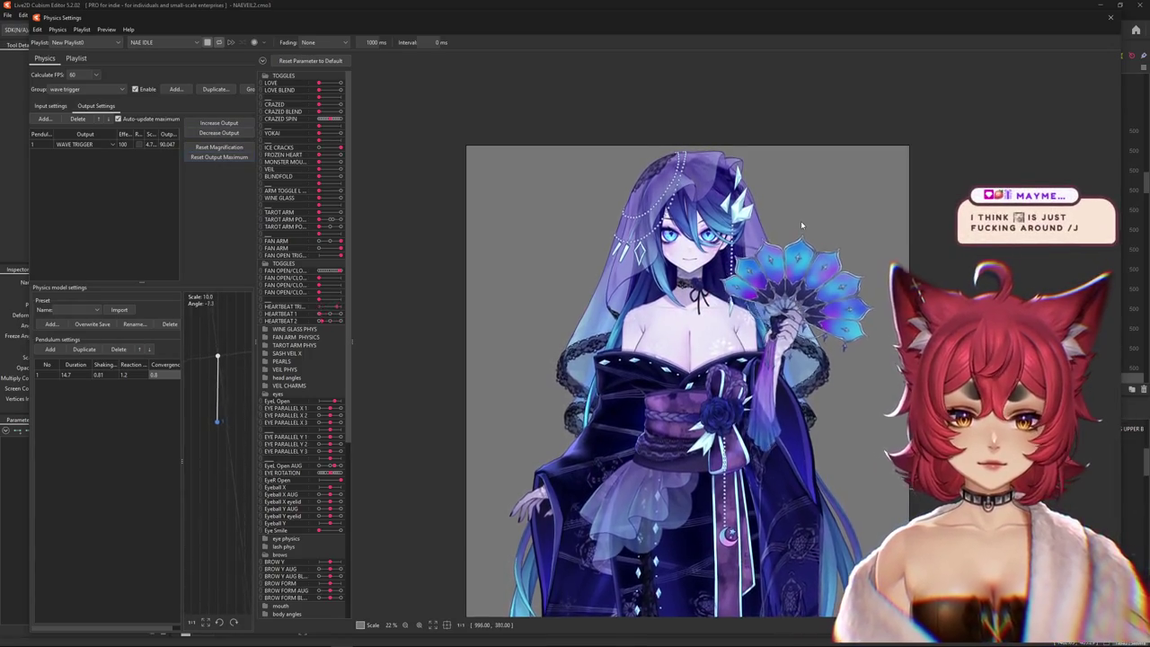
pyautogui.click(1110, 18)
pyautogui.click(364, 47)
pyautogui.click(303, 47)
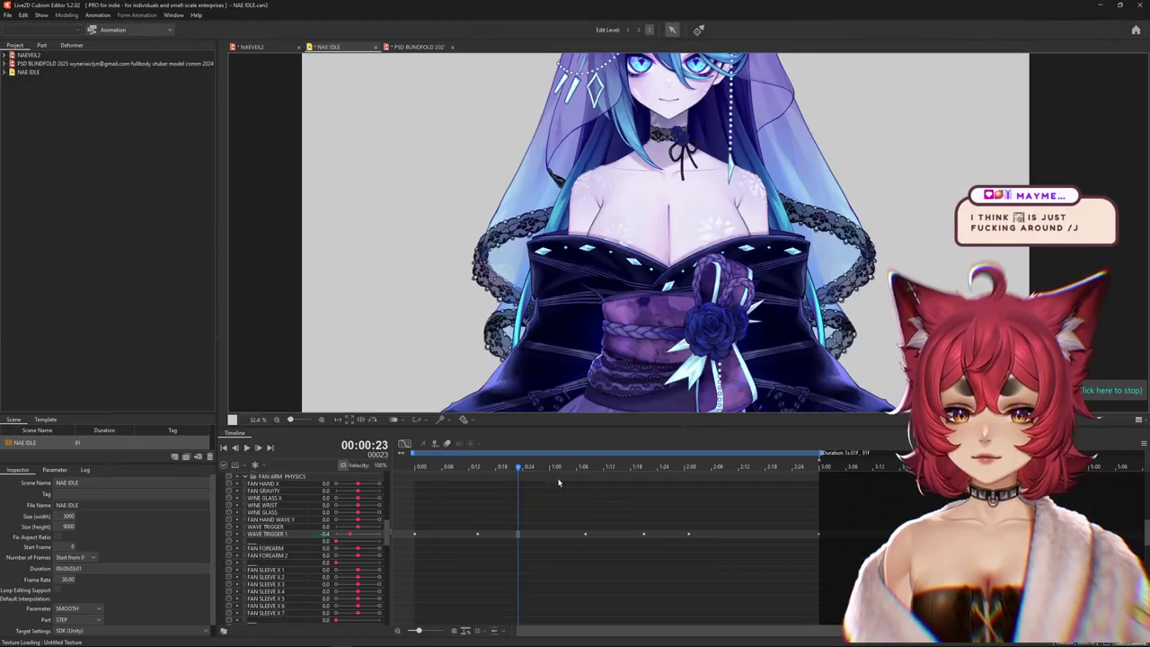
# - Move a later WAVE TRIGGER 1 keyframe earlier and scrub back over the early frames
pyautogui.moveTo(411, 478); pyautogui.dragTo(496, 488)
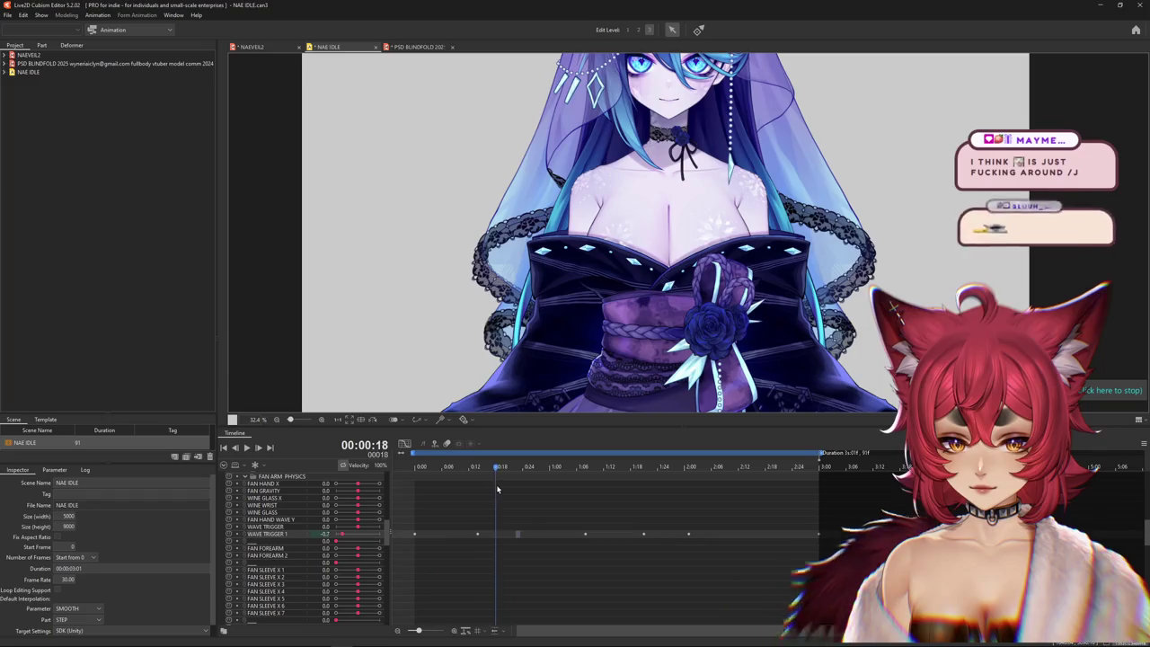
pyautogui.click(573, 532)
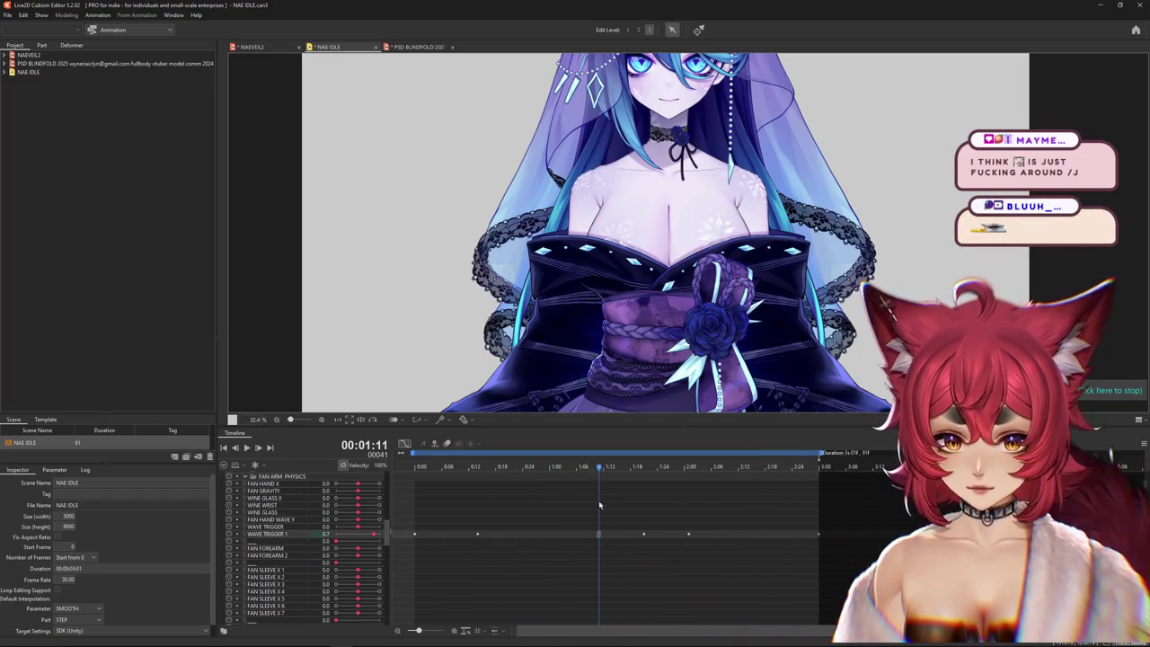
pyautogui.moveTo(669, 534)
pyautogui.mouseDown()
pyautogui.moveTo(690, 536)
pyautogui.moveTo(585, 534)
pyautogui.mouseUp()
pyautogui.click(559, 516)
pyautogui.moveTo(560, 467); pyautogui.dragTo(477, 466)
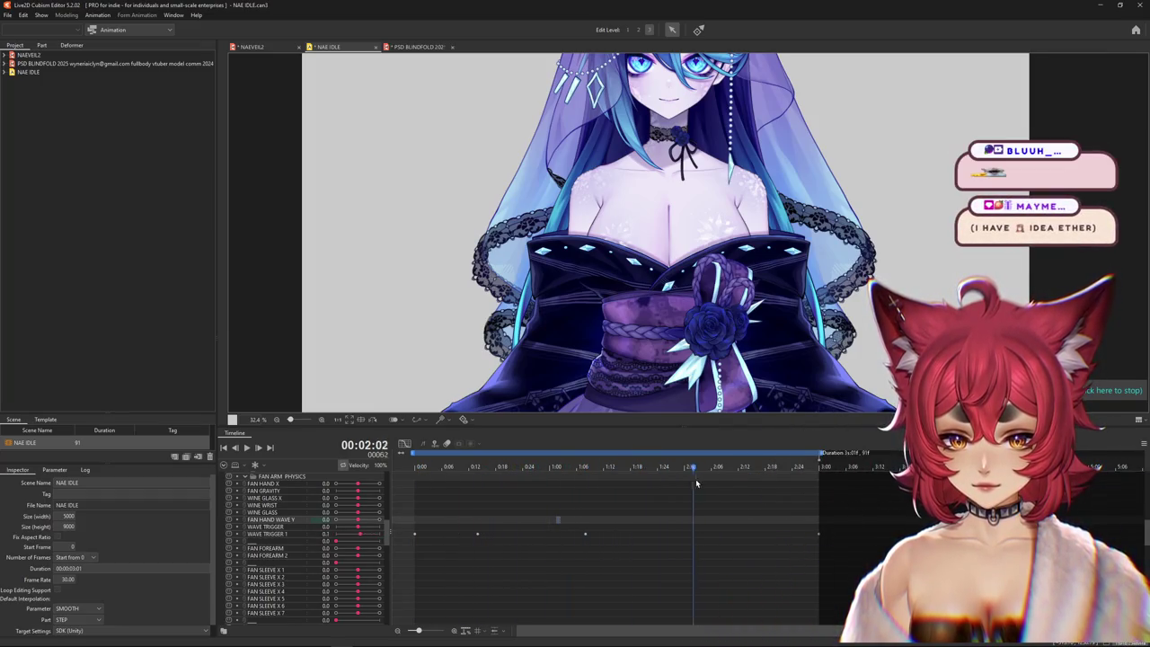
# - Check the keyframe near one second, then switch back to the NAEVEIL2 model
pyautogui.moveTo(731, 483); pyautogui.dragTo(743, 482)
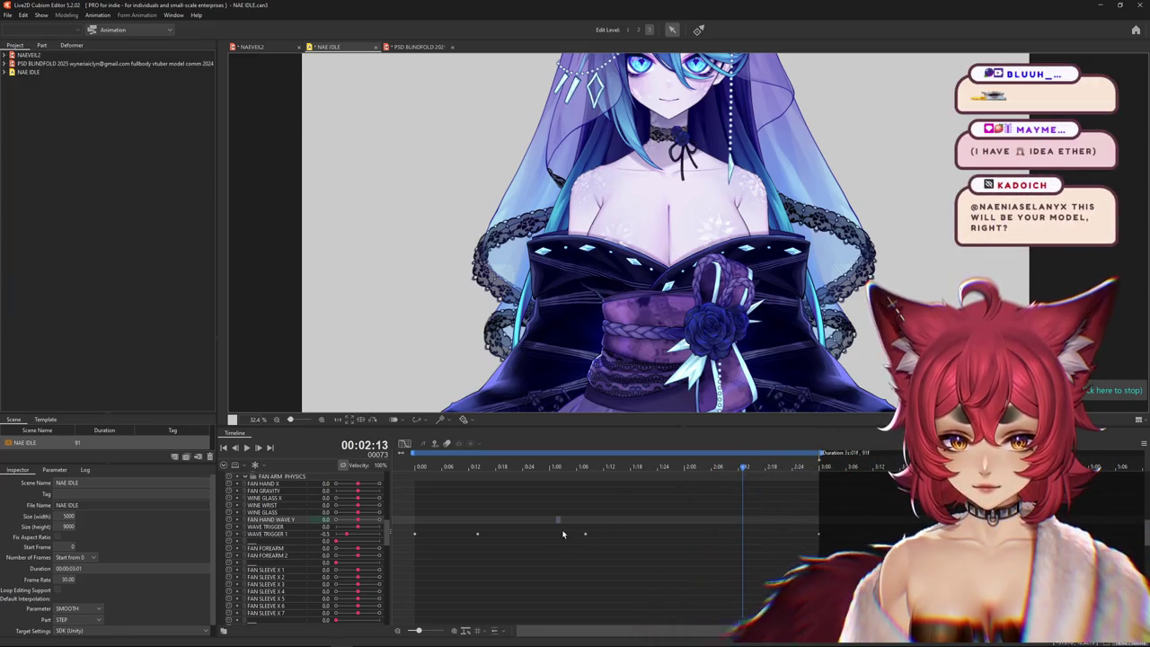
pyautogui.click(587, 535)
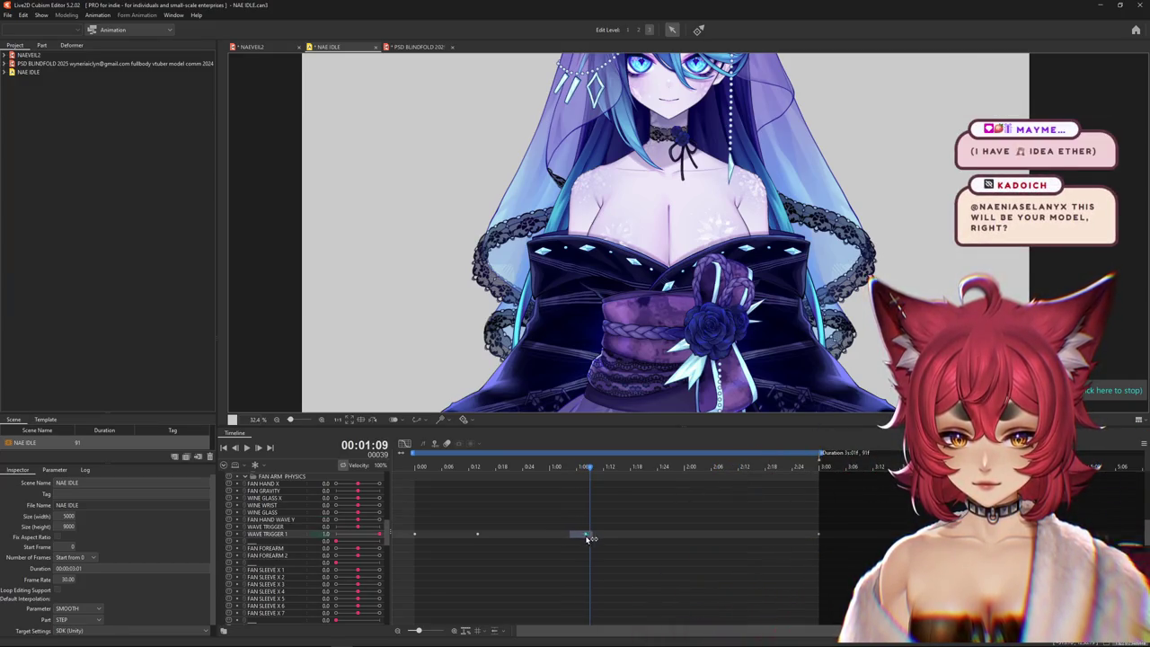
pyautogui.click(692, 466)
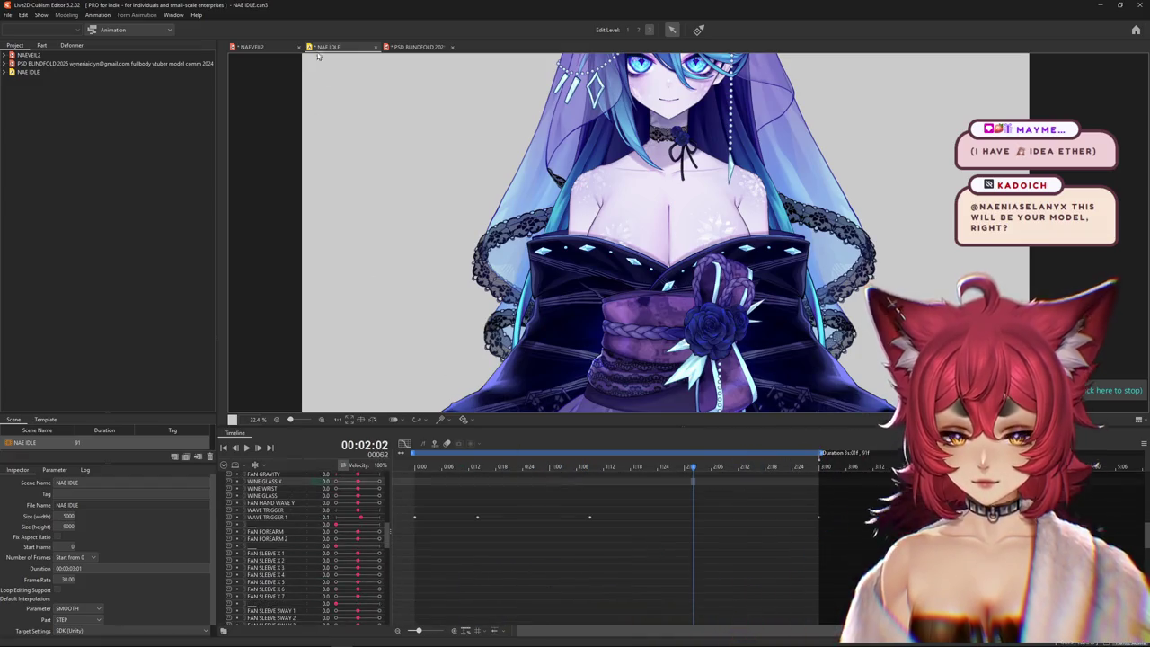
pyautogui.click(244, 46)
pyautogui.click(67, 15)
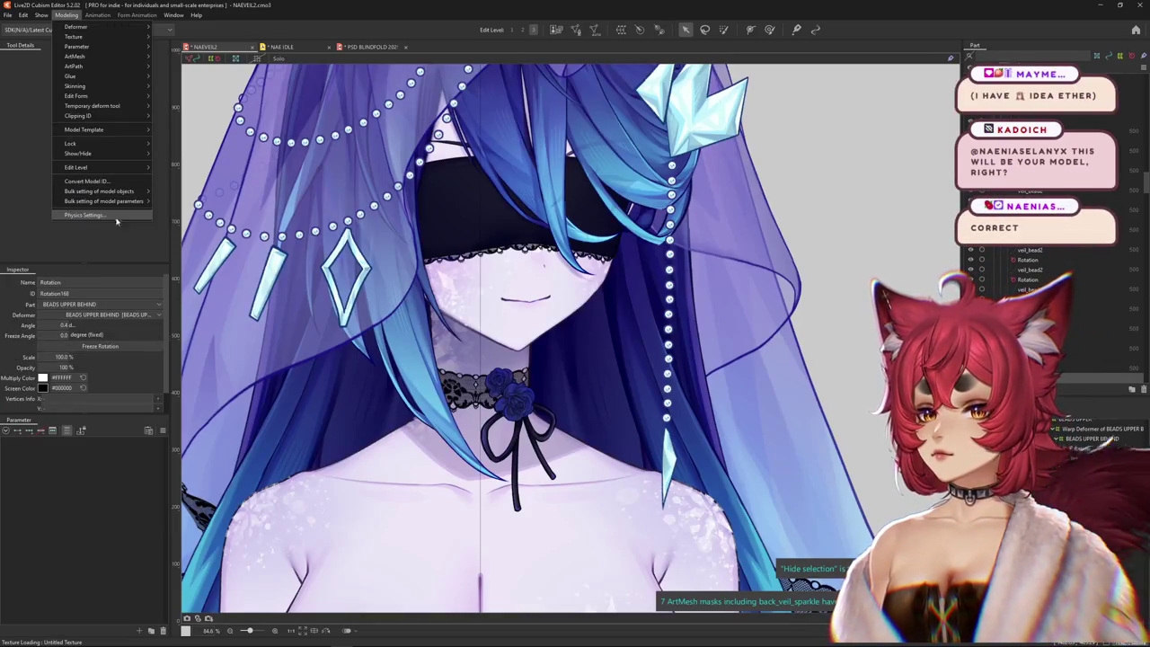
# - In Physics Settings, zoom into the upper body and open the peacock fan with the FAN OPEN slider
pyautogui.click(84, 214)
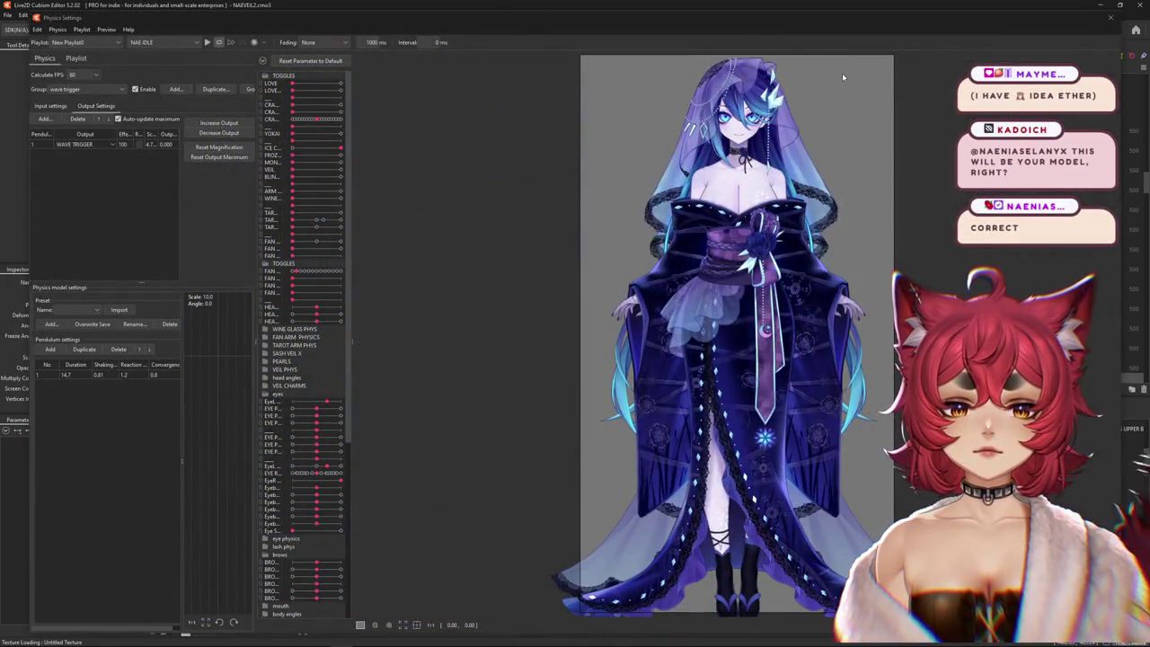
pyautogui.scroll(3, 842, 73)
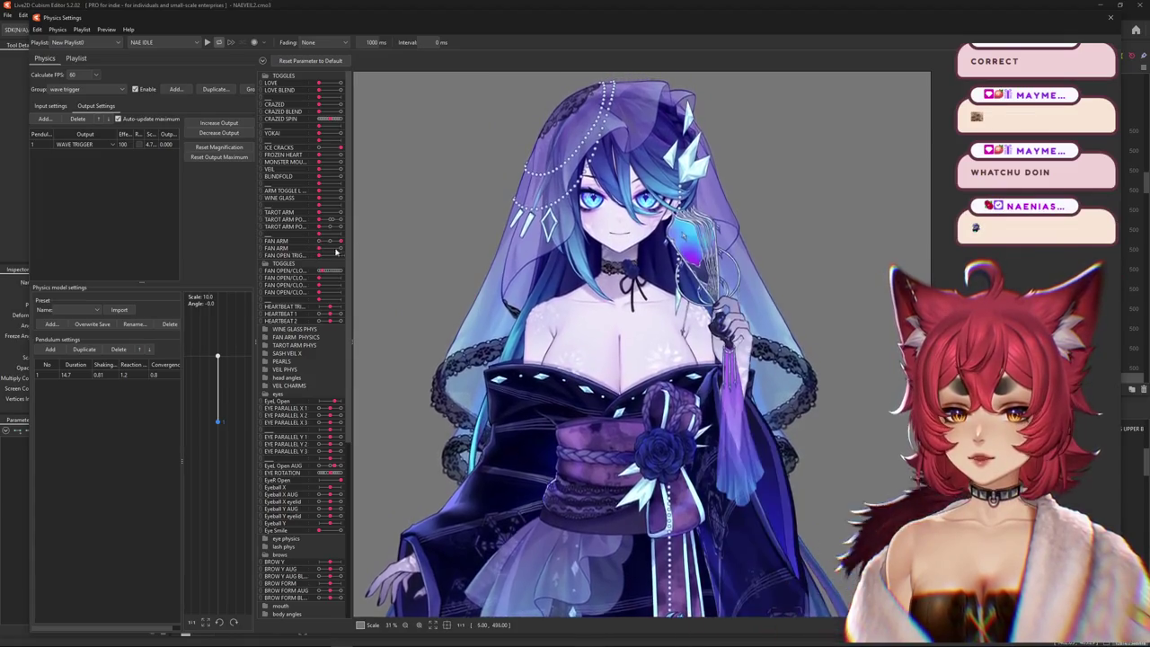
pyautogui.click(320, 255)
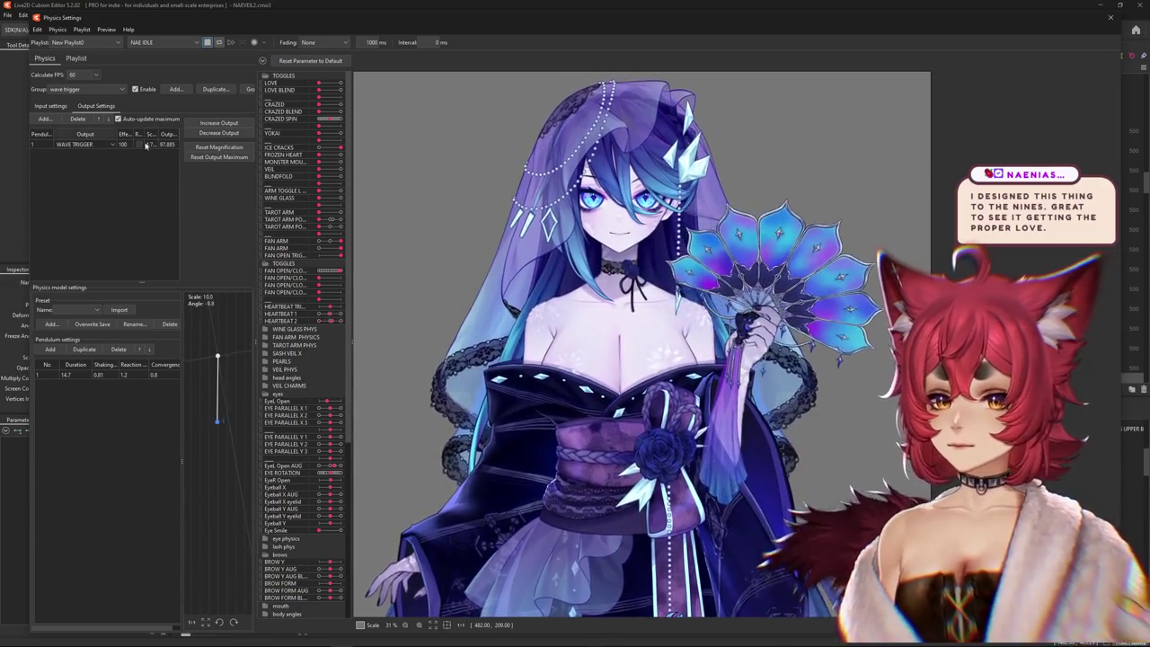
# - Select the FAN HAND WAVE Y group and decrease its output maximum to 100
pyautogui.click(80, 90)
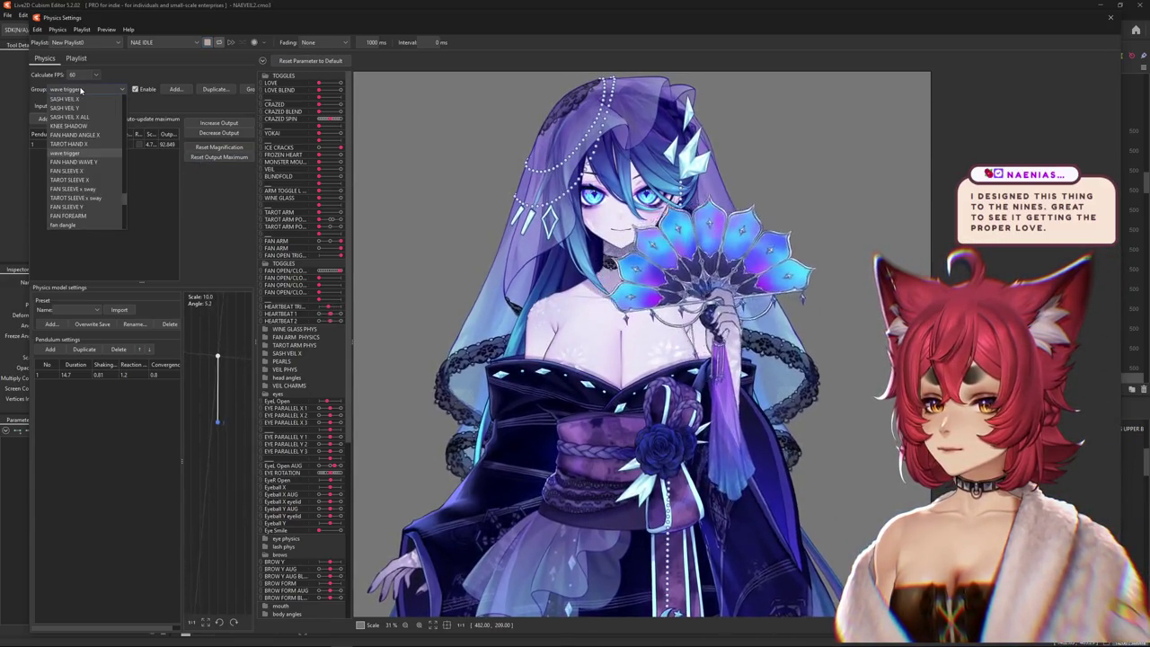
pyautogui.click(75, 161)
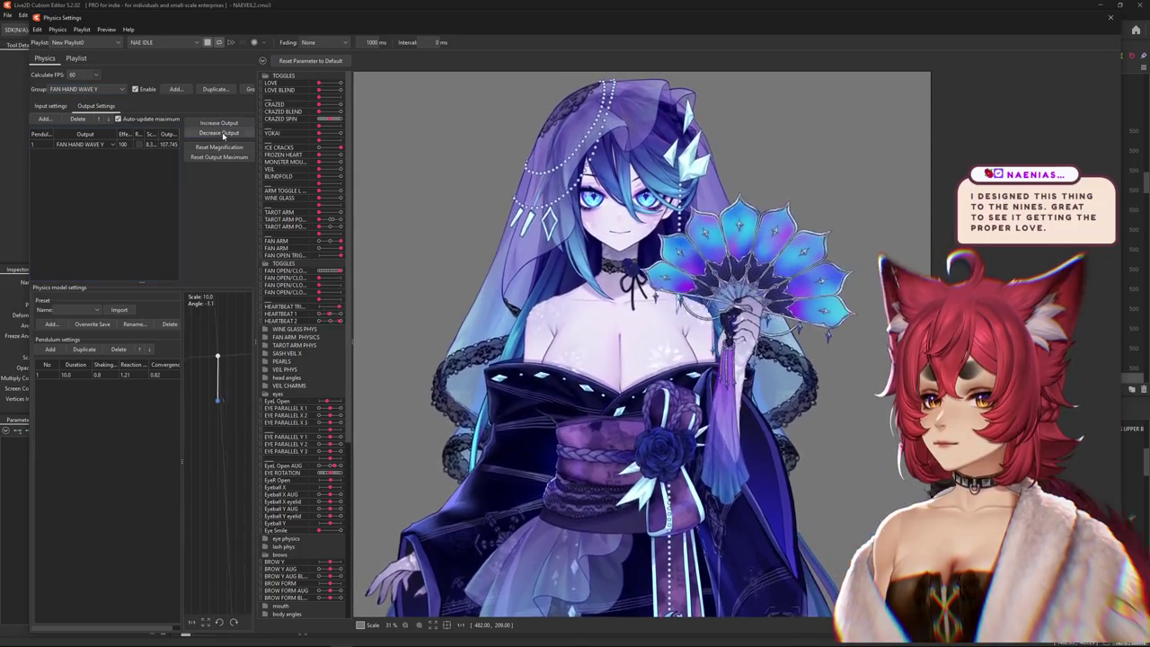
pyautogui.click(218, 147)
pyautogui.click(603, 339)
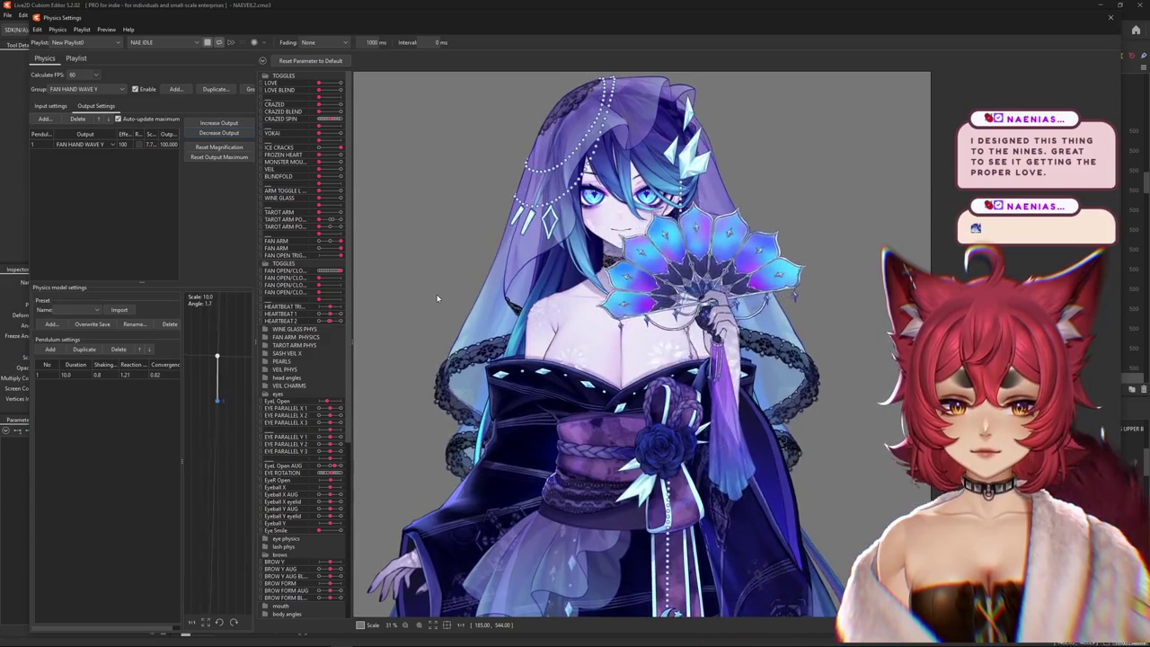
# - Review its input and output settings, then close Physics Settings and return to NAE IDLE
pyautogui.click(50, 105)
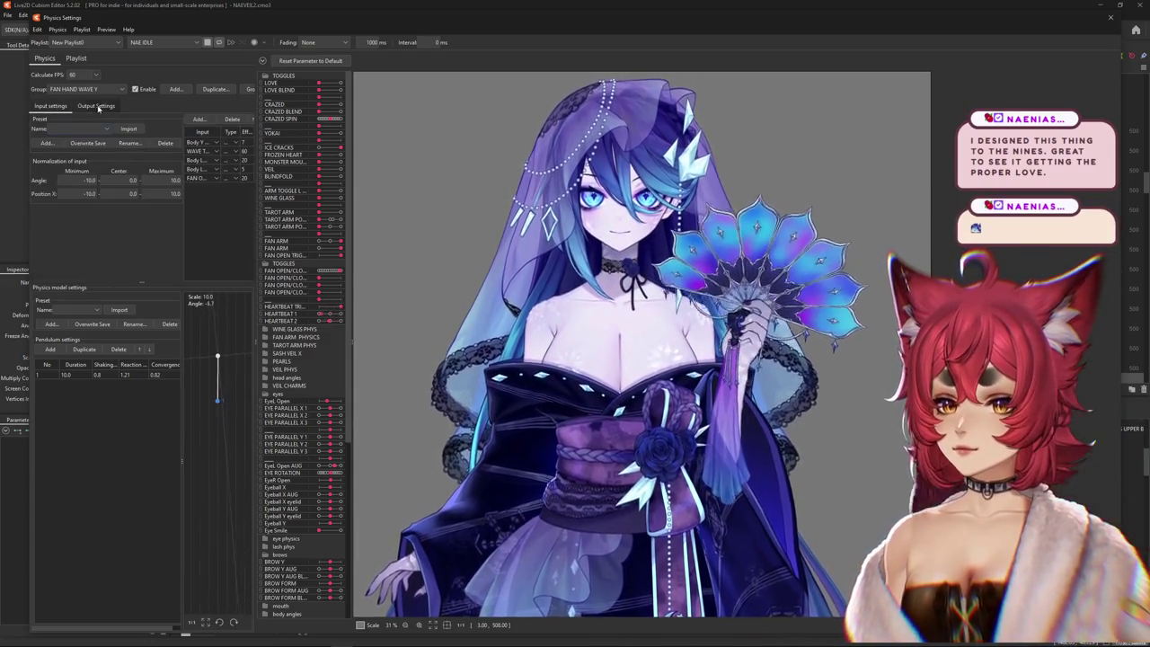
pyautogui.click(97, 106)
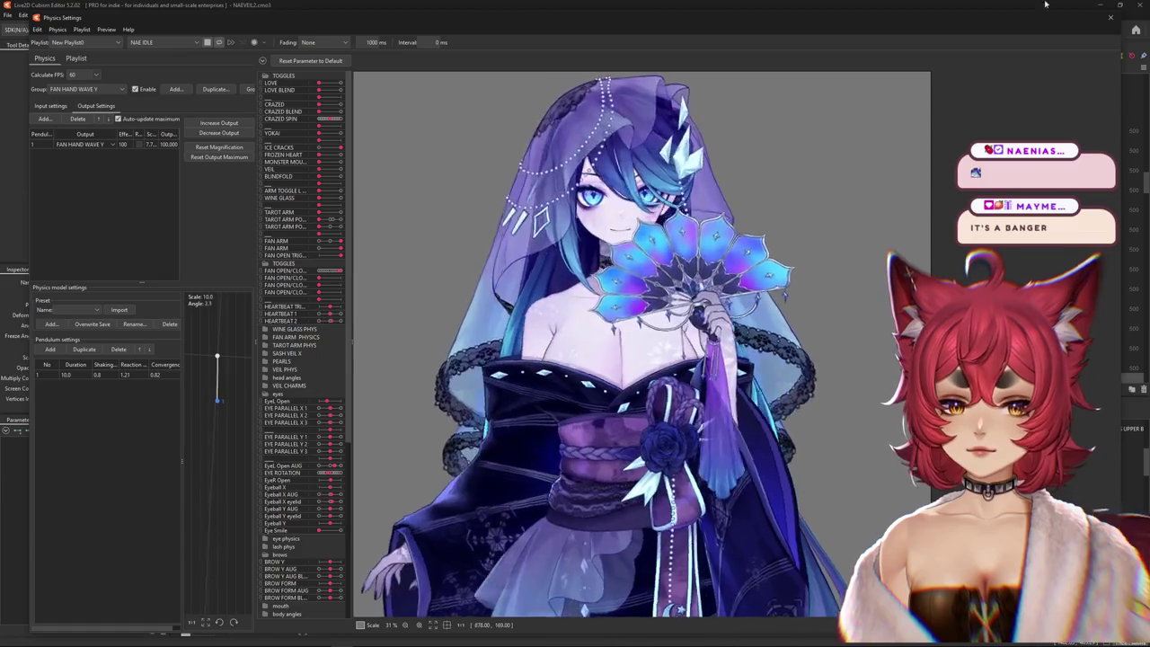
pyautogui.click(1112, 18)
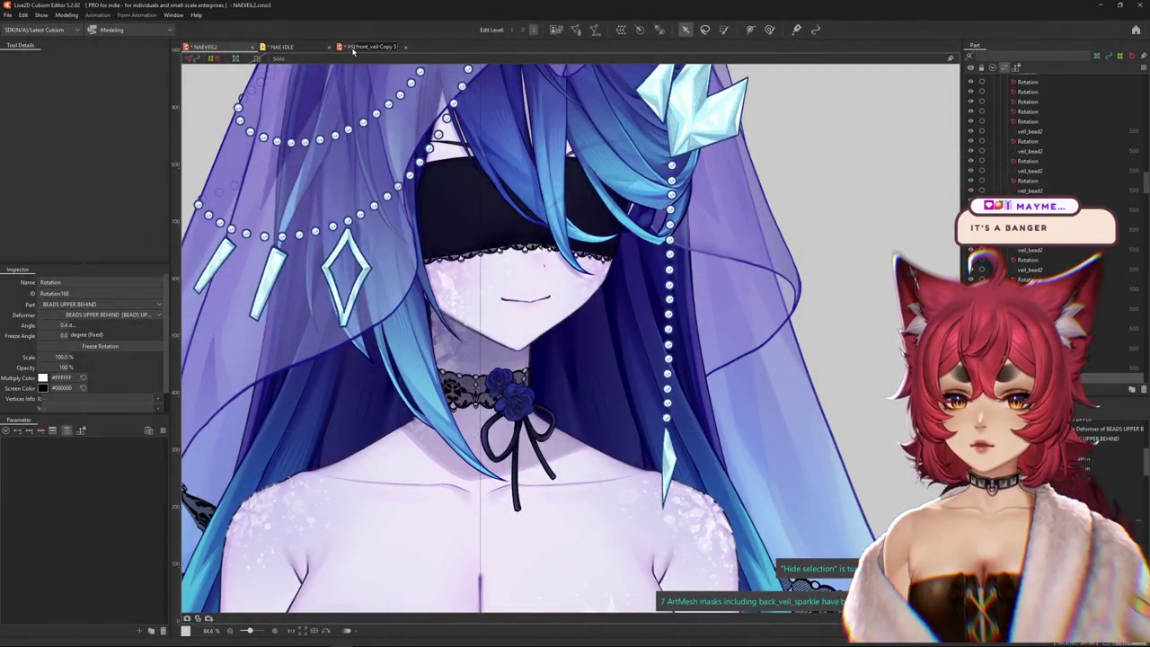
pyautogui.click(291, 48)
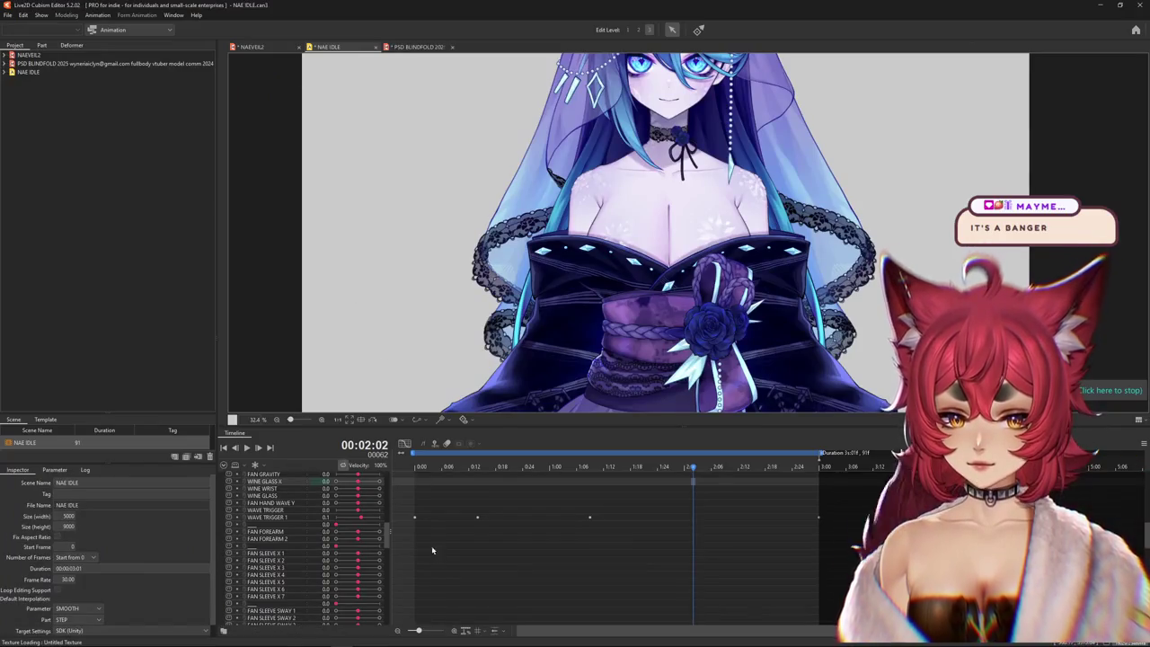
# - Select the WAVE TRIGGER 1 track and step the playhead through frames 12–14
pyautogui.click(424, 519)
pyautogui.moveTo(422, 469); pyautogui.dragTo(415, 469)
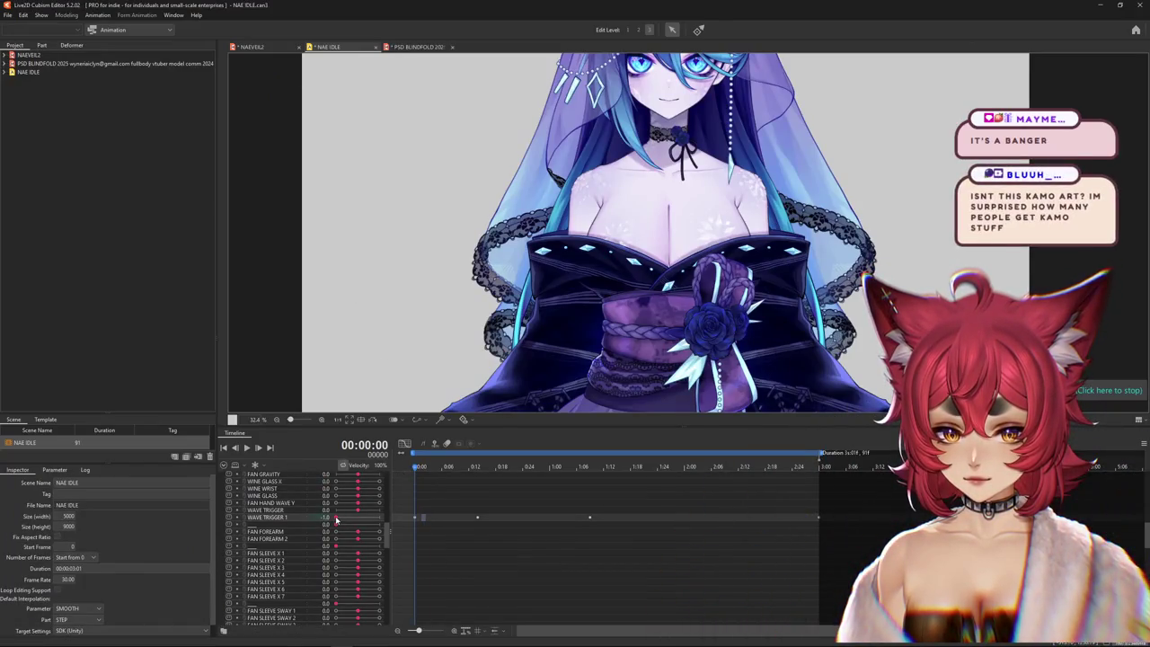
pyautogui.moveTo(454, 469); pyautogui.dragTo(477, 469)
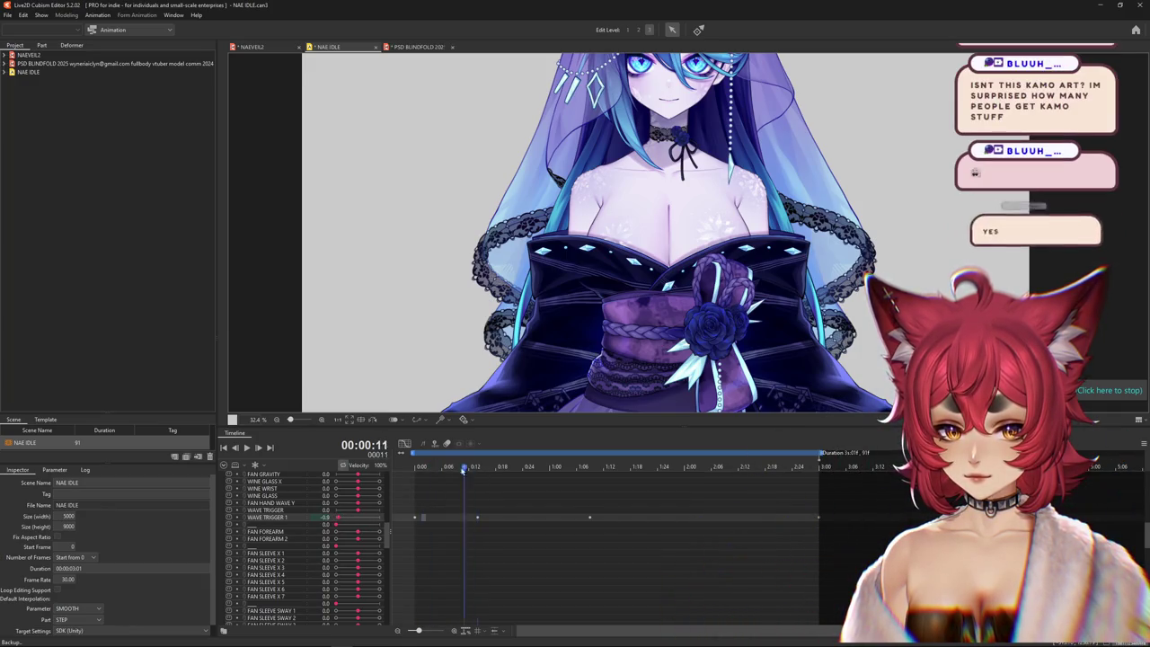
pyautogui.click(468, 469)
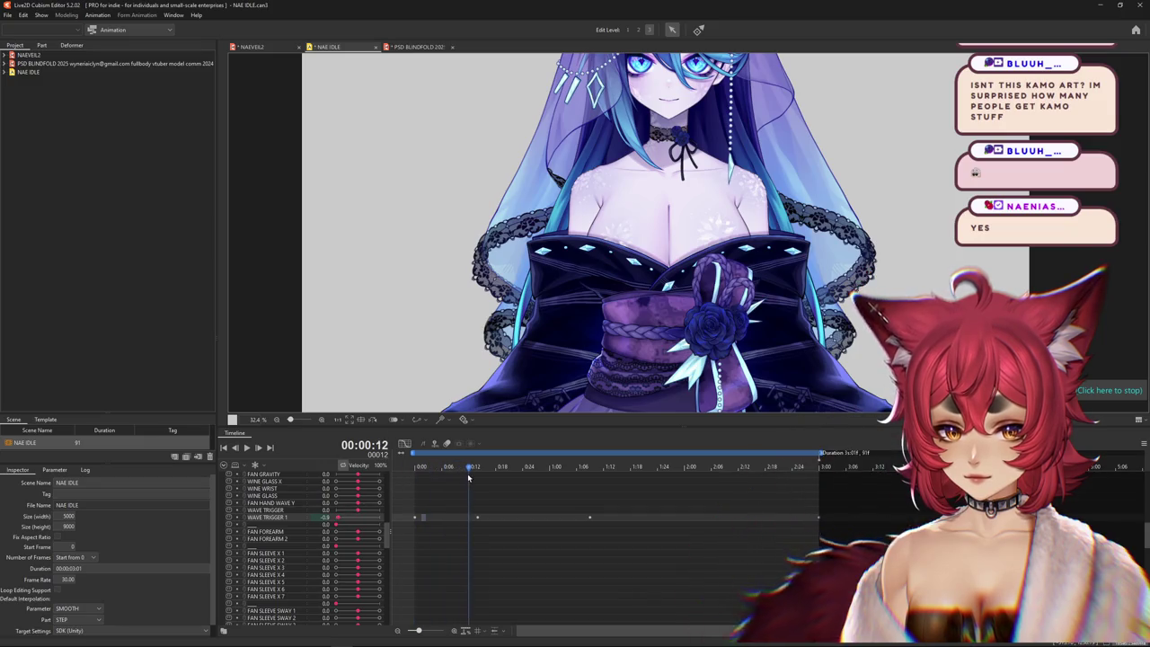
pyautogui.press('Right')
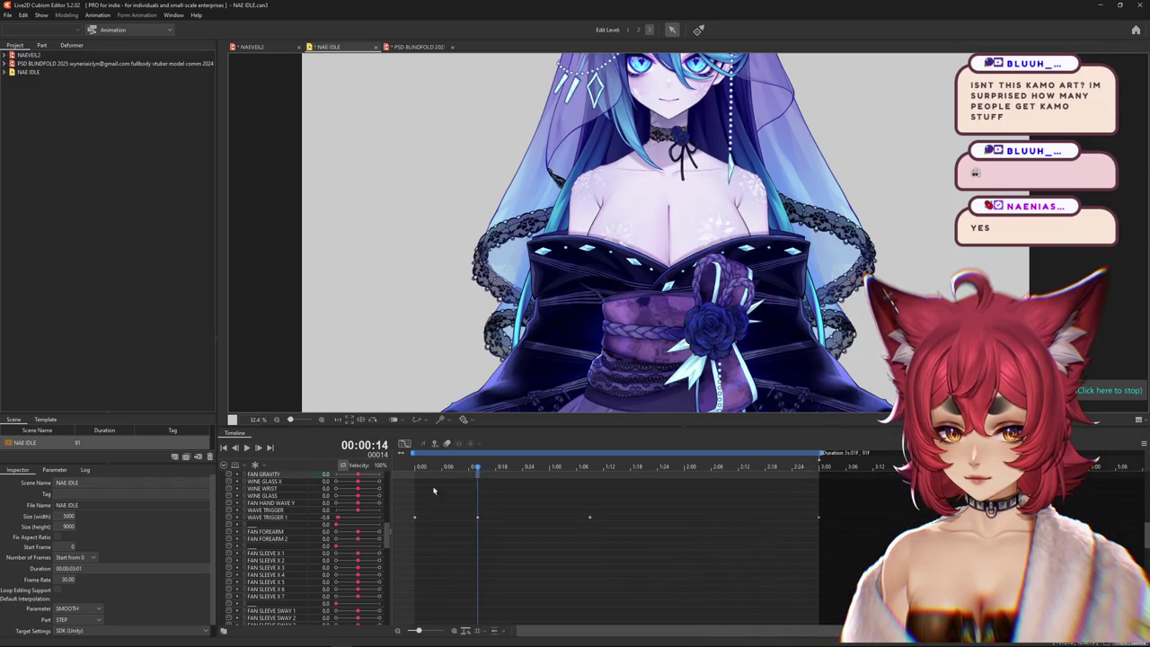
pyautogui.click(340, 519)
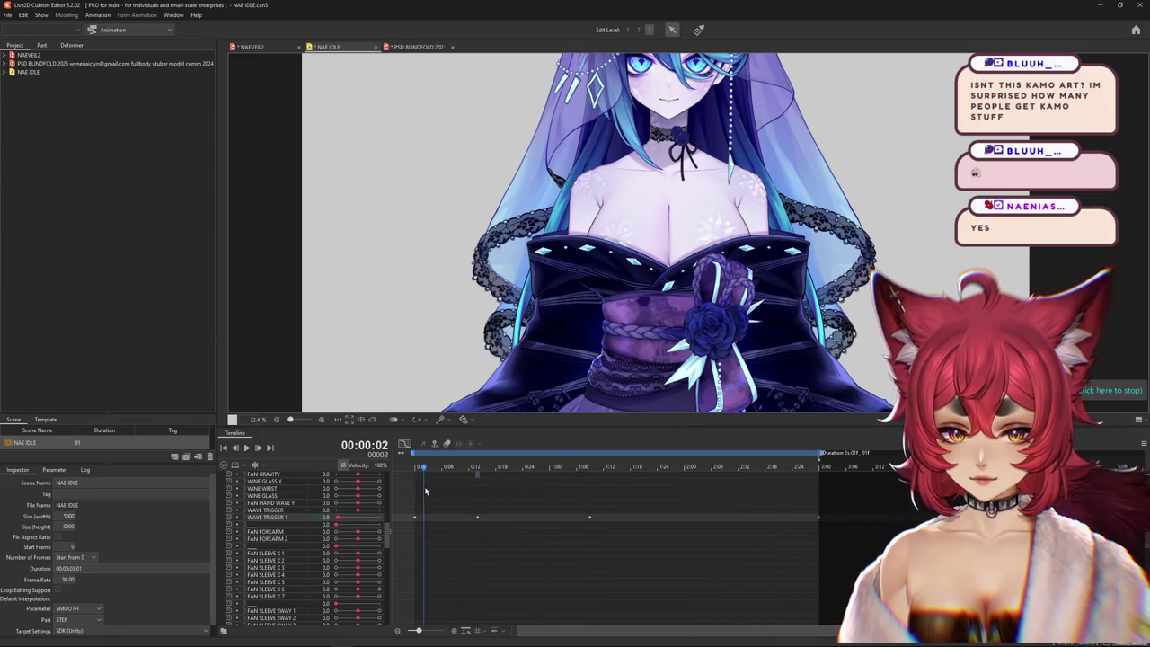
# - Add a WAVE TRIGGER 1 keyframe near one second and drag it earlier in time
pyautogui.moveTo(426, 491); pyautogui.dragTo(579, 494)
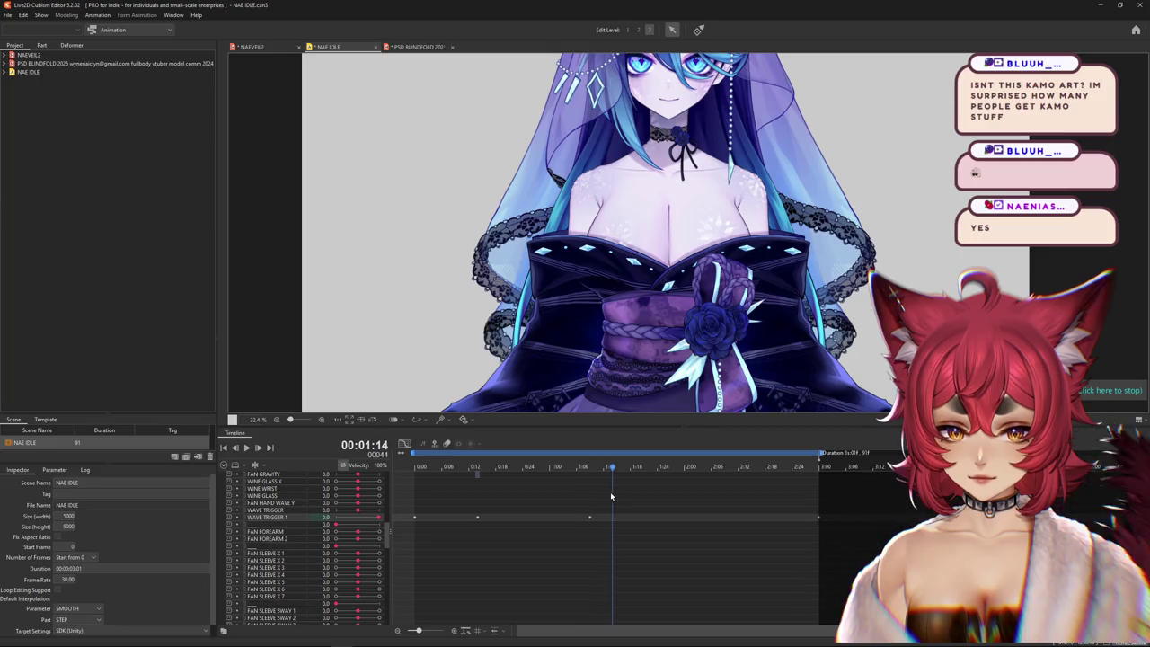
pyautogui.click(379, 518)
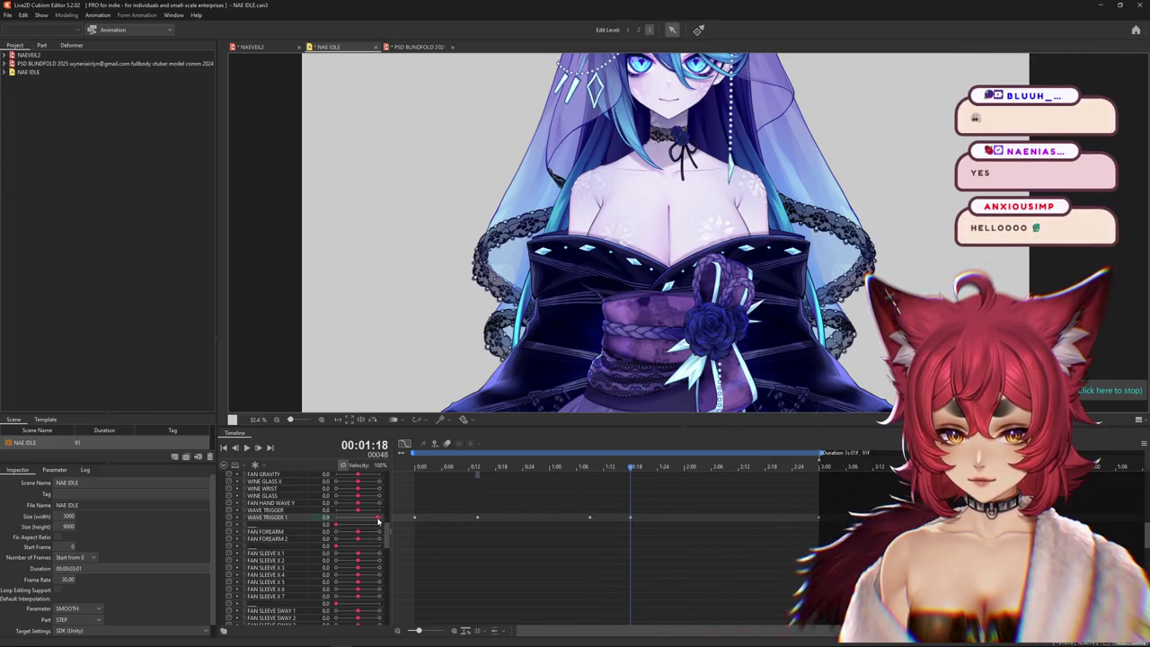
pyautogui.click(633, 518)
pyautogui.click(580, 467)
pyautogui.moveTo(580, 476); pyautogui.dragTo(653, 522)
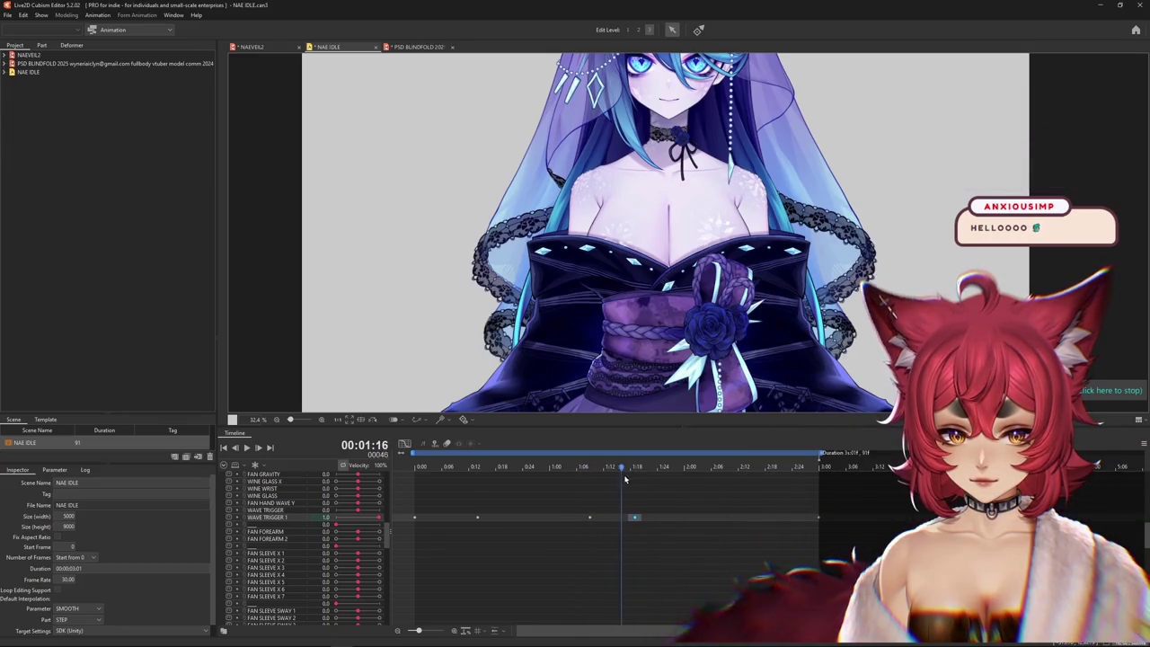
pyautogui.moveTo(619, 467)
pyautogui.mouseDown()
pyautogui.moveTo(450, 492)
pyautogui.moveTo(653, 511)
pyautogui.mouseUp()
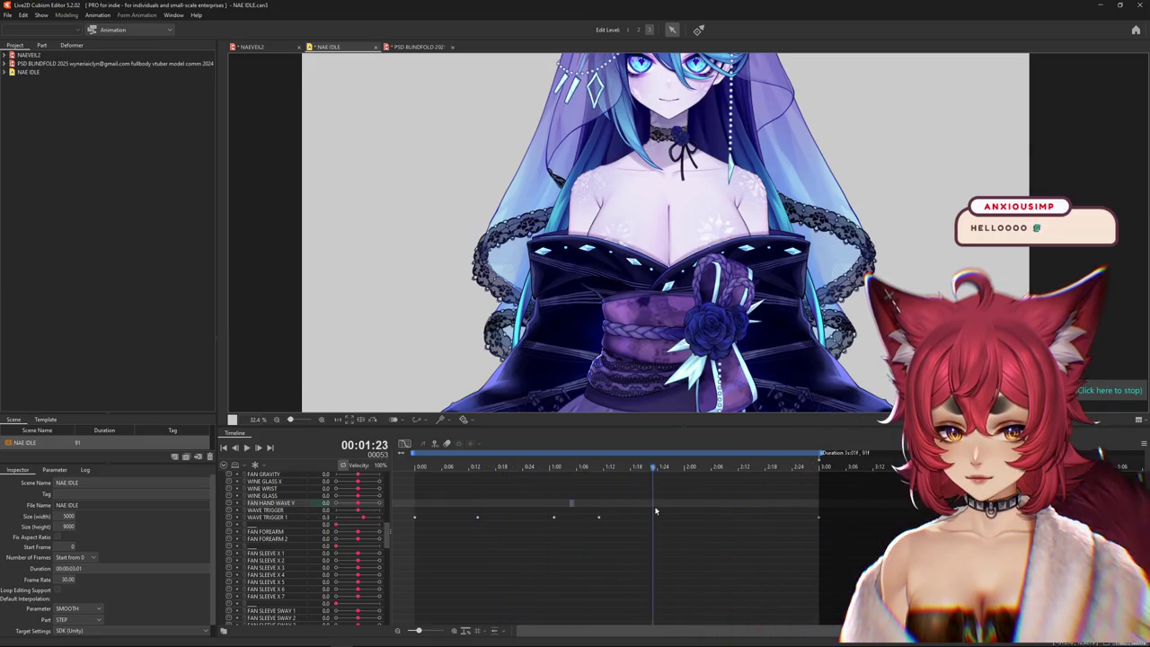
pyautogui.moveTo(815, 503); pyautogui.dragTo(416, 518)
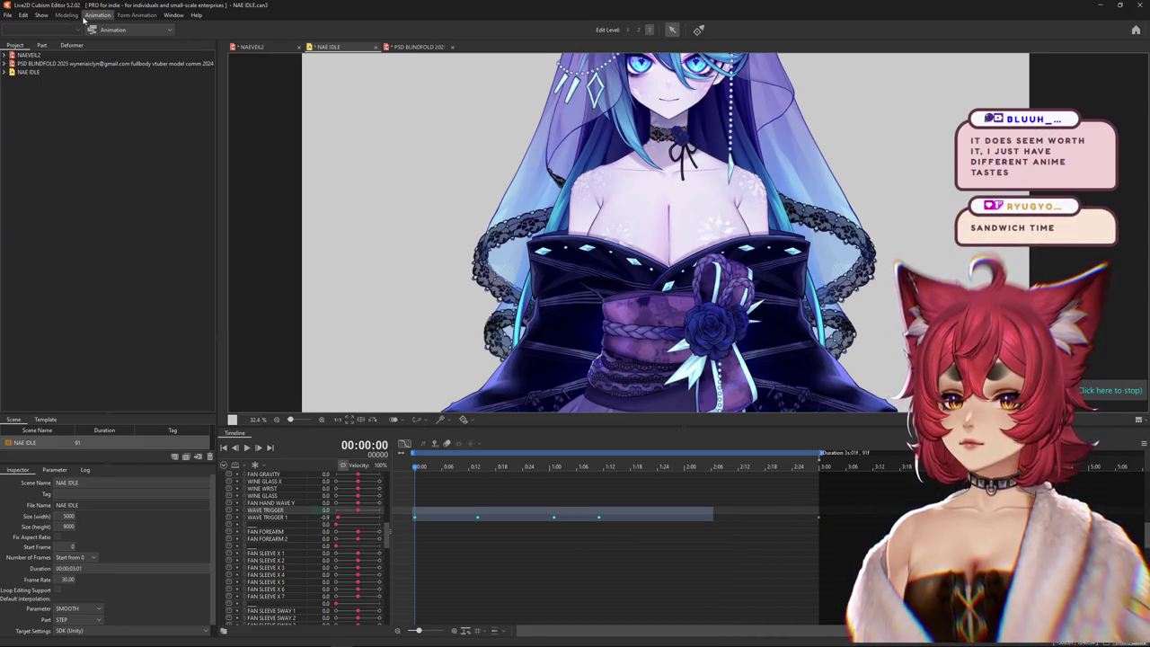
# - Reopen NAEVEIL2's Physics Settings and pose the preview with the fan arm raised and fan open
pyautogui.click(247, 47)
pyautogui.click(67, 15)
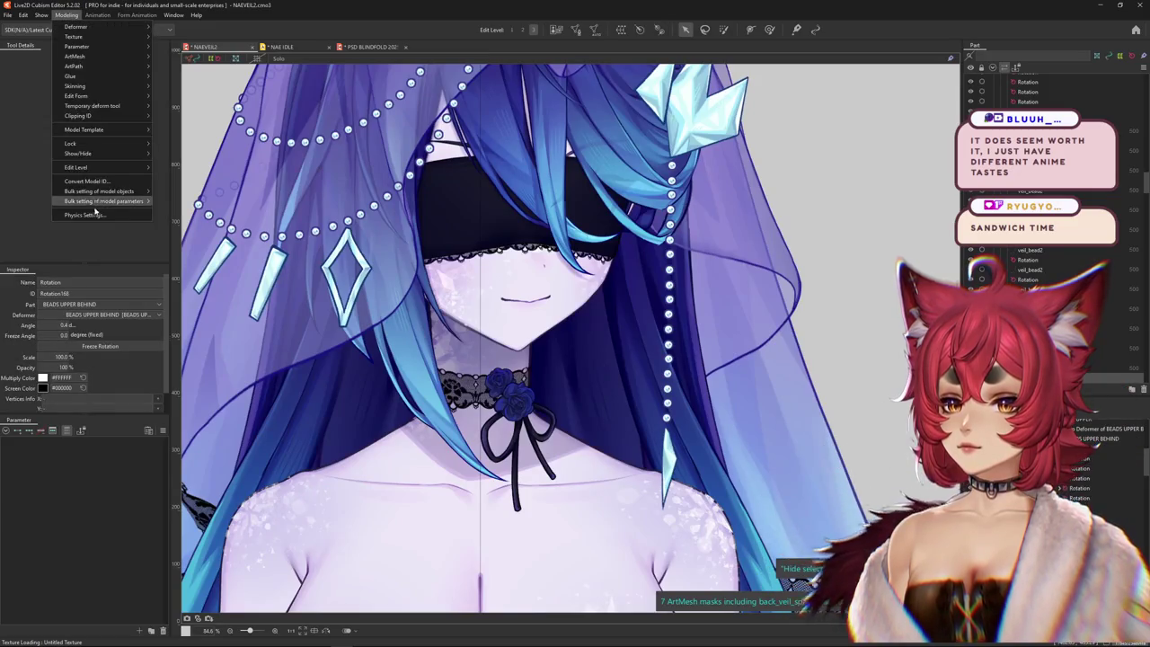
pyautogui.click(84, 214)
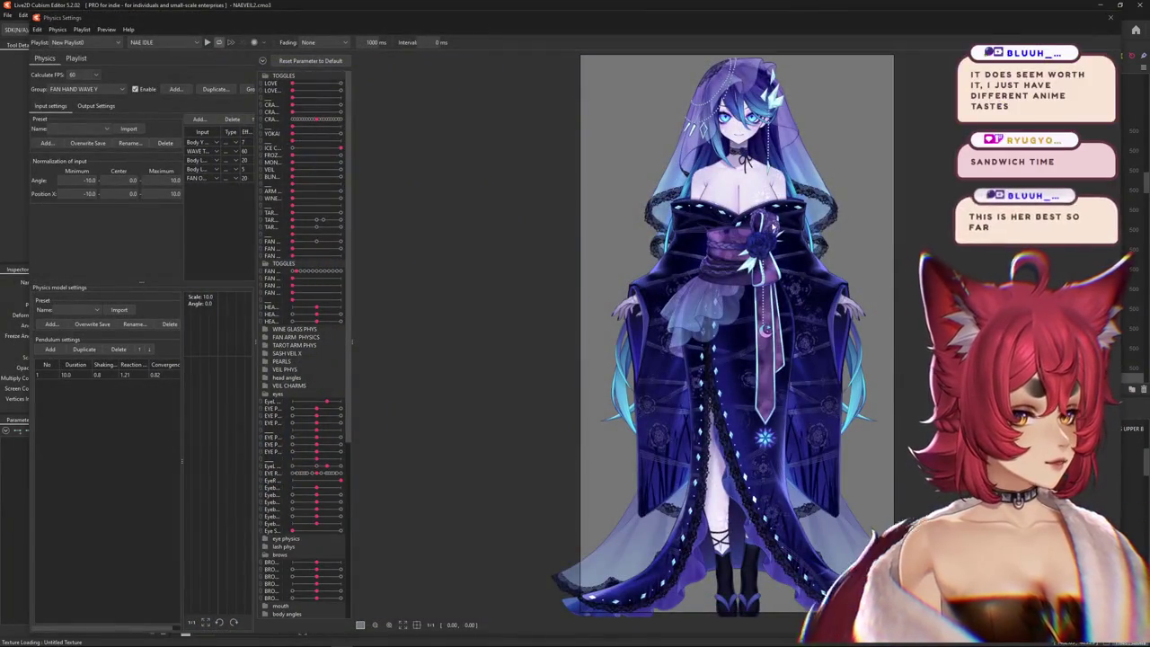
pyautogui.scroll(3, 683, 233)
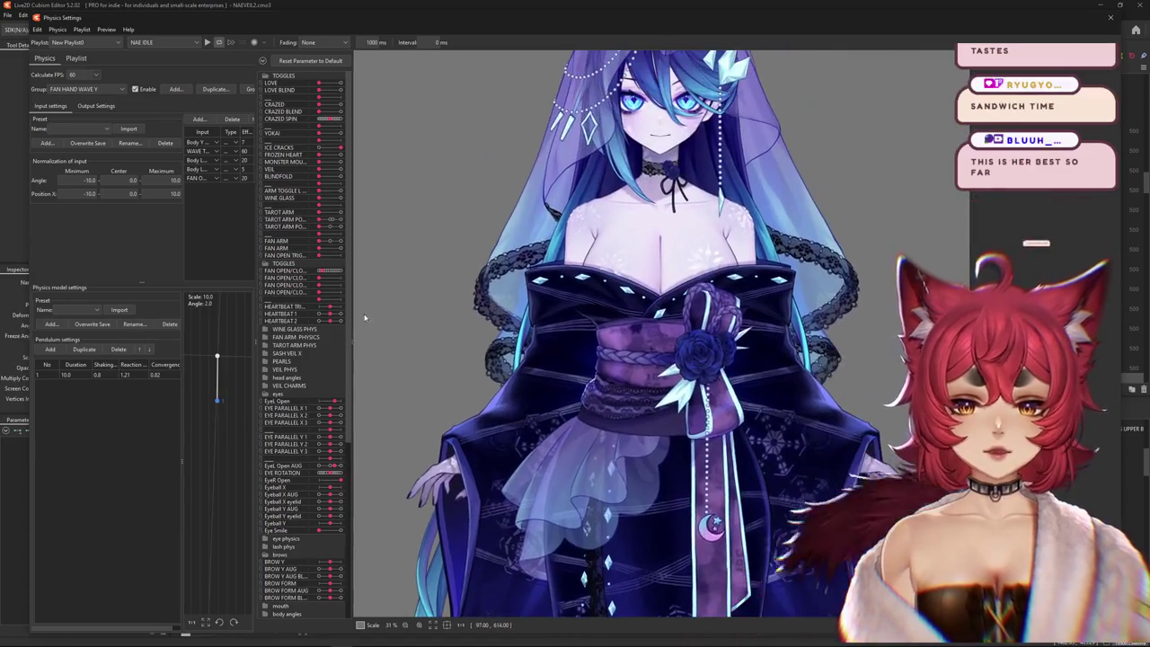
pyautogui.click(321, 245)
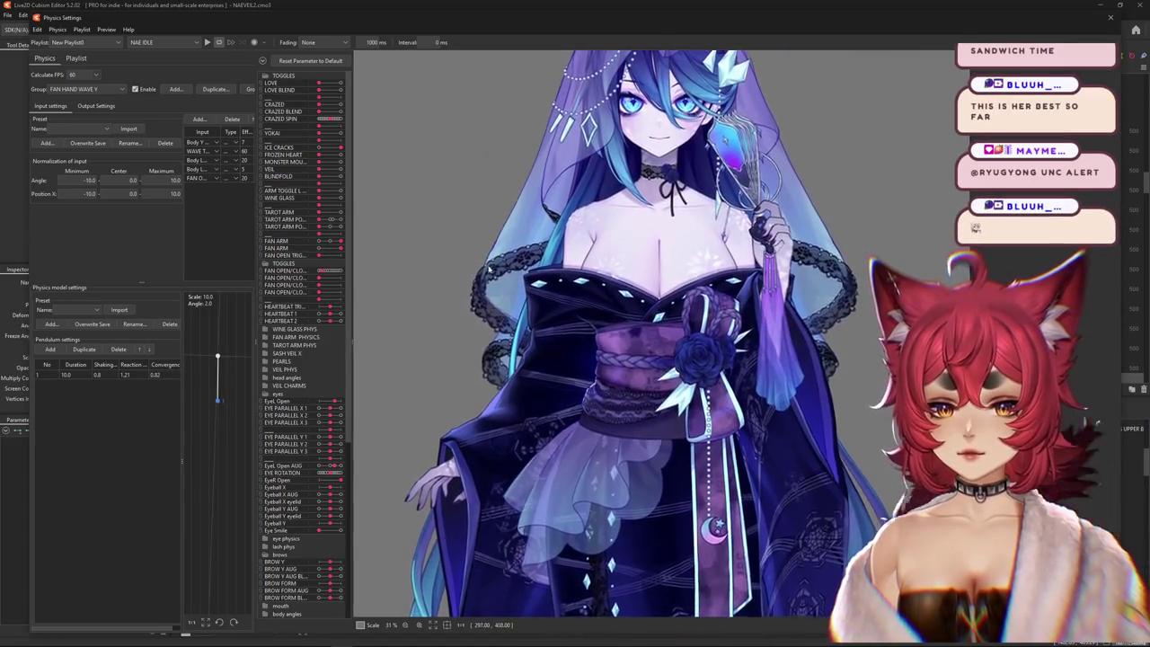
pyautogui.click(323, 257)
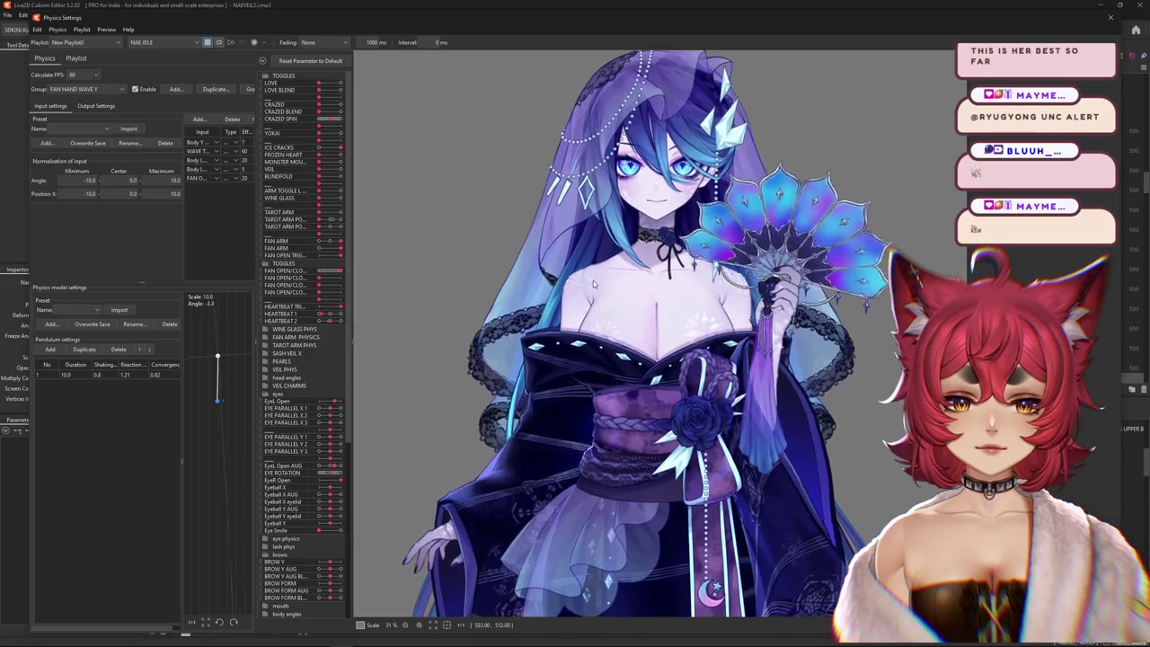
# - Bring the current physics group's output maximum back to 100
pyautogui.scroll(-2, 696, 328)
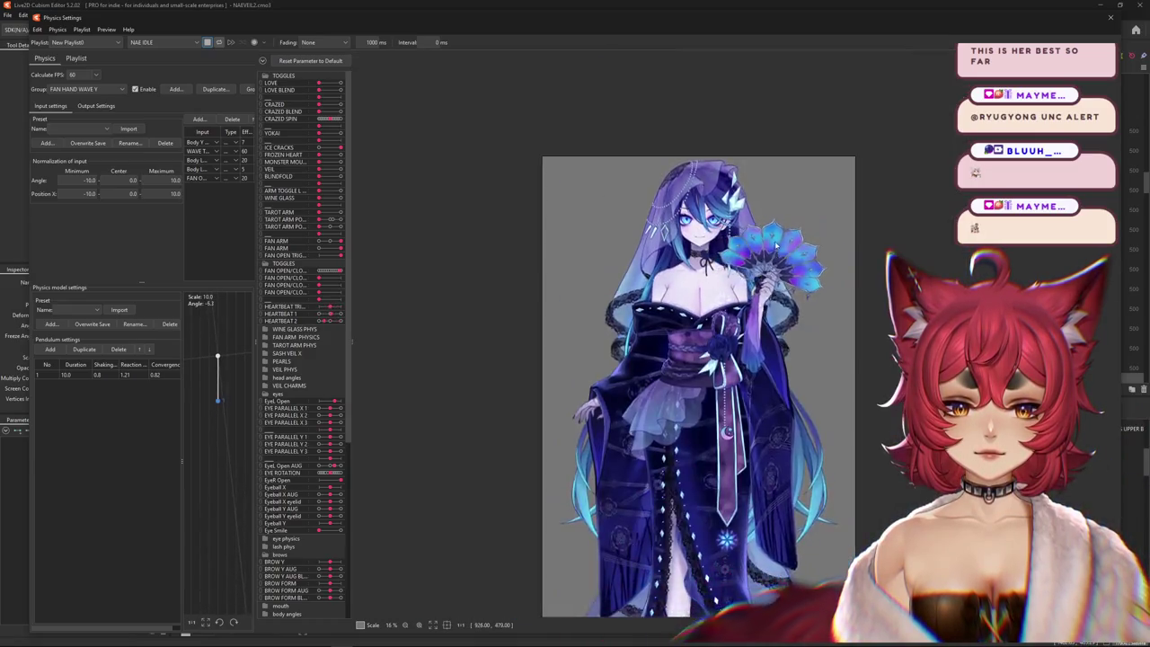
pyautogui.click(96, 105)
pyautogui.click(217, 135)
pyautogui.click(605, 335)
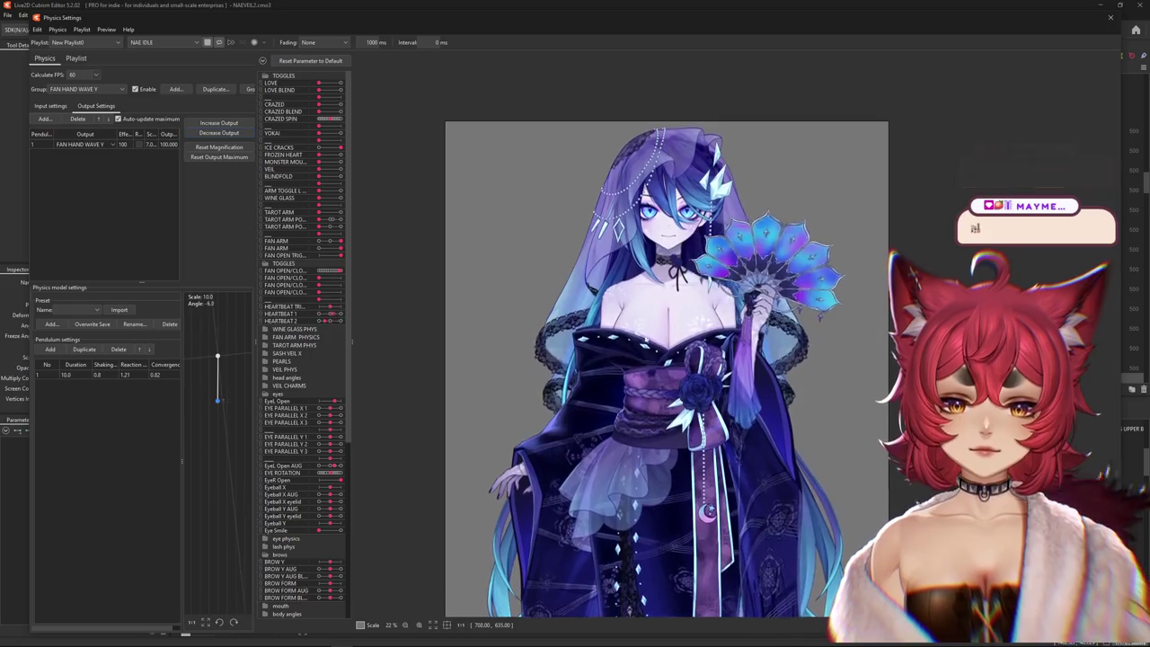
# - Set the FAN HAND WAVE Y pendulum shaking to 0.9 and scale its outputs up to full magnification
pyautogui.click(50, 105)
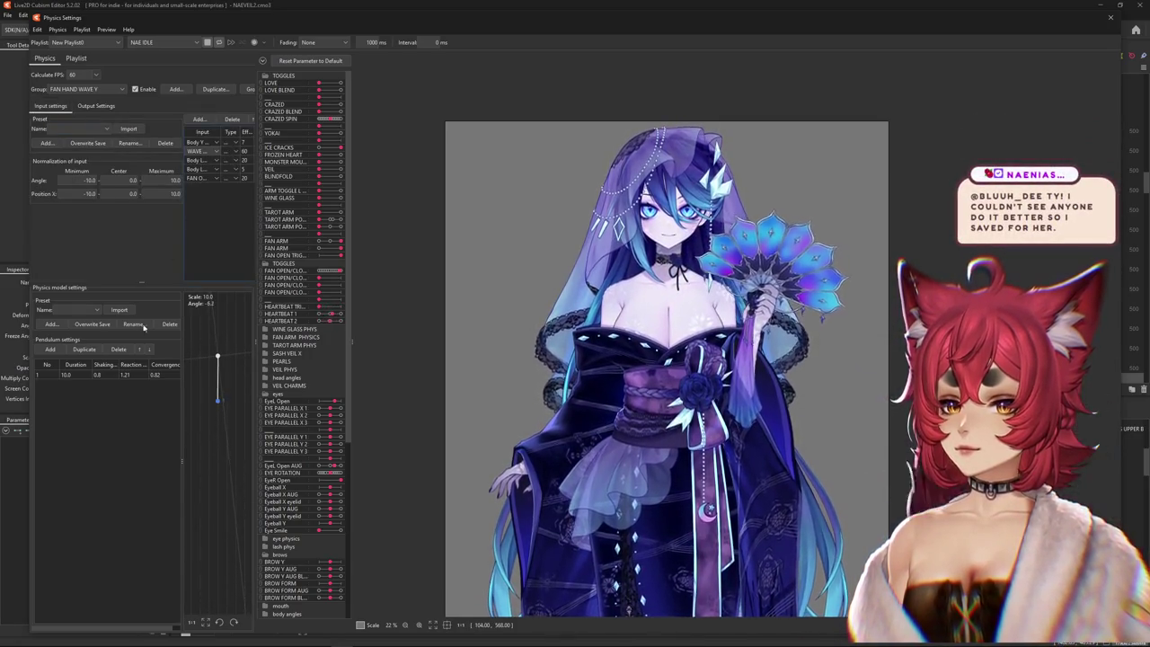
pyautogui.write('0.9')
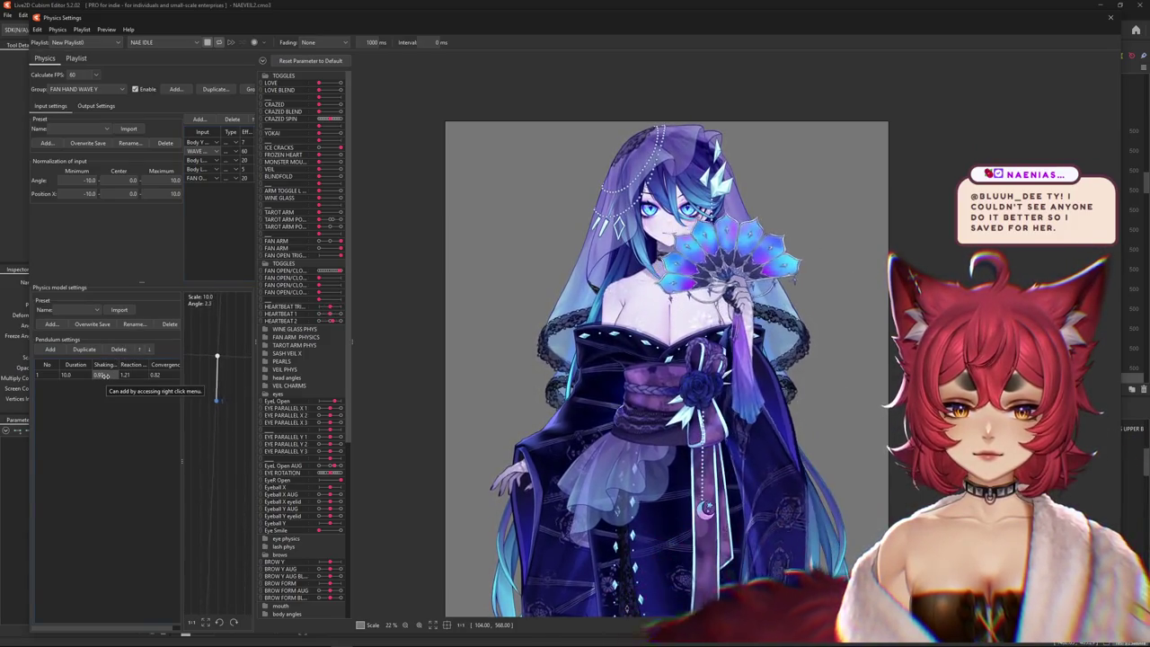
pyautogui.click(95, 105)
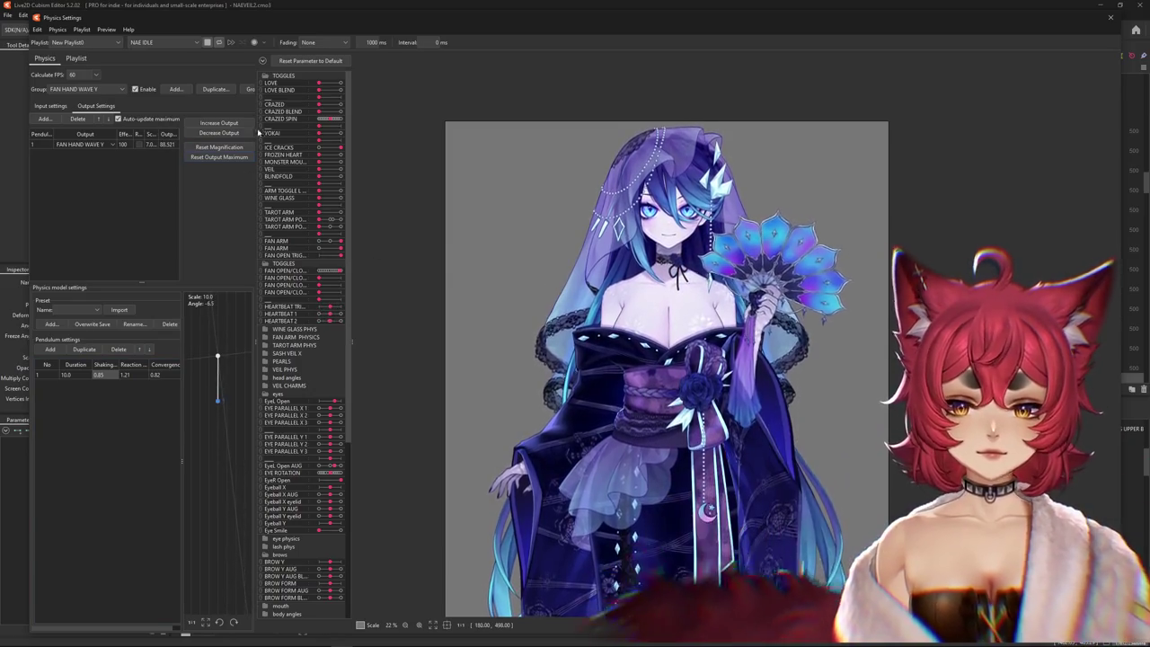
pyautogui.click(222, 124)
pyautogui.click(598, 339)
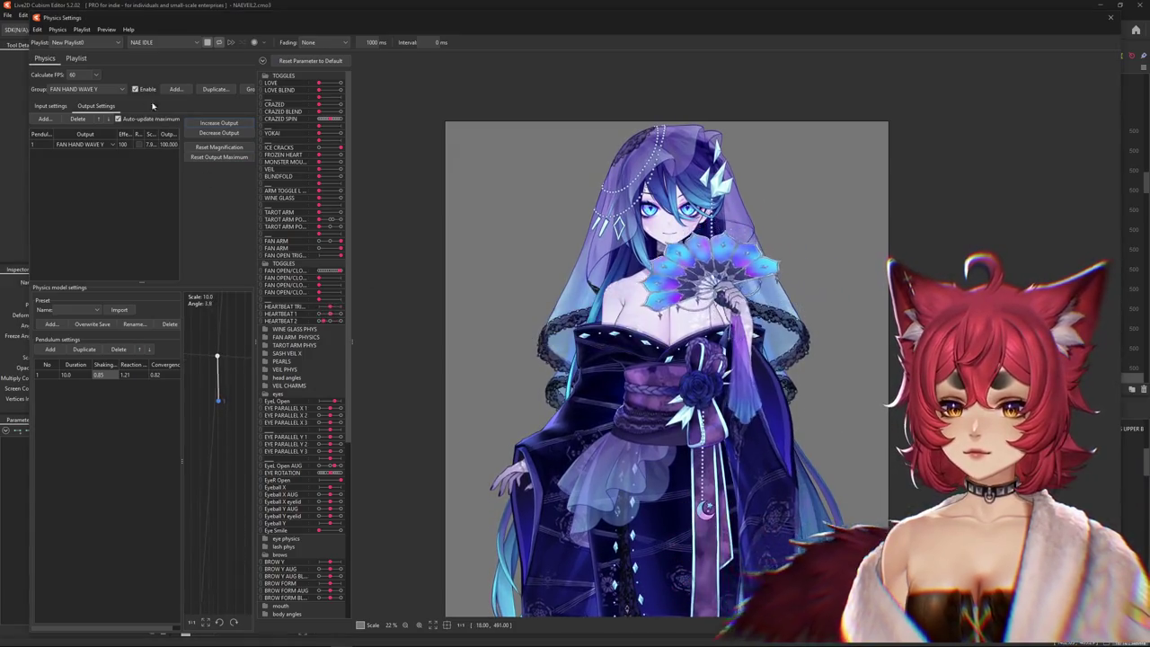
# - Switch the physics group to wave trigger, then to FAN FOREARM
pyautogui.click(99, 89)
pyautogui.click(72, 145)
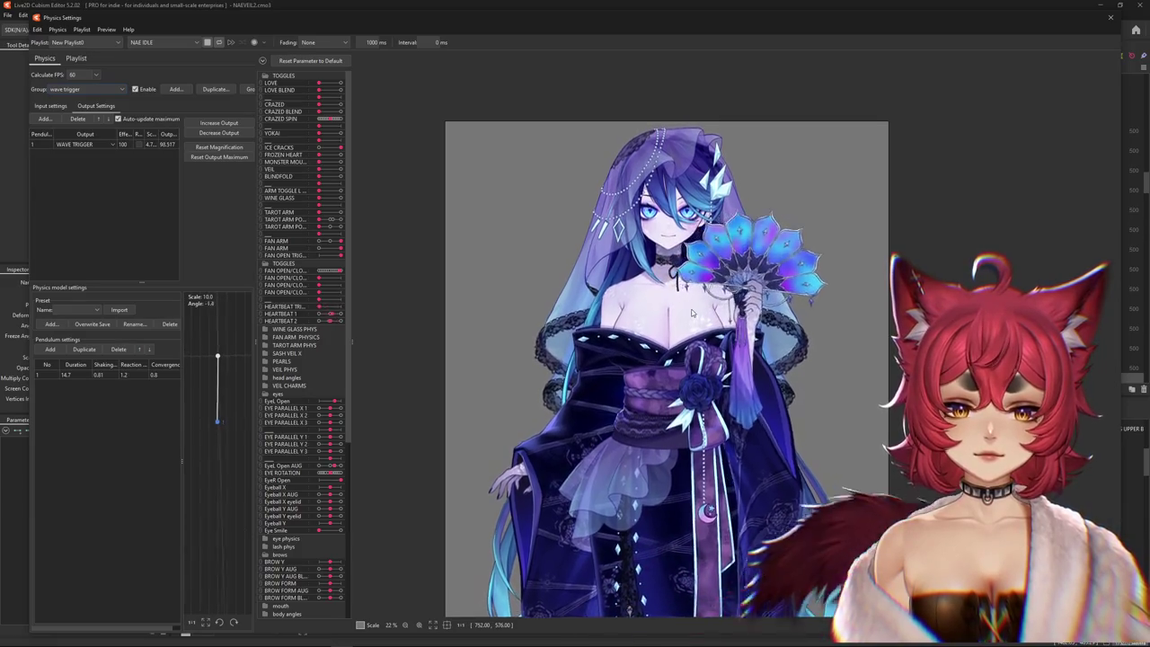
pyautogui.click(87, 90)
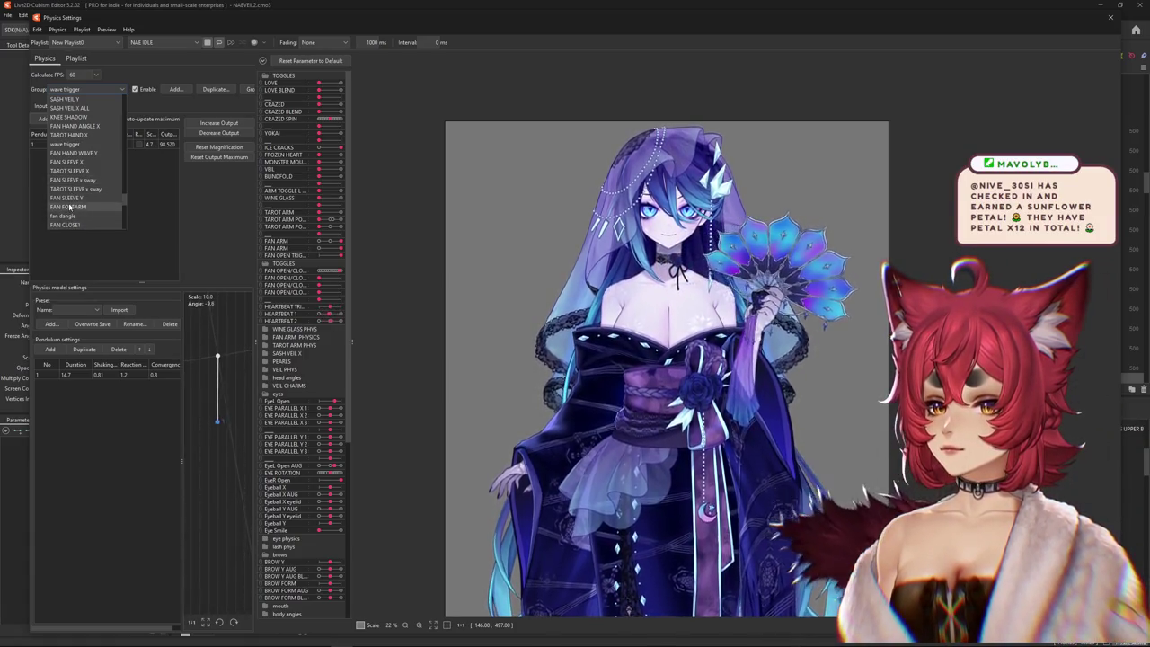
pyautogui.click(70, 208)
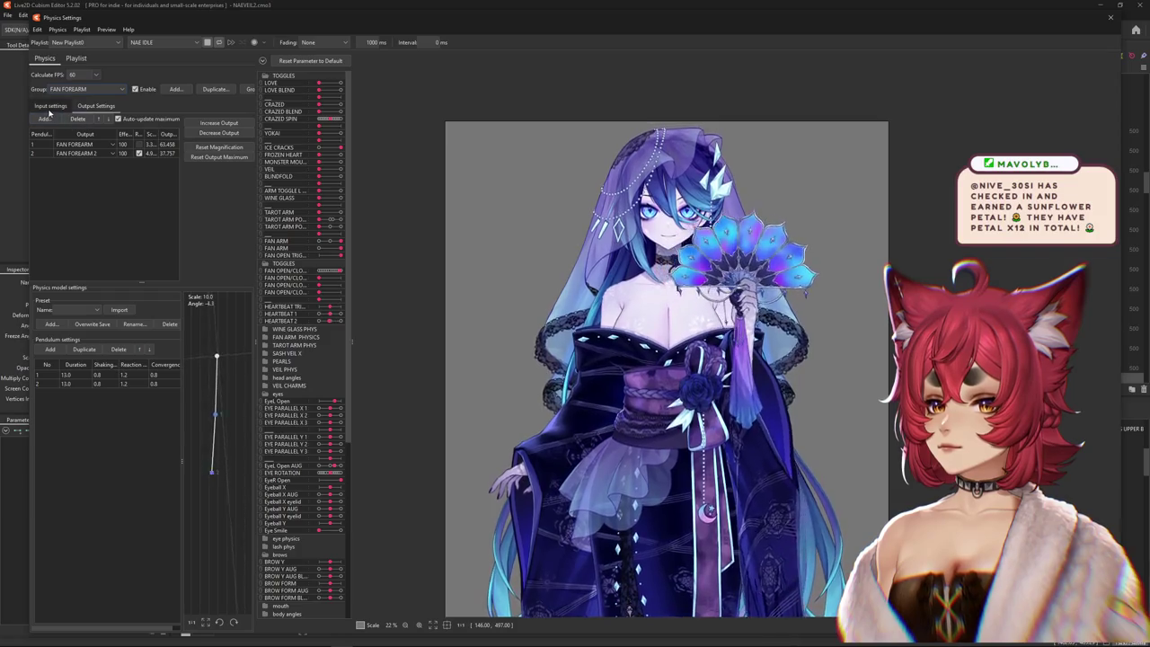
# - Inspect FAN FOREARM's input types and effects, then give both pendulums shaking 0.89
pyautogui.click(54, 108)
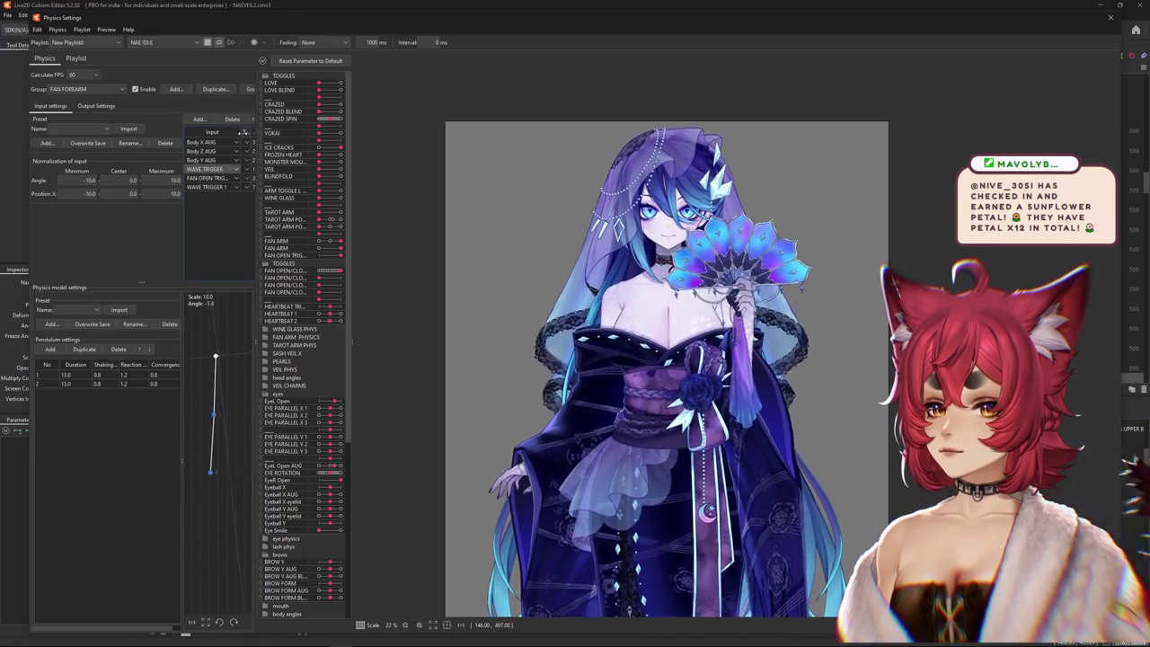
pyautogui.moveTo(245, 133); pyautogui.dragTo(220, 132)
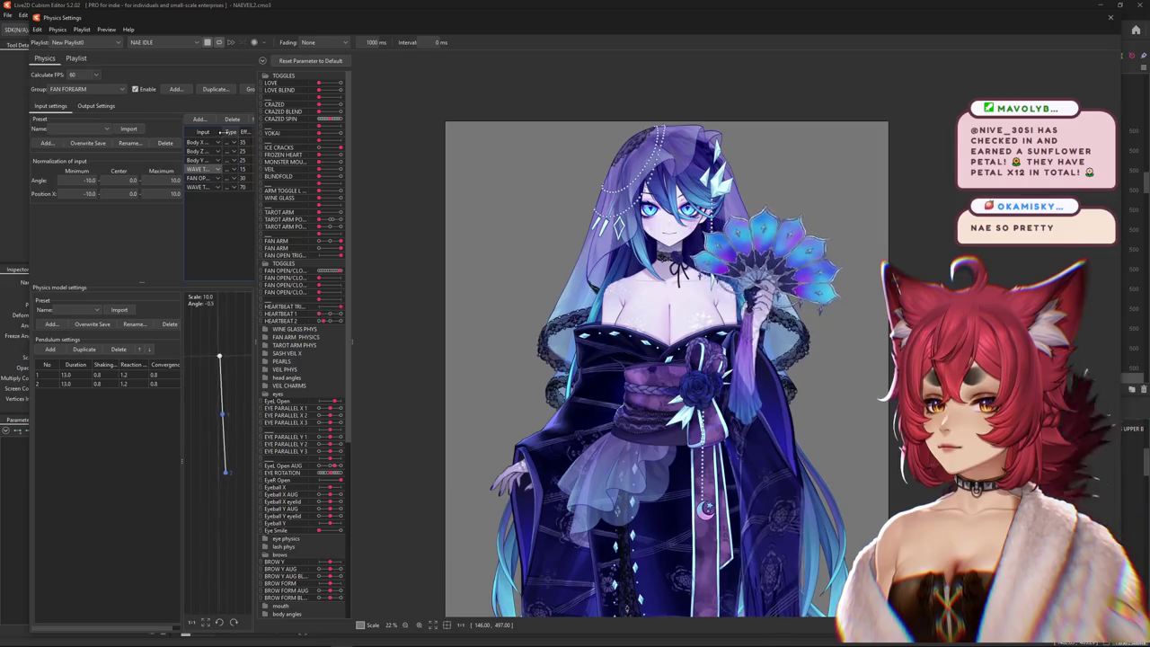
pyautogui.click(95, 105)
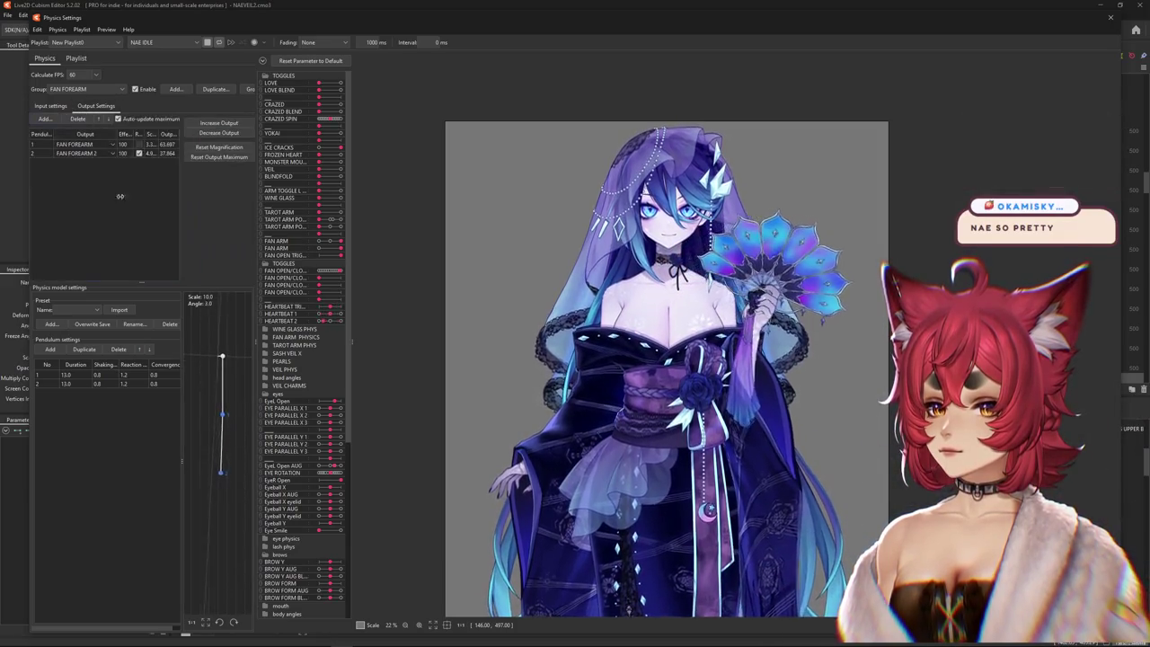
pyautogui.doubleClick(102, 364)
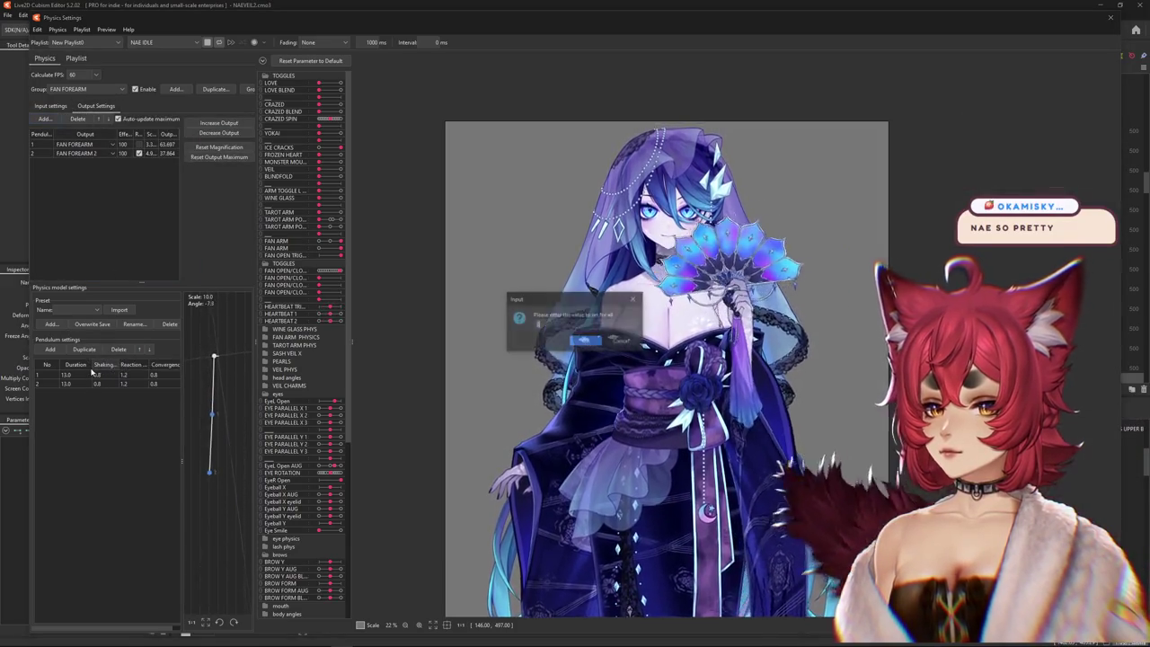
pyautogui.press('Return')
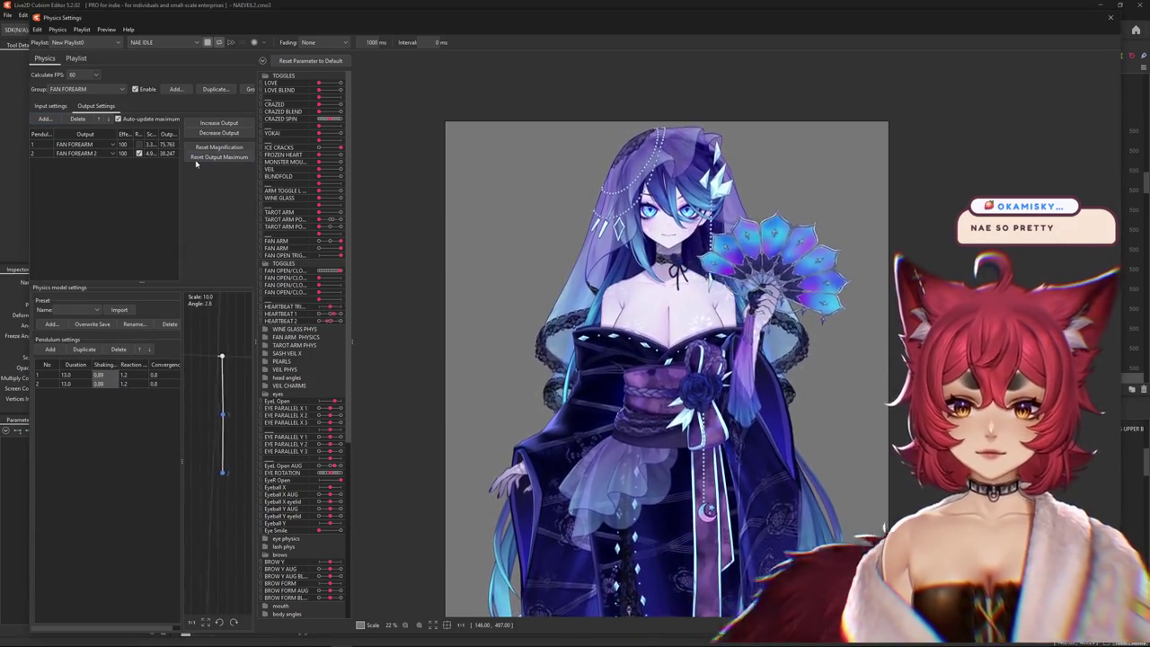
# - Uncheck Reflect on FAN FOREARM's WAVE TRIGGER input and review the outputs
pyautogui.click(51, 106)
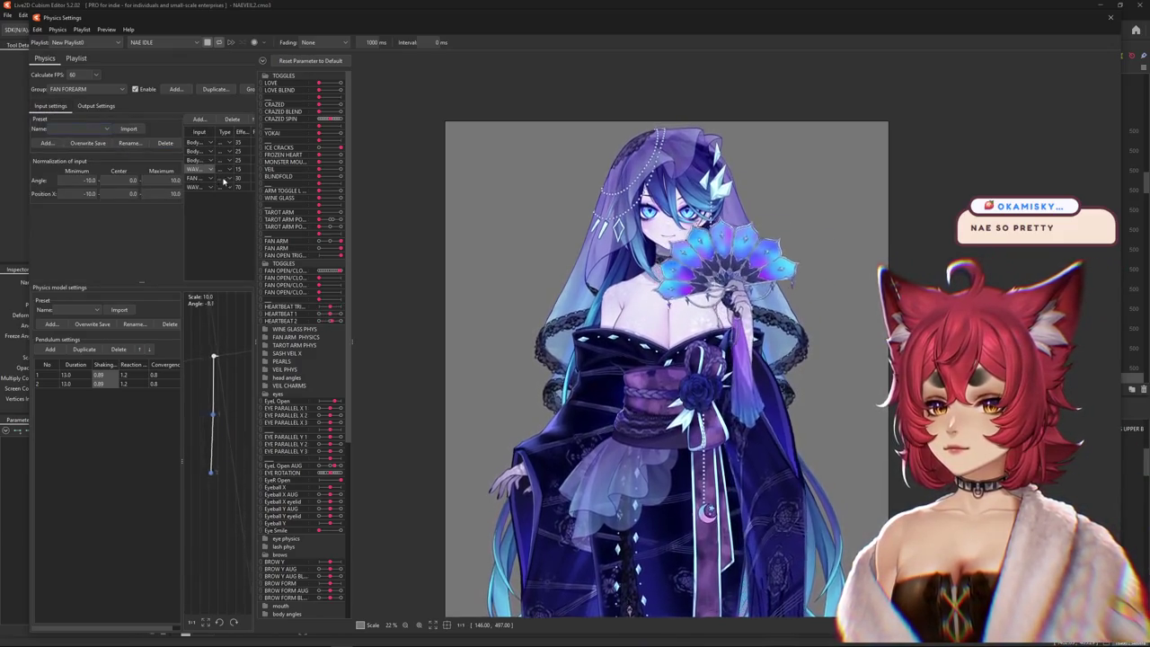
pyautogui.moveTo(256, 203); pyautogui.dragTo(281, 177)
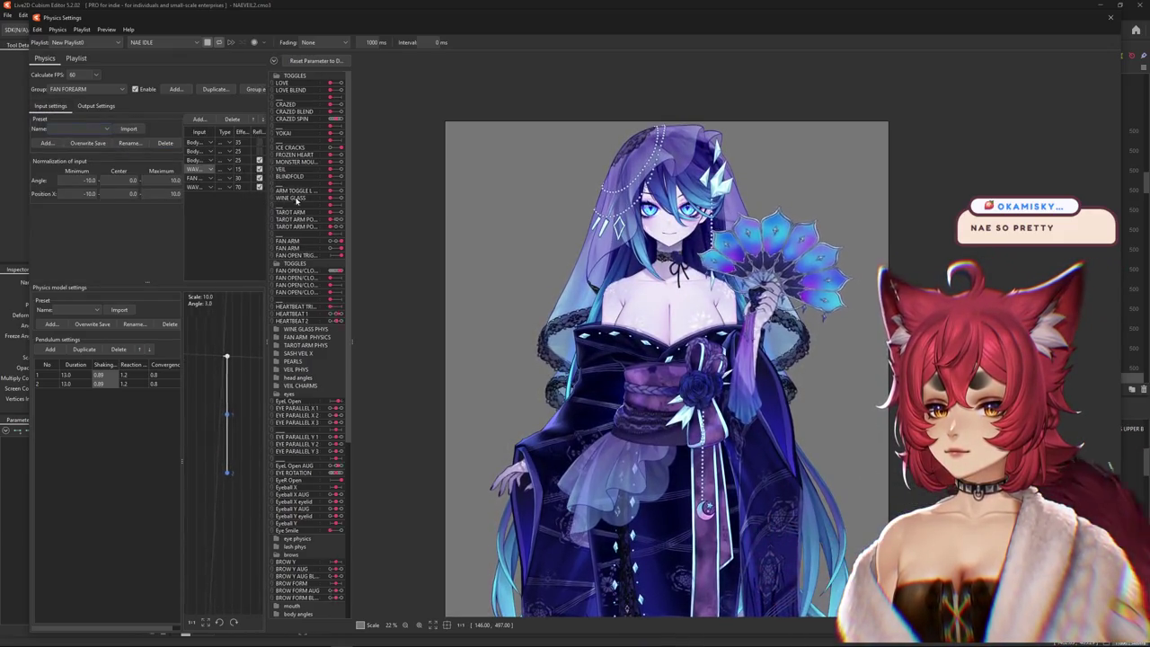
pyautogui.click(283, 169)
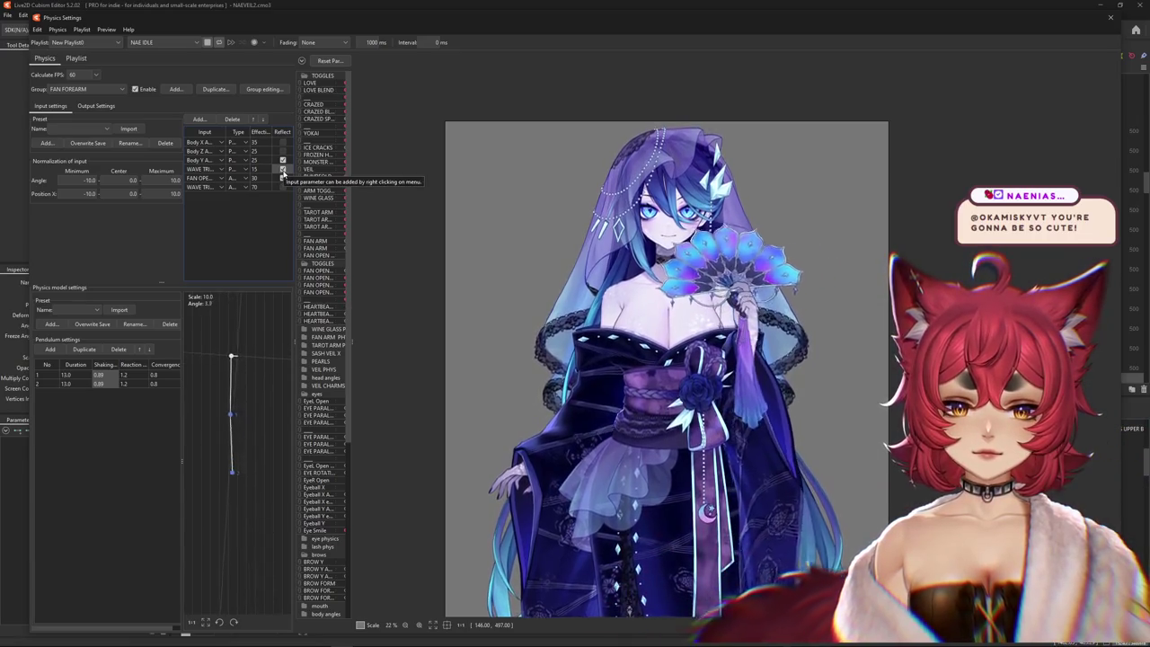
pyautogui.click(96, 105)
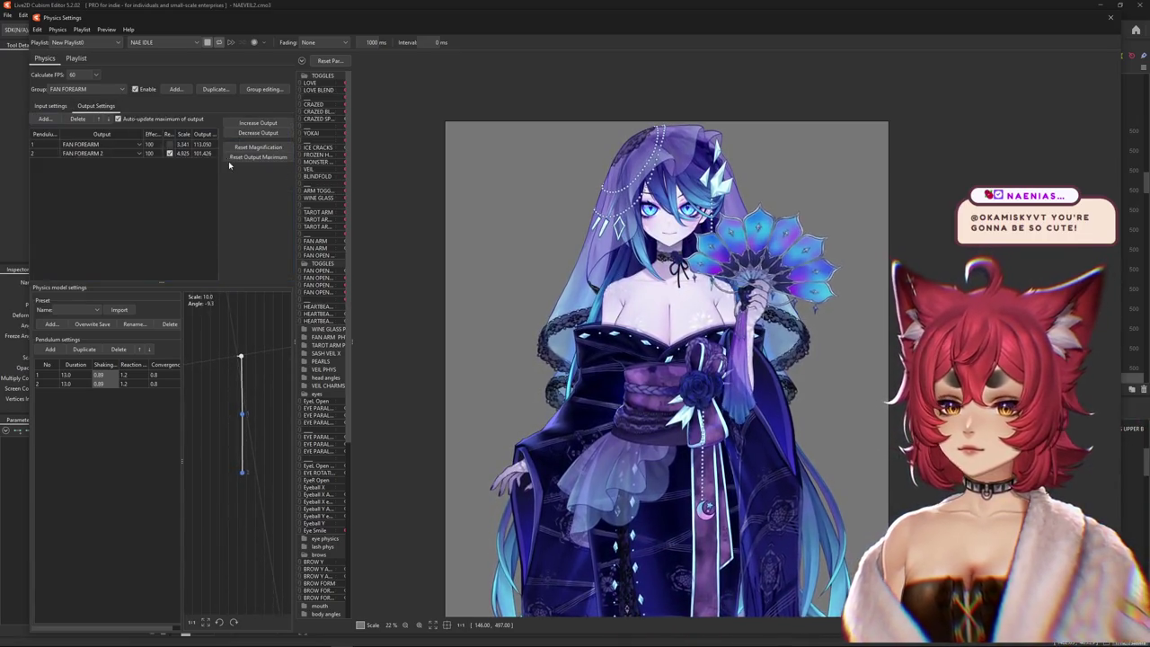
# - Scale the FAN FOREARM outputs up to a 100 maximum
pyautogui.click(253, 134)
pyautogui.click(602, 336)
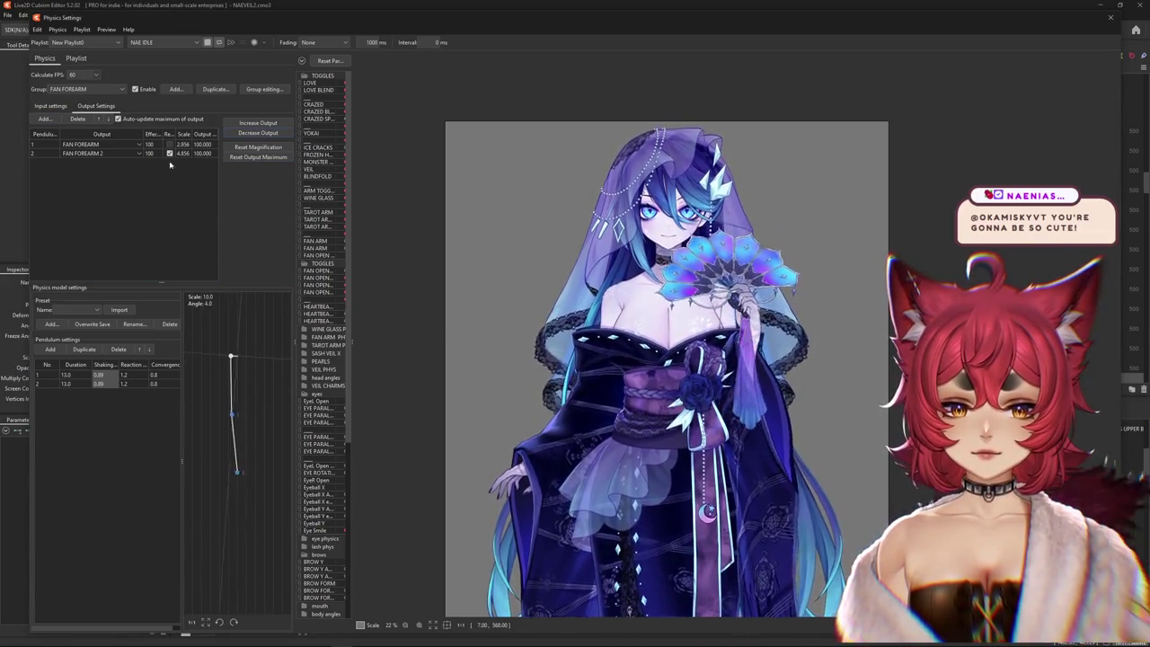
pyautogui.click(51, 106)
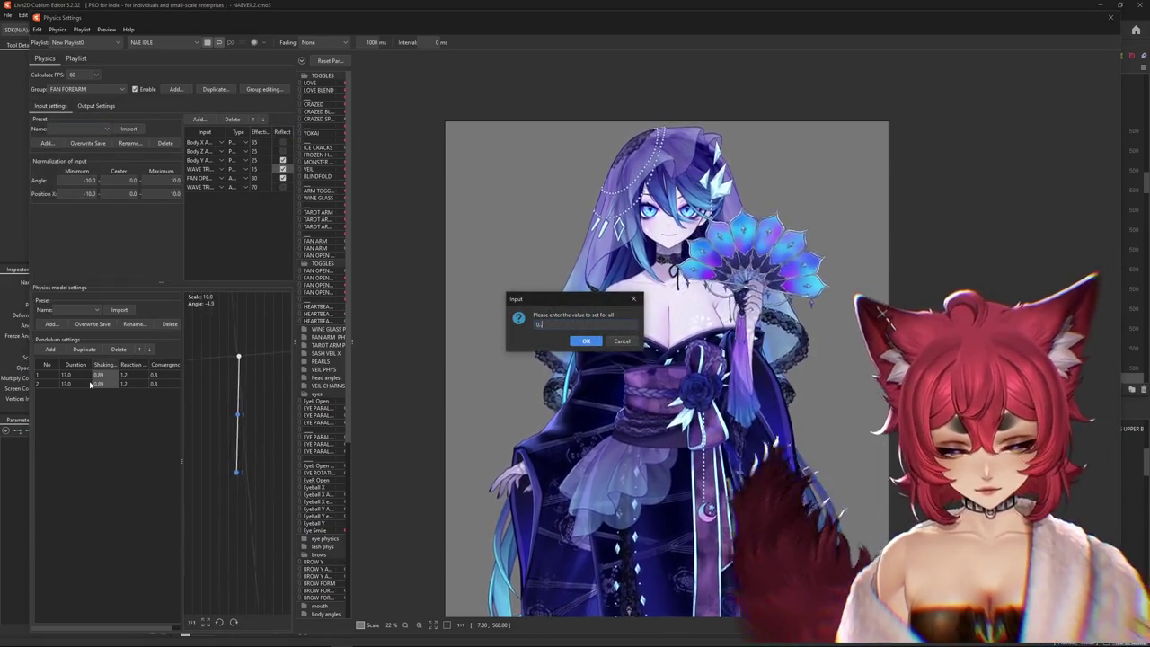
pyautogui.press('Escape')
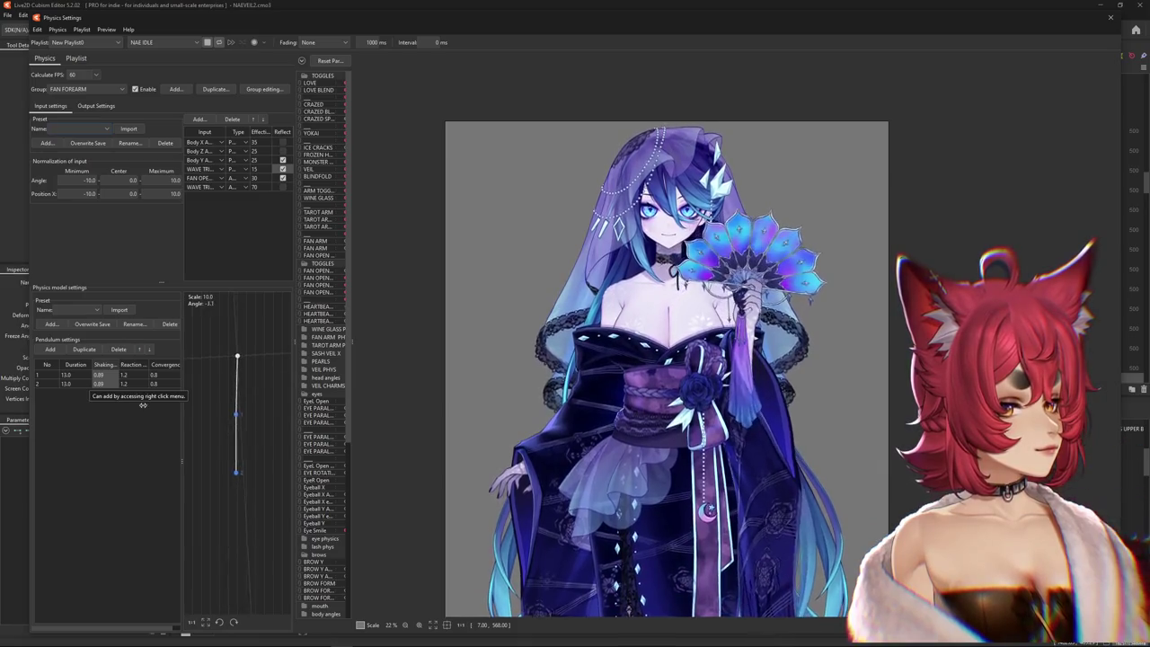
# - Set both FAN FOREARM pendulums' shaking to 0.85 and review the resulting outputs
pyautogui.rightClick(102, 364)
pyautogui.click(110, 371)
pyautogui.press('Return')
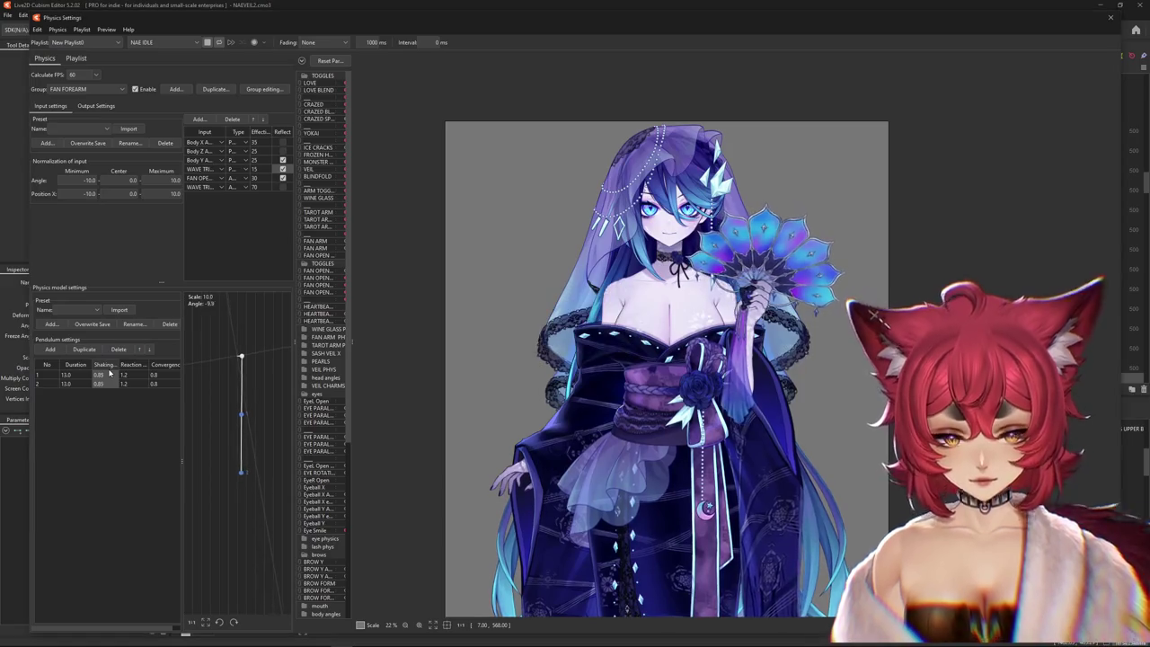
pyautogui.click(96, 106)
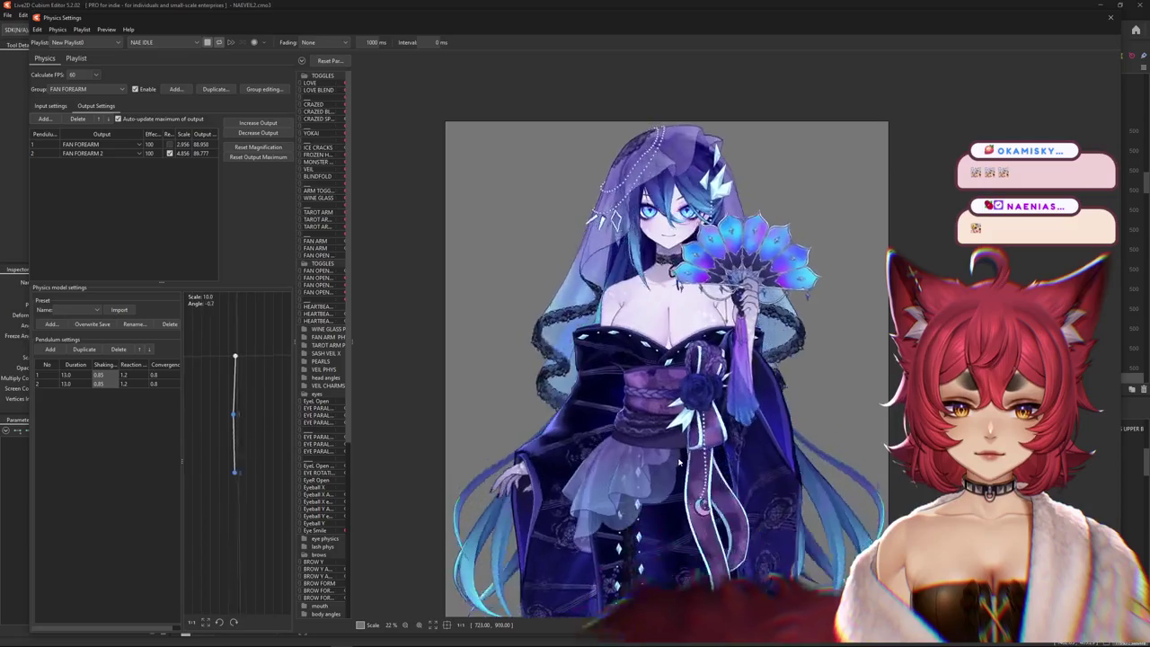
pyautogui.click(49, 105)
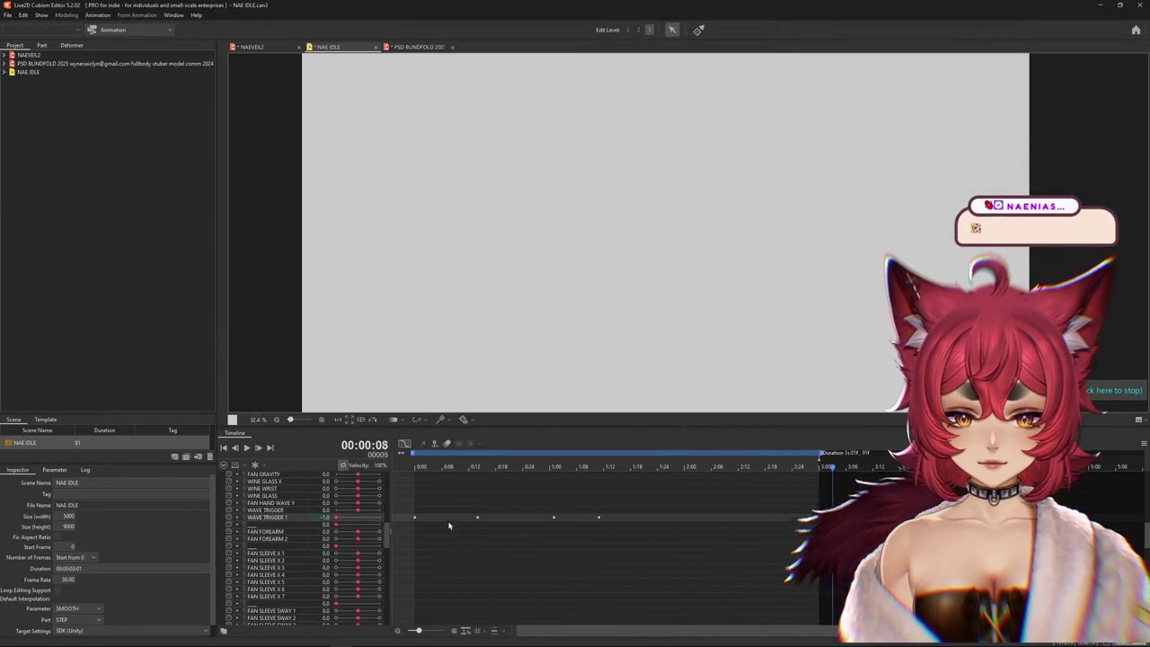
# - Rekey WAVE TRIGGER 1 from frame 0: 1.0 at frame 18, -1.0 later, and a key at 1:26
pyautogui.moveTo(400, 525); pyautogui.dragTo(436, 500)
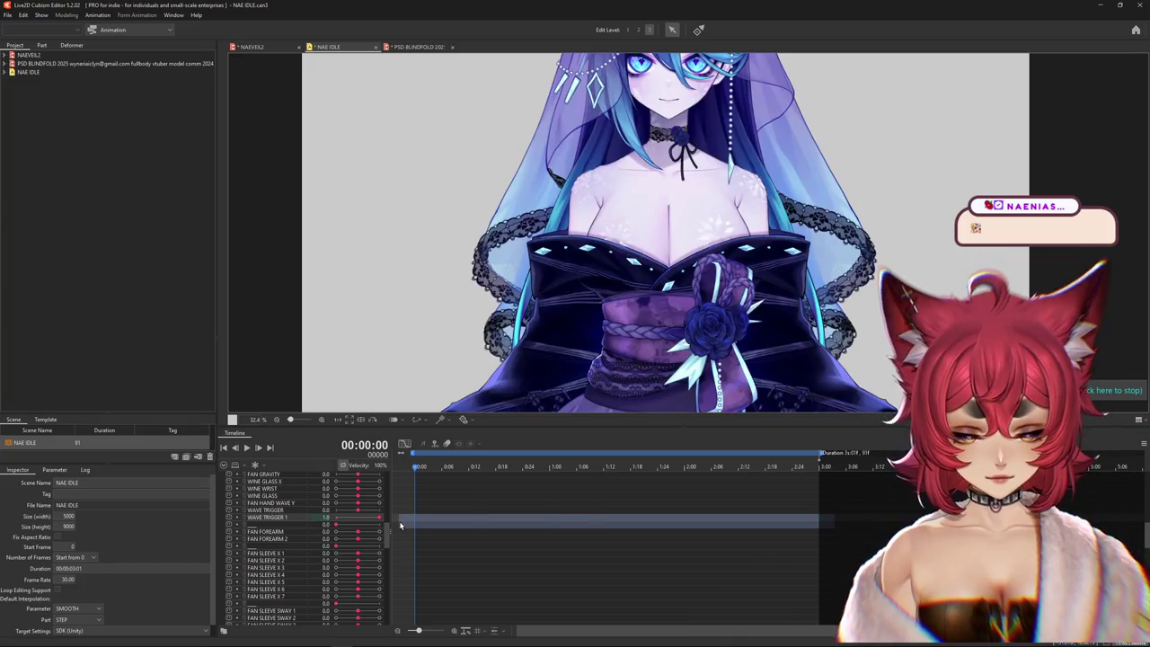
pyautogui.click(337, 519)
pyautogui.click(424, 468)
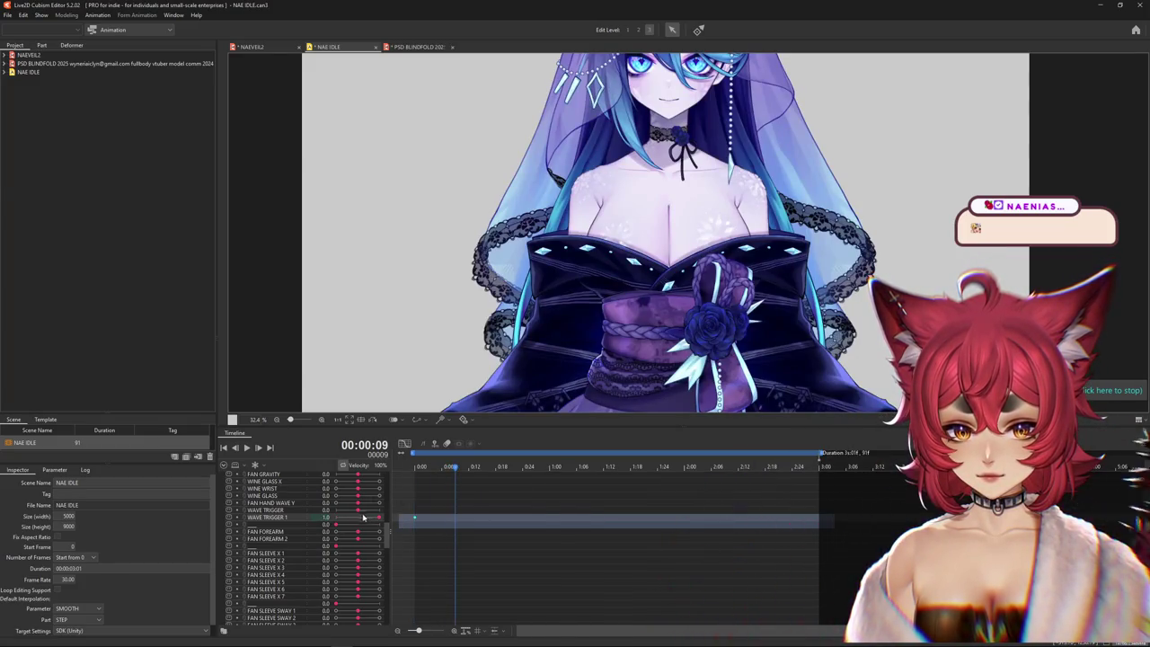
pyautogui.click(497, 468)
pyautogui.moveTo(352, 520)
pyautogui.mouseDown()
pyautogui.moveTo(385, 519)
pyautogui.moveTo(332, 521)
pyautogui.mouseUp()
pyautogui.click(584, 468)
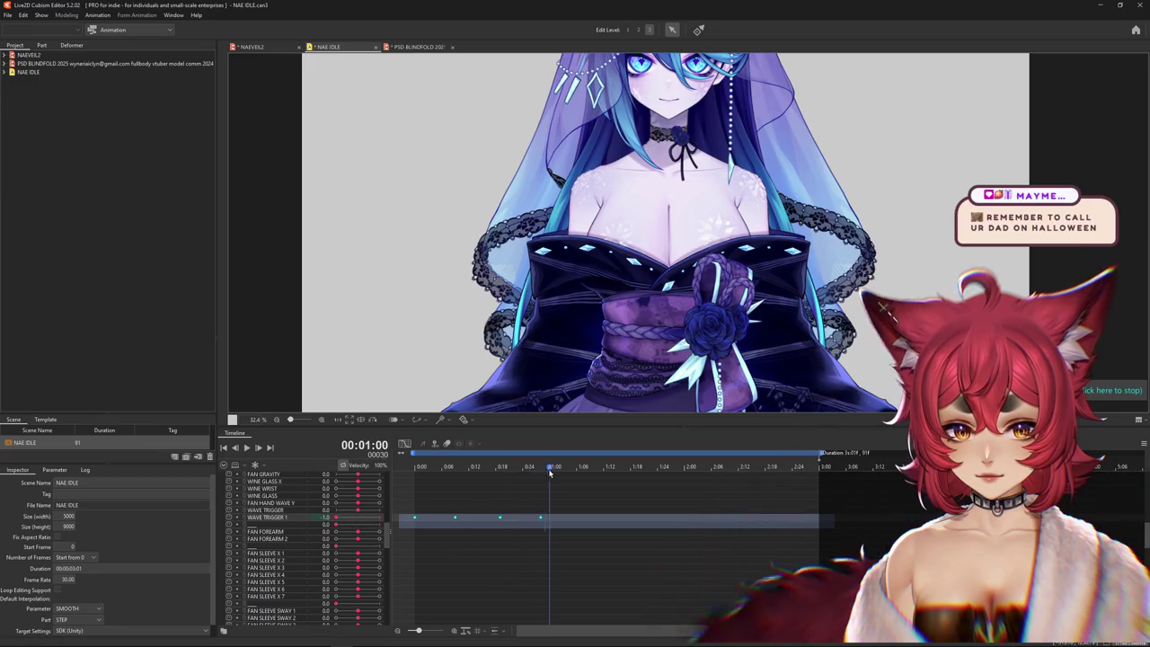
pyautogui.click(630, 468)
pyautogui.moveTo(383, 520); pyautogui.dragTo(332, 519)
pyautogui.click(667, 468)
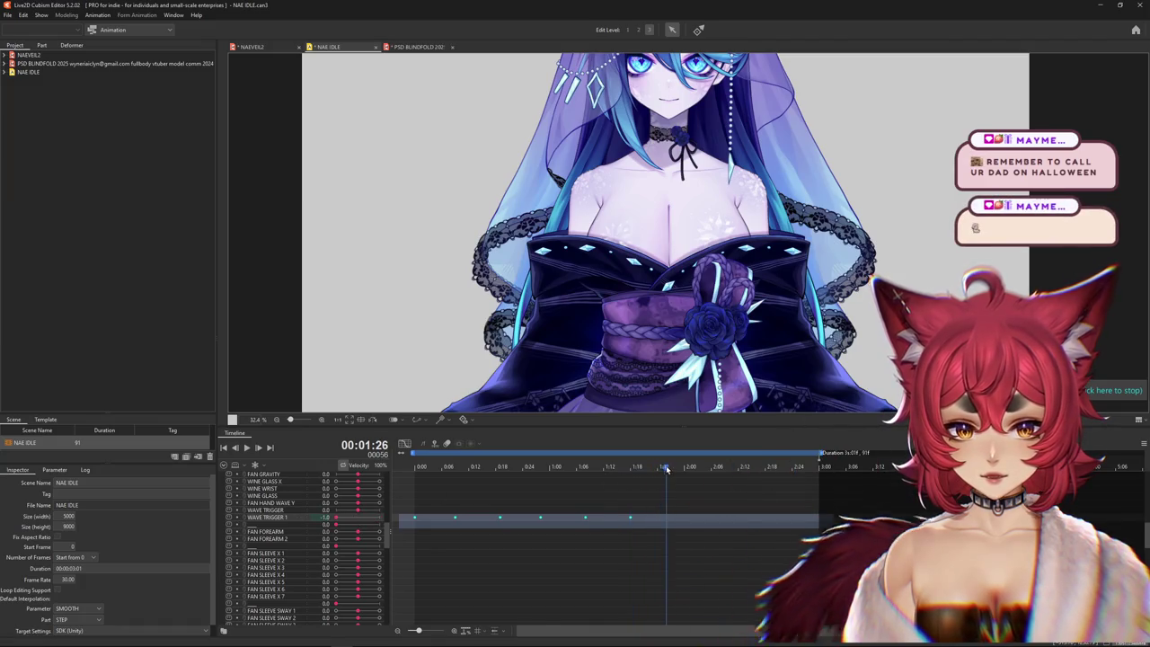
# - Add another WAVE TRIGGER 1 keyframe and check the motion between the start and 1:25
pyautogui.scroll(1, 356, 520)
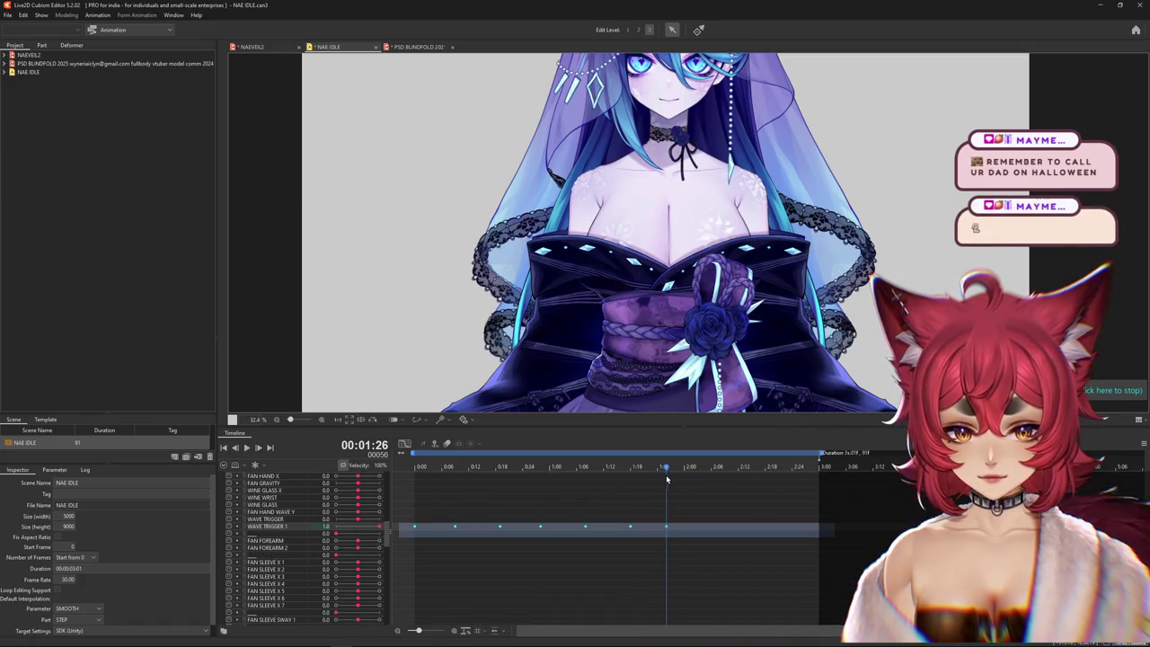
pyautogui.click(669, 539)
pyautogui.click(665, 527)
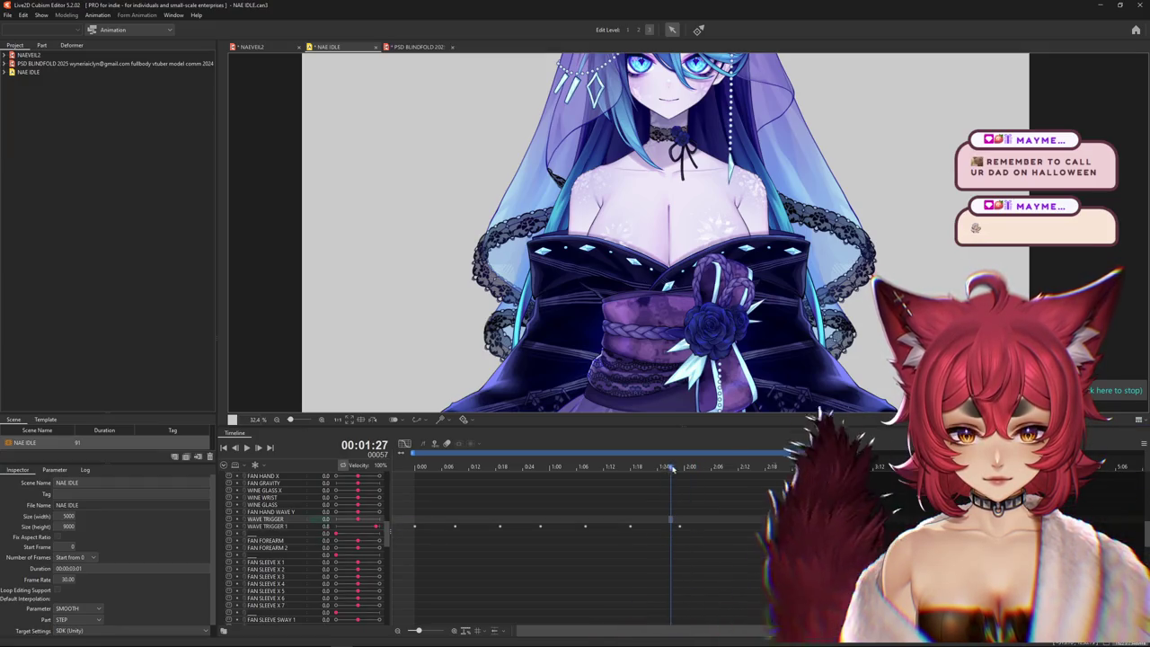
pyautogui.click(374, 528)
pyautogui.click(446, 482)
pyautogui.click(410, 481)
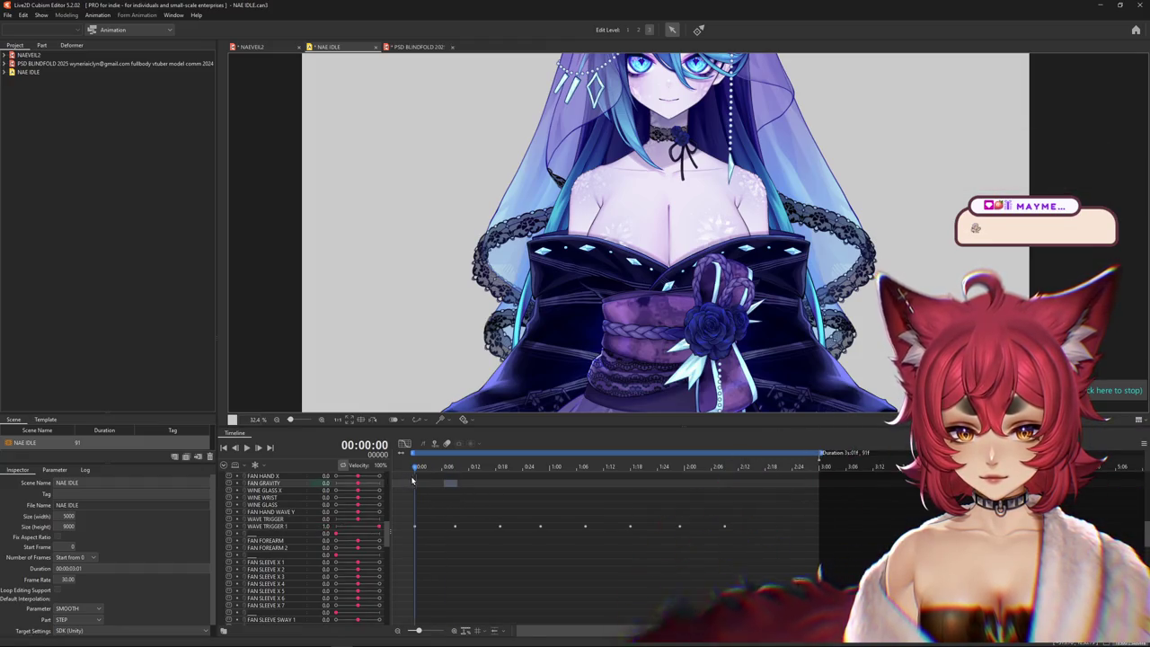
pyautogui.click(662, 485)
pyautogui.moveTo(738, 483)
pyautogui.mouseDown()
pyautogui.moveTo(414, 509)
pyautogui.moveTo(721, 506)
pyautogui.mouseUp()
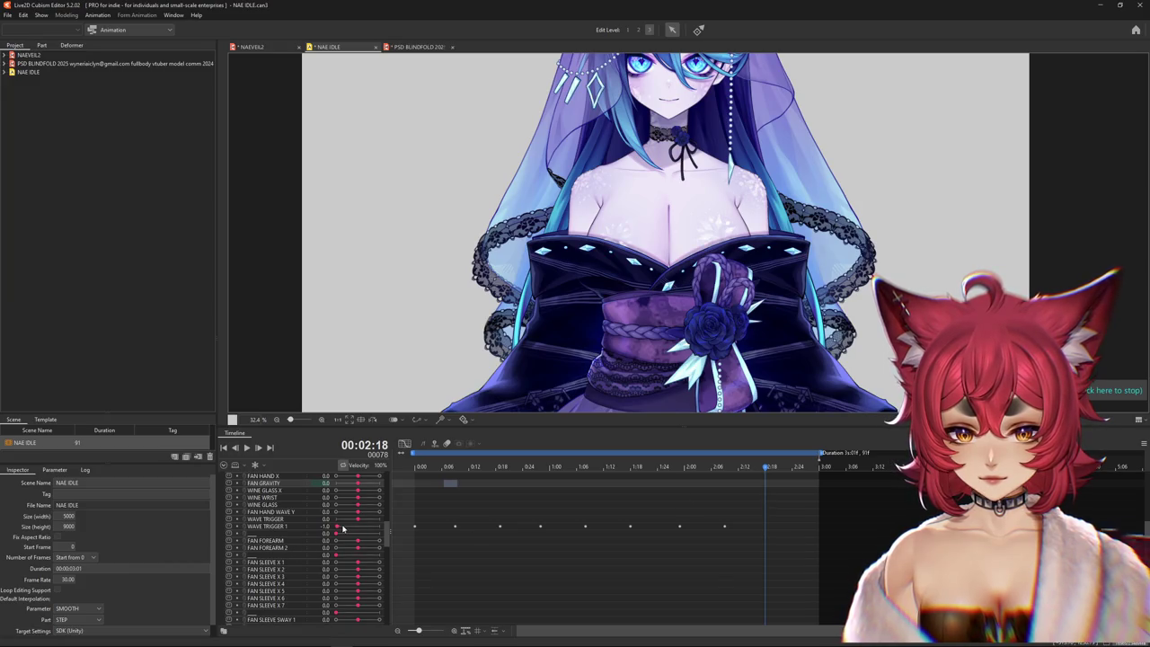
# - Select all WAVE TRIGGER 1 keyframes and respace them to 115%
pyautogui.click(742, 526)
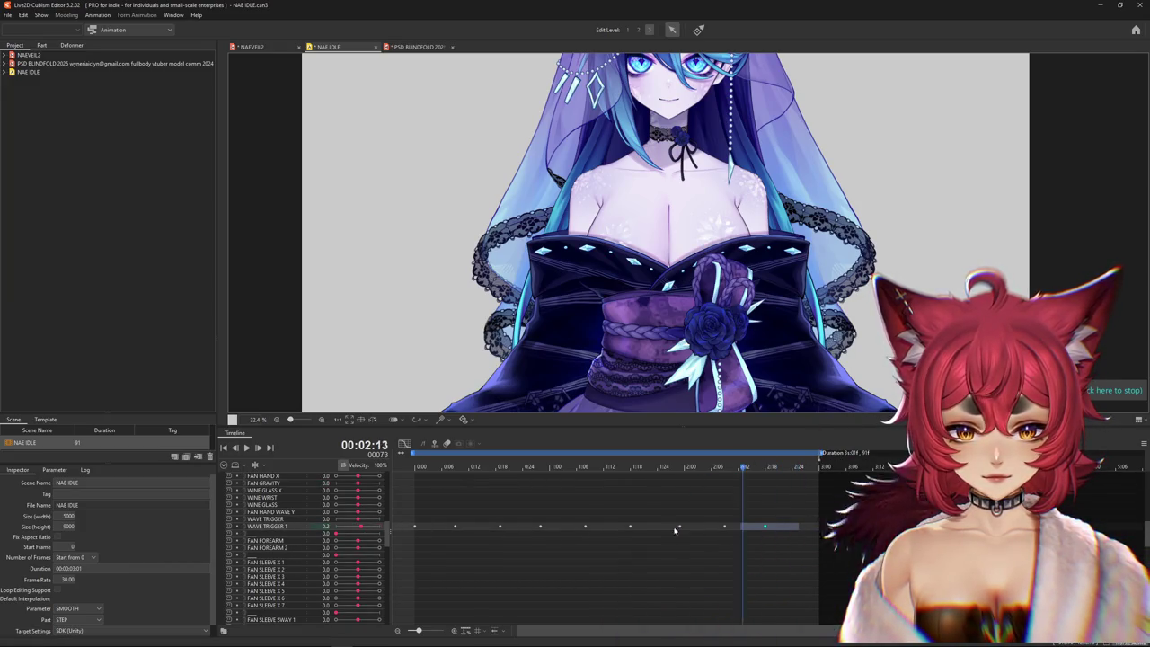
pyautogui.click(398, 539)
pyautogui.click(476, 631)
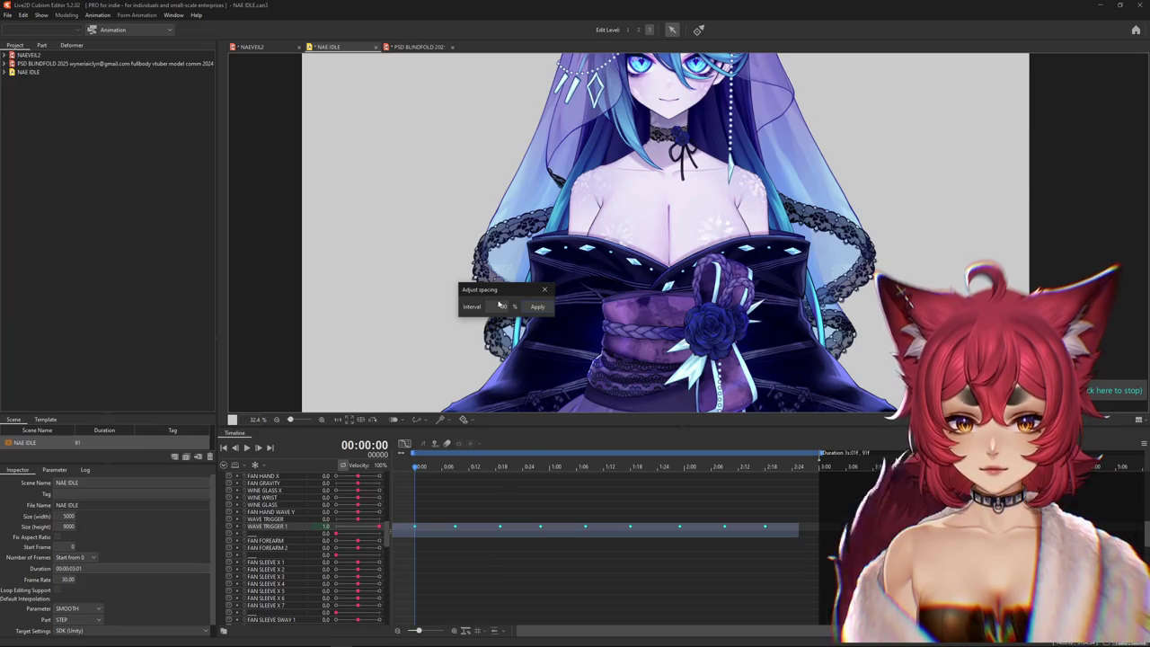
pyautogui.write('115')
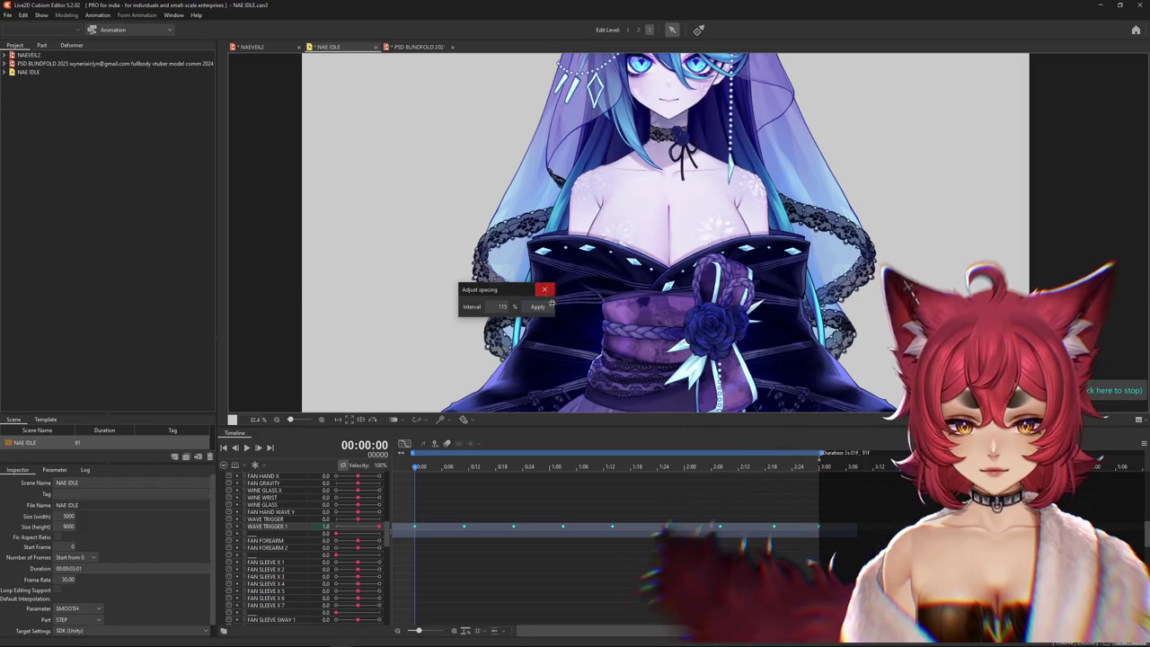
pyautogui.click(544, 289)
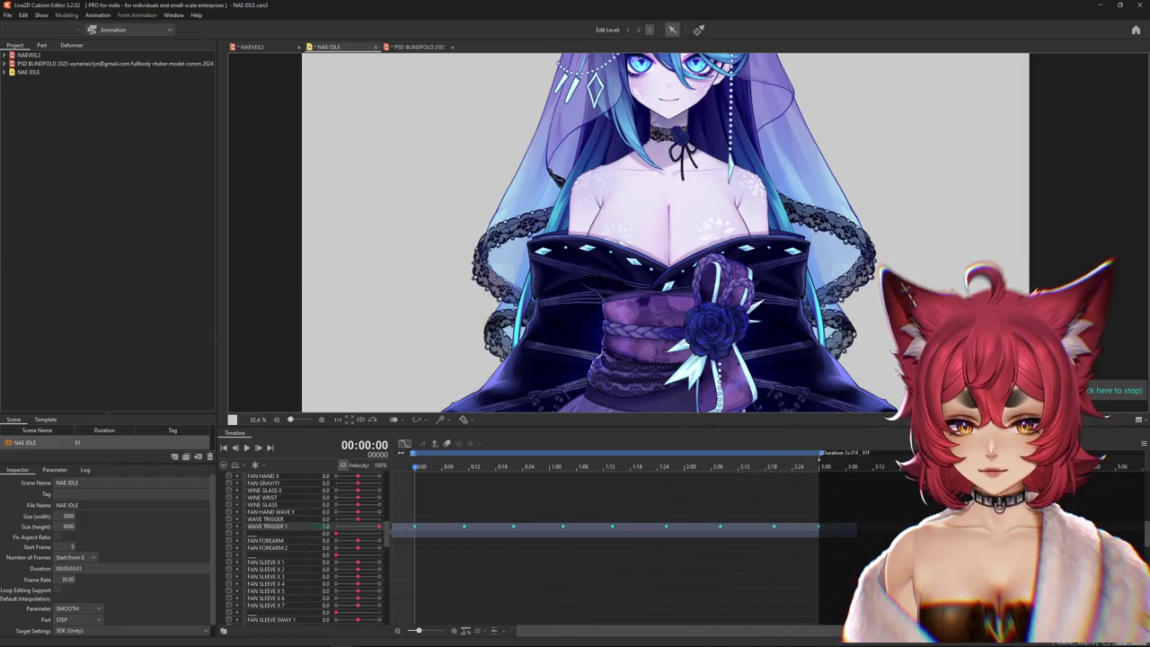
# - Scale the whole WAVE TRIGGER 1 curve in the graph editor to a ±0.49 amplitude
pyautogui.click(404, 444)
pyautogui.hotkey('ctrl', 'a')
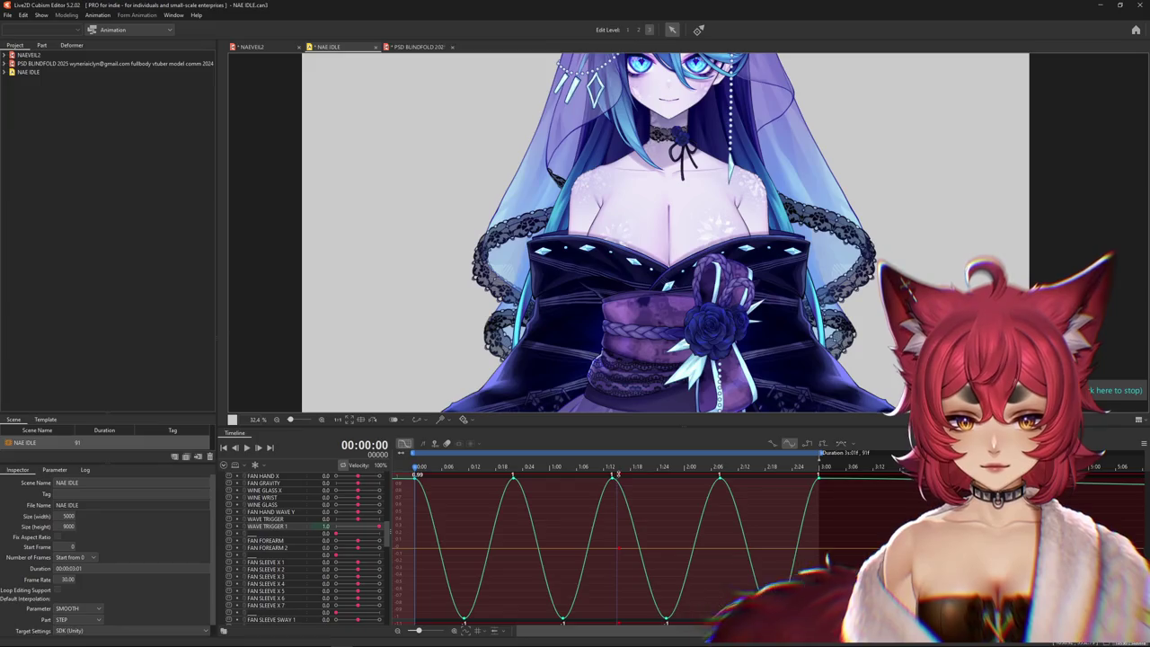
pyautogui.moveTo(611, 476); pyautogui.dragTo(610, 509)
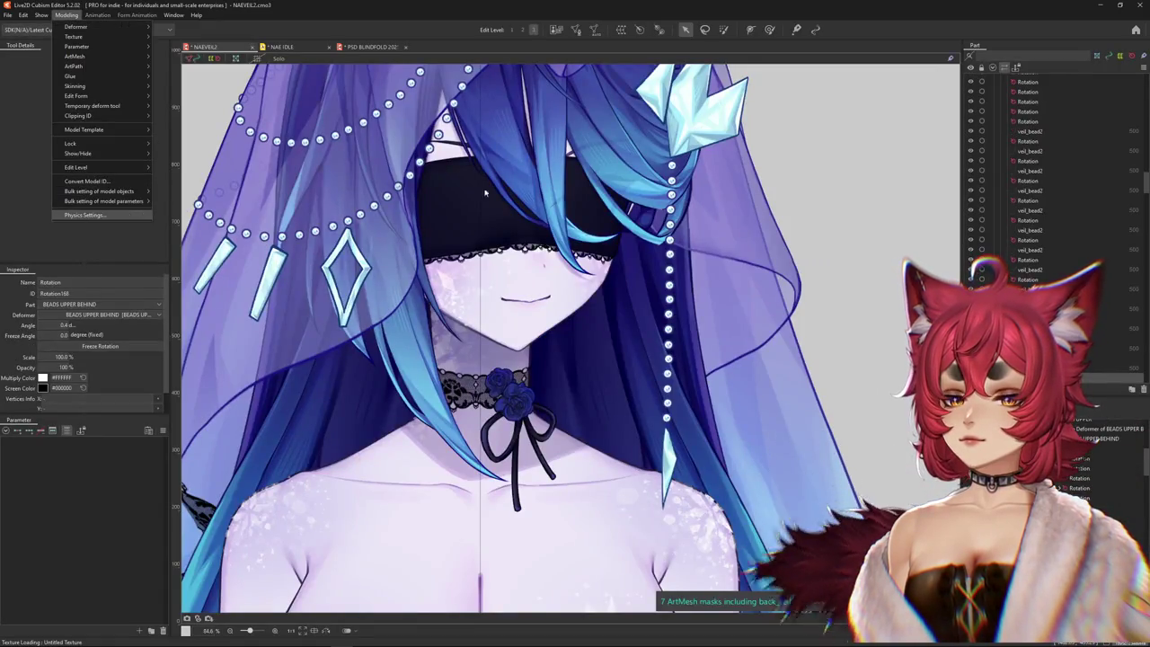
pyautogui.click(83, 214)
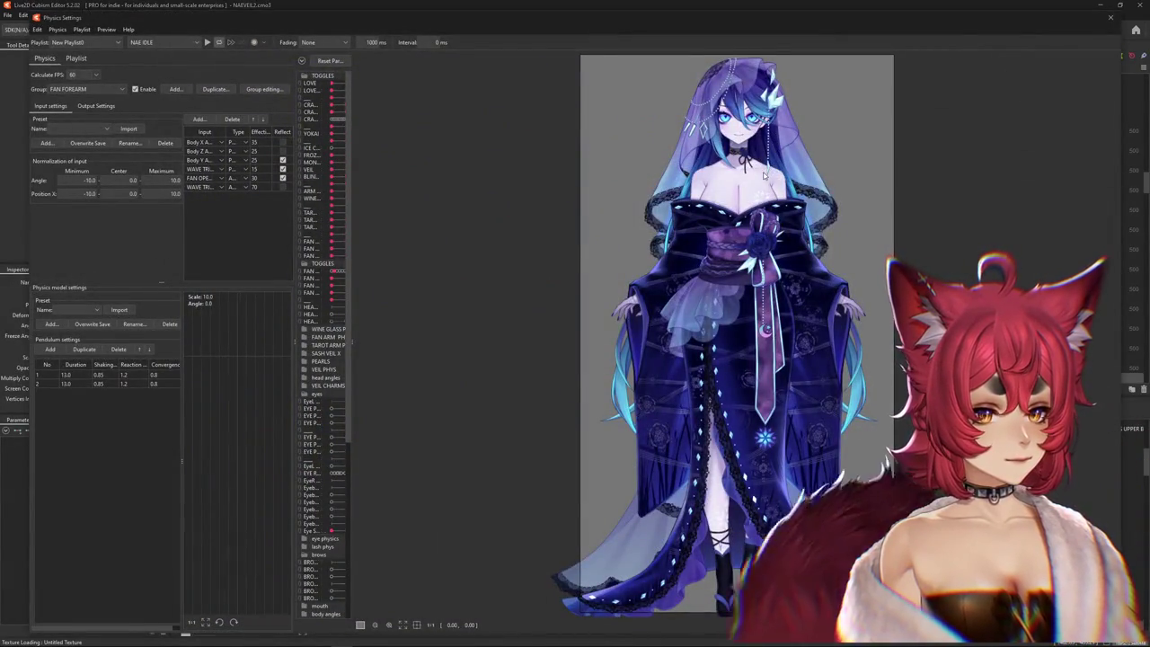
# - Tick Reflect on FAN FOREARM's WAVE TRI input, then view its outputs (scales 2.056 and 4.856)
pyautogui.scroll(3, 764, 175)
pyautogui.scroll(2, 745, 281)
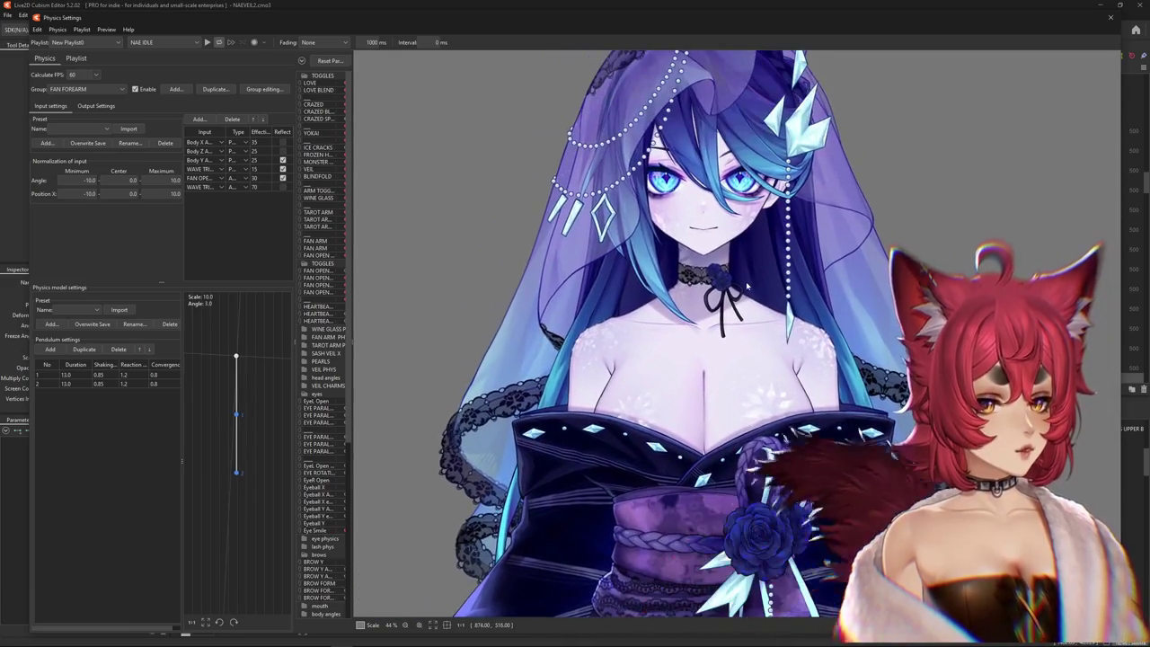
pyautogui.scroll(-1, 745, 281)
pyautogui.scroll(-1, 745, 281)
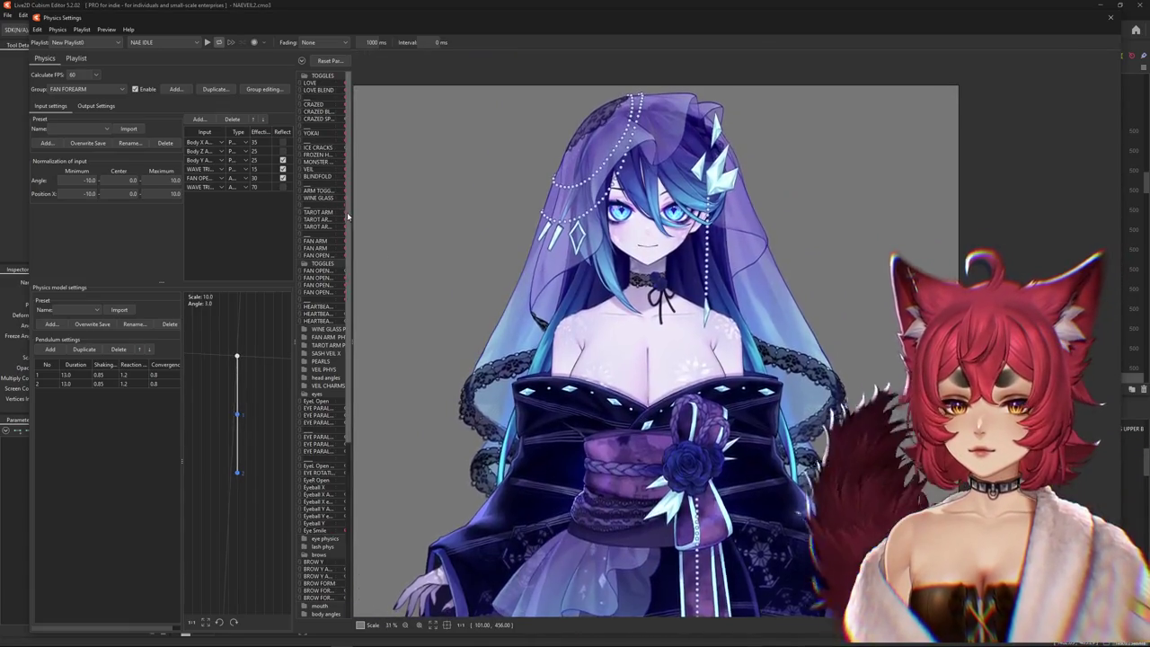
pyautogui.moveTo(348, 215); pyautogui.dragTo(432, 223)
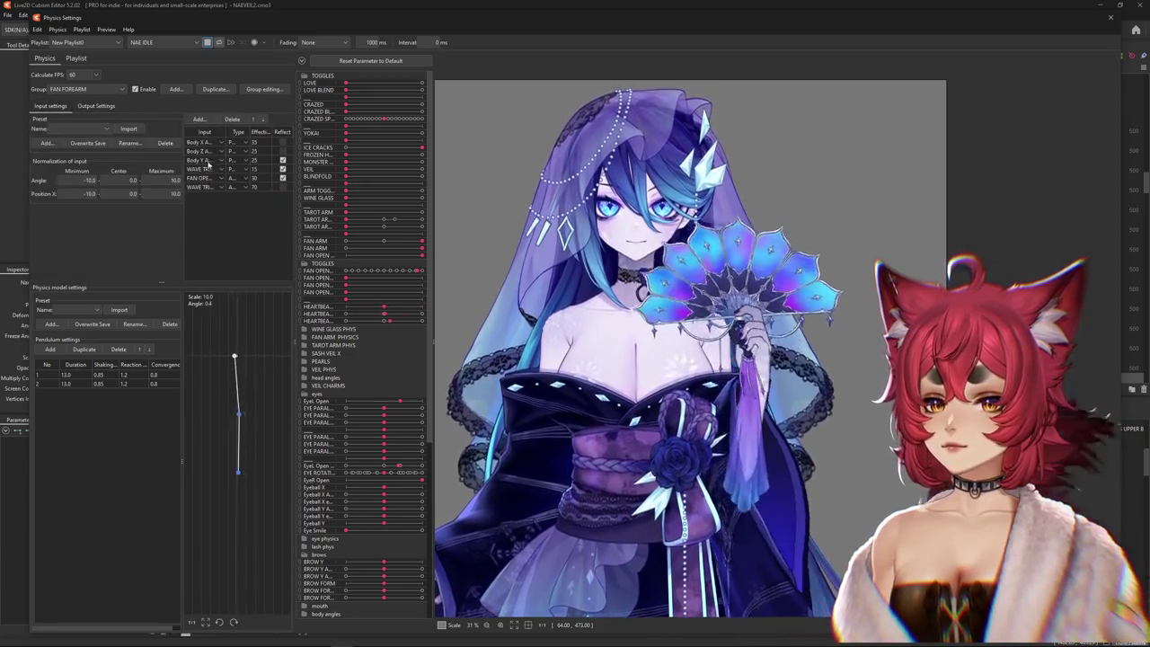
pyautogui.click(283, 169)
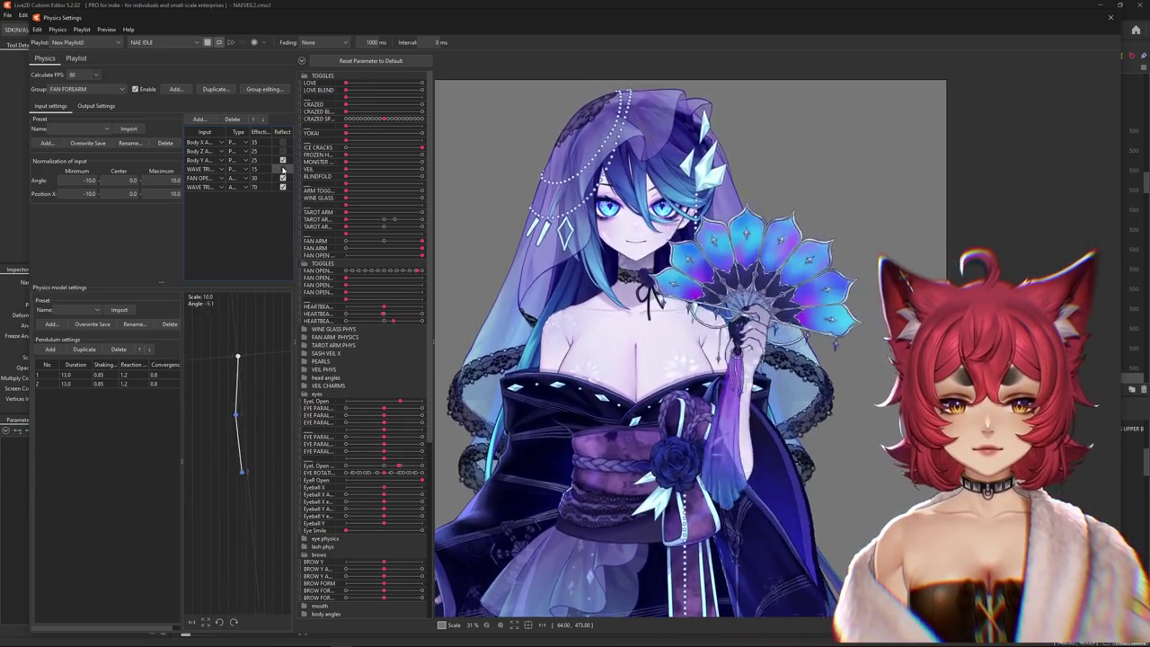
pyautogui.click(96, 106)
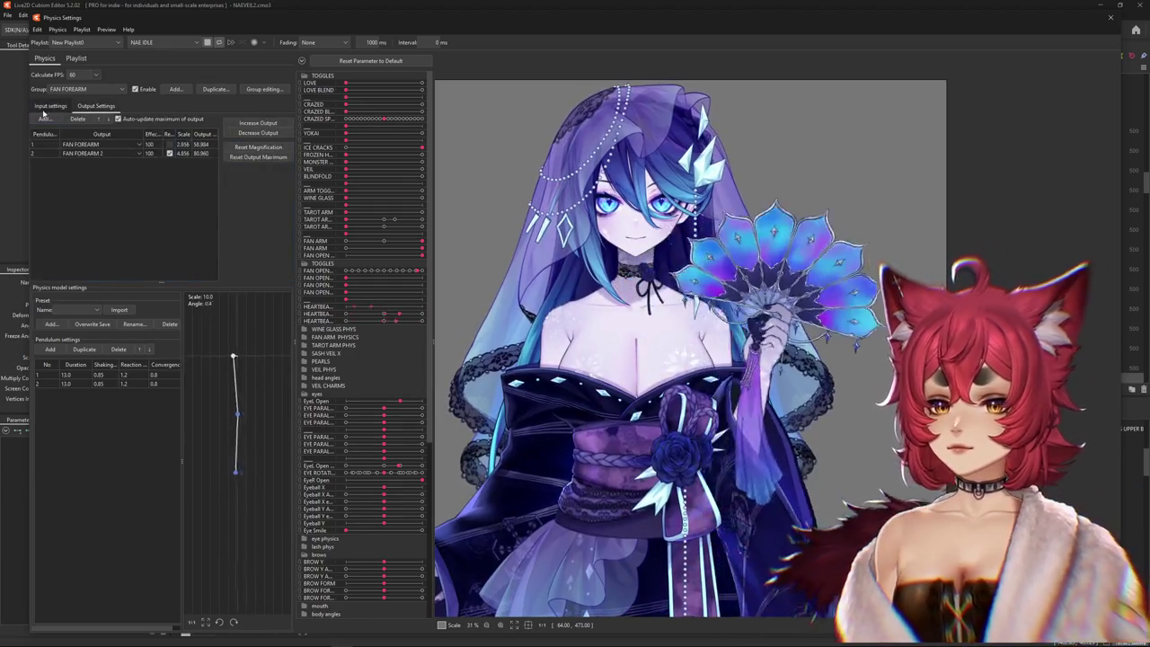
# - Switch to the FAN HAND WAVE Y physics group and set its output Effect to 400
pyautogui.click(86, 89)
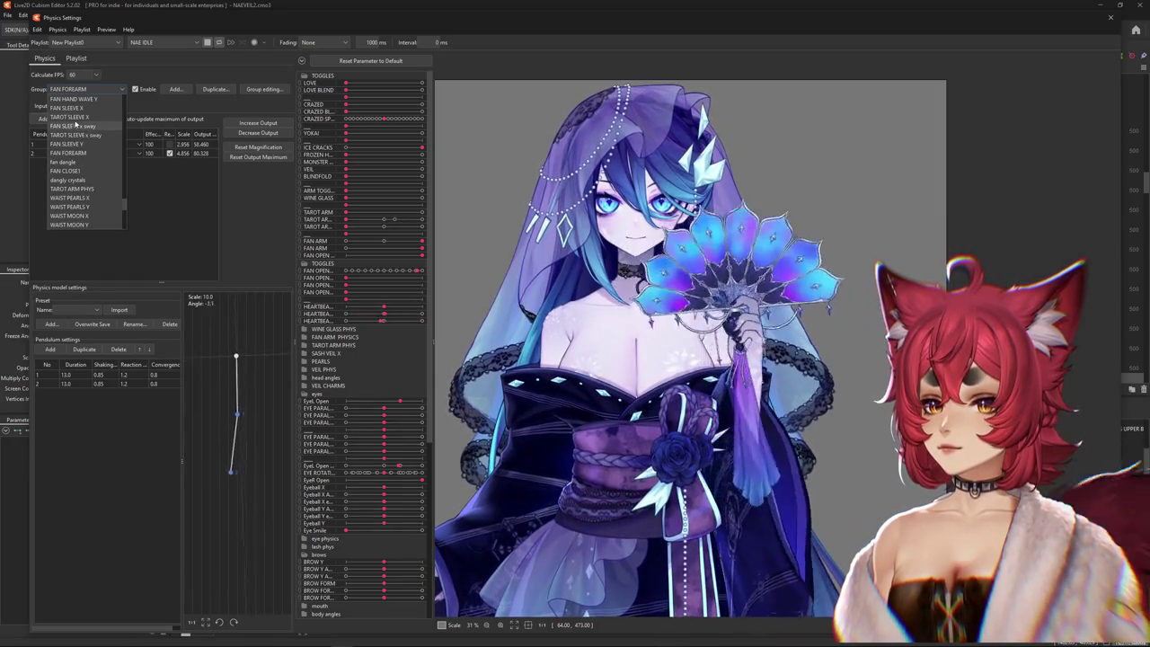
pyautogui.click(81, 99)
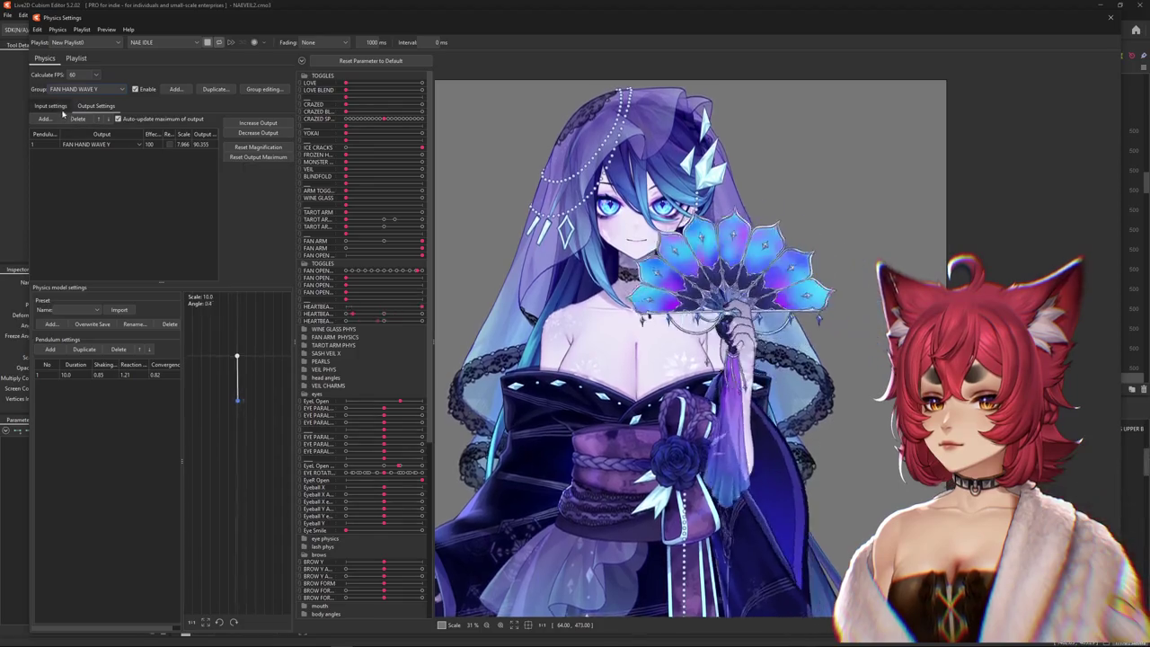
pyautogui.click(63, 107)
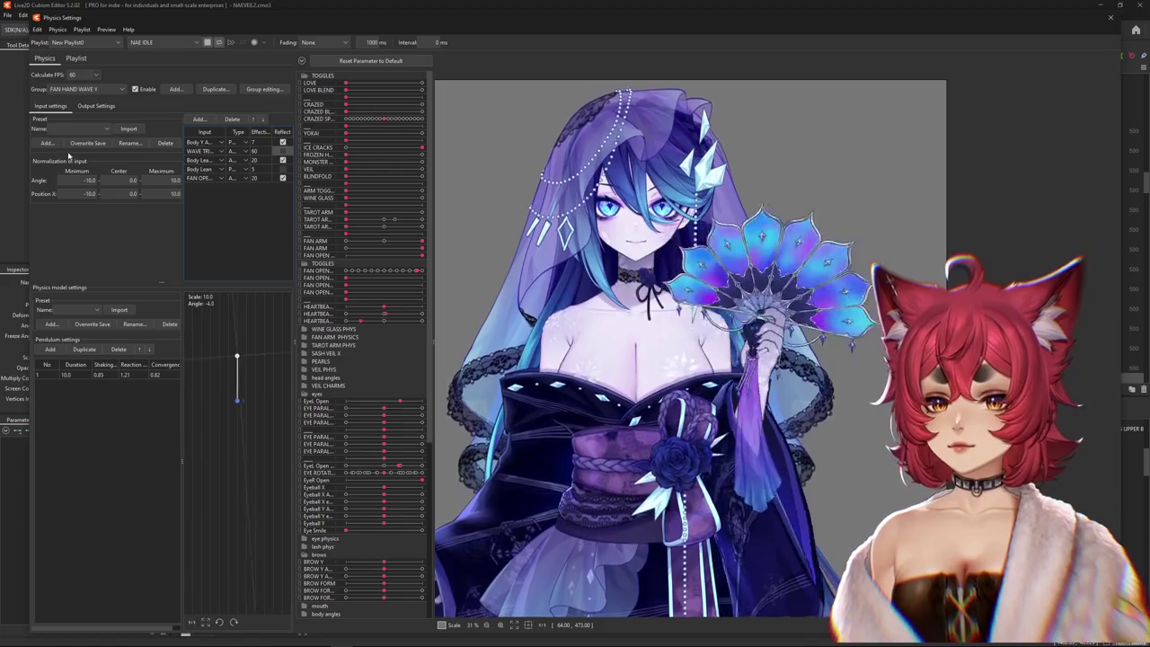
pyautogui.click(94, 106)
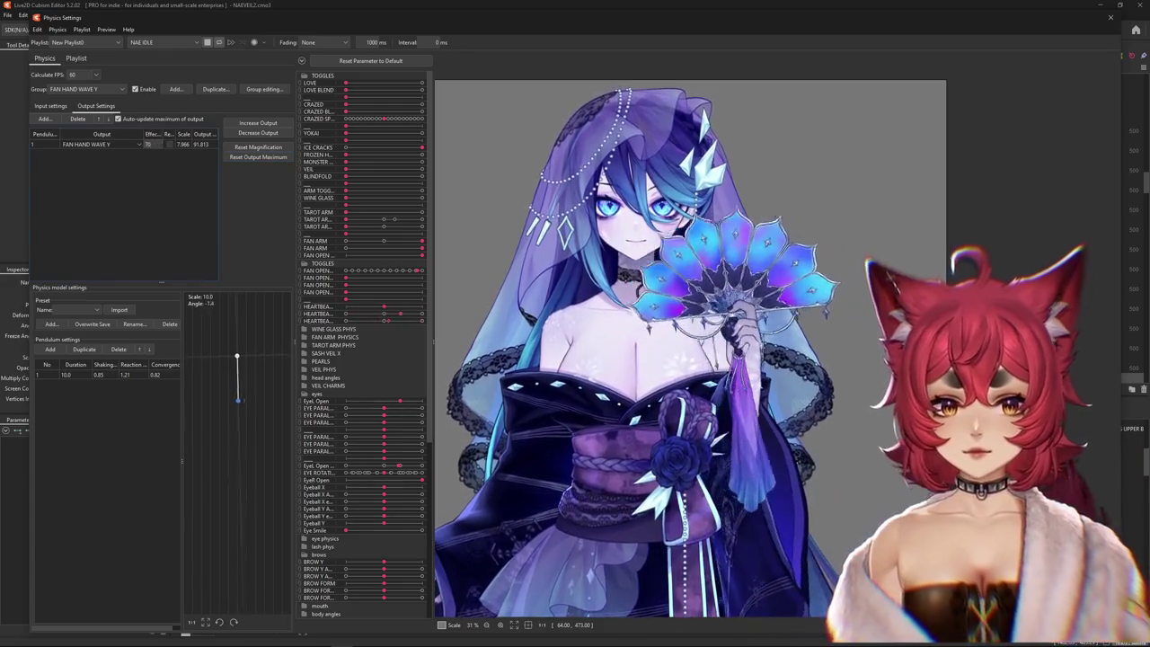
pyautogui.click(152, 144)
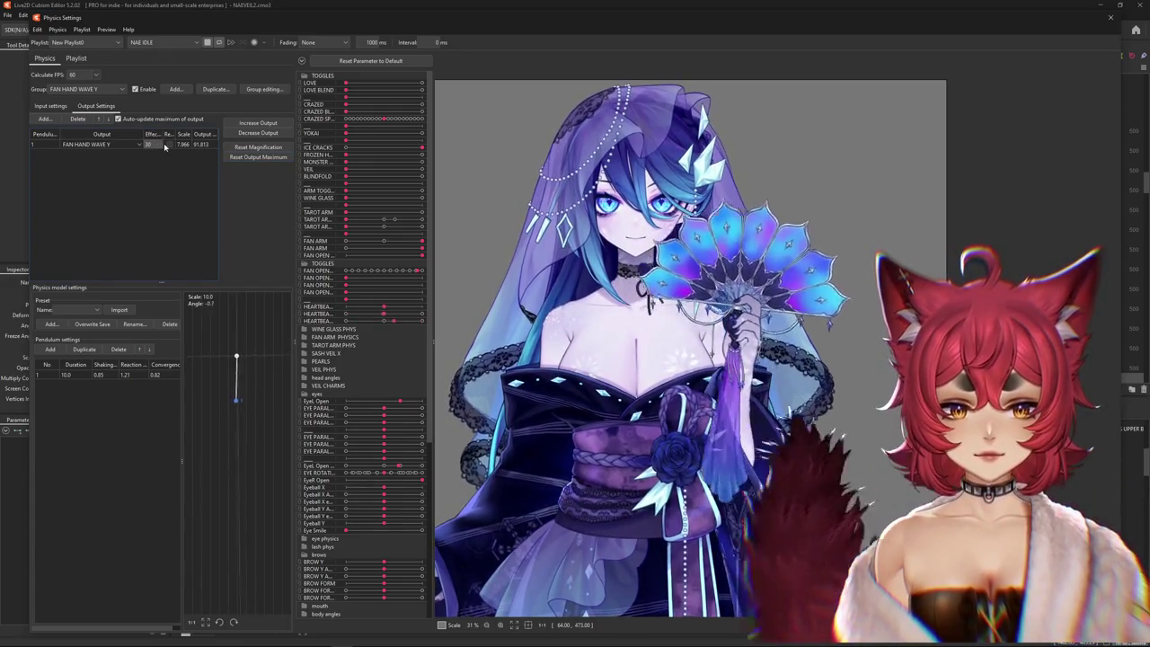
pyautogui.write('400')
pyautogui.press('Return')
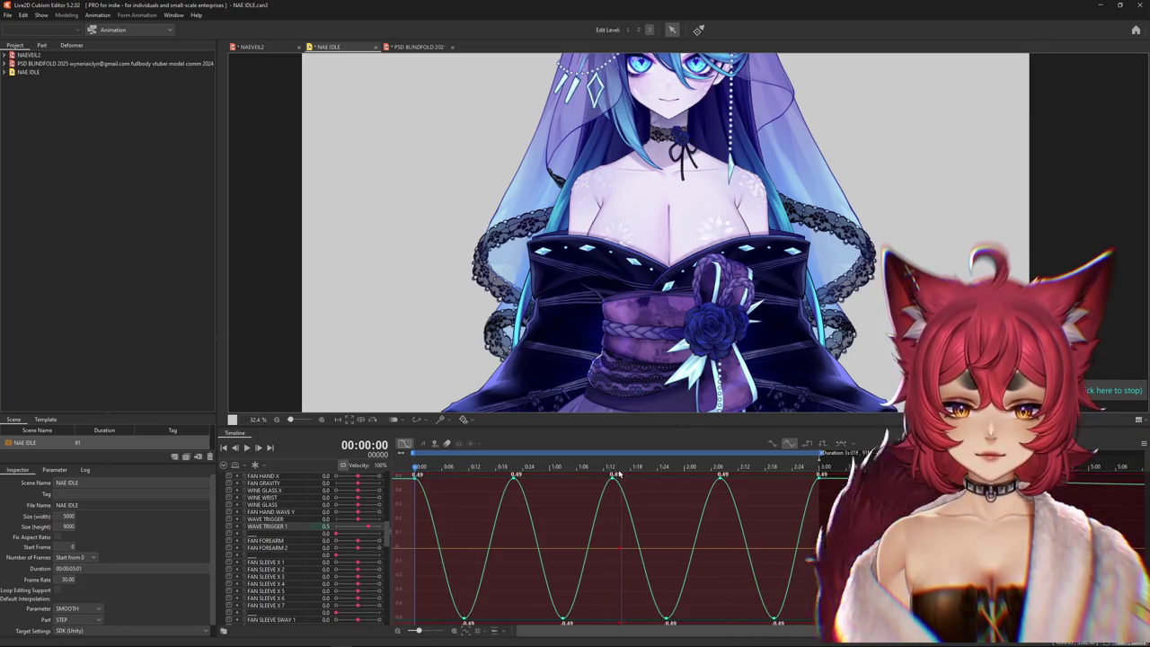
pyautogui.moveTo(614, 476)
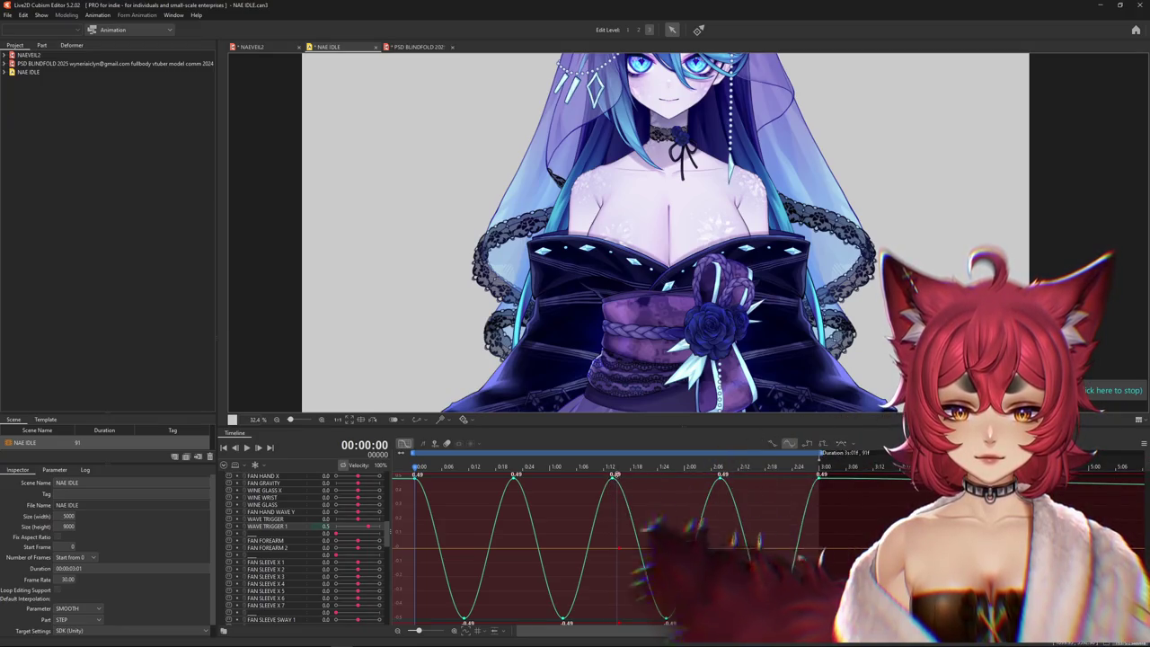
# - Scale the WAVE TRIGGER 1 keys down to ±0.25 and scrub the NAE IDLE timeline to preview
pyautogui.moveTo(614, 476); pyautogui.dragTo(677, 508)
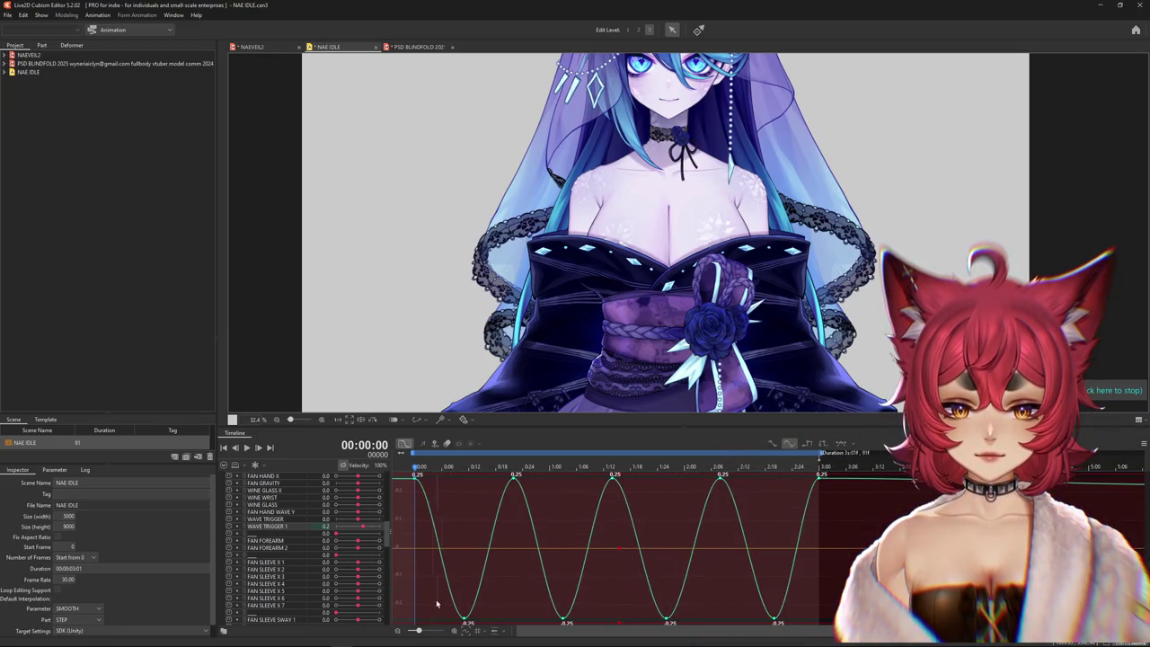
pyautogui.moveTo(414, 469); pyautogui.dragTo(437, 471)
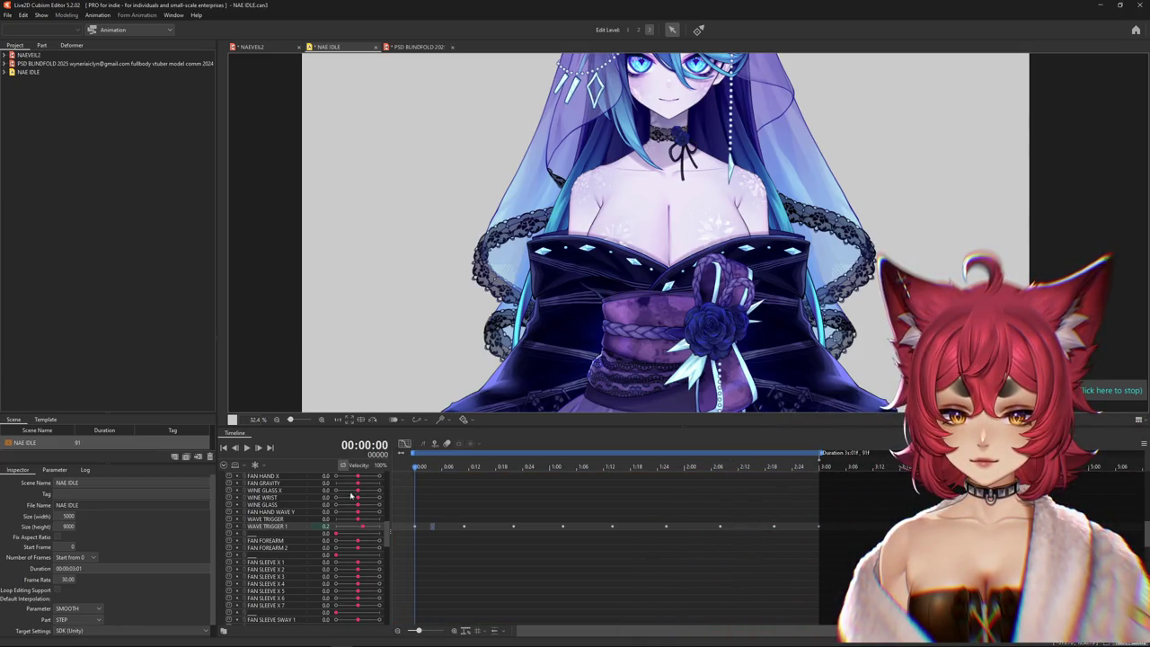
pyautogui.click(284, 524)
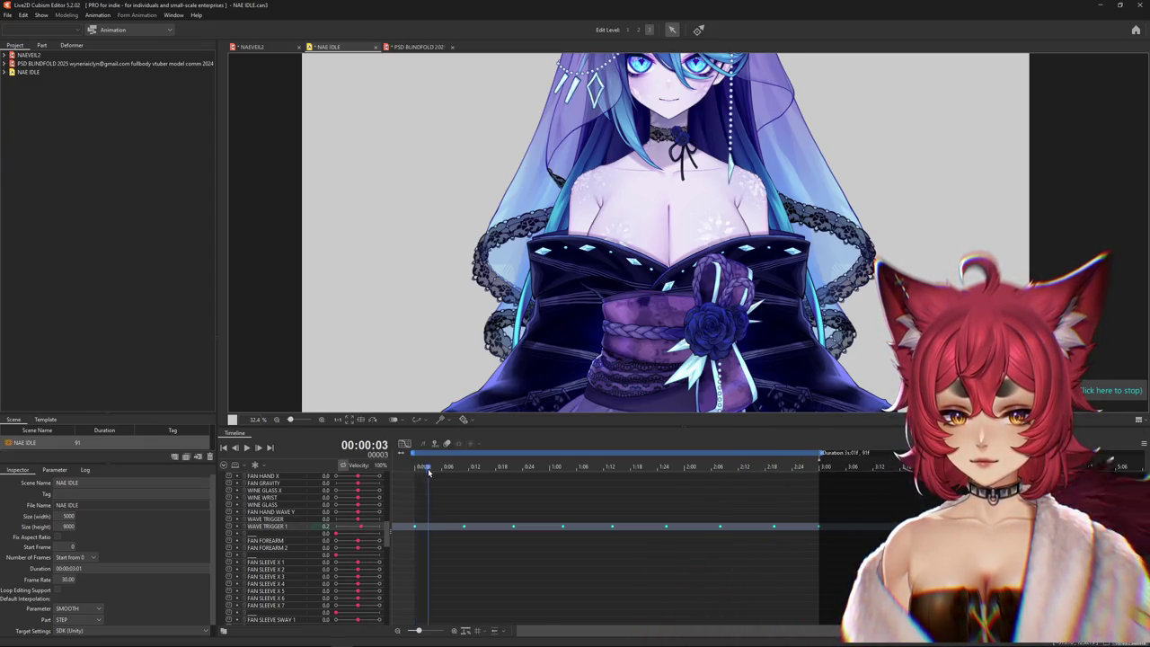
pyautogui.moveTo(427, 472); pyautogui.dragTo(407, 475)
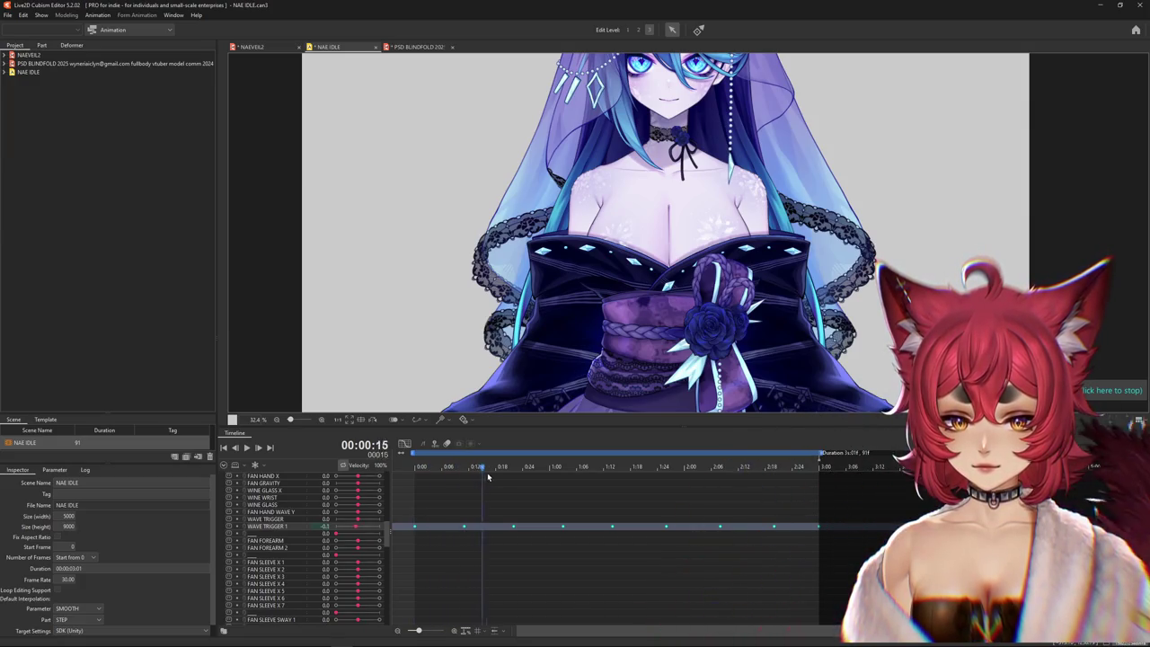
pyautogui.moveTo(424, 485); pyautogui.dragTo(819, 495)
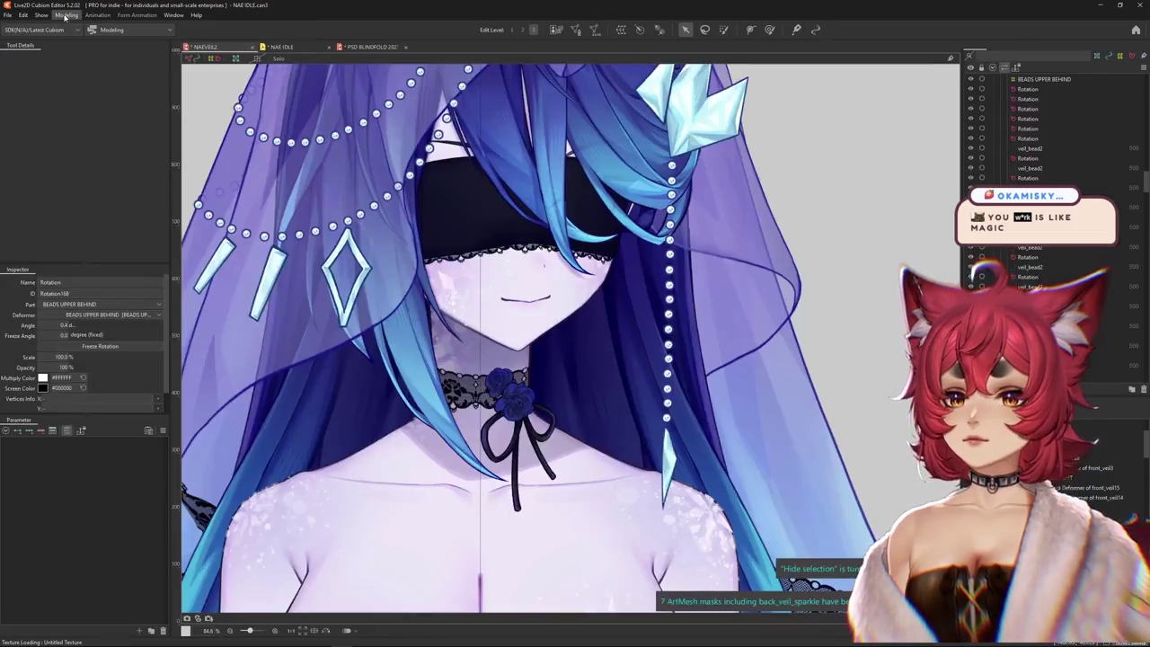
# - Reopen the model's Physics Settings from the Modeling menu and zoom into the preview canvas
pyautogui.click(67, 16)
pyautogui.click(84, 215)
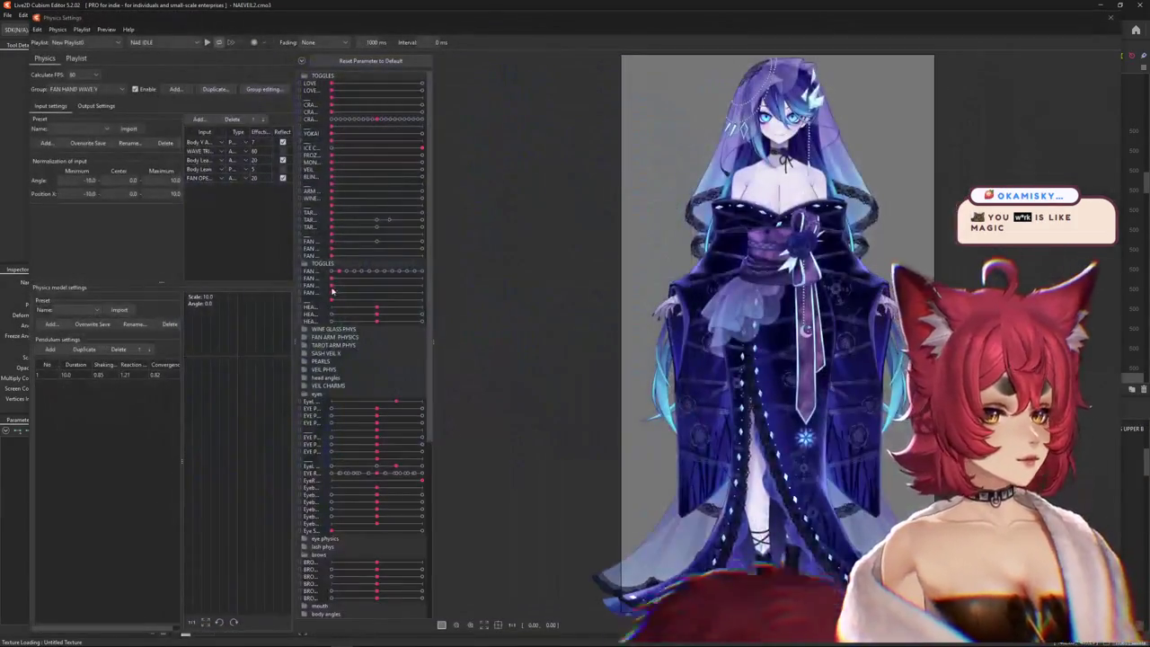
pyautogui.scroll(3, 724, 218)
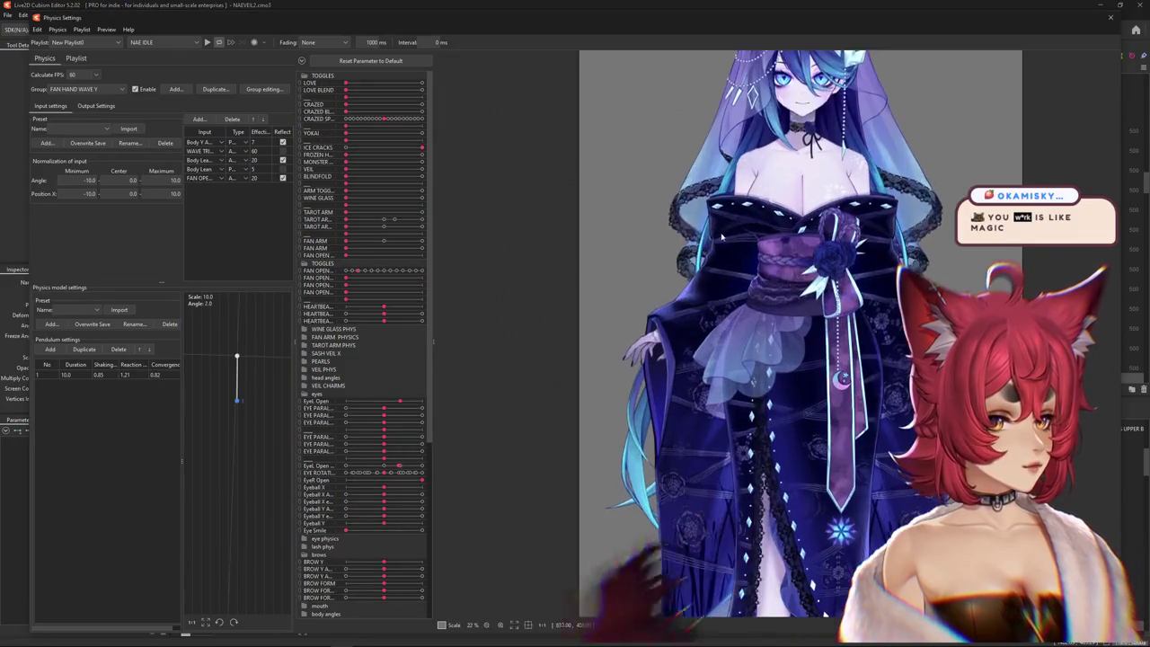
pyautogui.scroll(2, 629, 215)
pyautogui.scroll(1, 599, 213)
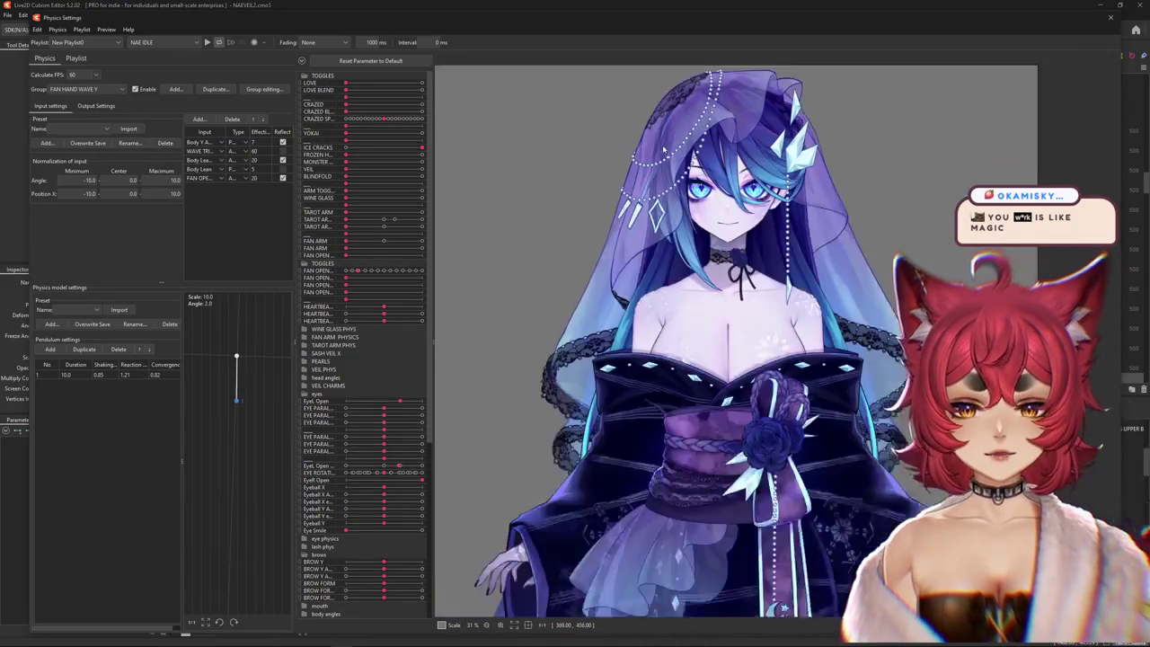
# - Briefly raise the TAROT ARM slider to test its physics while adjusting the preview view
pyautogui.moveTo(343, 215); pyautogui.dragTo(424, 241)
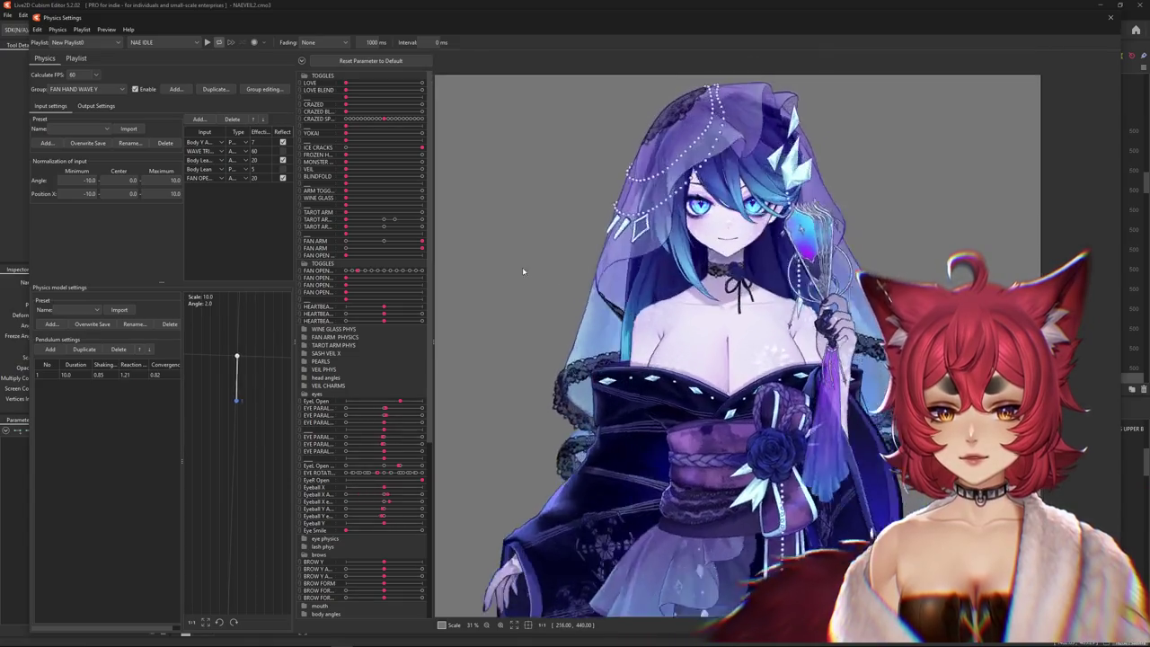
pyautogui.scroll(1, 863, 275)
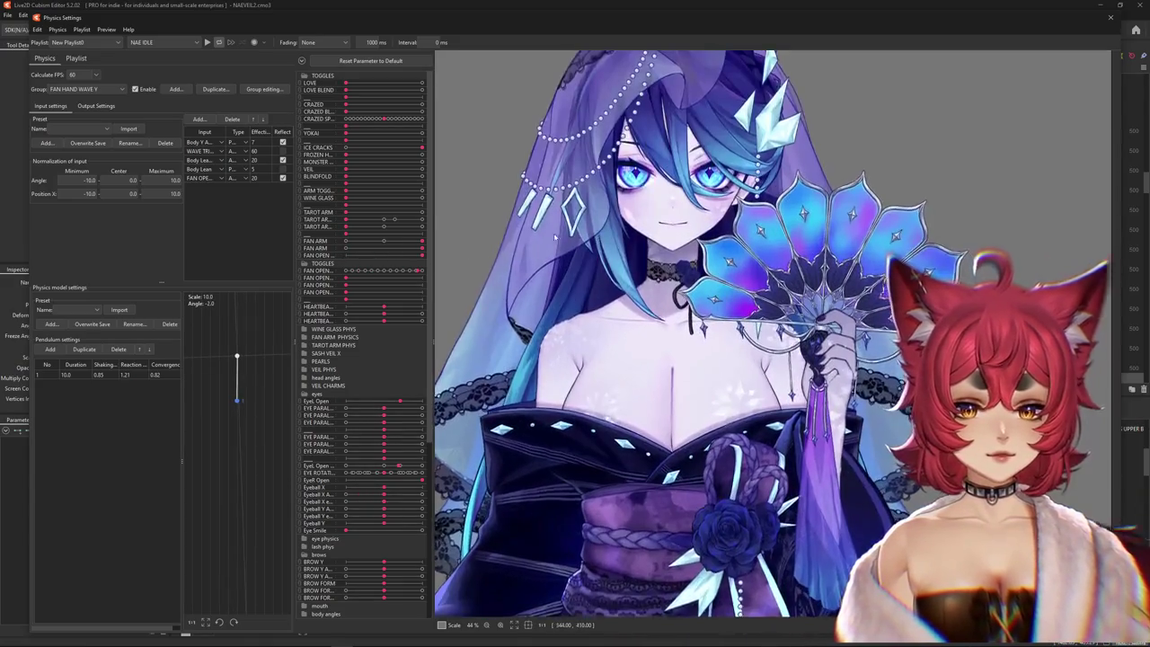
pyautogui.hscroll(2, 703, 316)
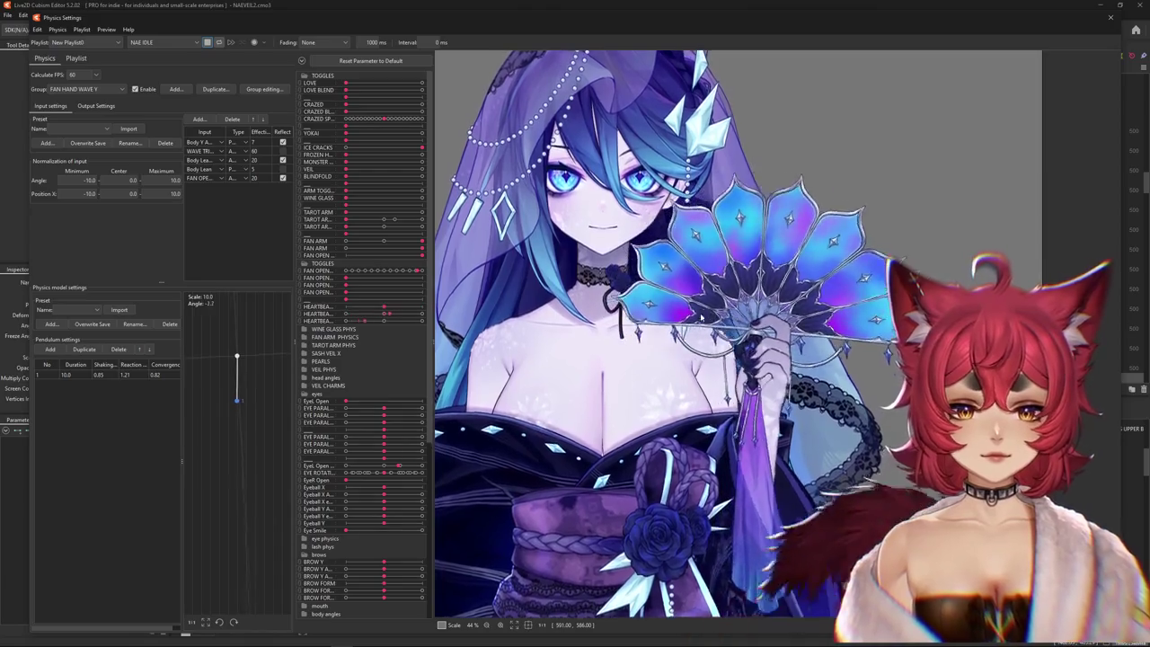
pyautogui.scroll(-2, 704, 316)
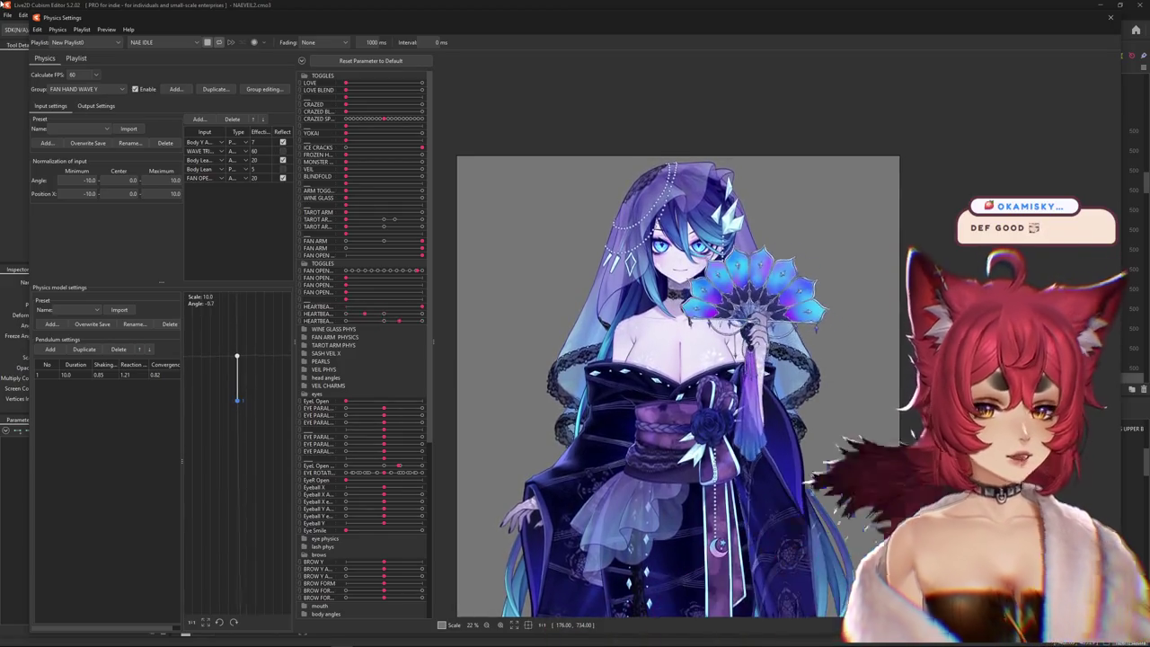
pyautogui.click(79, 89)
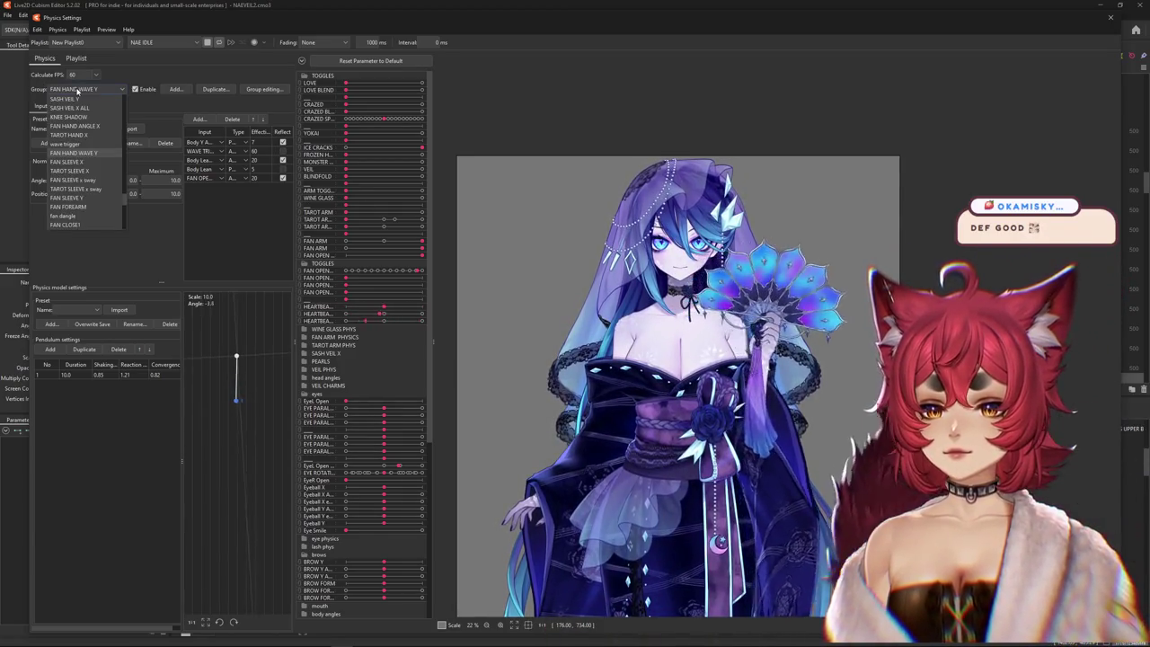
# - After checking the wave trigger group, untick Reflect for FAN OPEN in FAN HAND WAVE Y, then select FAN FOREARM
pyautogui.click(64, 144)
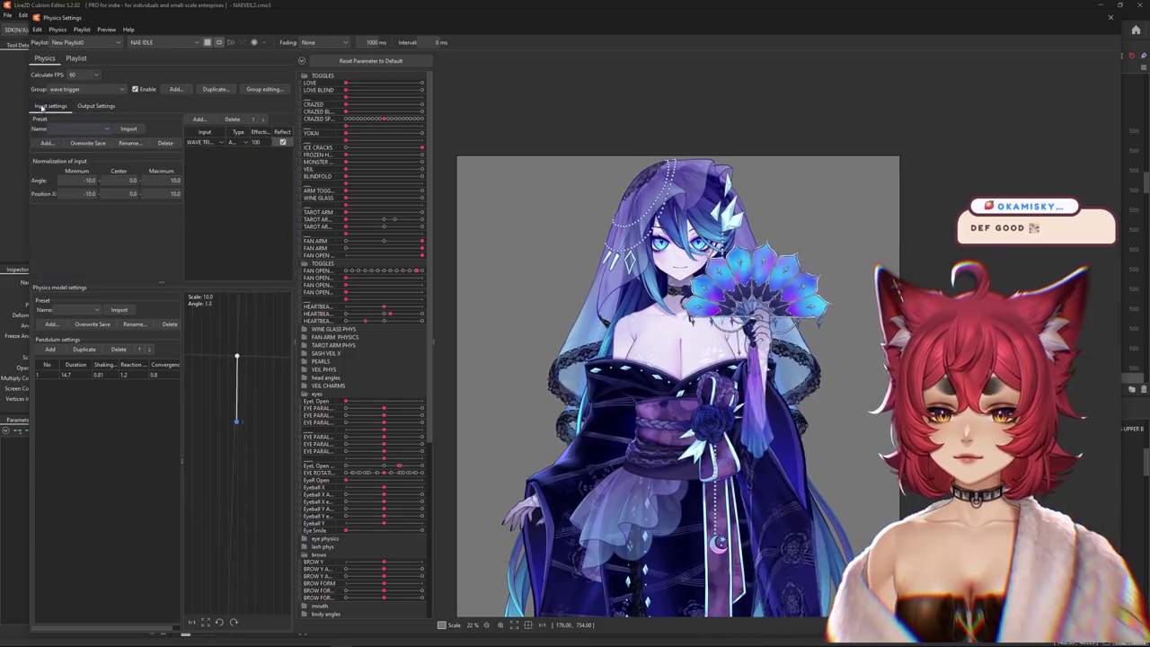
pyautogui.click(86, 91)
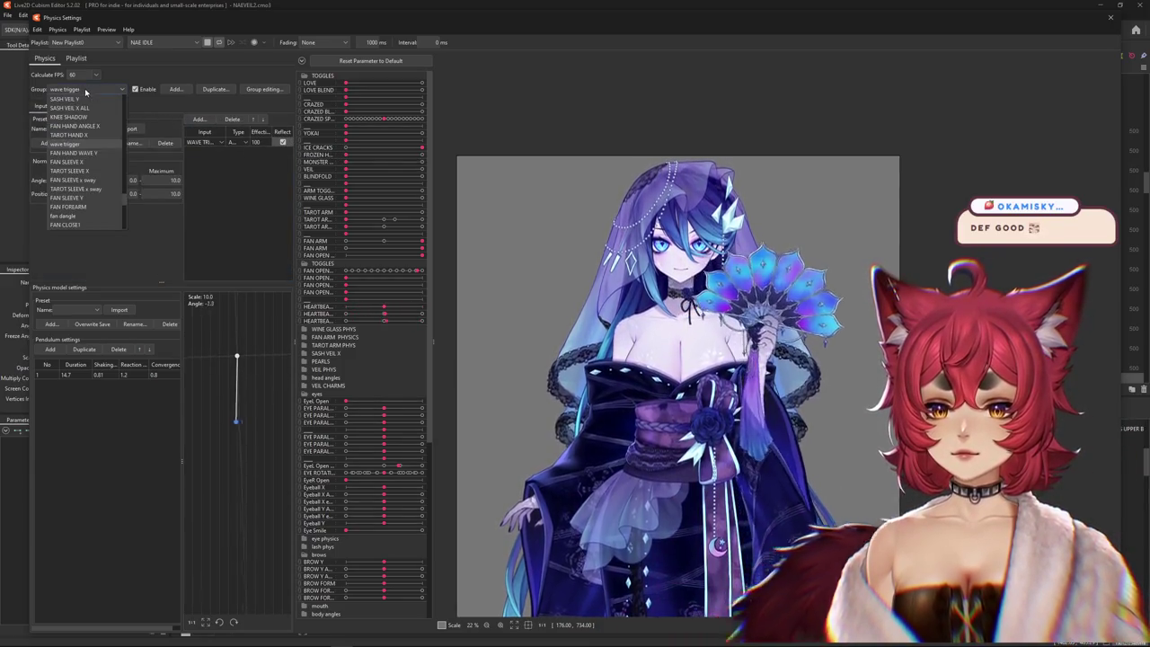
pyautogui.click(80, 154)
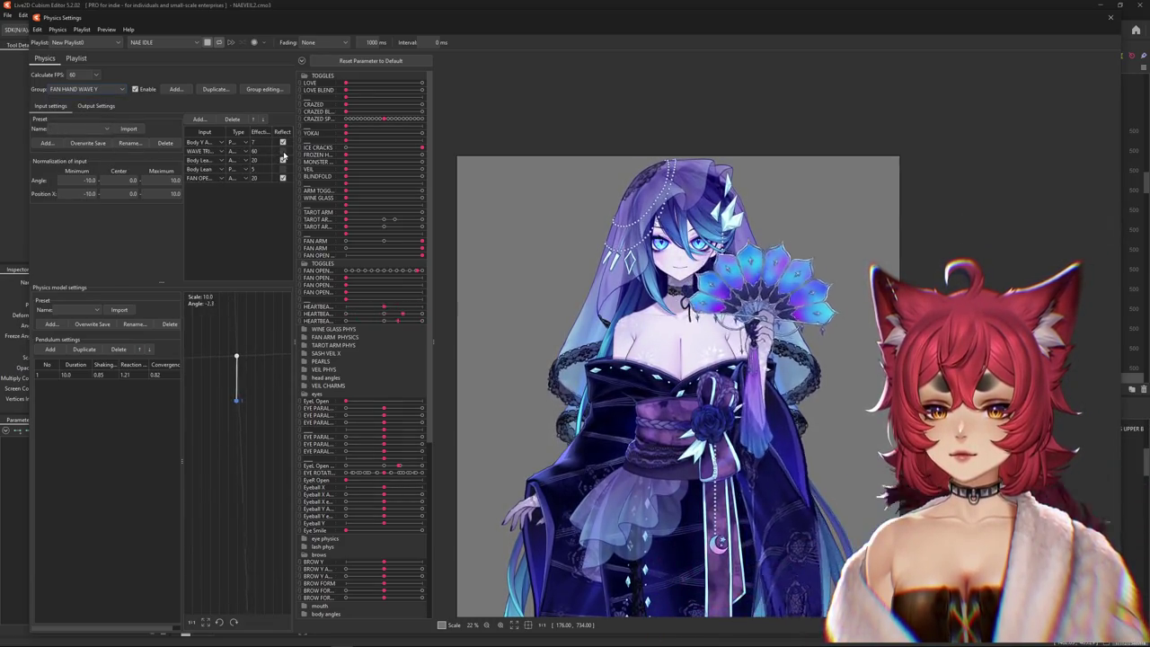
pyautogui.click(283, 178)
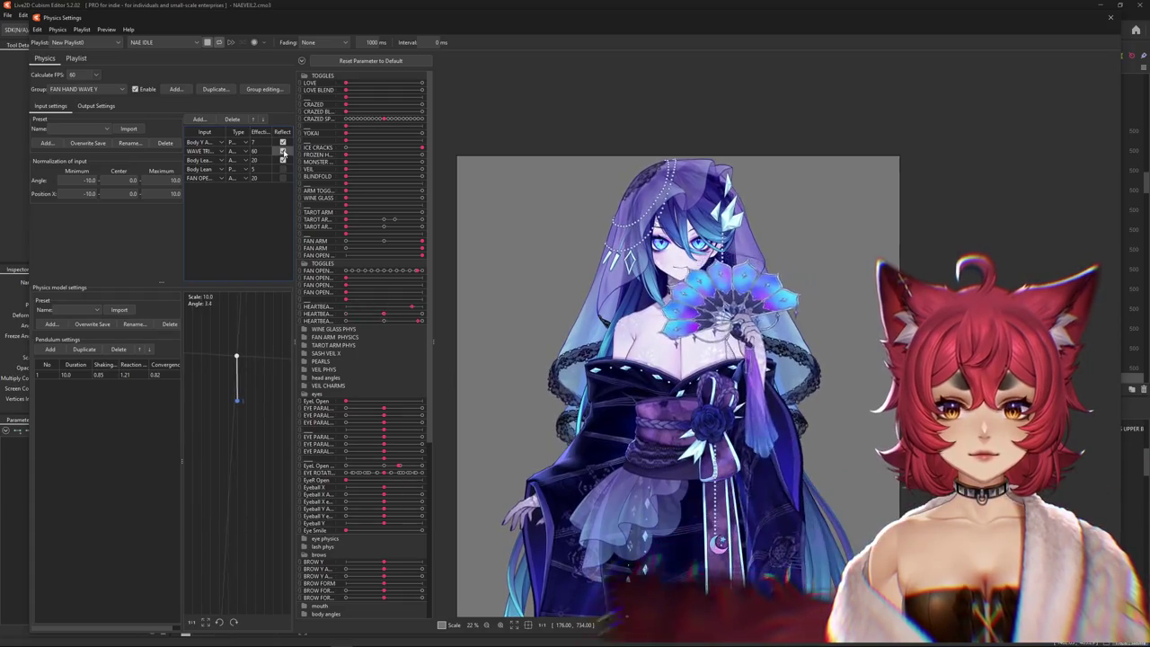
pyautogui.click(81, 89)
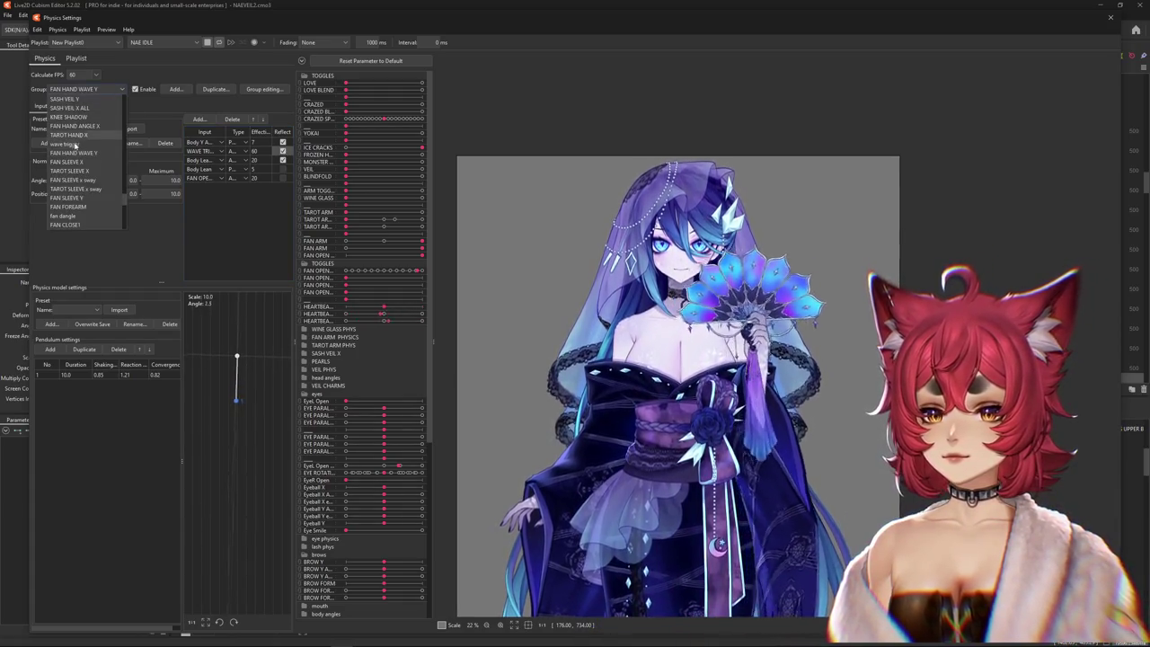
pyautogui.click(74, 144)
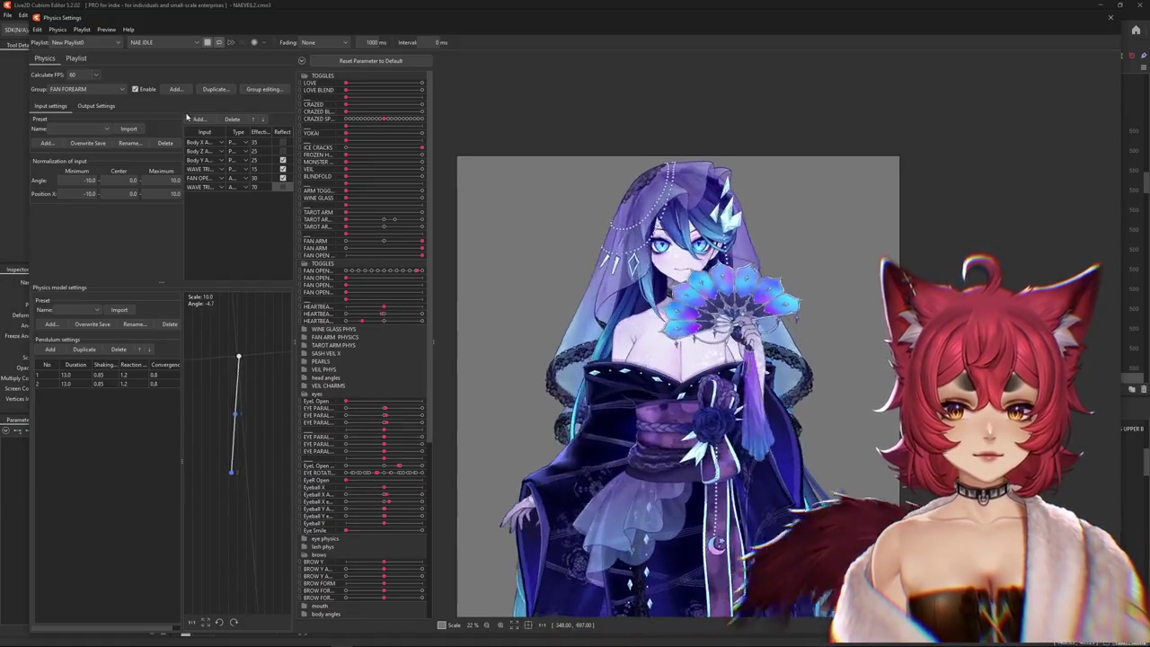
# - Lower FAN FOREARM's Body Y and Body Z input weights to 21 and tick Reflect on the last wave trigger
pyautogui.click(96, 106)
pyautogui.click(45, 106)
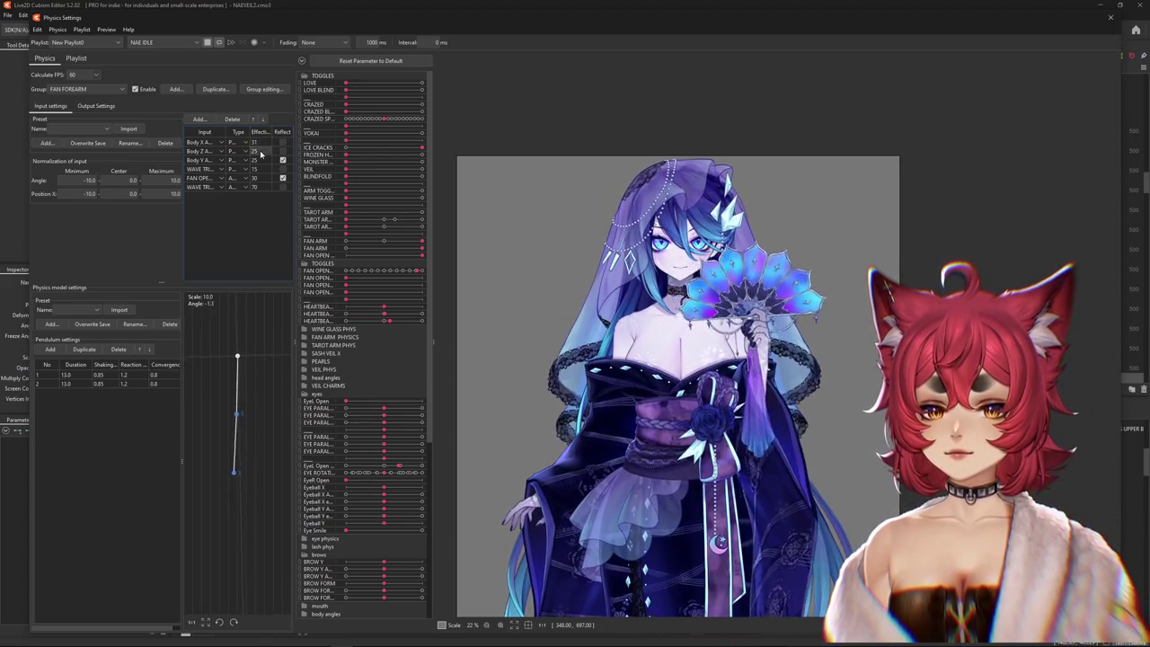
pyautogui.write('21')
pyautogui.moveTo(254, 160); pyautogui.dragTo(248, 160)
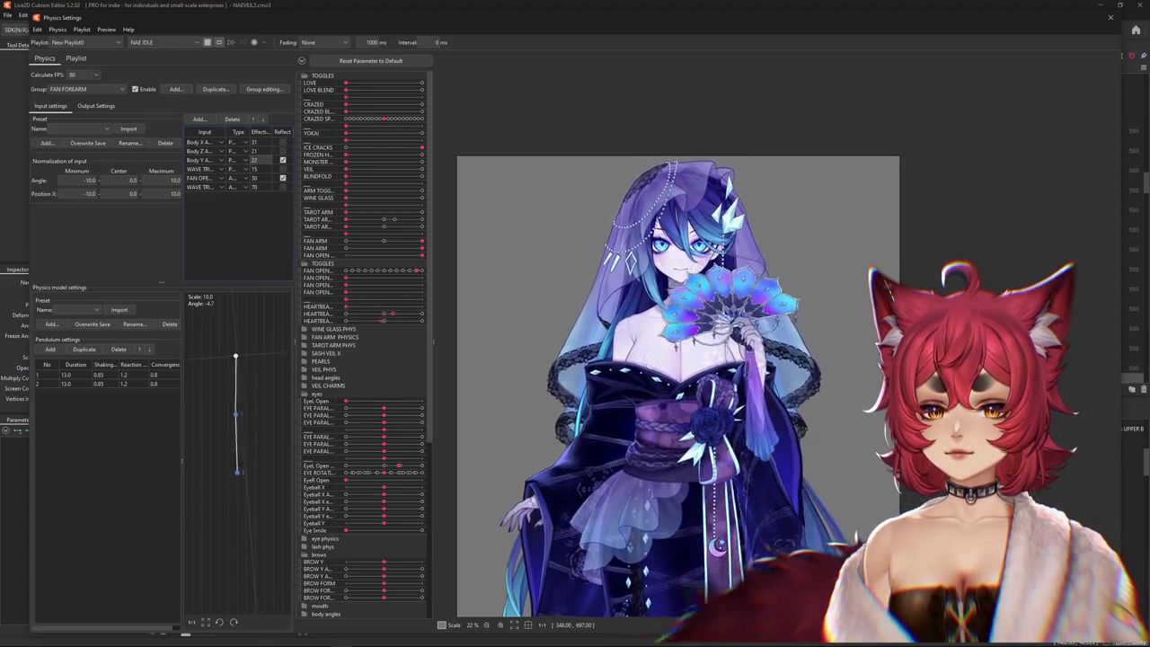
pyautogui.click(254, 169)
pyautogui.write('27')
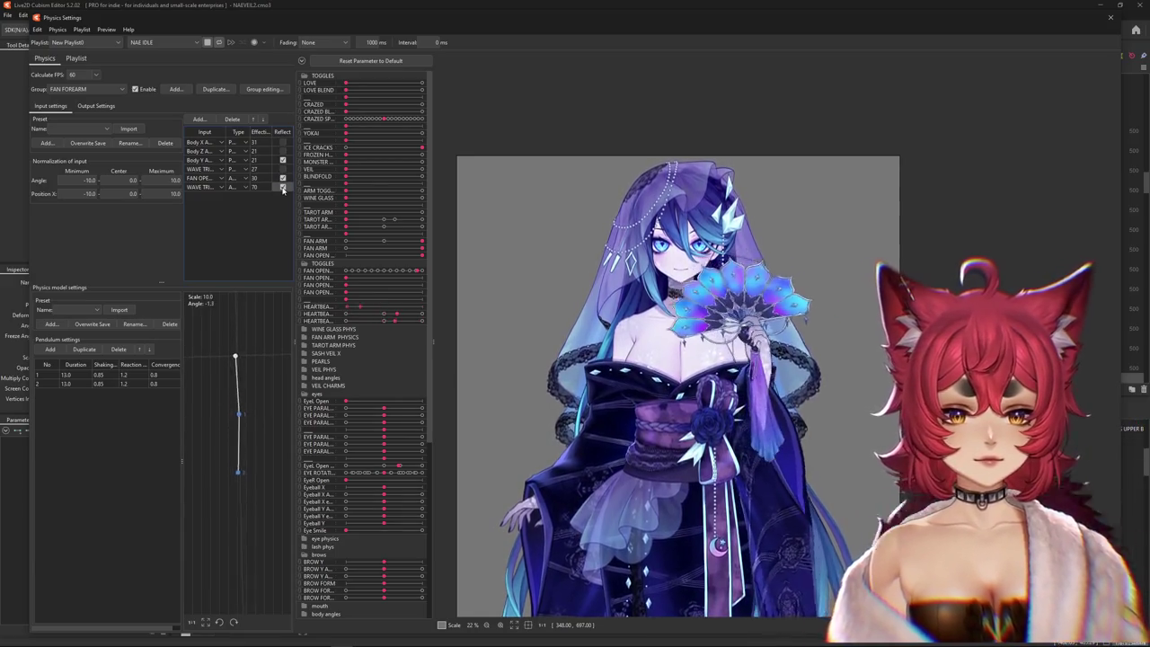
pyautogui.click(282, 186)
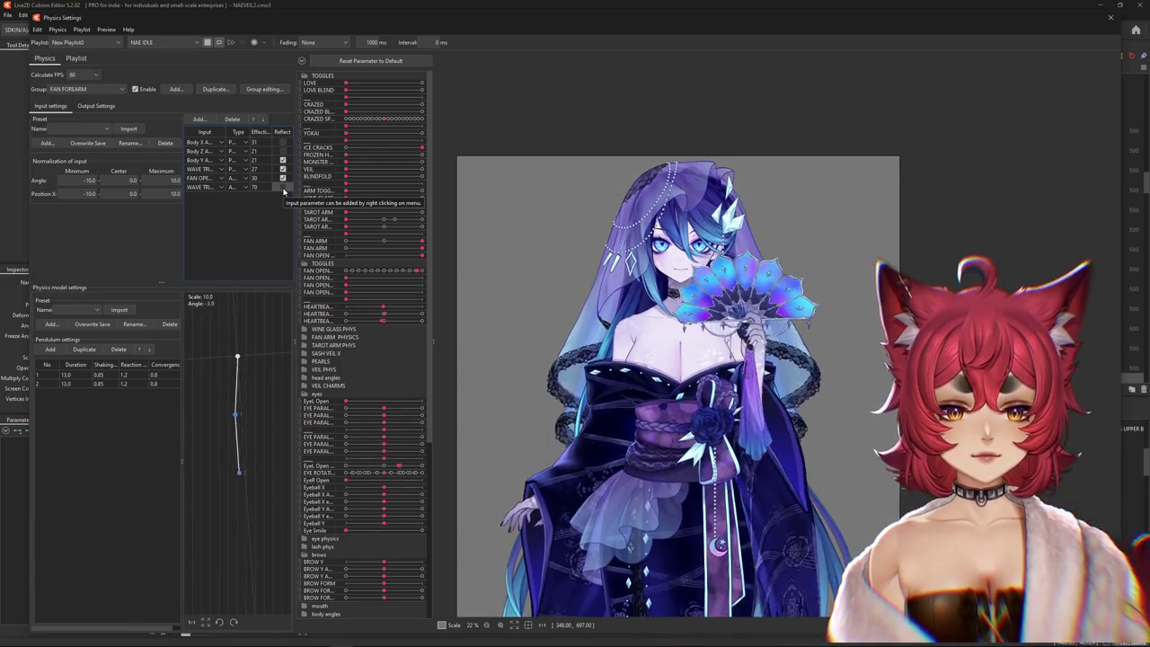
# - Set the two wave trigger input effects to 10 and 60, then view the output settings
pyautogui.click(96, 106)
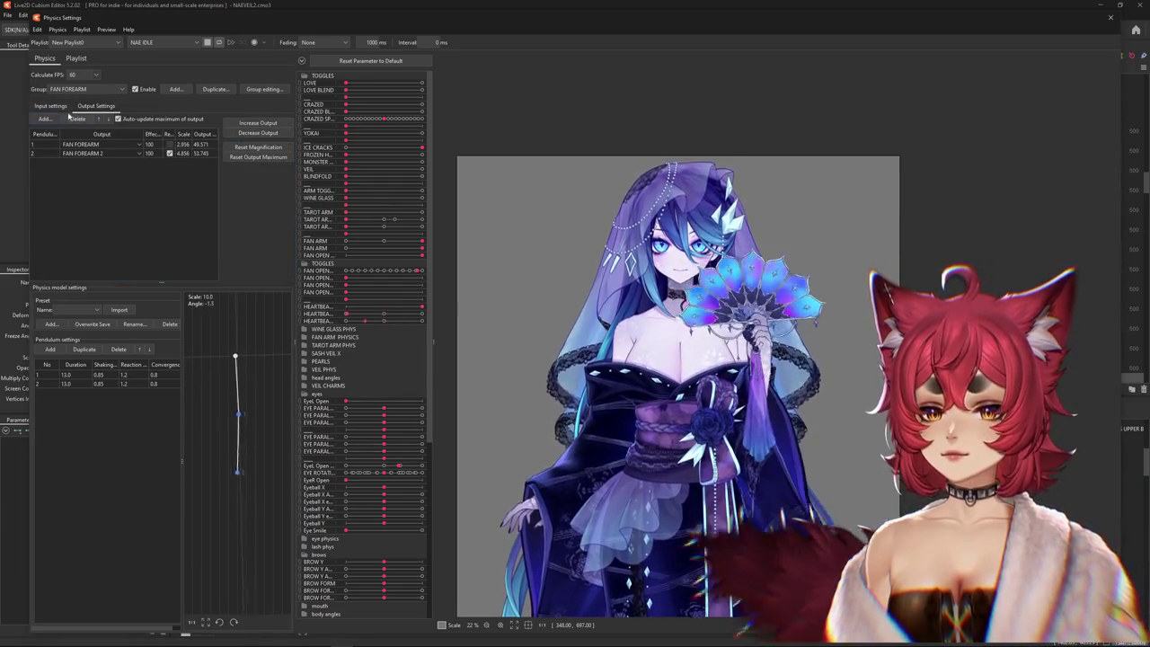
pyautogui.click(60, 107)
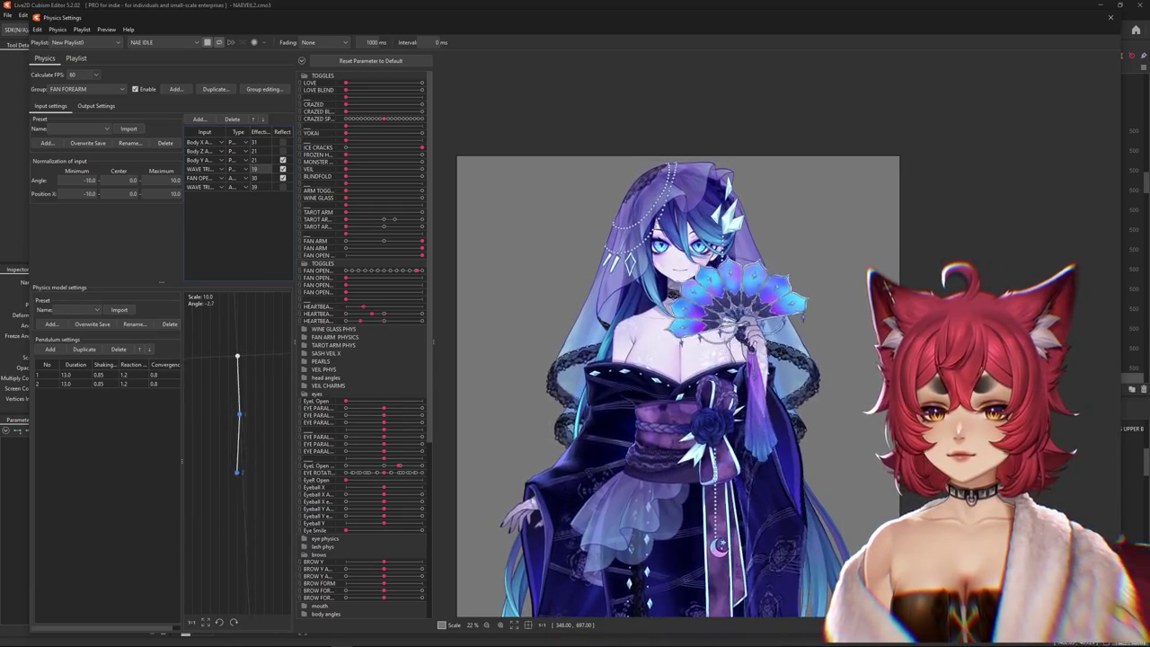
pyautogui.doubleClick(256, 169)
pyautogui.write('0')
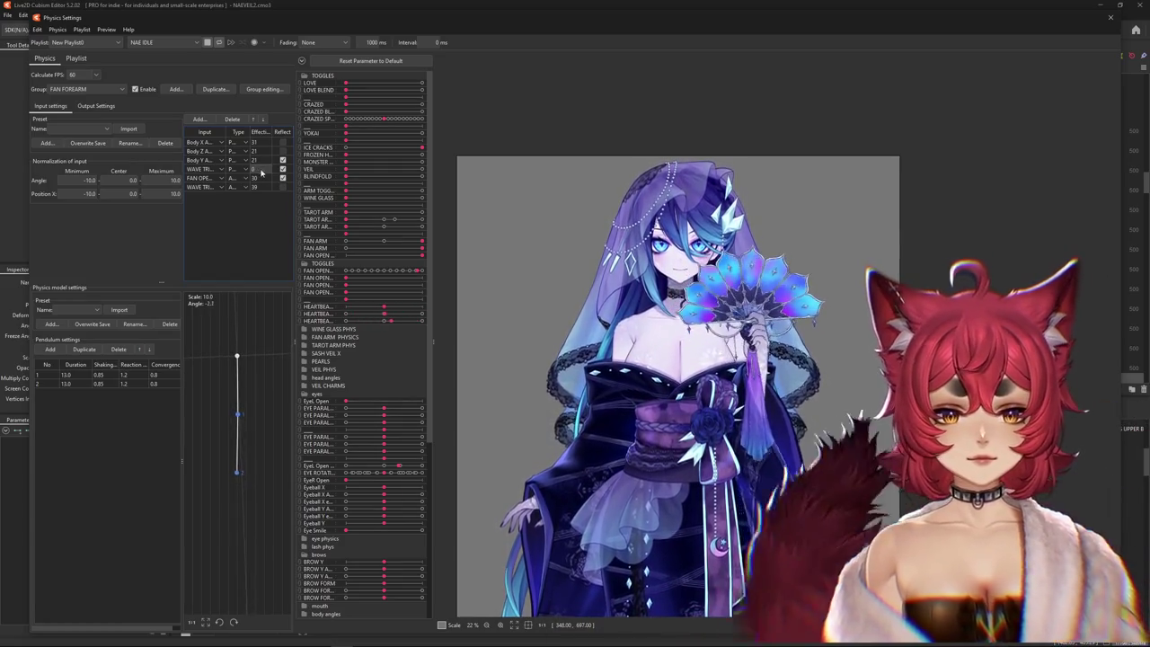
pyautogui.write('100')
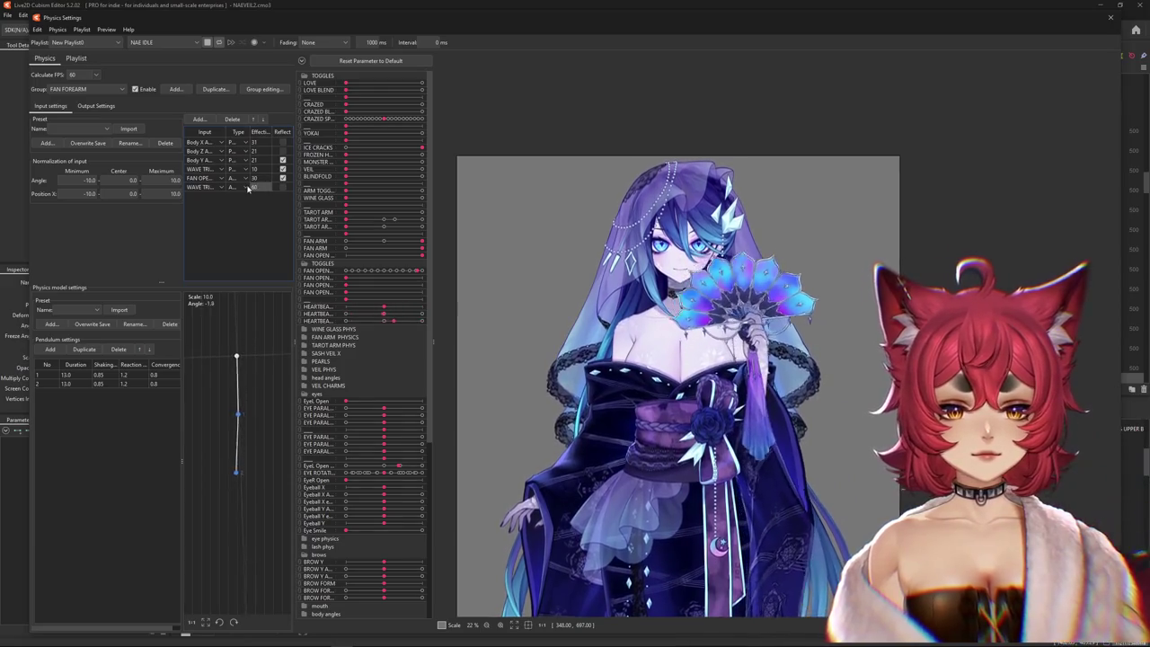
pyautogui.doubleClick(254, 187)
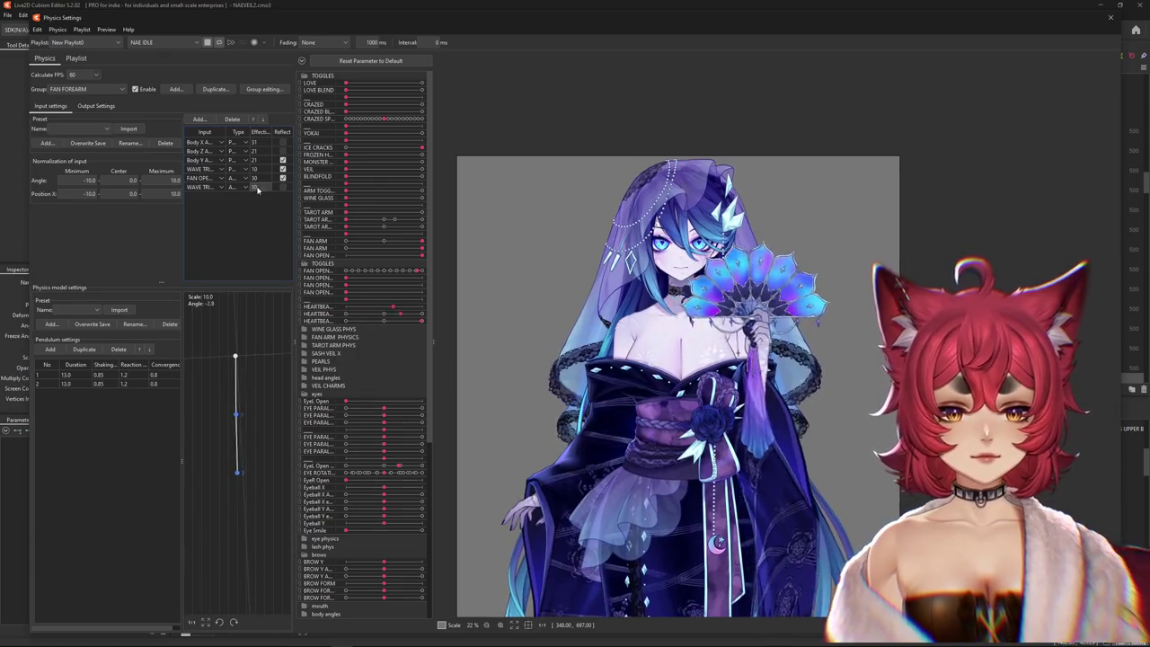
pyautogui.write('5')
pyautogui.press('Return')
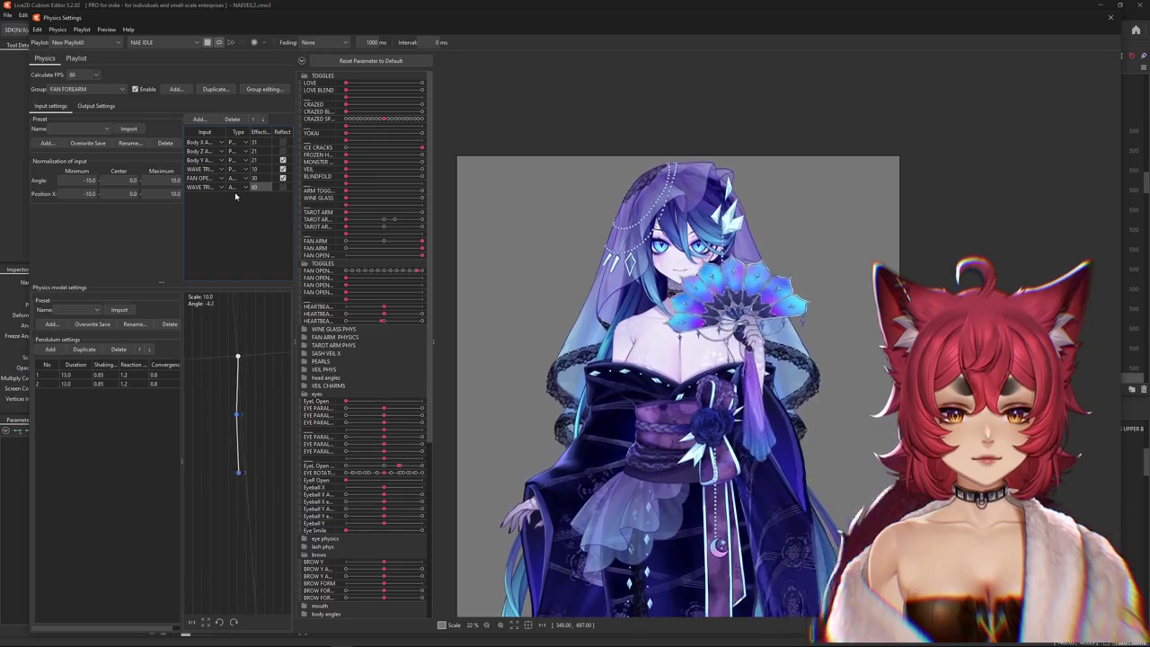
pyautogui.click(91, 121)
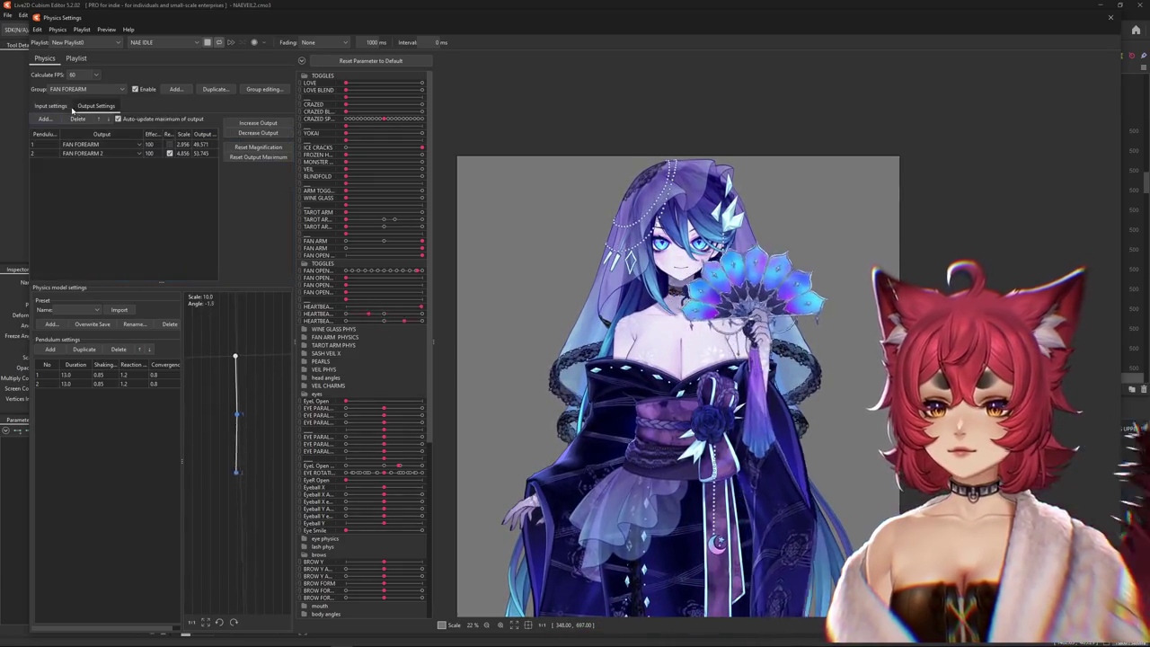
pyautogui.click(91, 120)
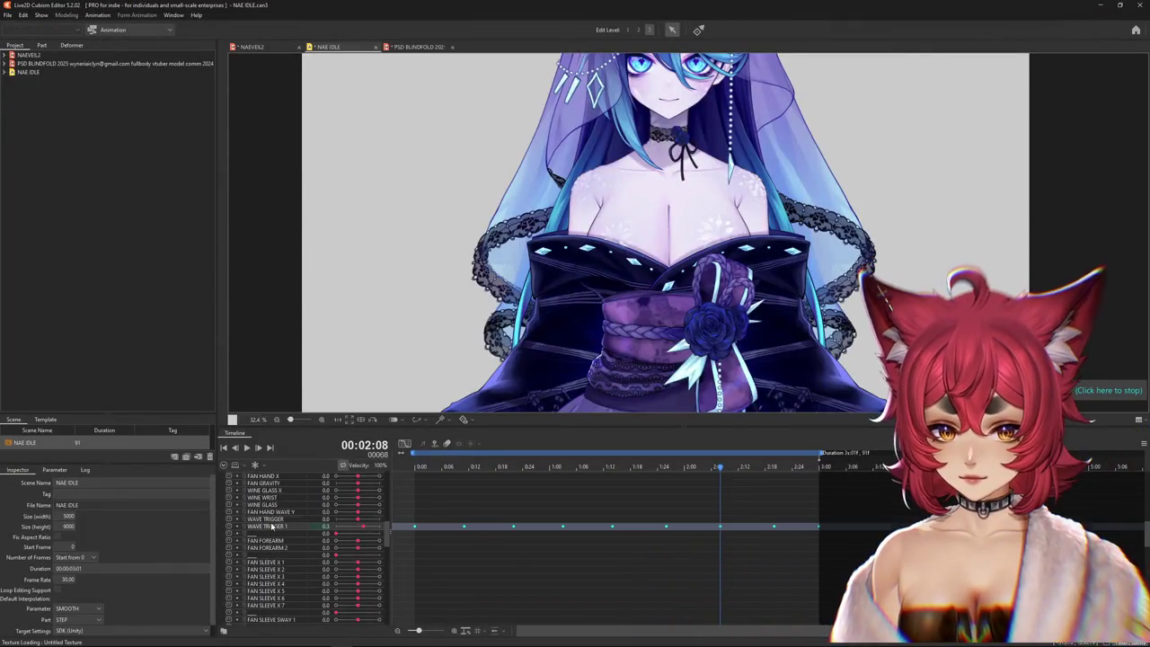
# - Show WAVE TRIGGER 1 as a graph with all keys selected, then reopen NAEVEIL2's Physics Settings
pyautogui.click(404, 444)
pyautogui.click(617, 482)
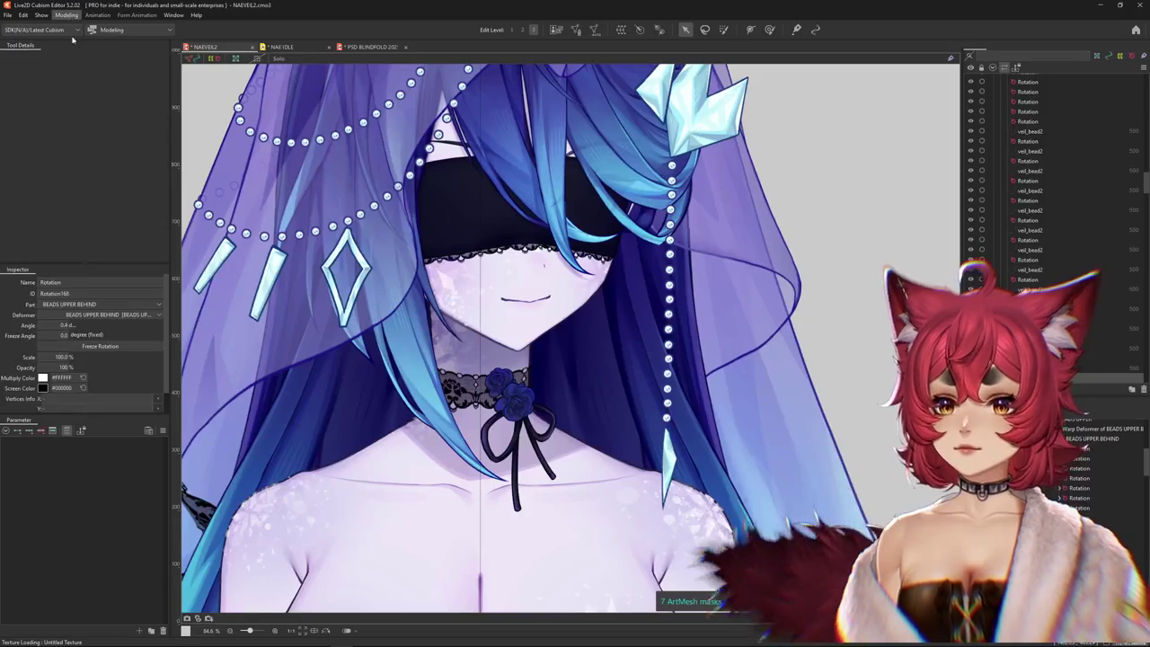
pyautogui.click(66, 15)
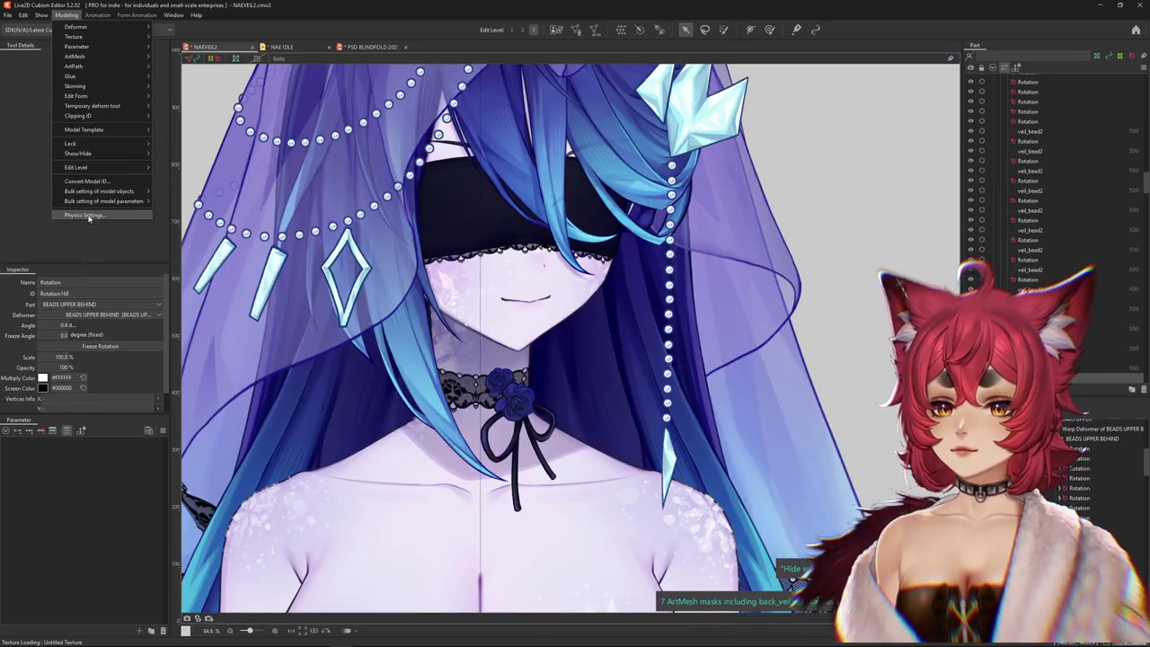
pyautogui.click(83, 215)
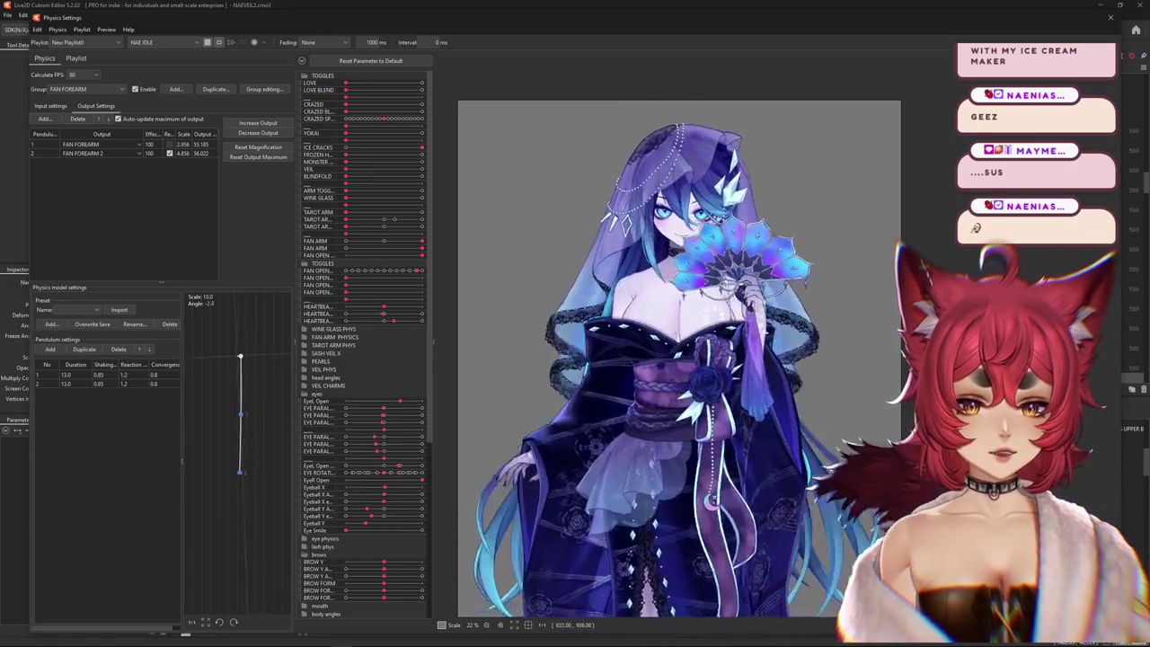
# - Zoom the fan preview in and out, then drop down the Group list from FAN FOREARM
pyautogui.scroll(2, 681, 204)
pyautogui.scroll(-3, 680, 204)
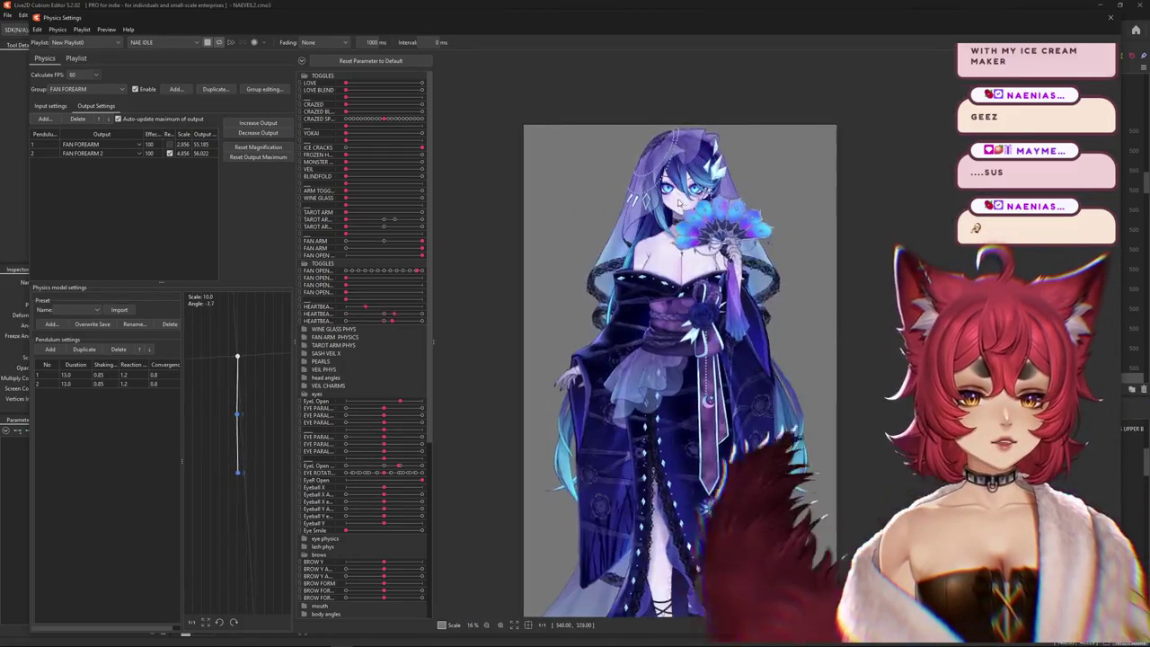
pyautogui.scroll(3, 681, 204)
pyautogui.scroll(-3, 681, 204)
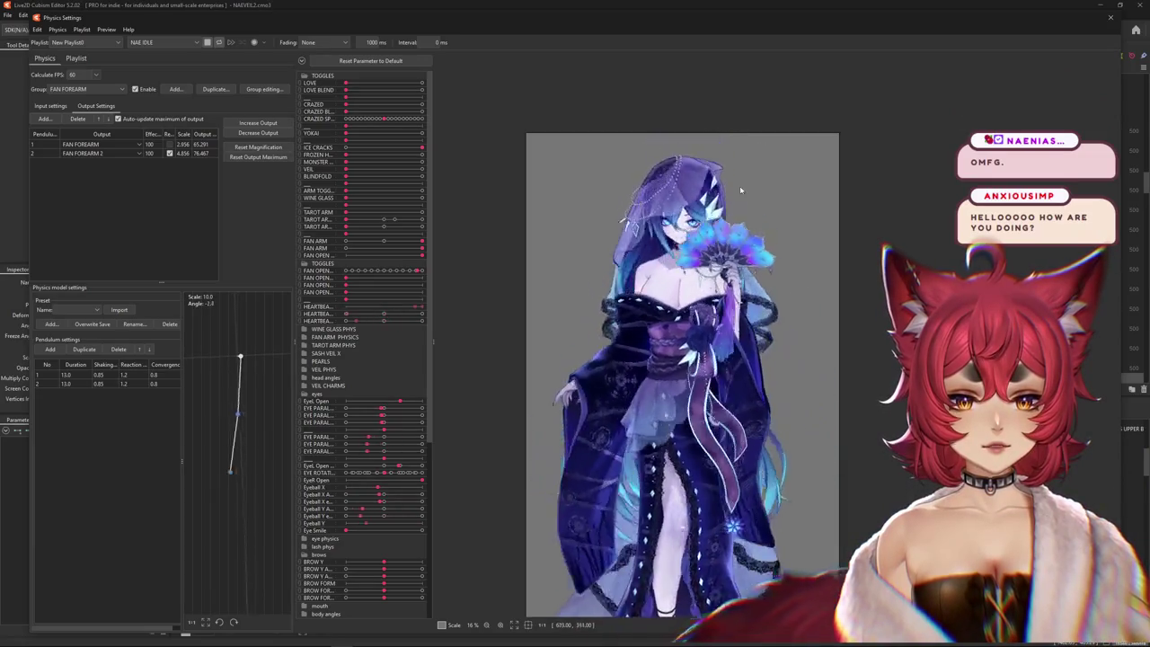
pyautogui.scroll(2, 733, 200)
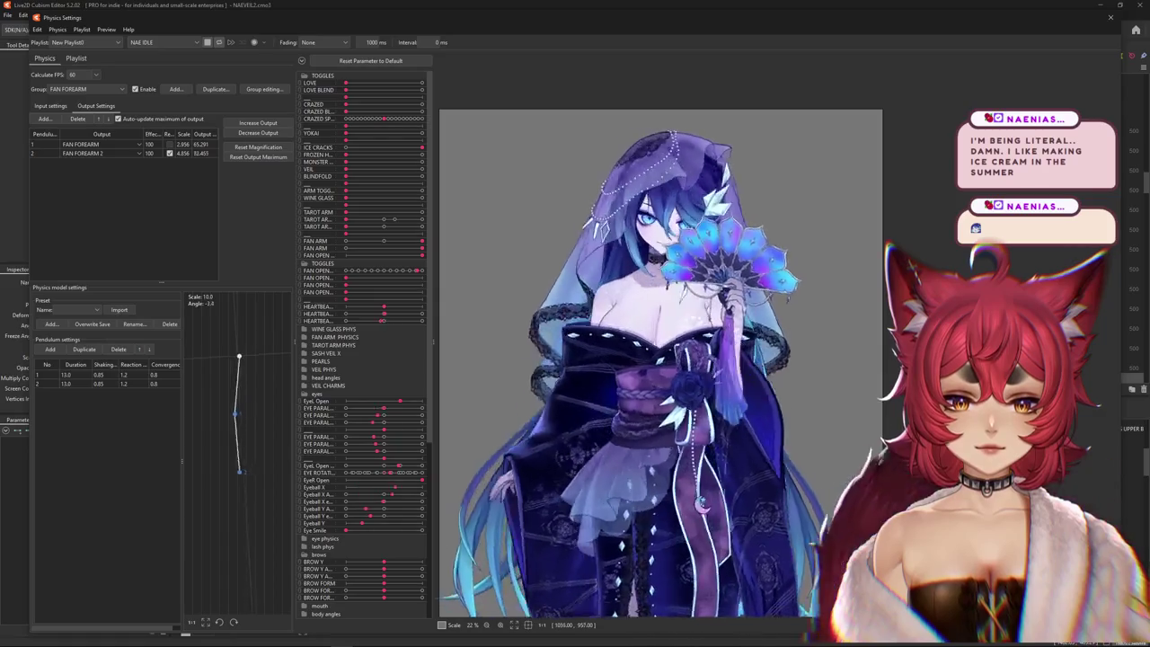
pyautogui.click(107, 89)
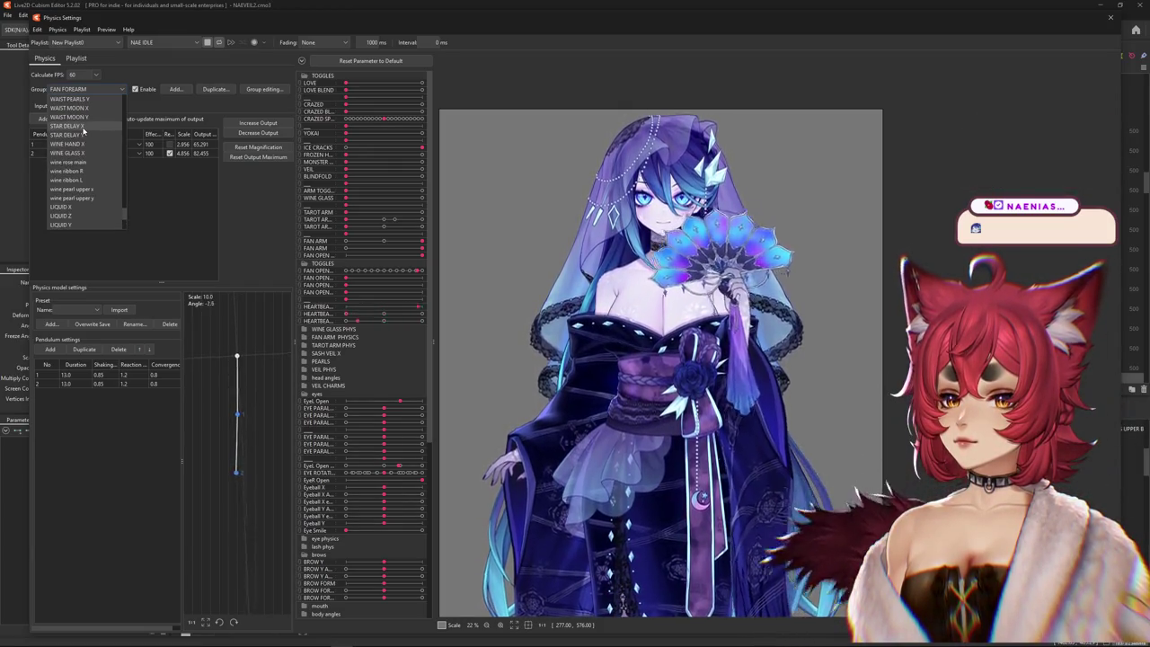
# - Add Body Lean as a reflected input to the fan dangle physics group
pyautogui.scroll(2, 86, 136)
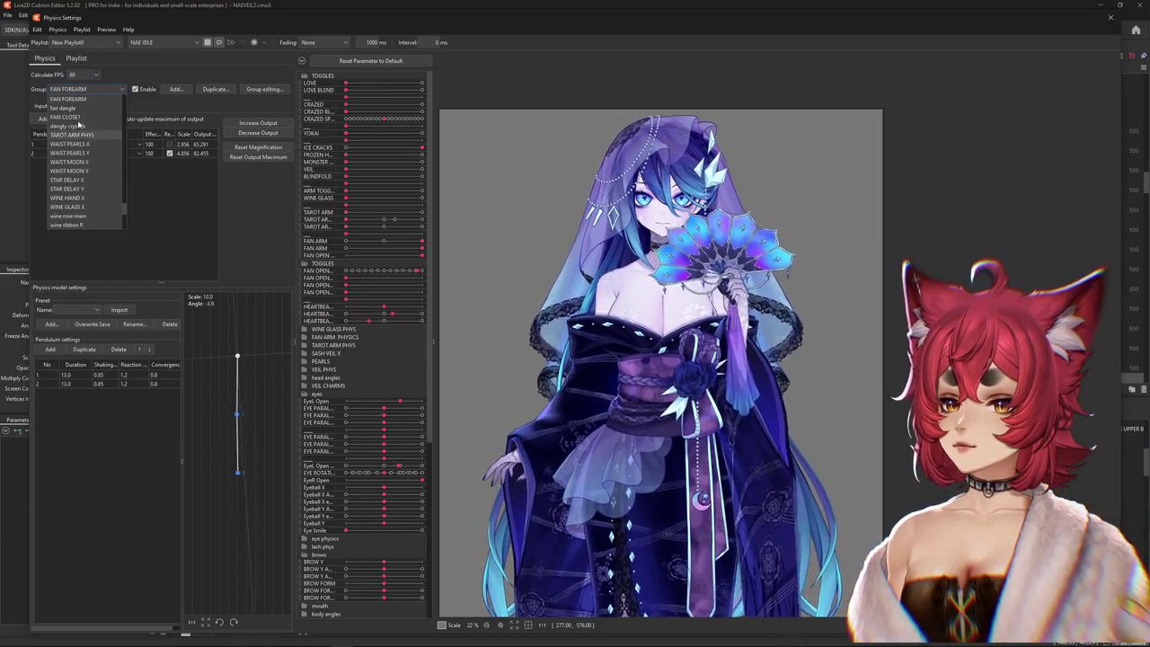
pyautogui.scroll(1, 87, 140)
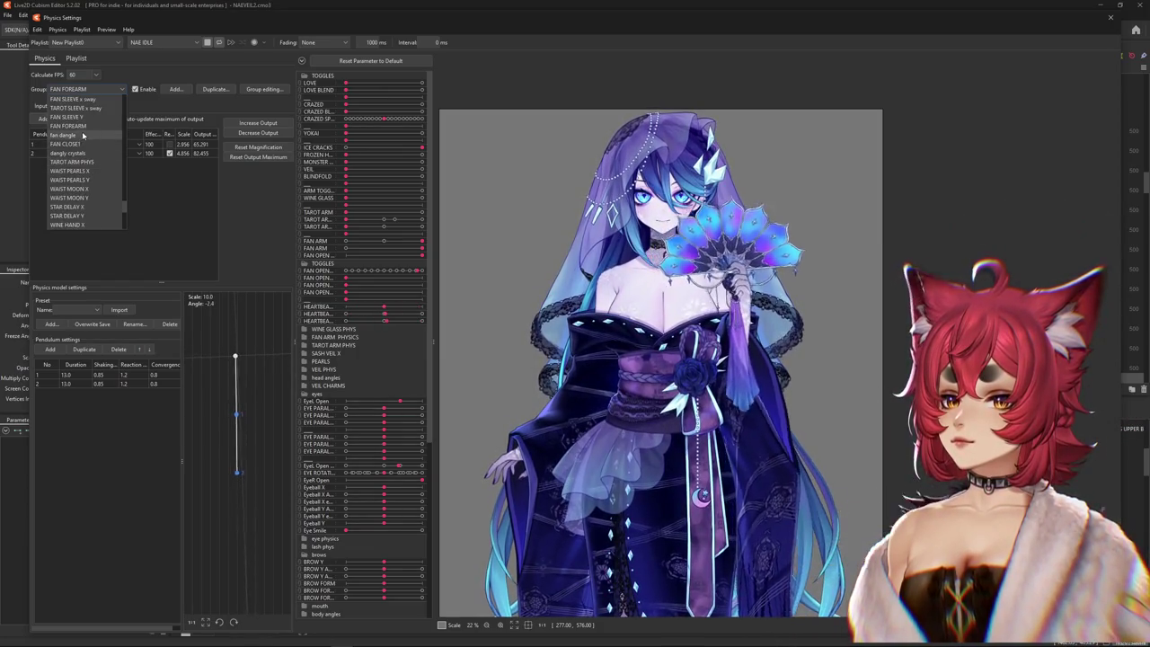
pyautogui.click(81, 135)
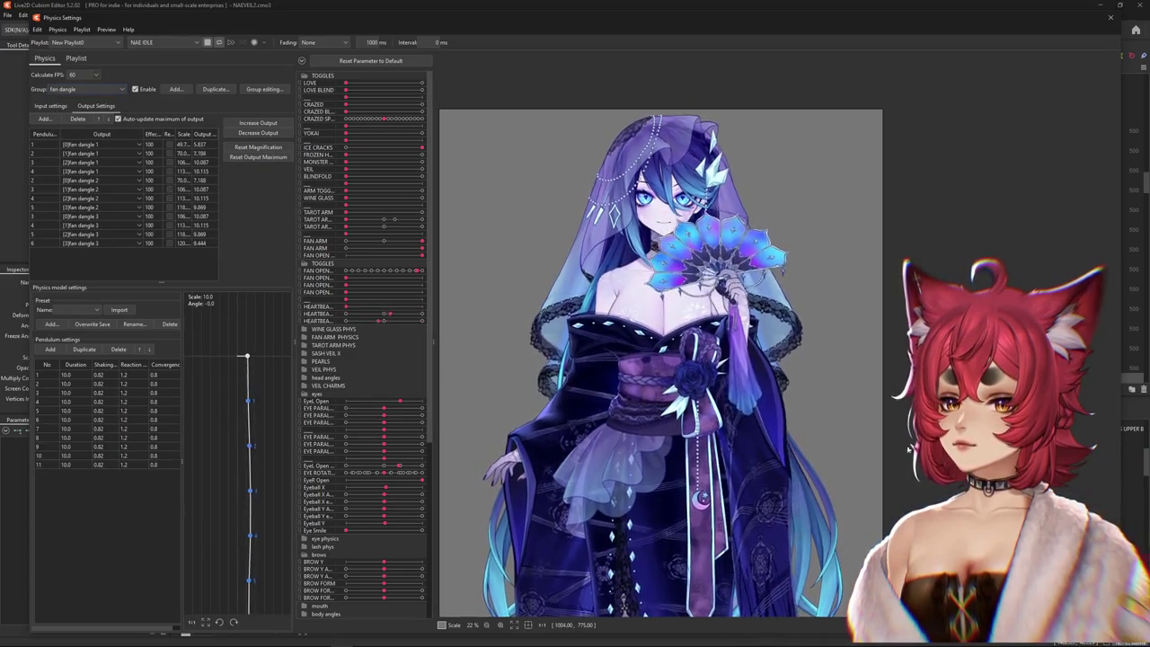
pyautogui.click(51, 106)
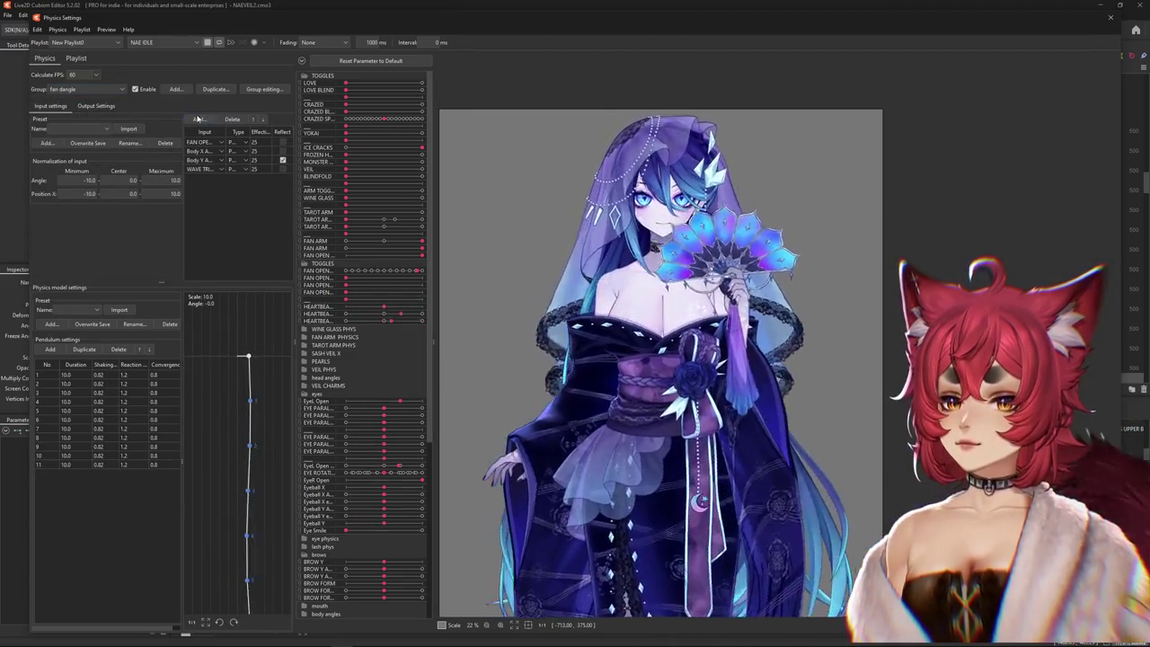
pyautogui.click(198, 120)
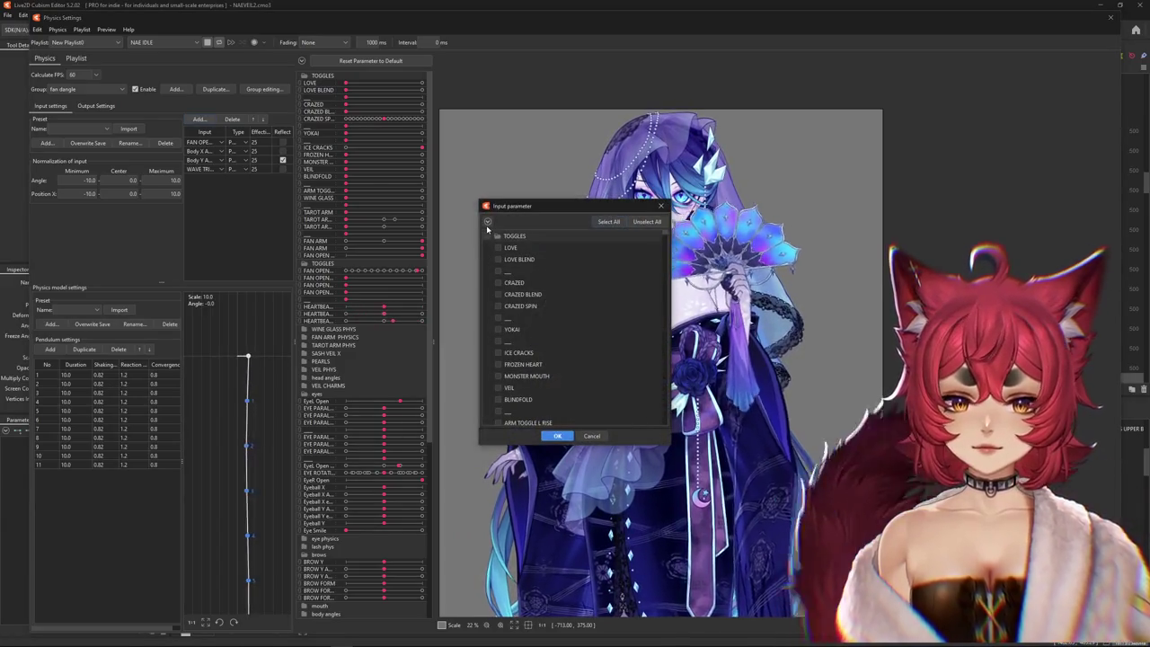
pyautogui.scroll(-4, 512, 318)
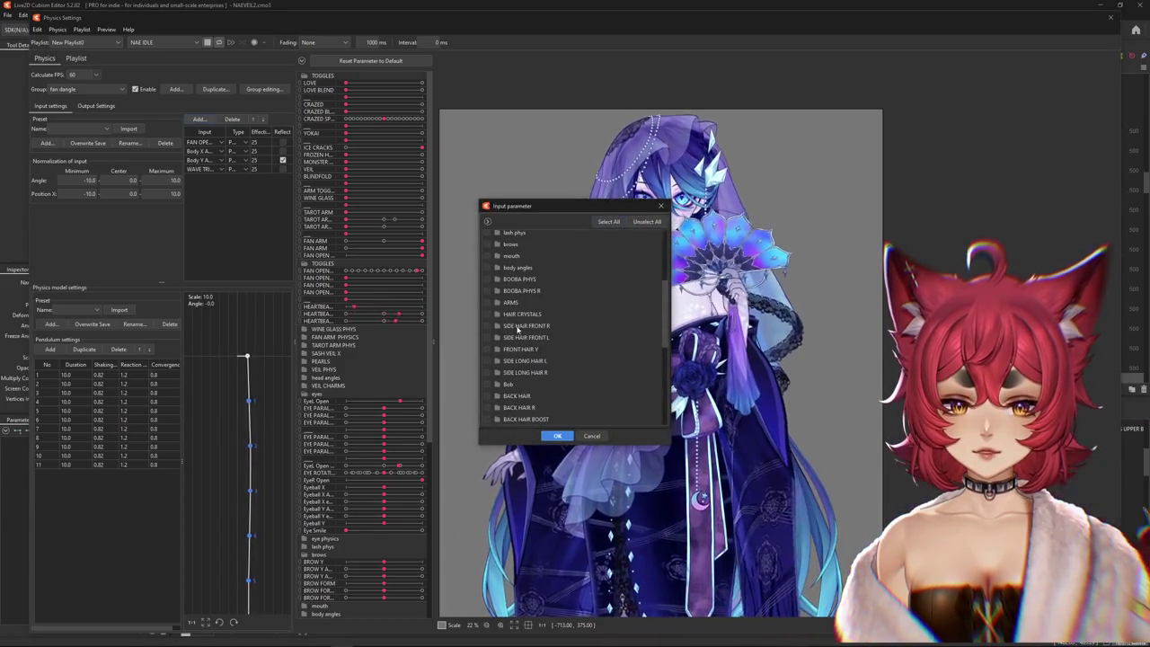
pyautogui.scroll(-1, 527, 327)
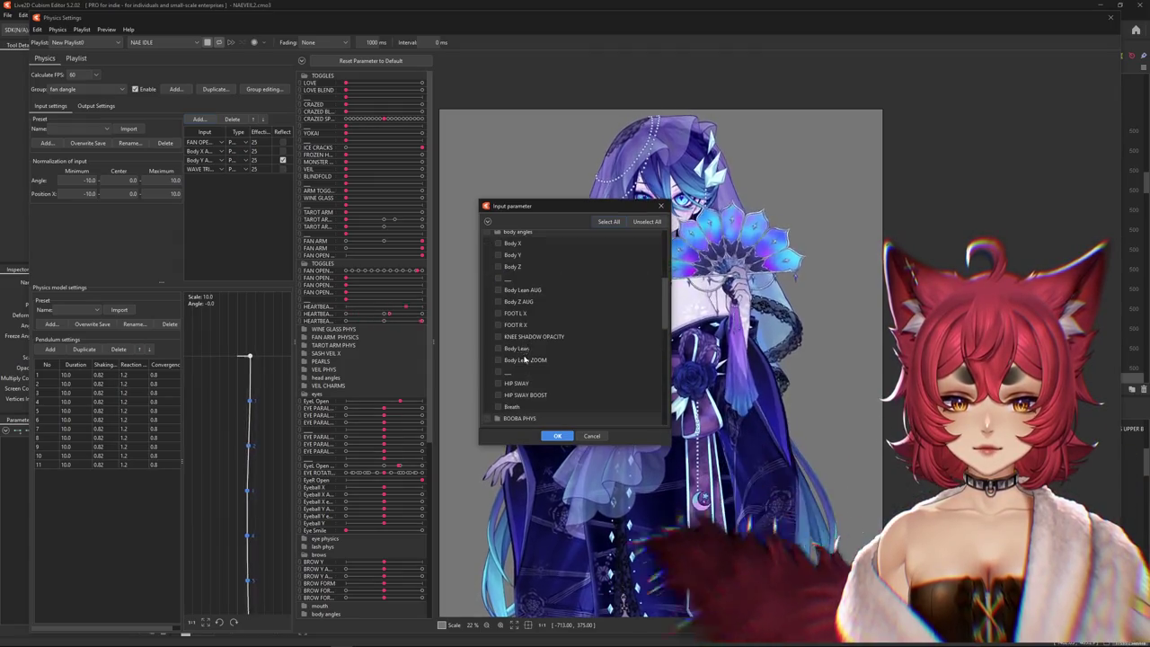
pyautogui.click(559, 436)
pyautogui.click(235, 179)
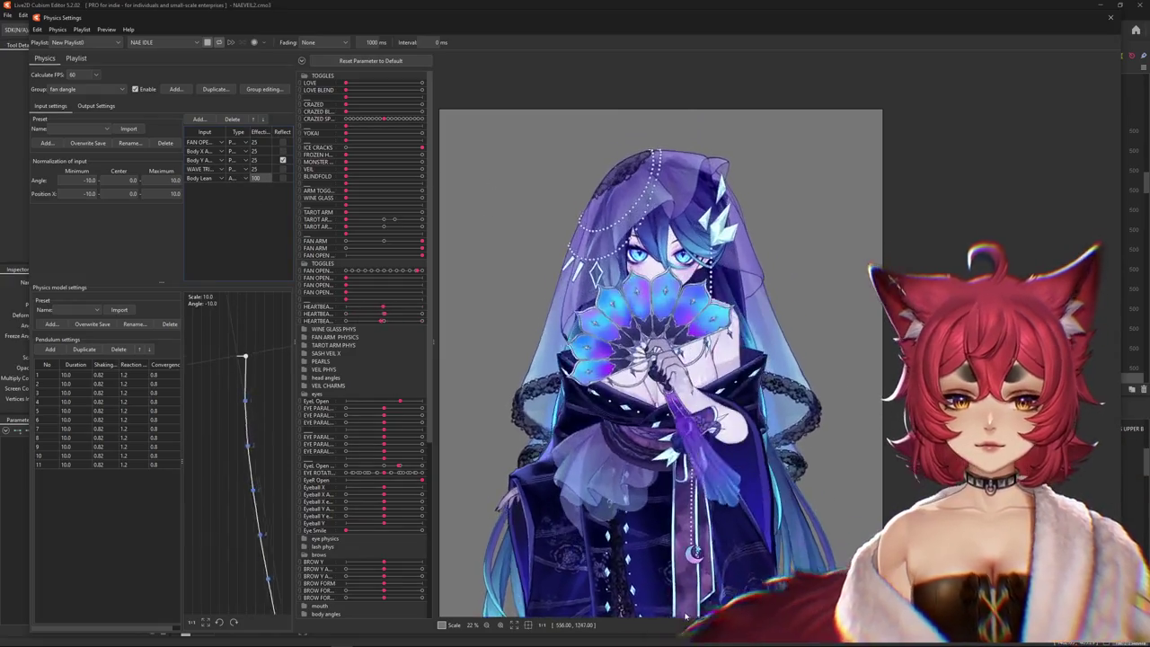
pyautogui.click(282, 177)
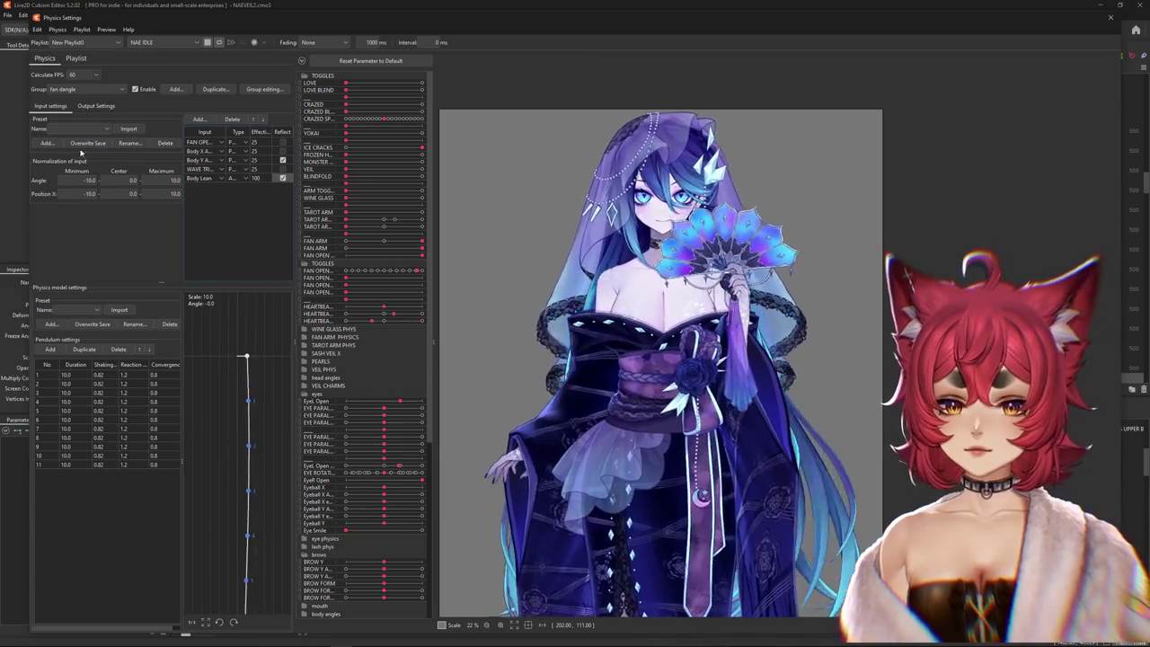
# - Increase the fan dangle outputs' magnification to a 100 maximum and close Physics Settings
pyautogui.click(97, 105)
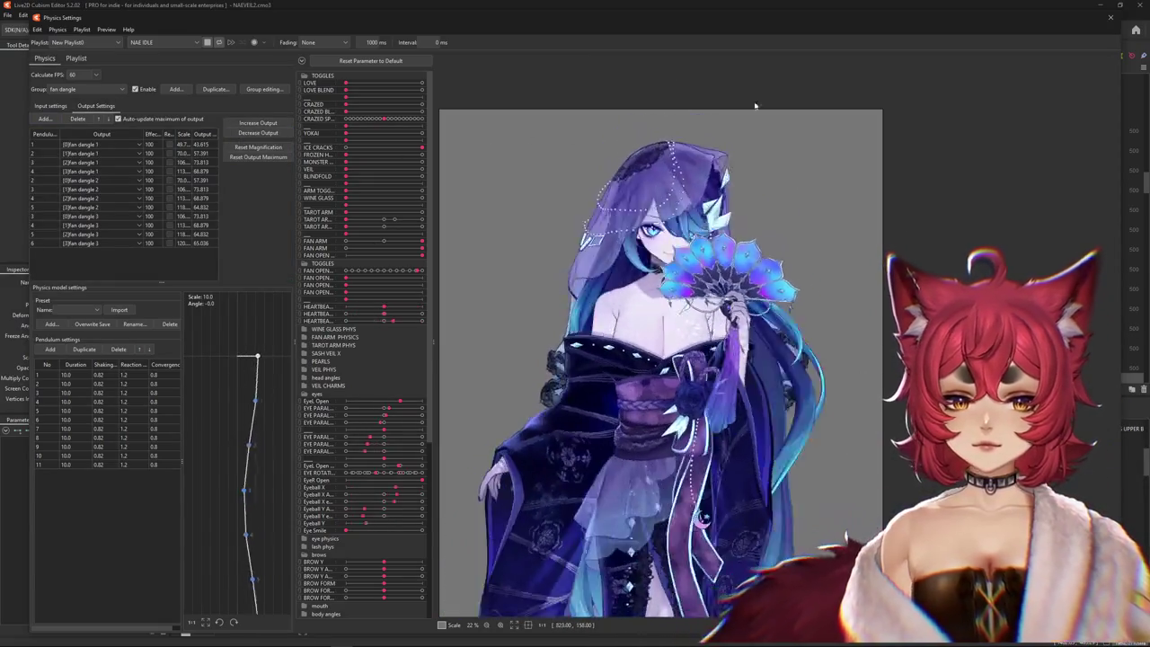
pyautogui.click(258, 122)
pyautogui.click(604, 339)
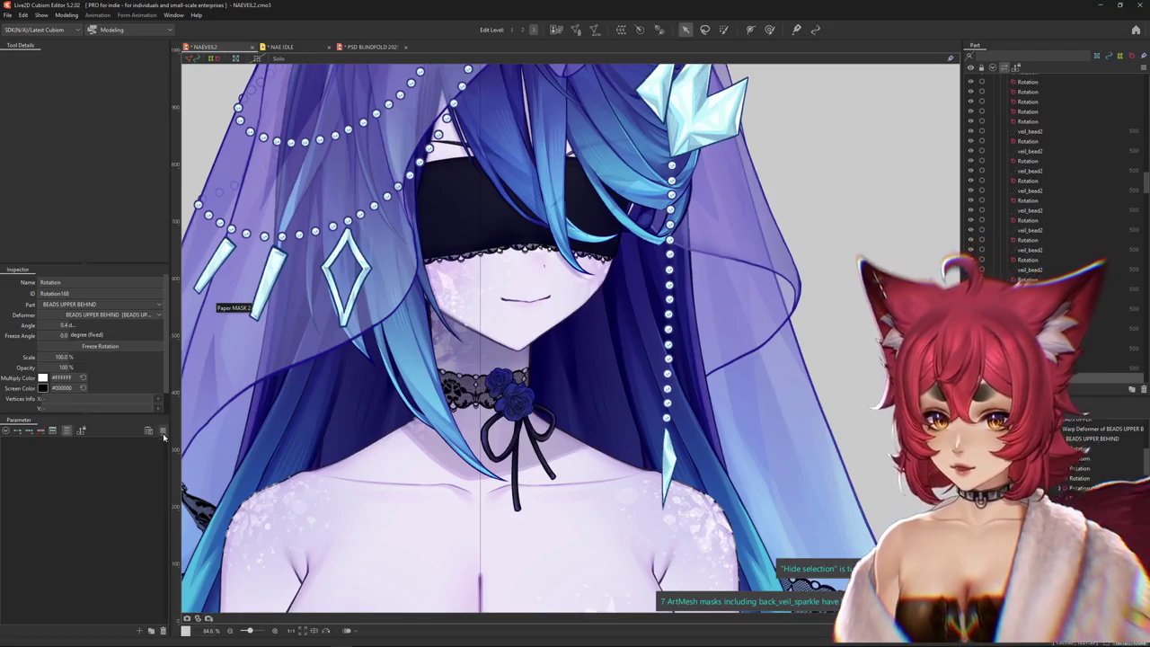
pyautogui.click(162, 432)
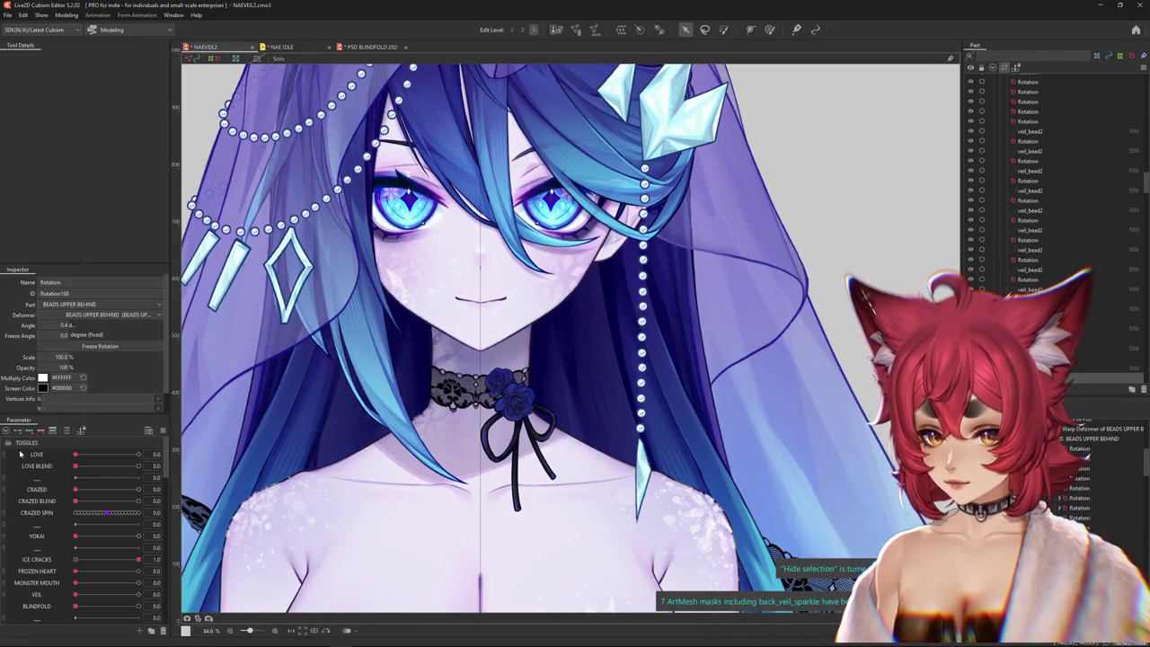
# - Set FAN ARM to 1 and, under TOGGLES, set FAN OPEN/CLOSE1 to 1
pyautogui.scroll(-5, 78, 509)
pyautogui.moveTo(76, 531)
pyautogui.mouseDown()
pyautogui.moveTo(189, 539)
pyautogui.moveTo(139, 543)
pyautogui.mouseUp()
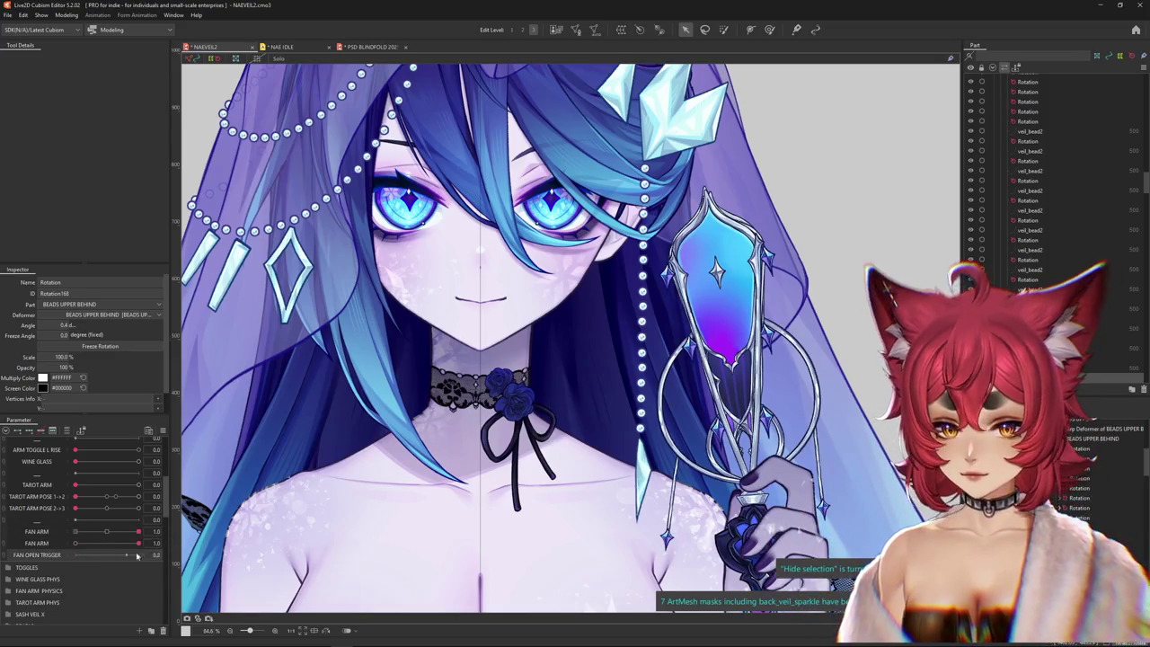
pyautogui.hotkey('ctrl', '-')
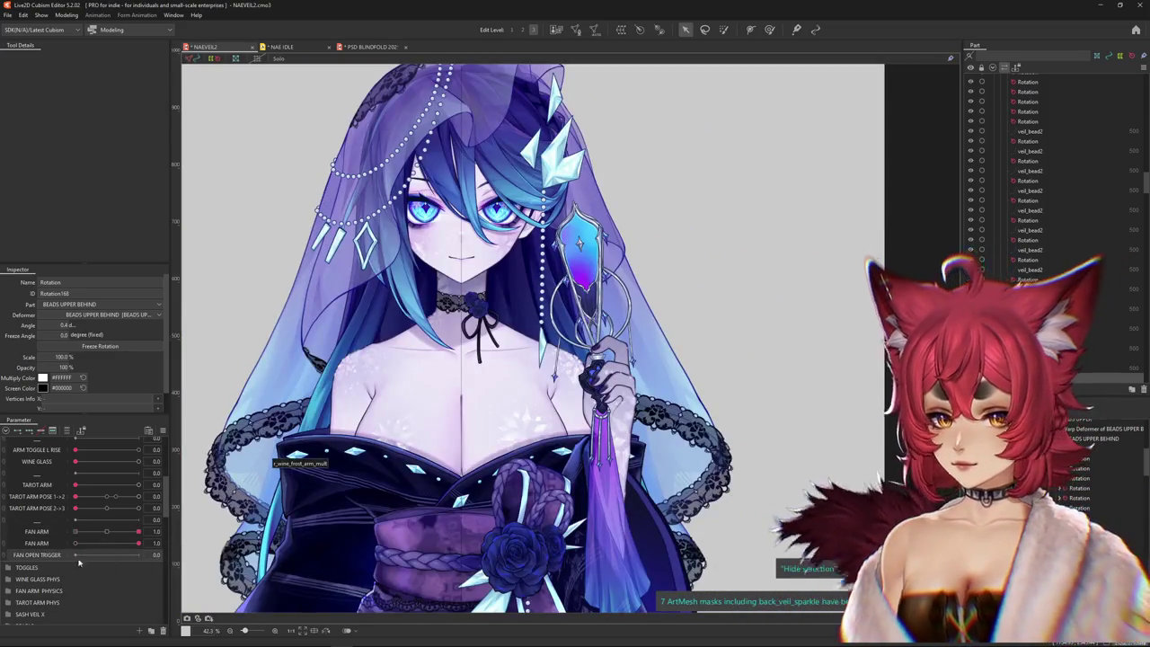
pyautogui.click(7, 567)
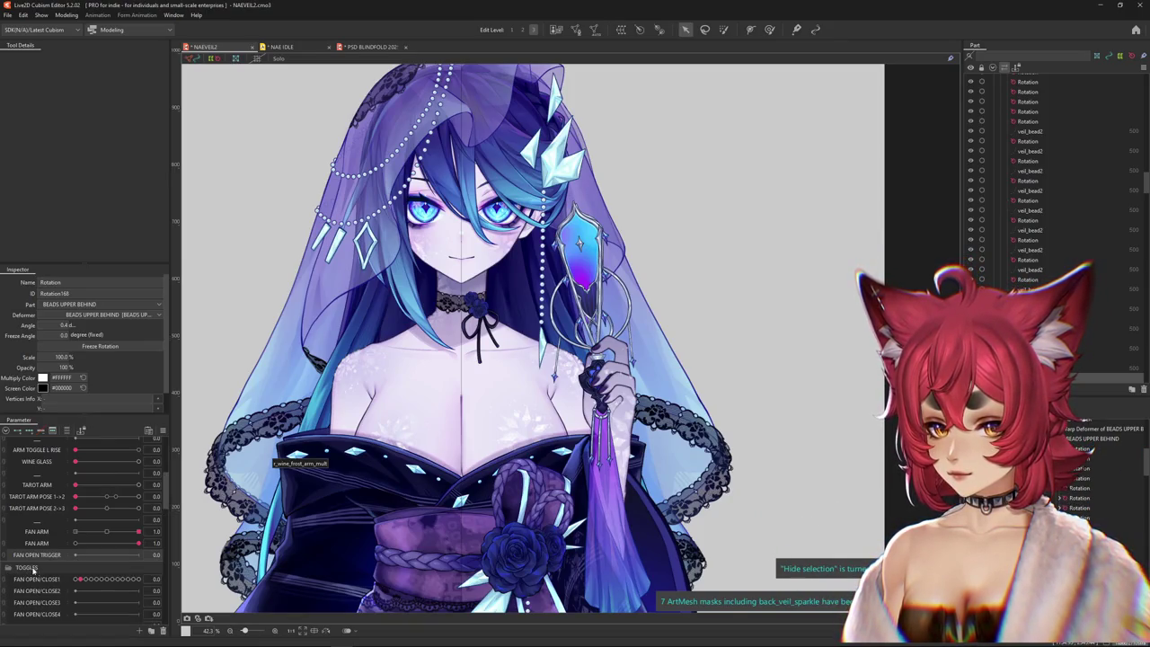
pyautogui.moveTo(75, 578); pyautogui.dragTo(138, 579)
# - Zoom and pan to inspect the opened fan and kimono, then bring up the to-do sticky note
pyautogui.scroll(2, 643, 402)
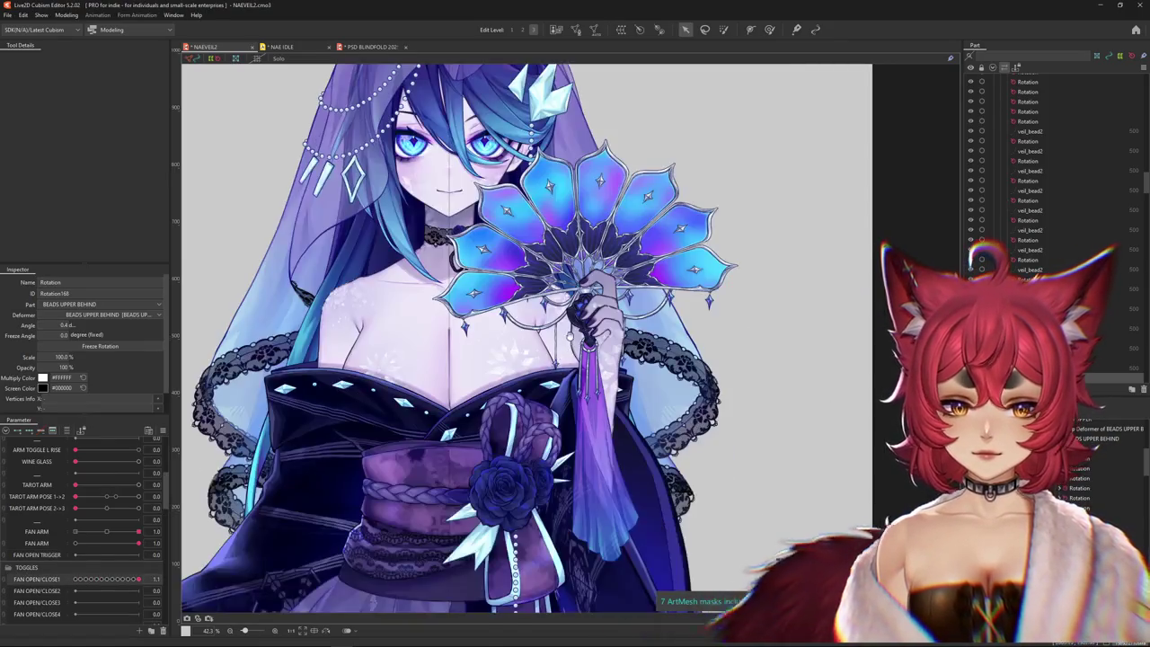
pyautogui.scroll(4, 611, 350)
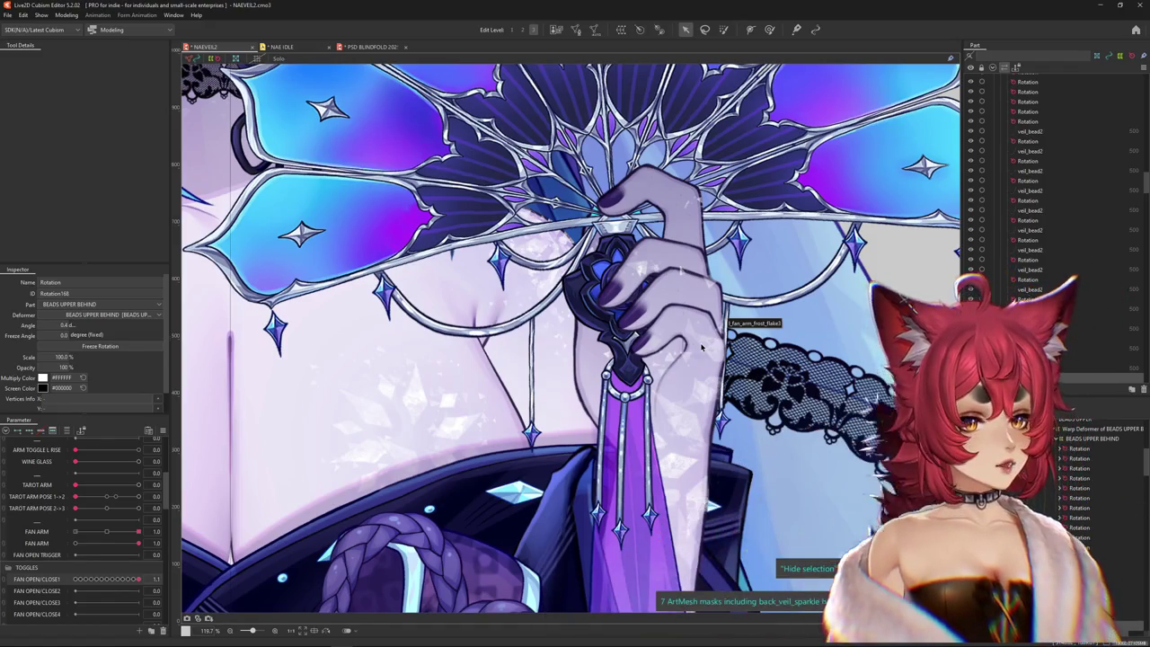
pyautogui.scroll(-3, 683, 413)
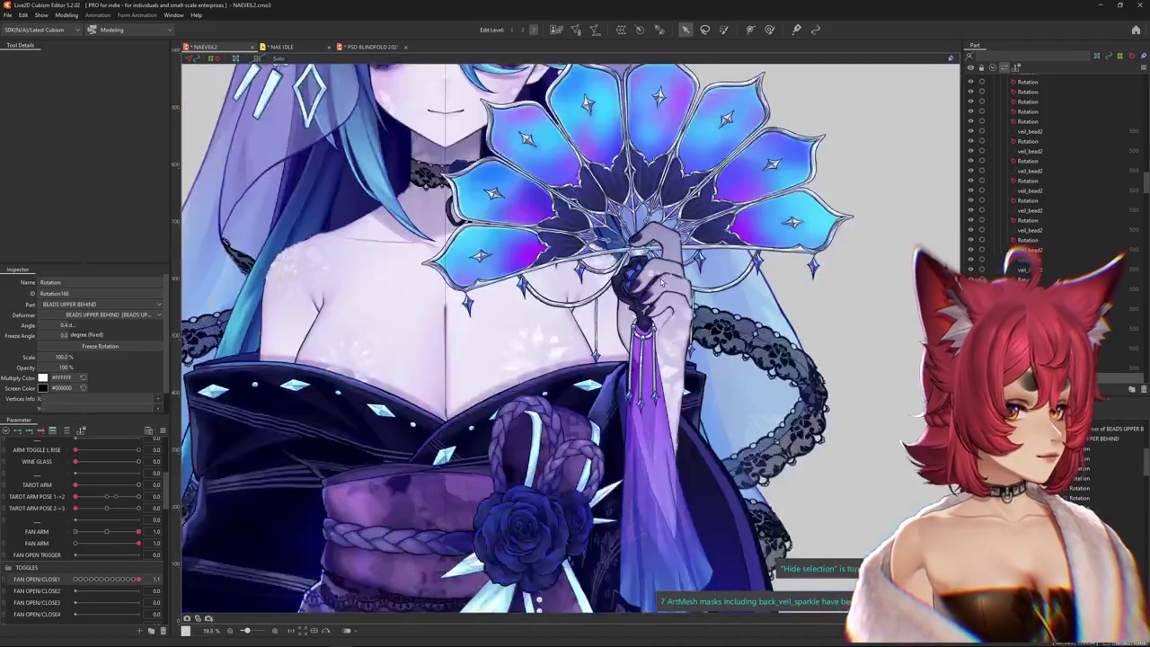
pyautogui.scroll(-2, 665, 481)
pyautogui.moveTo(664, 480); pyautogui.dragTo(593, 409)
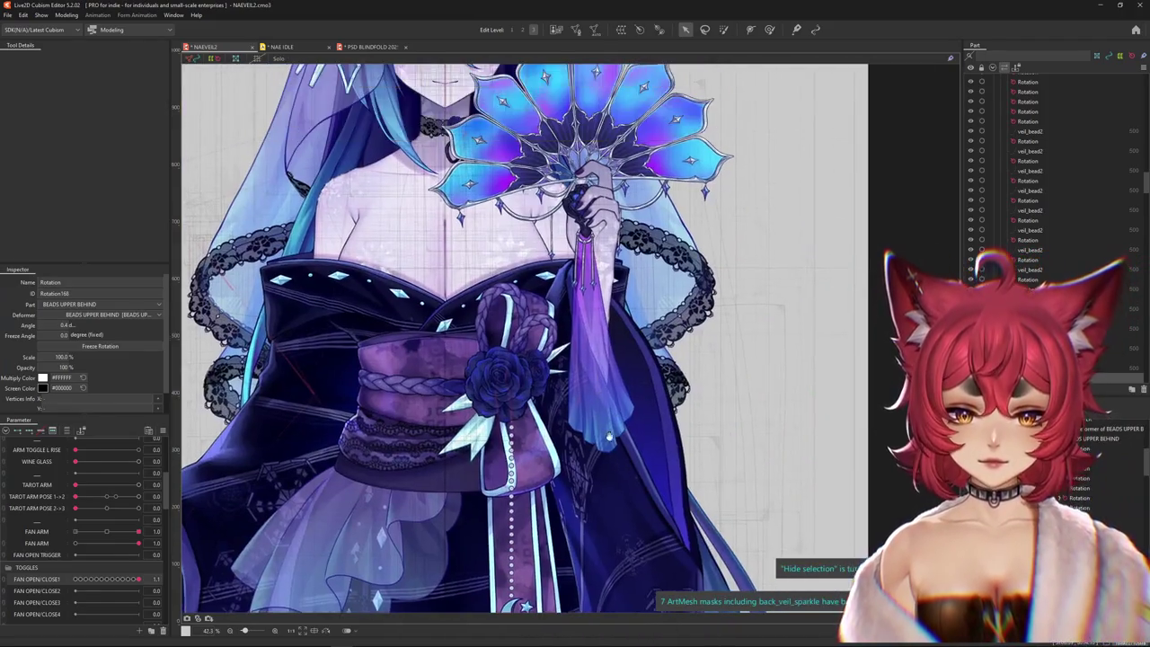
pyautogui.click(362, 637)
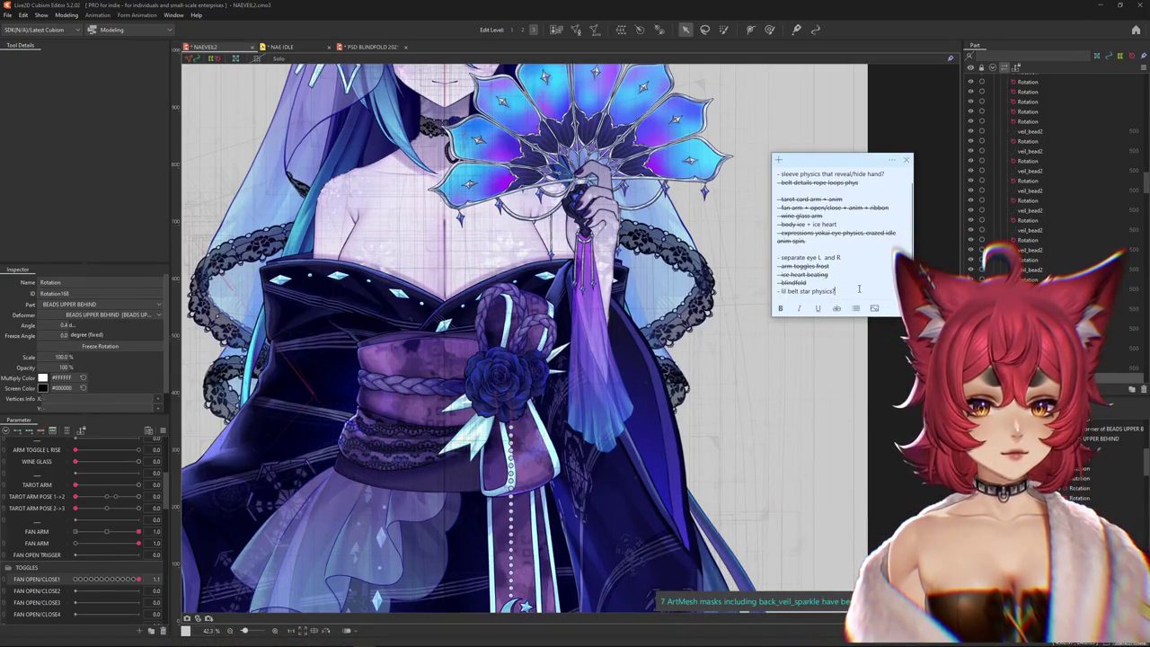
# - Select the three crossed-out finished items in the to-do list and remove them
pyautogui.moveTo(867, 288); pyautogui.dragTo(778, 291)
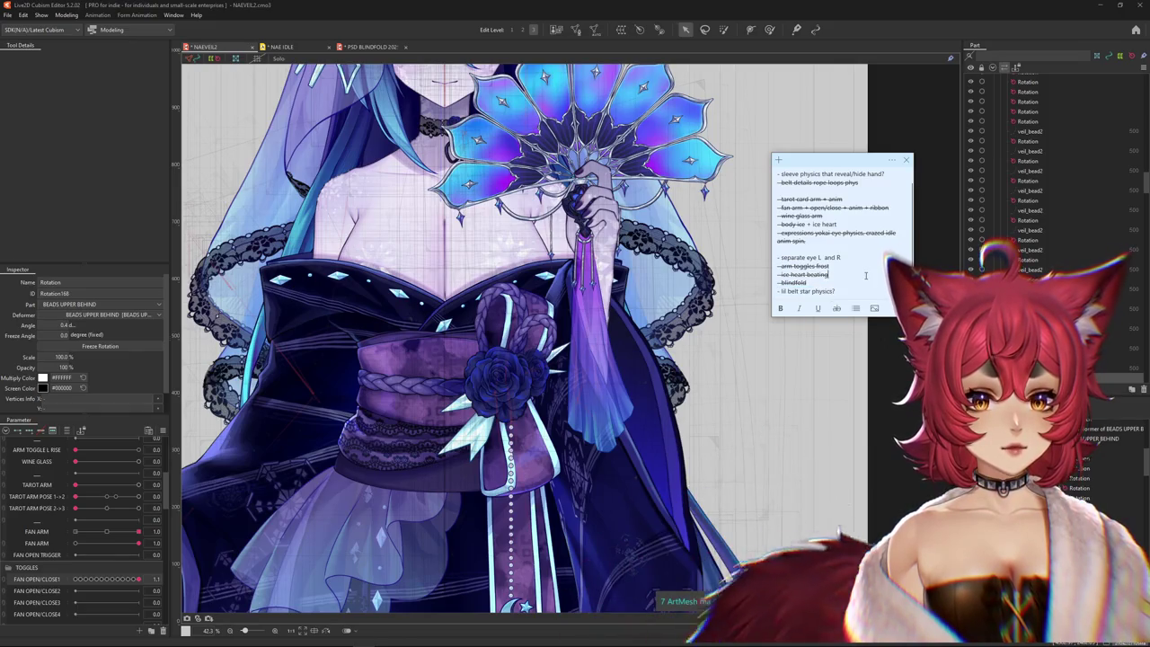
pyautogui.click(824, 238)
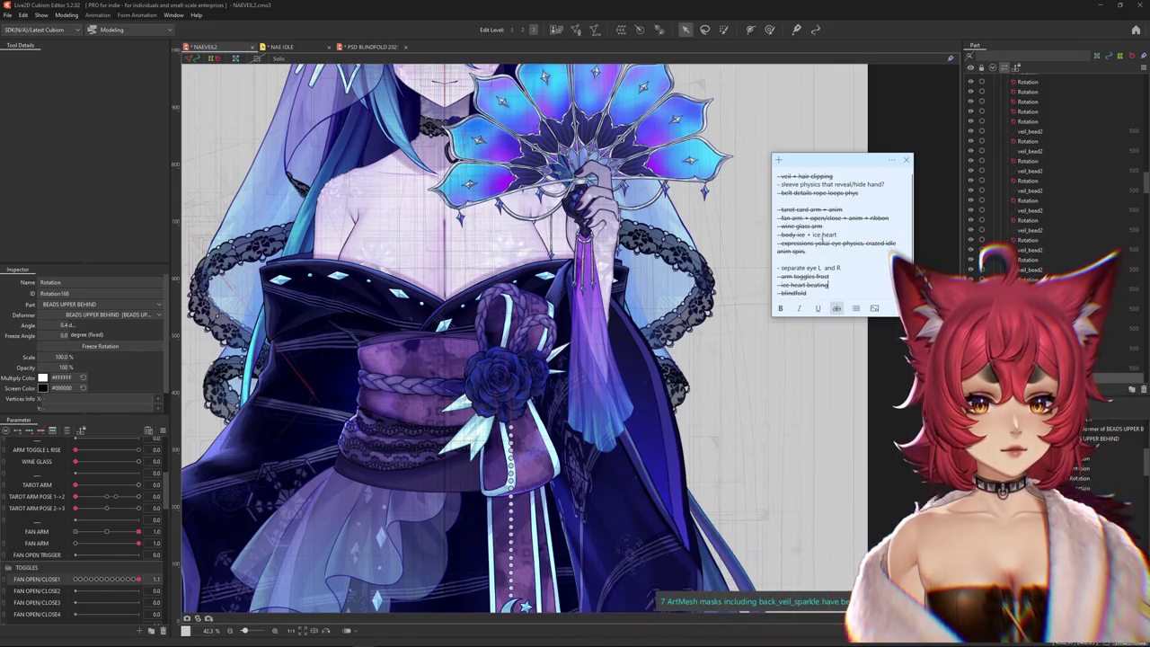
pyautogui.moveTo(807, 251); pyautogui.dragTo(753, 167)
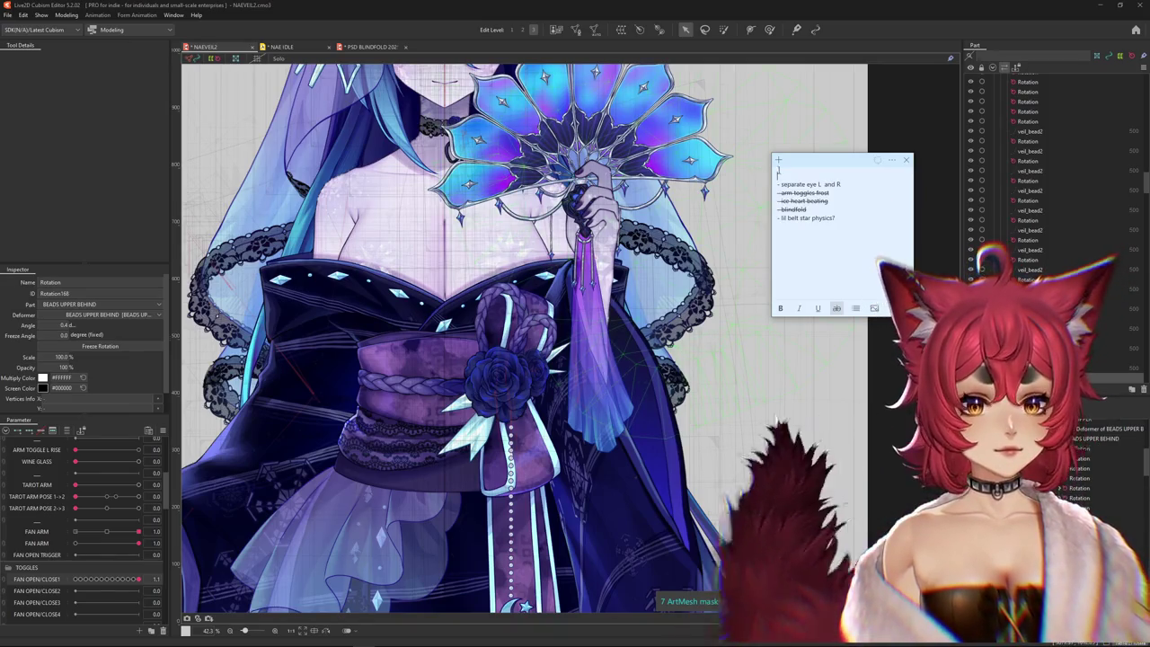
pyautogui.click(840, 208)
pyautogui.moveTo(818, 209); pyautogui.dragTo(762, 194)
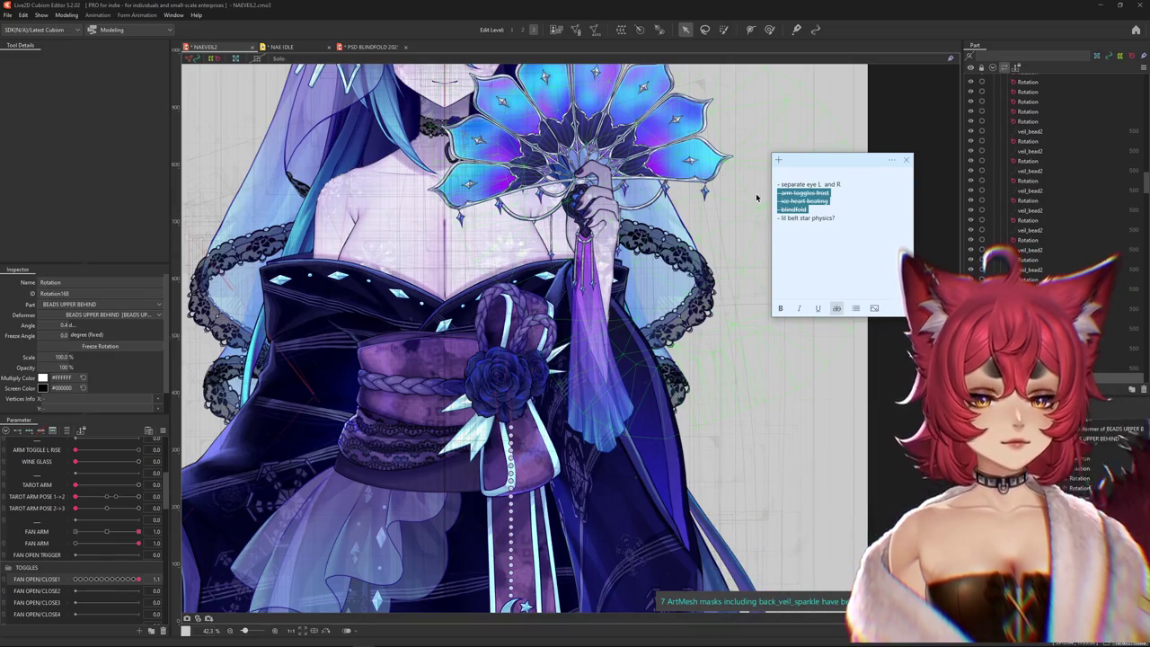
# - Add the lines 'fan dangly + lean gravity' and 'fan dangly metal things physics' below the belt star item
pyautogui.moveTo(782, 193); pyautogui.dragTo(786, 224)
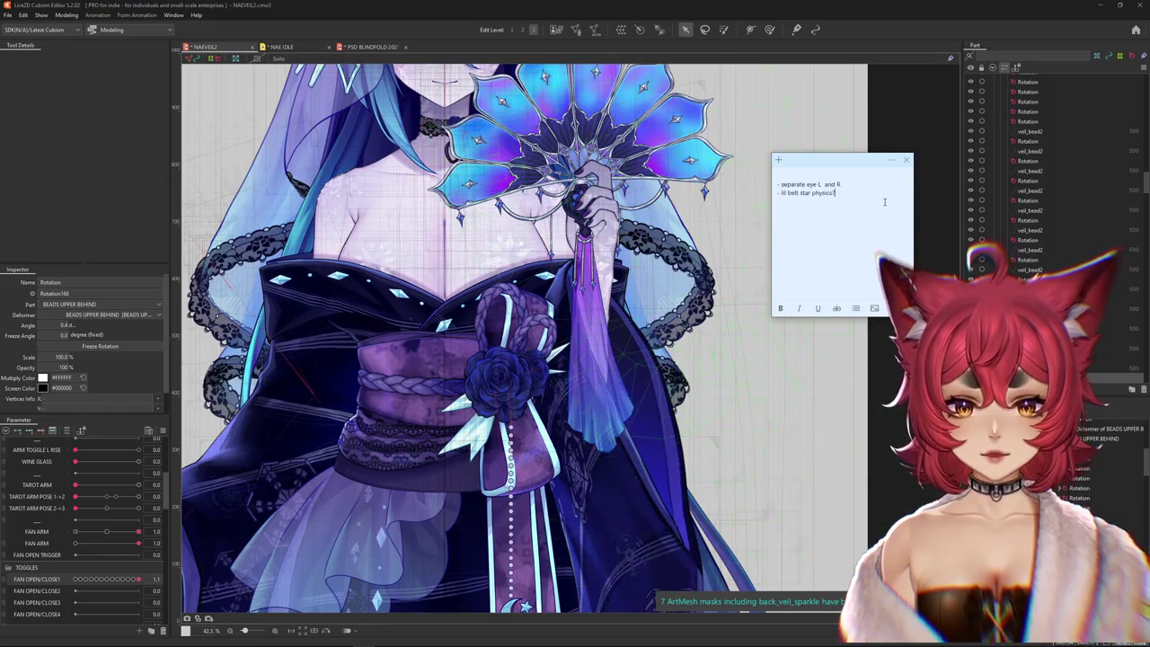
pyautogui.press('Return')
pyautogui.write('- dang')
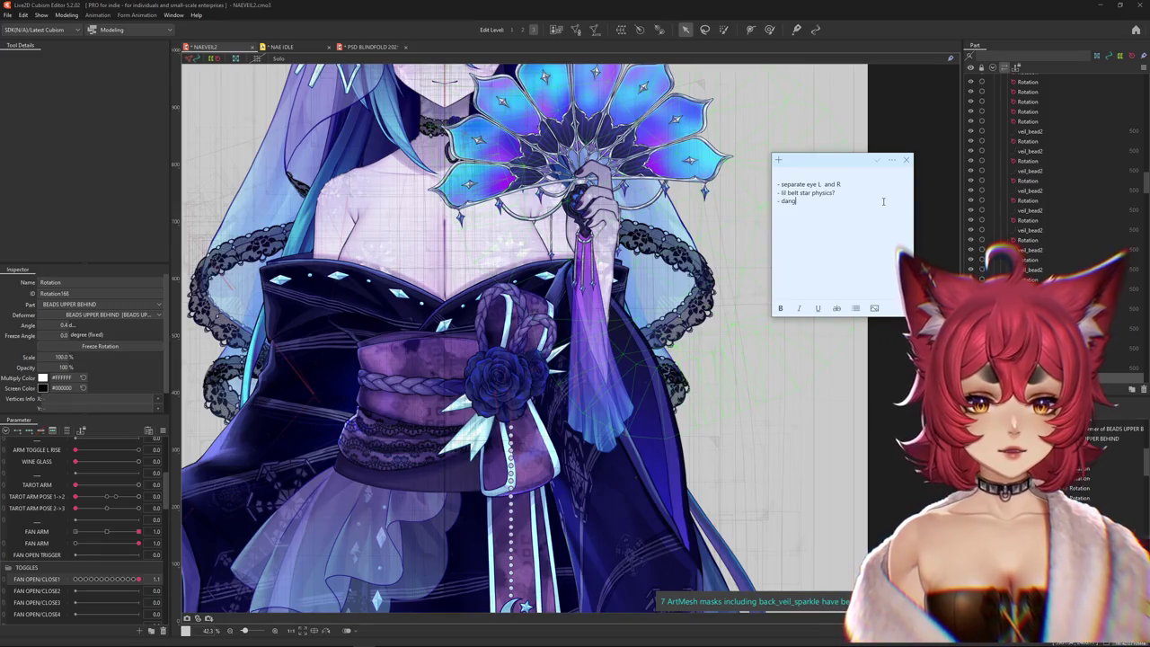
pyautogui.press('BackSpace')
pyautogui.press('BackSpace')
pyautogui.write('fan')
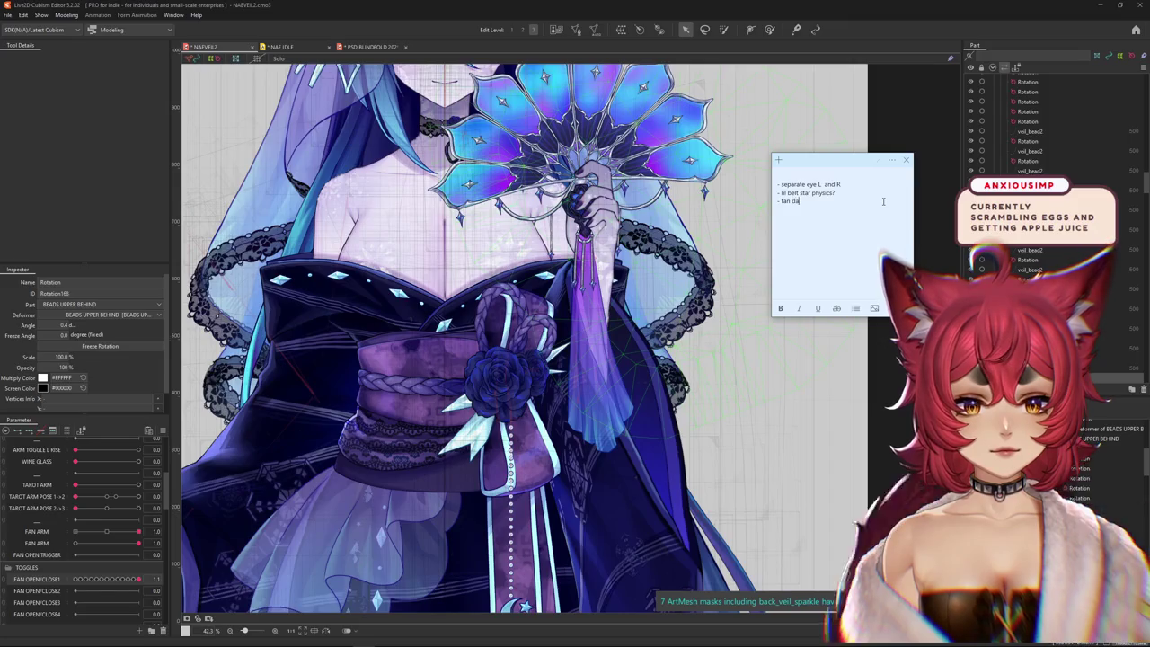
pyautogui.write(' dangly + lean')
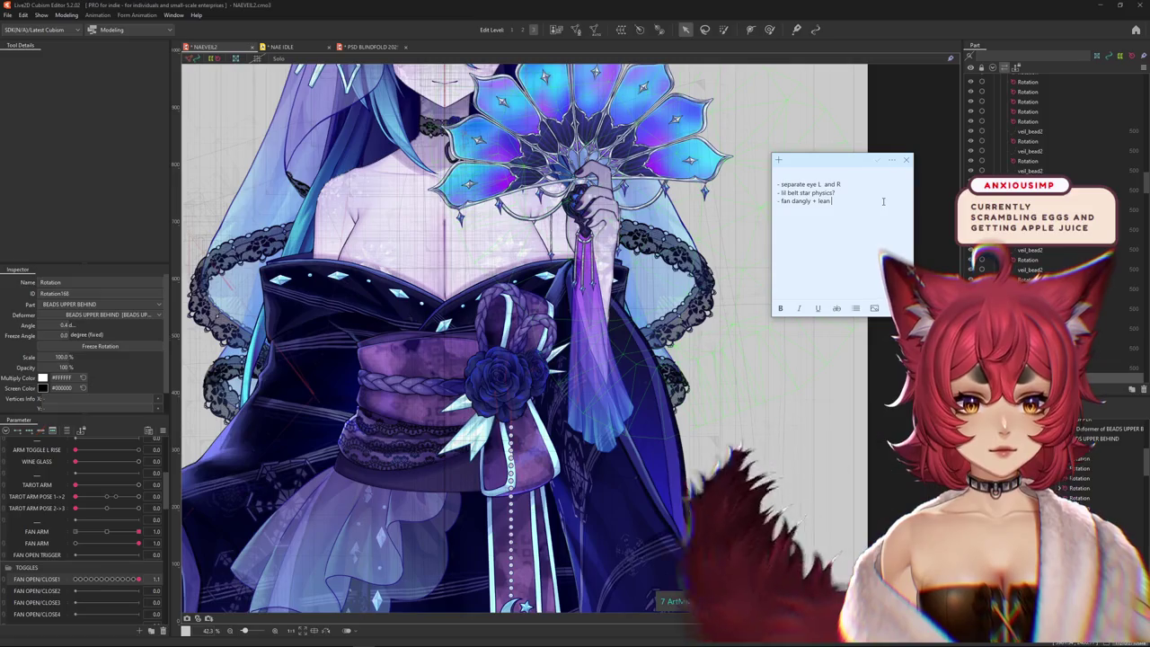
pyautogui.write(' gravity')
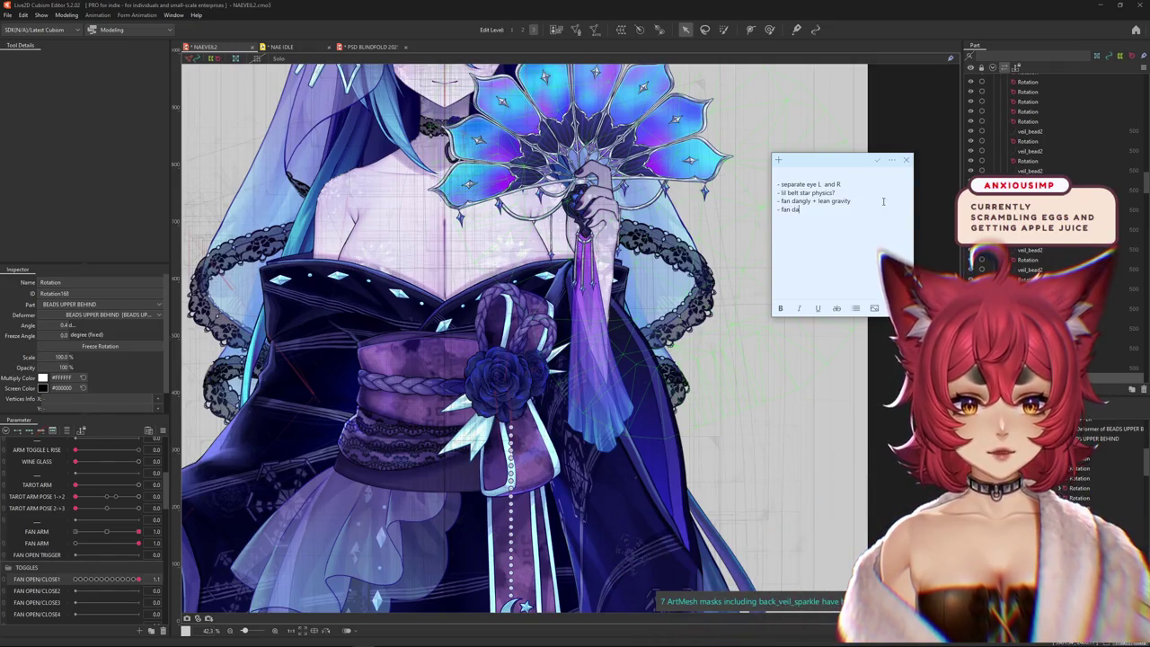
pyautogui.write('metal things')
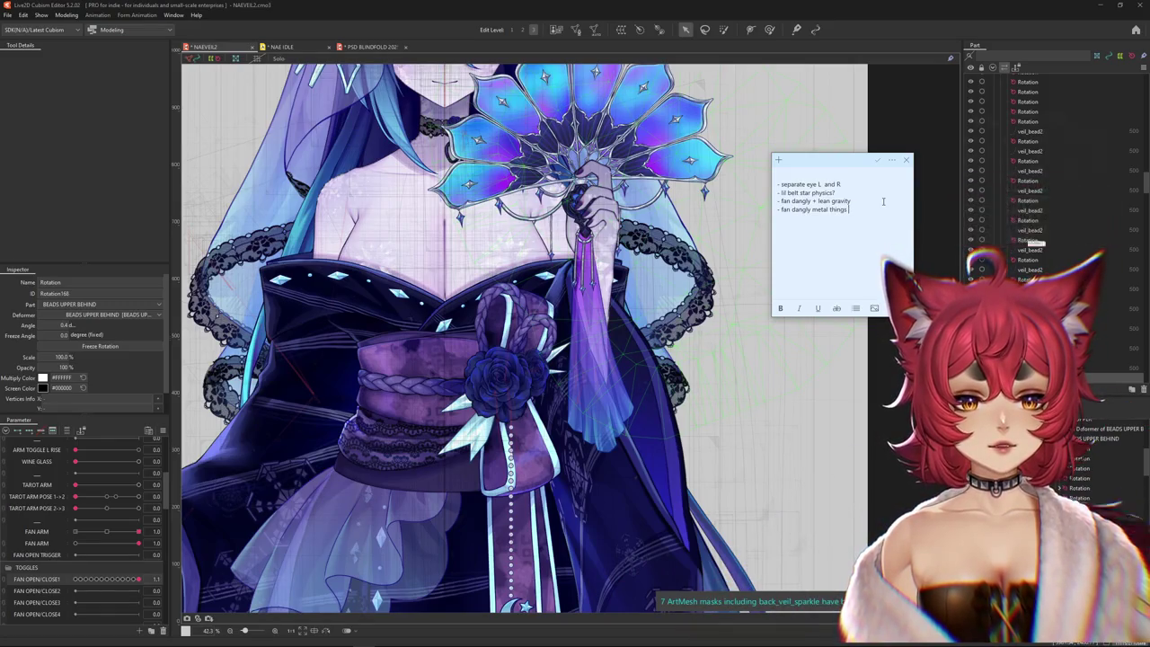
pyautogui.write('physics')
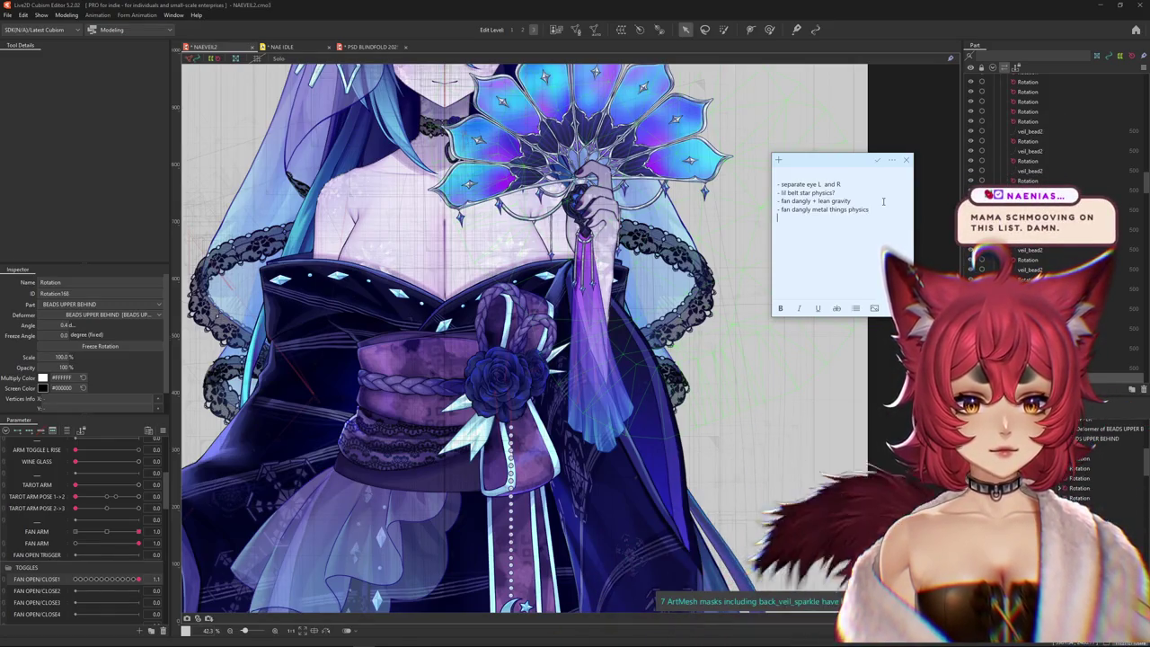
pyautogui.click(757, 130)
pyautogui.scroll(-2, 756, 130)
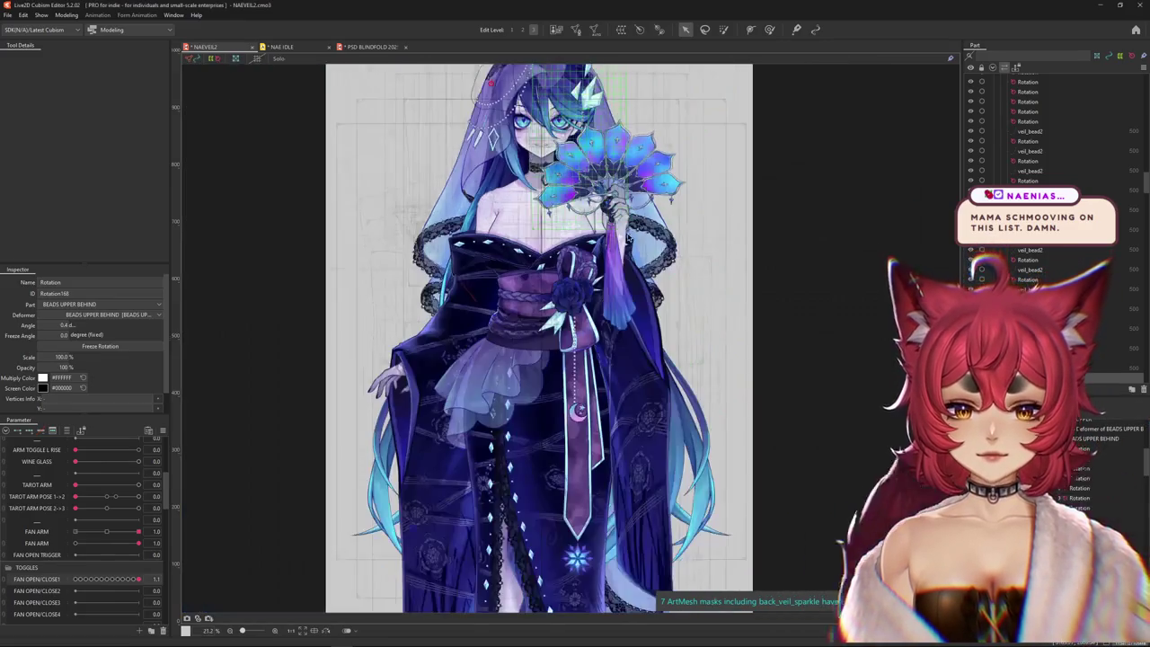
# - Open Physics Settings from the Modeling menu
pyautogui.scroll(-1, 756, 131)
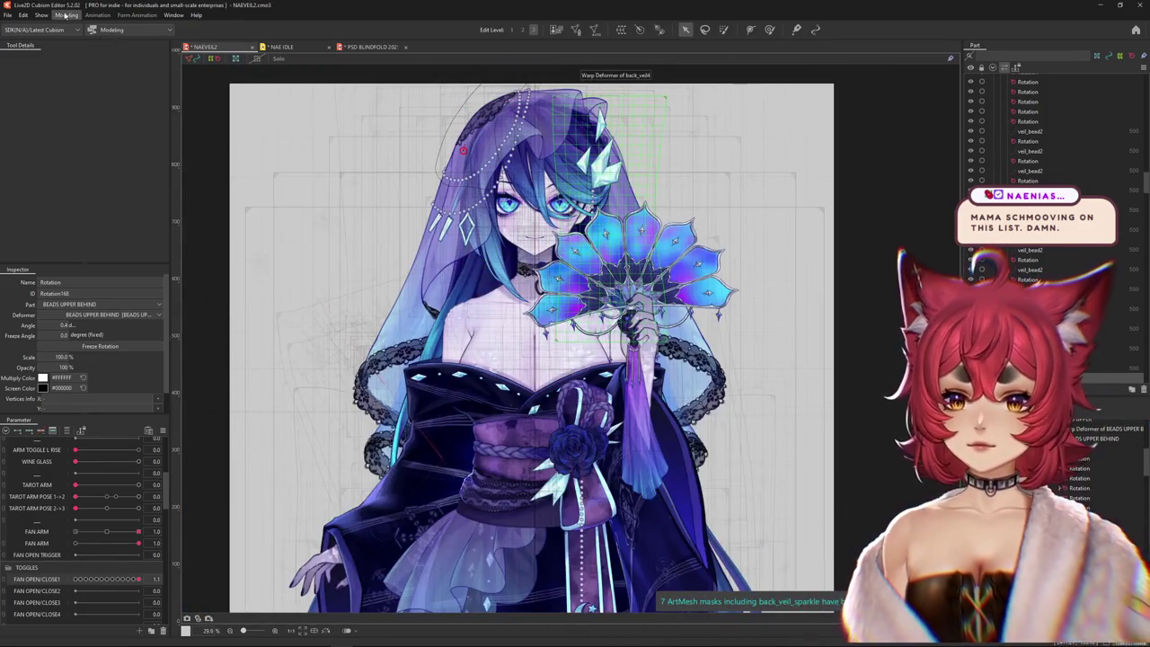
pyautogui.click(67, 16)
pyautogui.click(85, 216)
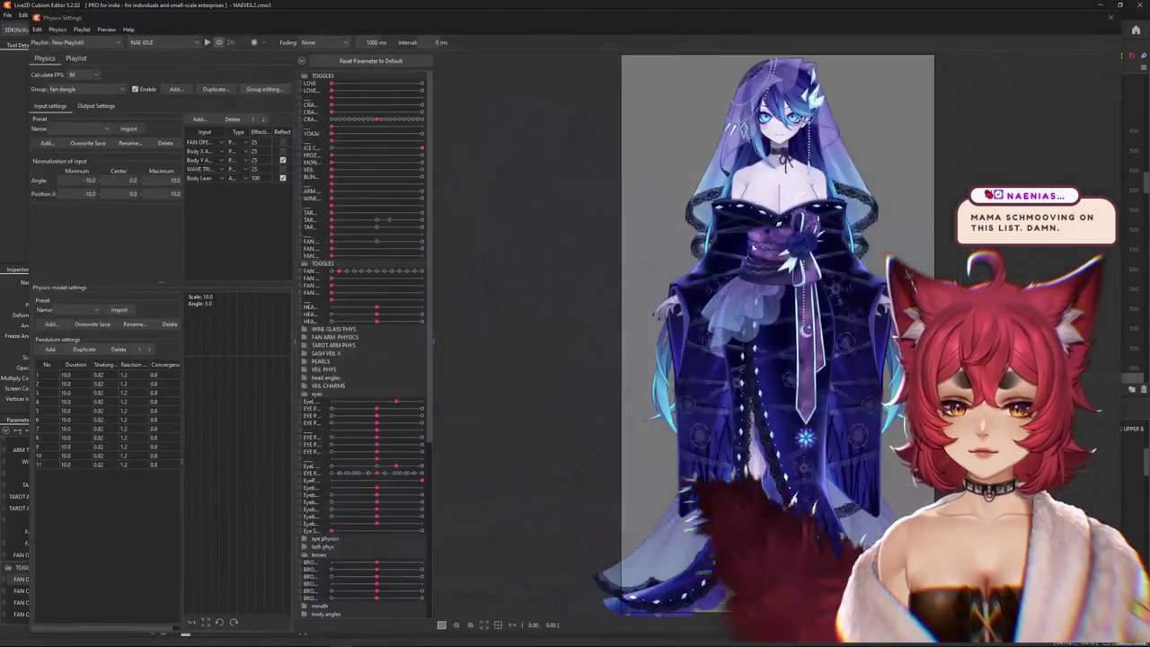
# - Add the to-do line 'star veil texture after export'
pyautogui.scroll(3, 887, 370)
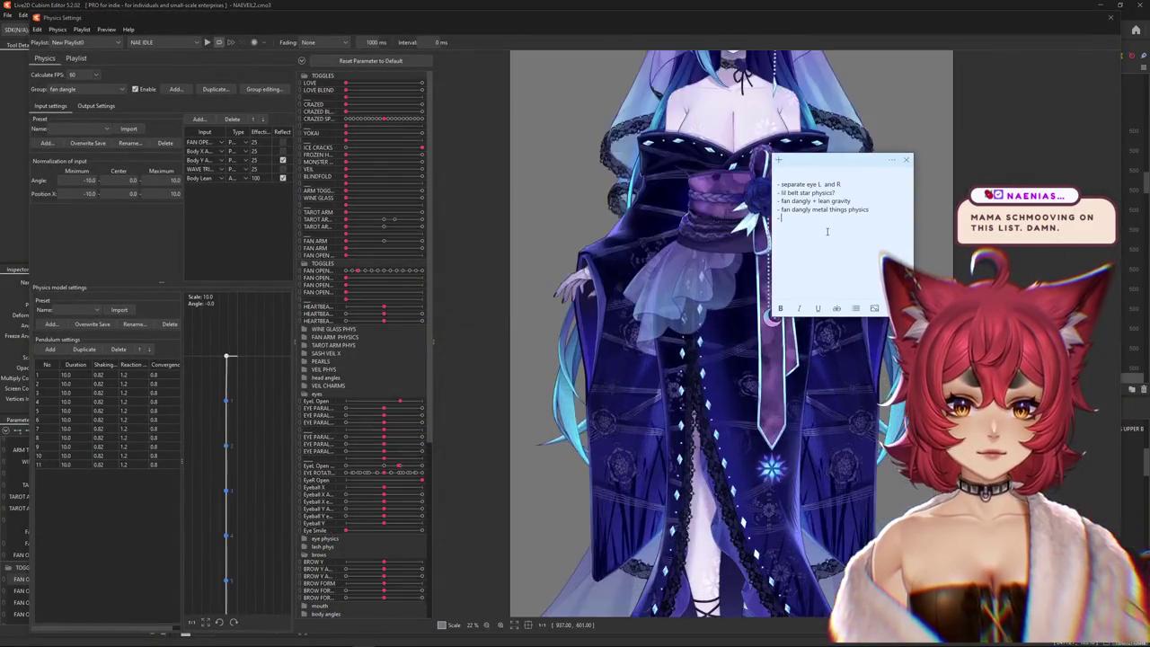
pyautogui.write('star')
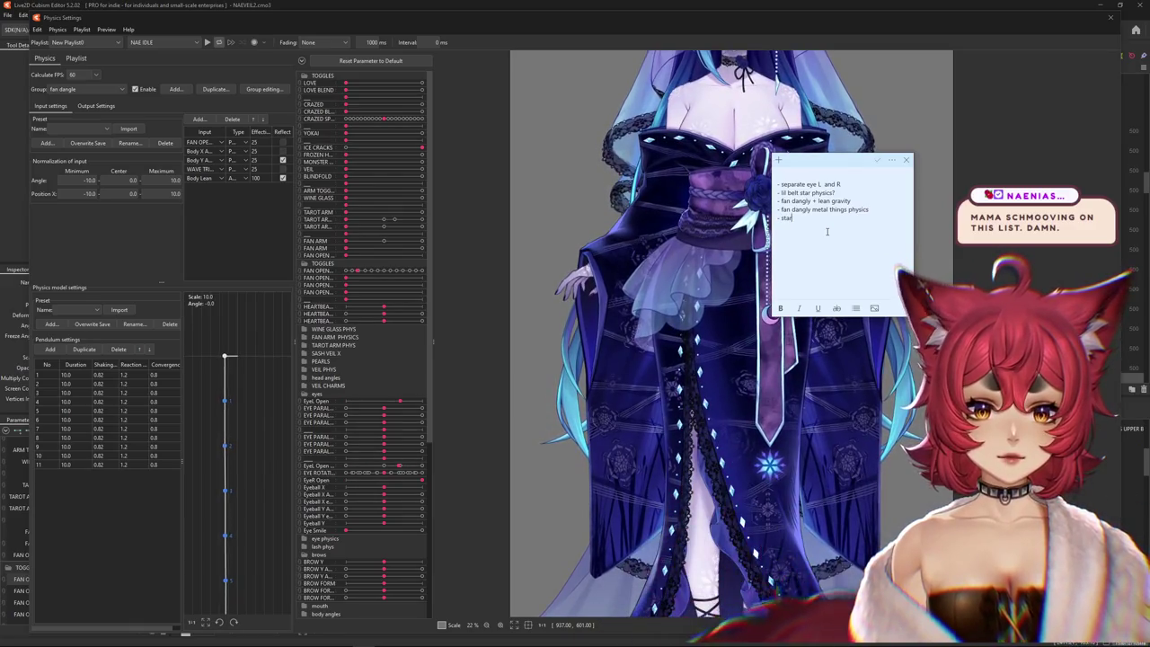
pyautogui.write(' veil texture af')
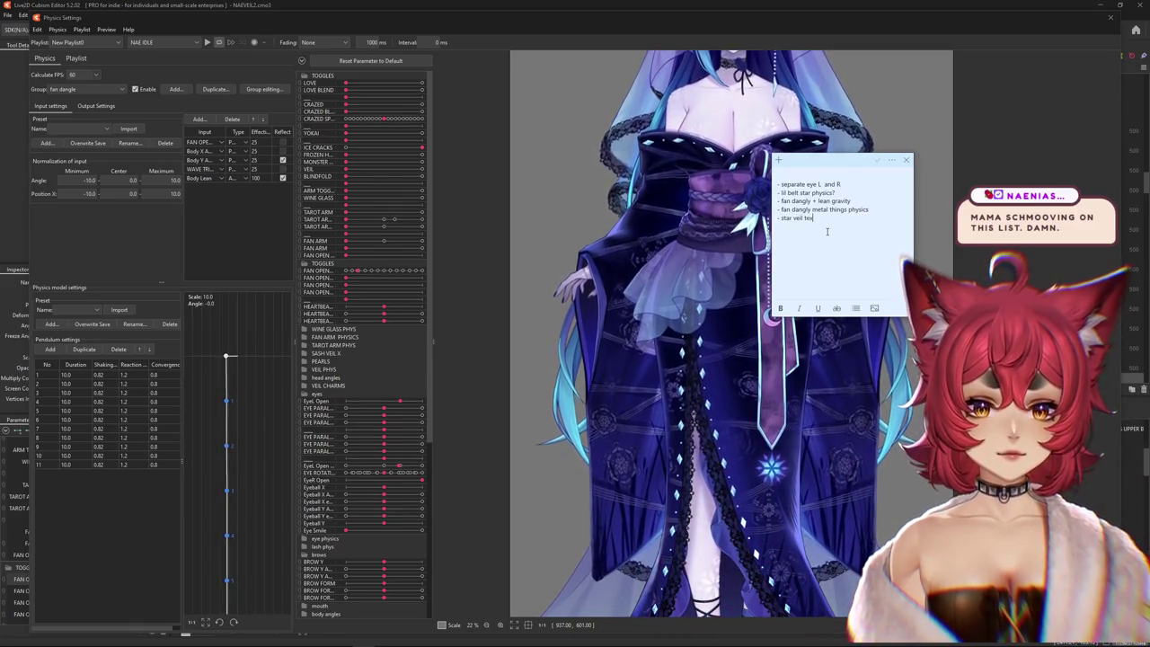
pyautogui.write('ter export')
pyautogui.press('Return')
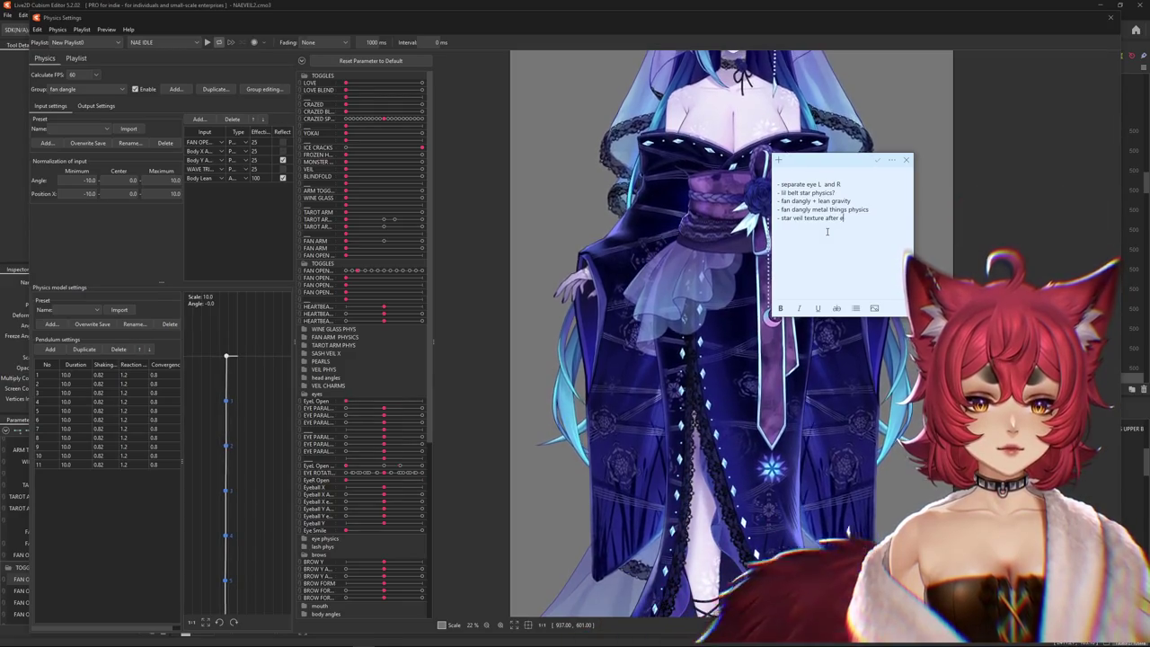
# - Inspect the physics preview, then add the to-do line 'veil still clipping with hair a bit'
pyautogui.click(640, 280)
pyautogui.scroll(-3, 640, 281)
pyautogui.scroll(3, 719, 131)
pyautogui.scroll(3, 719, 131)
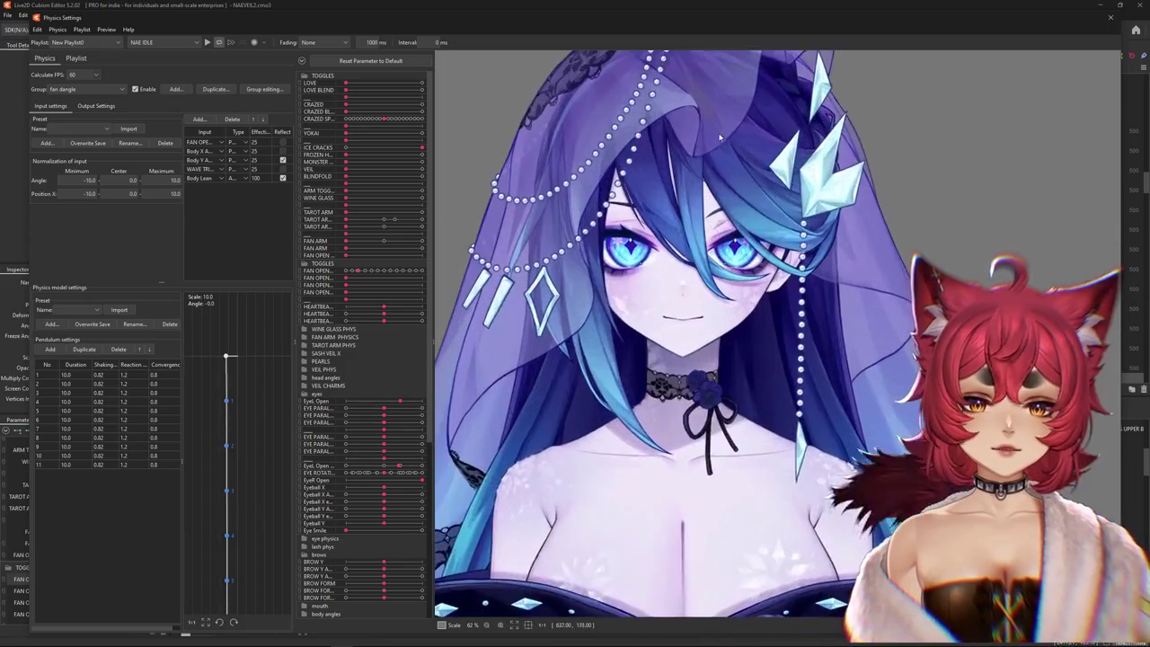
pyautogui.scroll(-3, 718, 131)
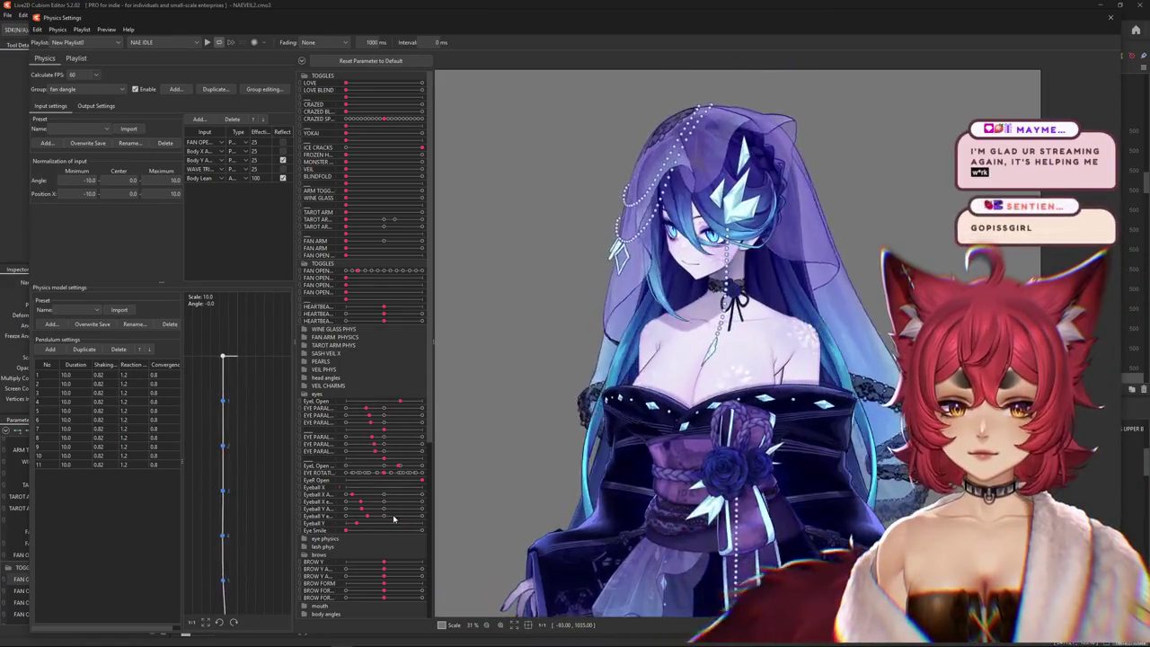
pyautogui.scroll(2, 671, 133)
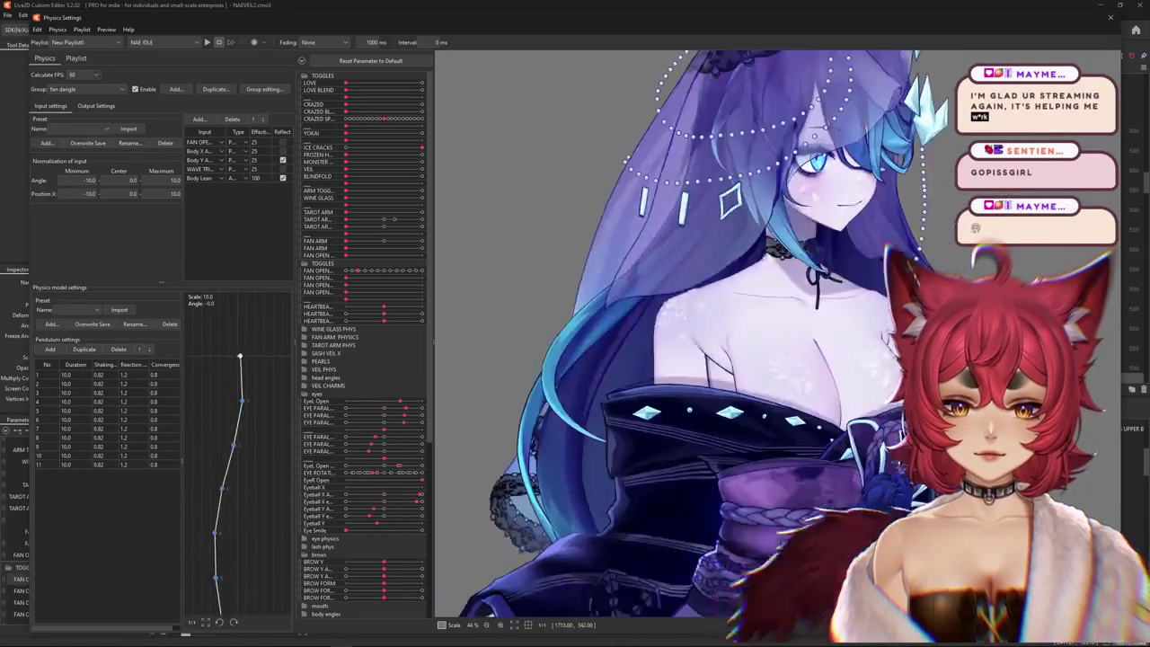
pyautogui.hotkey('alt', 'Tab')
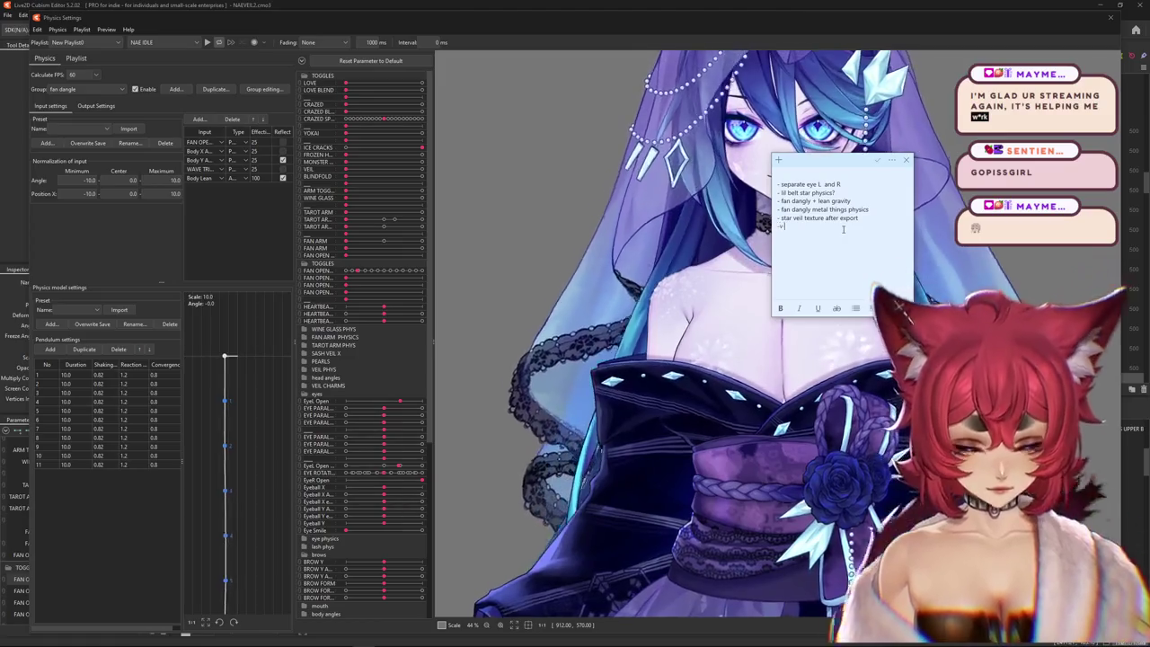
pyautogui.write('eil still clipping w')
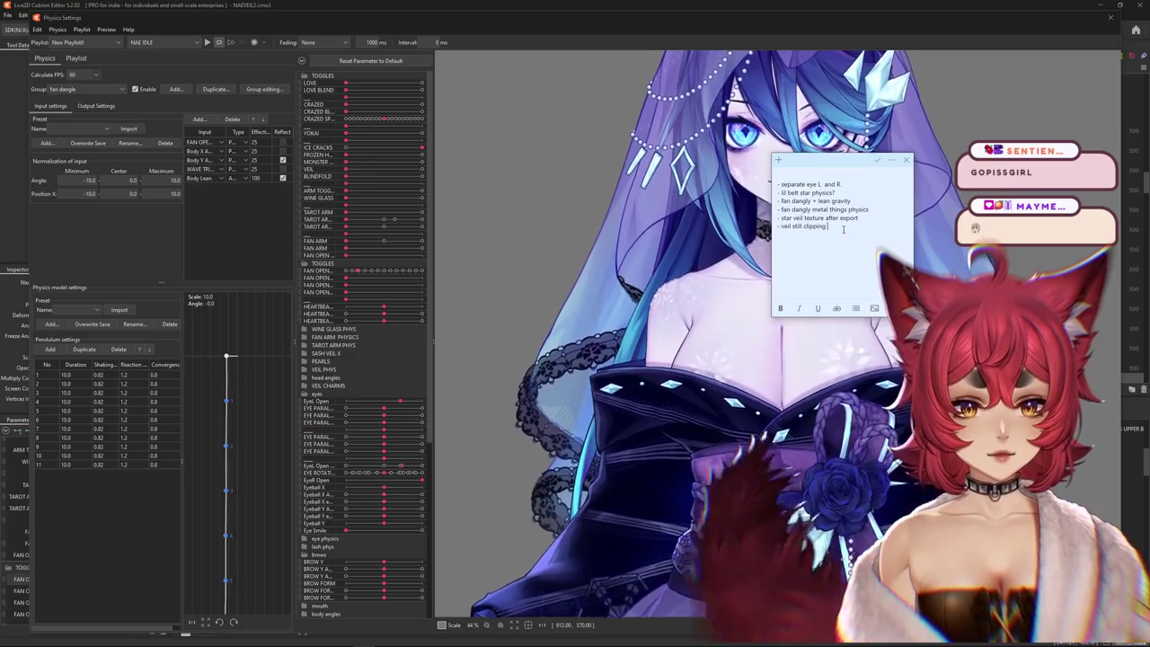
pyautogui.write('ith hair a bit')
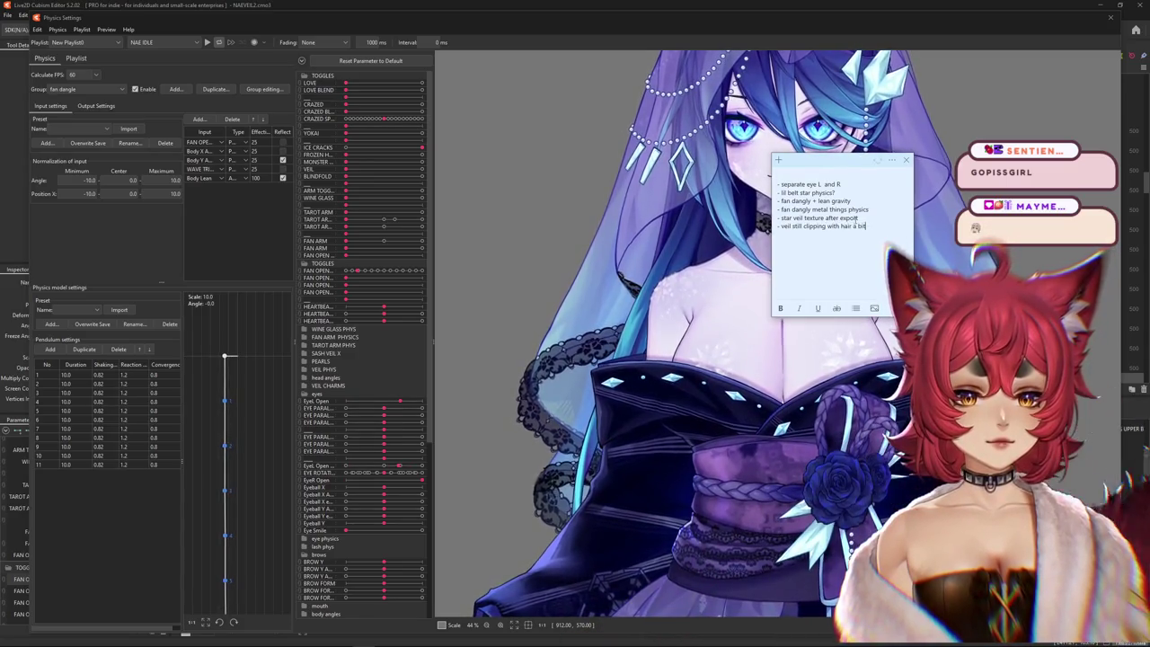
# - Check the physics preview, then note 'left sleeve weird clipping' on the to-do list
pyautogui.click(683, 377)
pyautogui.scroll(-5, 683, 377)
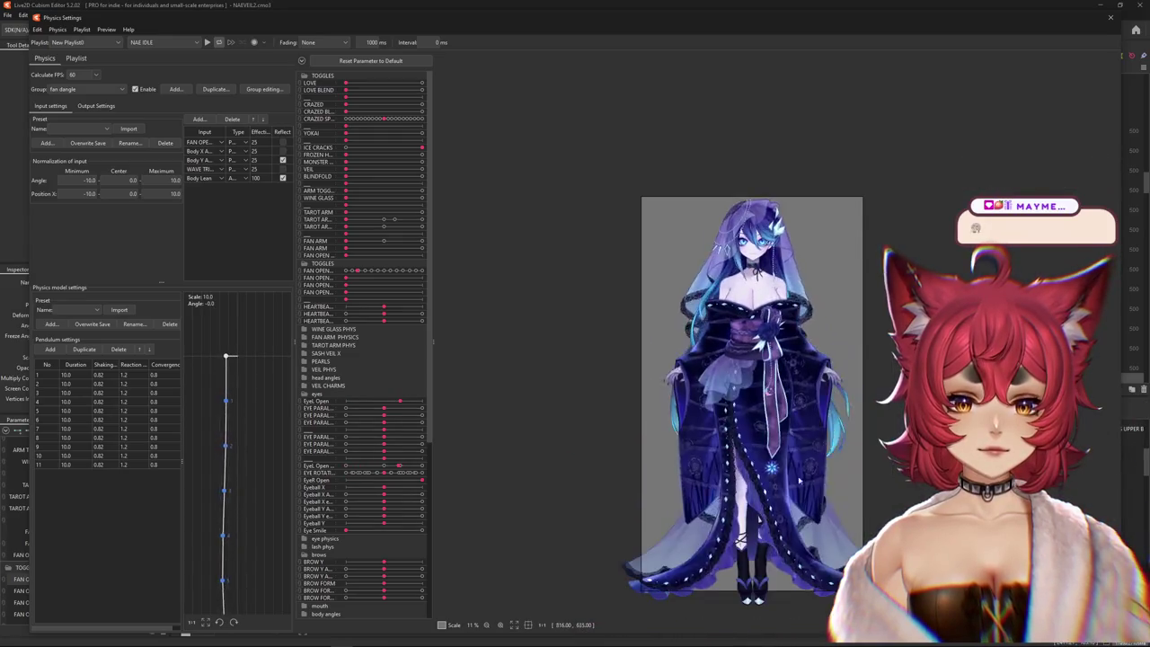
pyautogui.scroll(2, 790, 315)
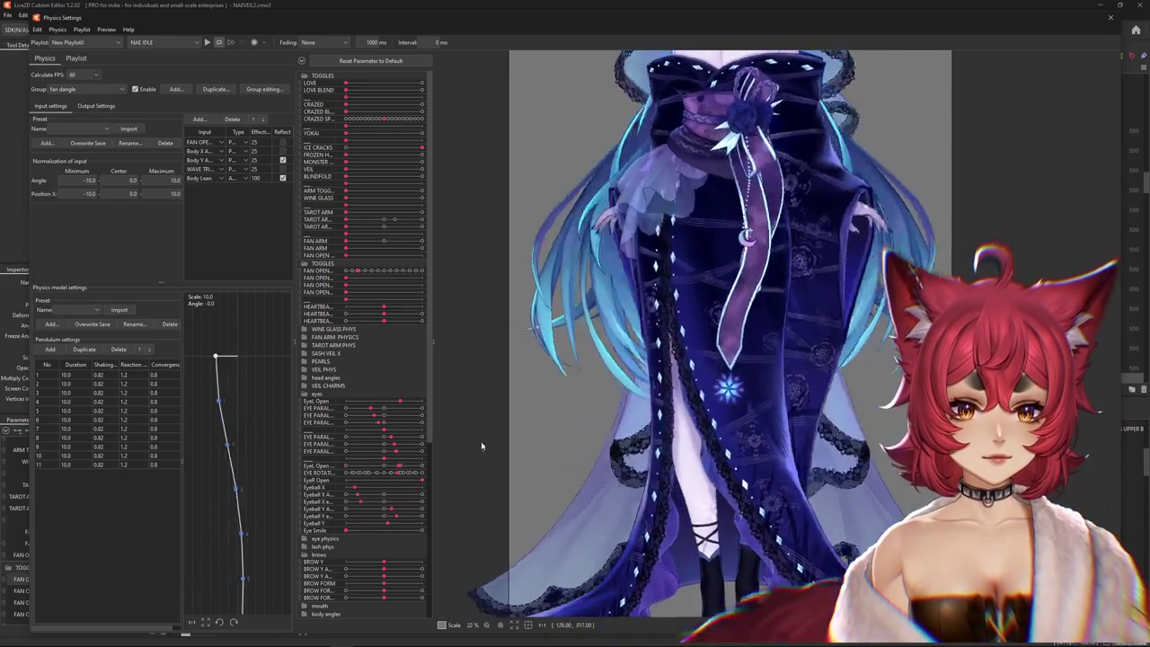
pyautogui.scroll(3, 546, 149)
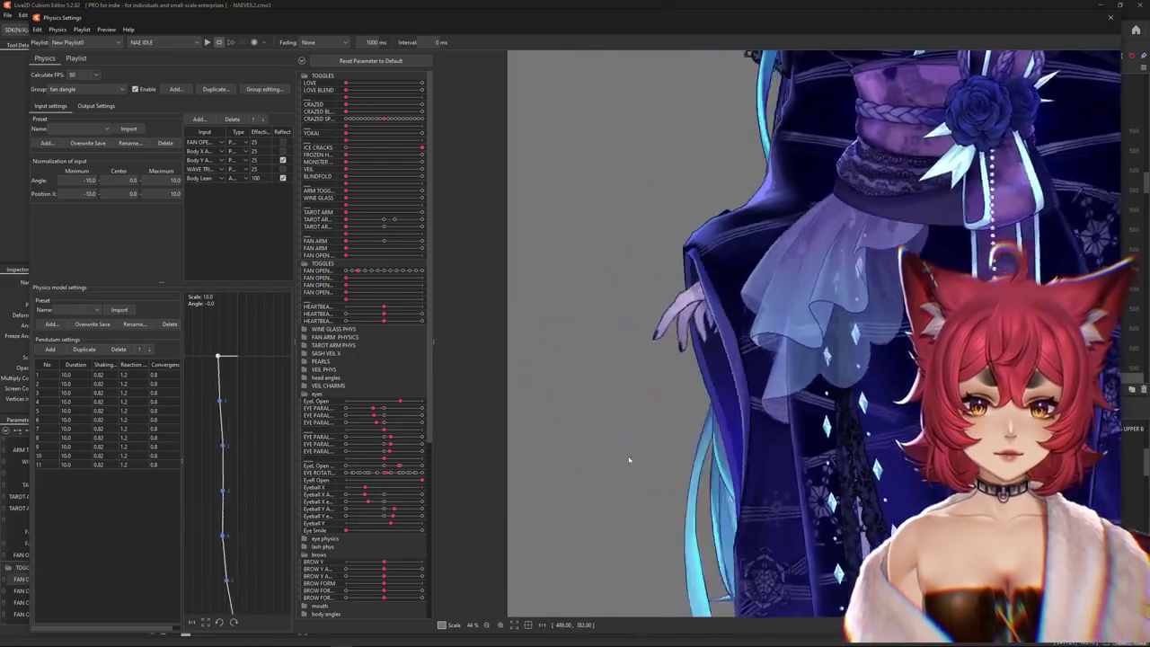
pyautogui.hotkey('alt', 'Tab')
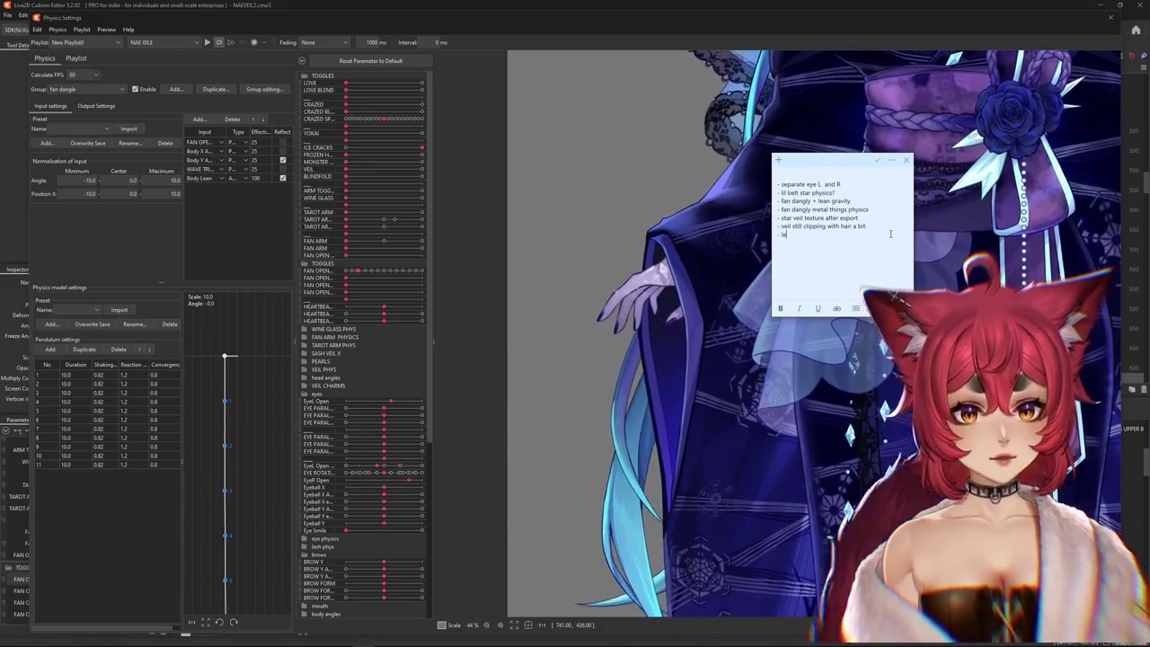
pyautogui.write('- left sleeve')
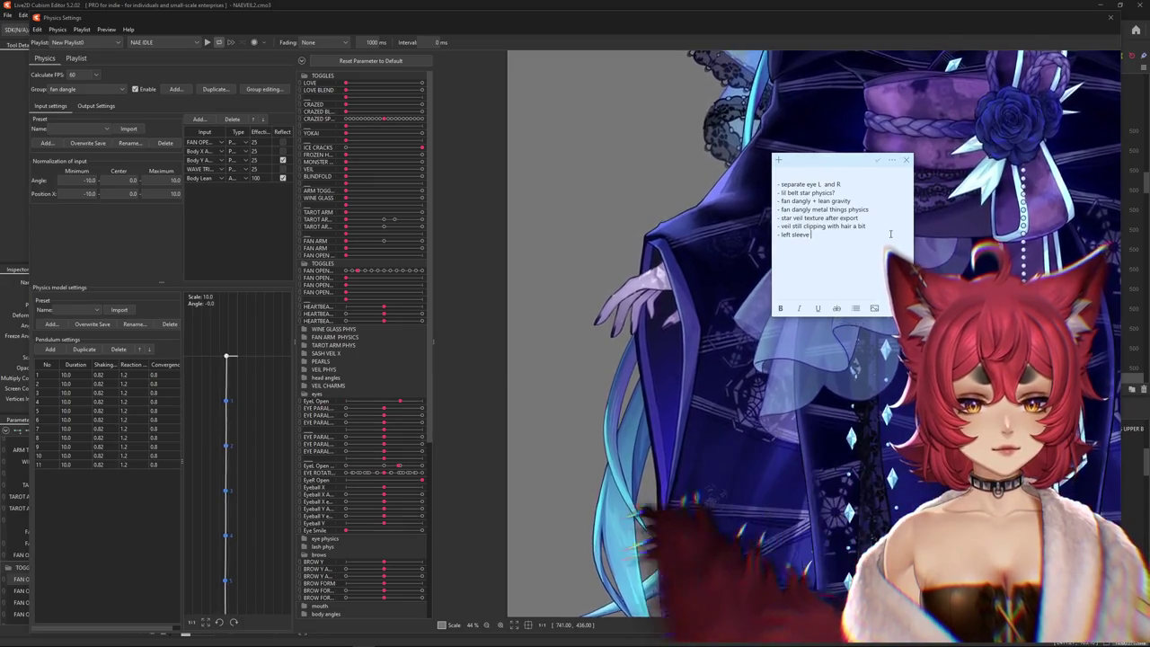
pyautogui.write('rd clipping')
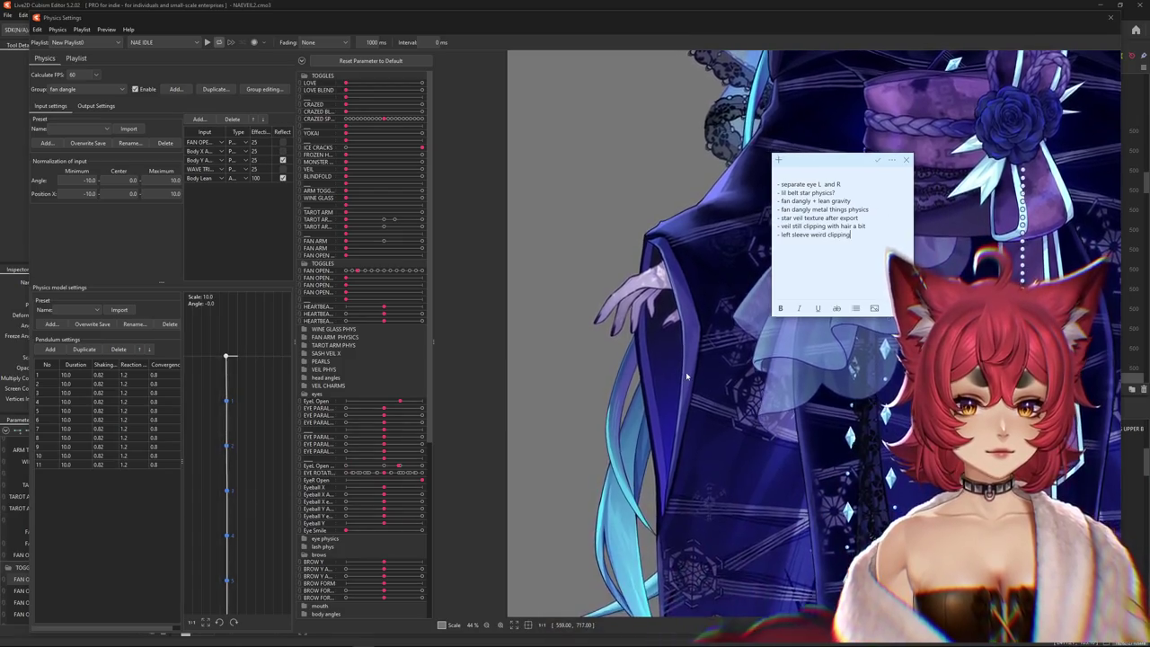
# - Review the preview again and start a new to-do line 'hip veil behind lean angles'
pyautogui.click(755, 375)
pyautogui.scroll(-5, 755, 376)
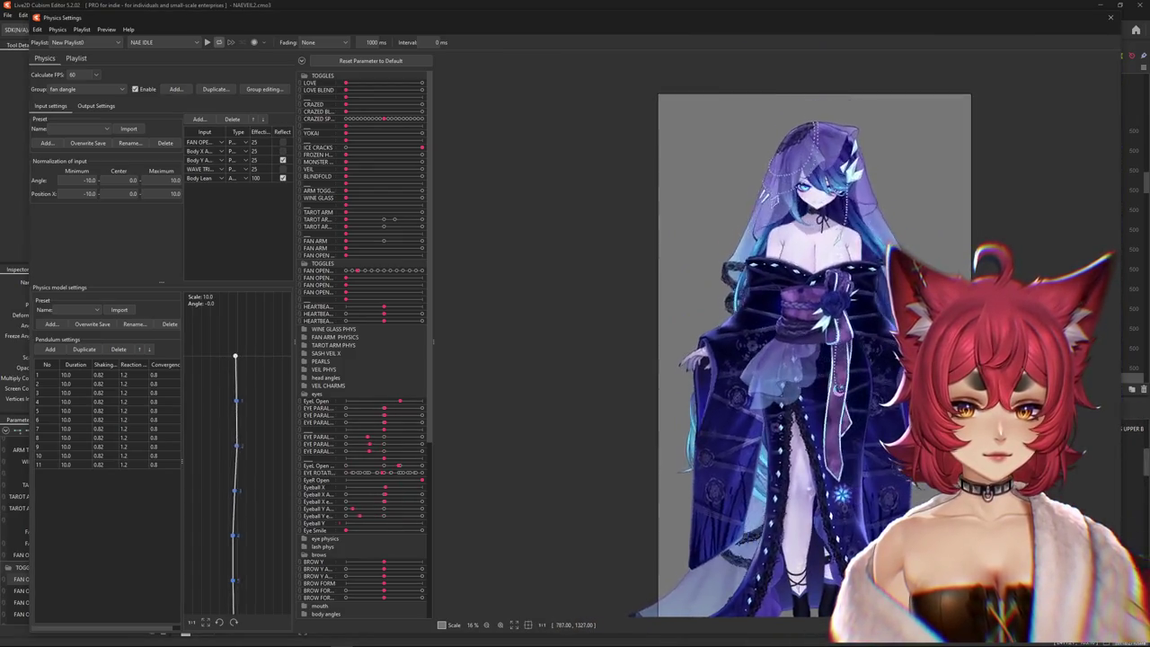
pyautogui.scroll(5, 794, 335)
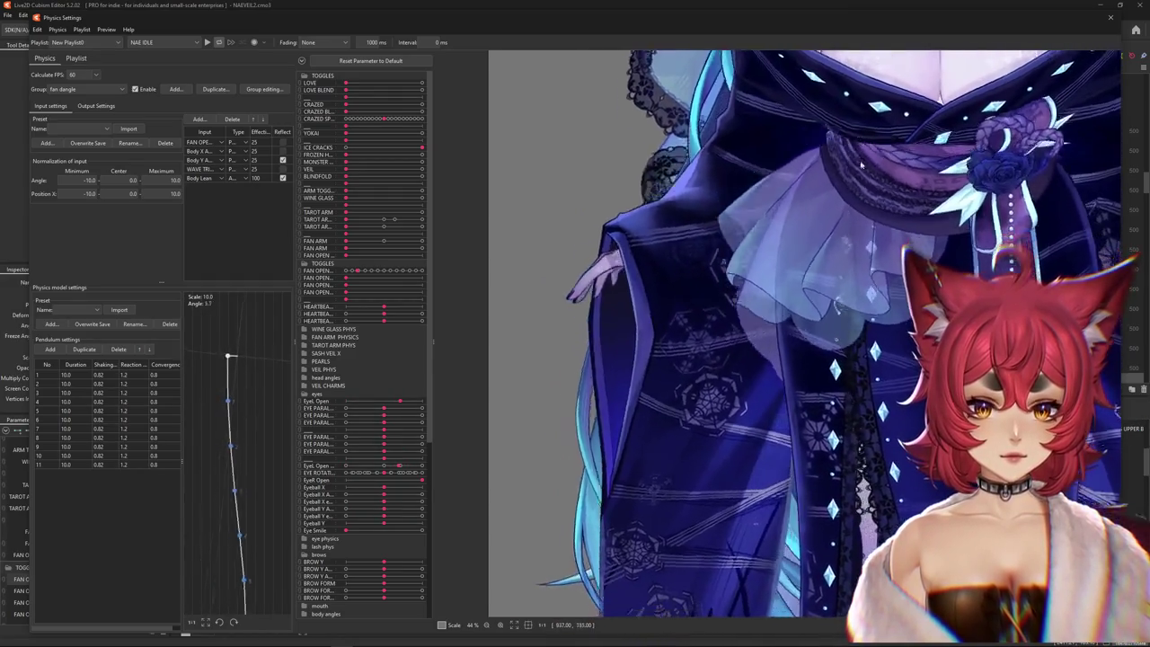
pyautogui.hotkey('alt', 'Tab')
pyautogui.press('Return')
pyautogui.write('- hip vei')
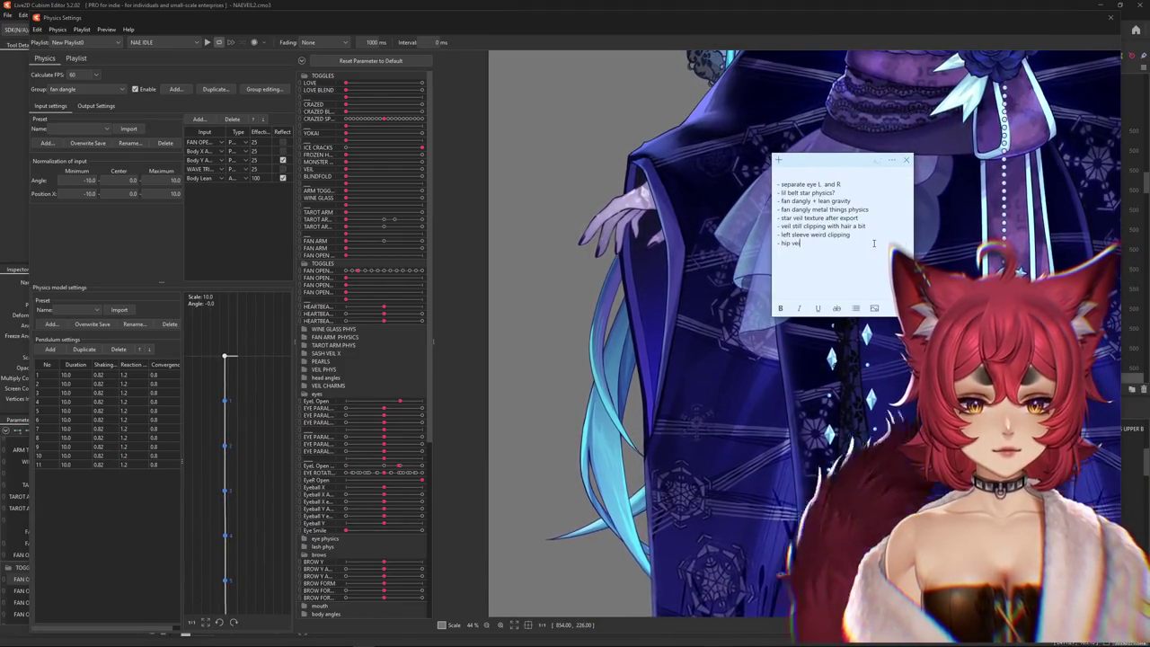
pyautogui.write('l behind lean angles')
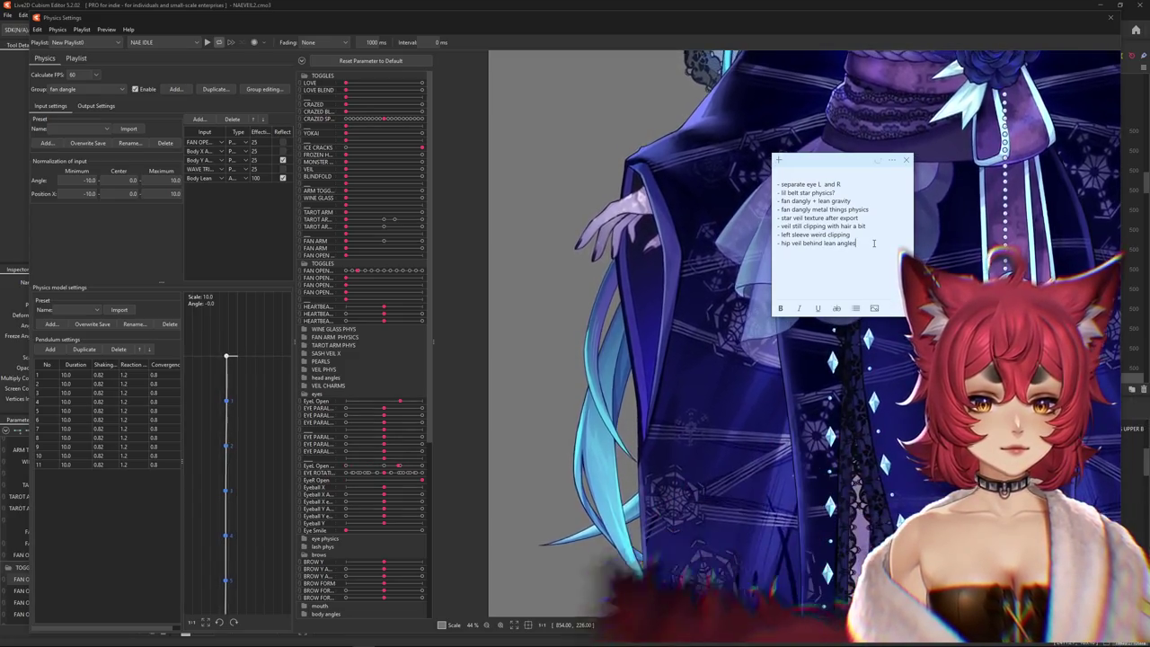
# - Zoom through the fan dangle physics preview to inspect the model
pyautogui.click(836, 385)
pyautogui.scroll(-5, 837, 384)
pyautogui.scroll(2, 836, 384)
pyautogui.scroll(1, 836, 383)
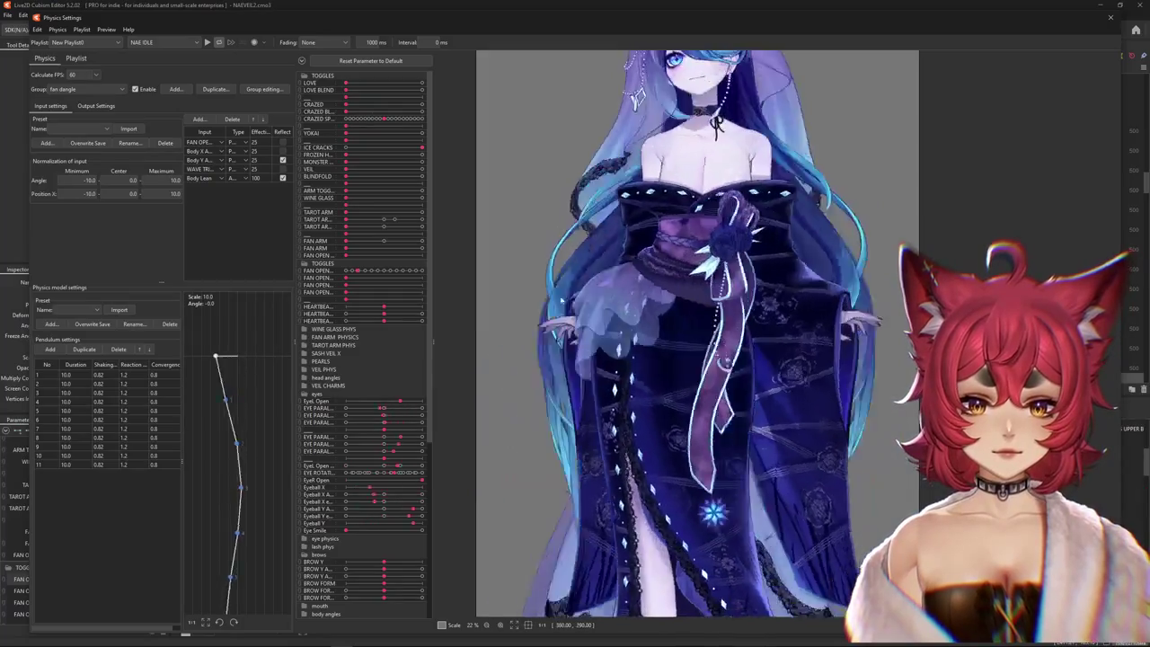
pyautogui.scroll(2, 684, 338)
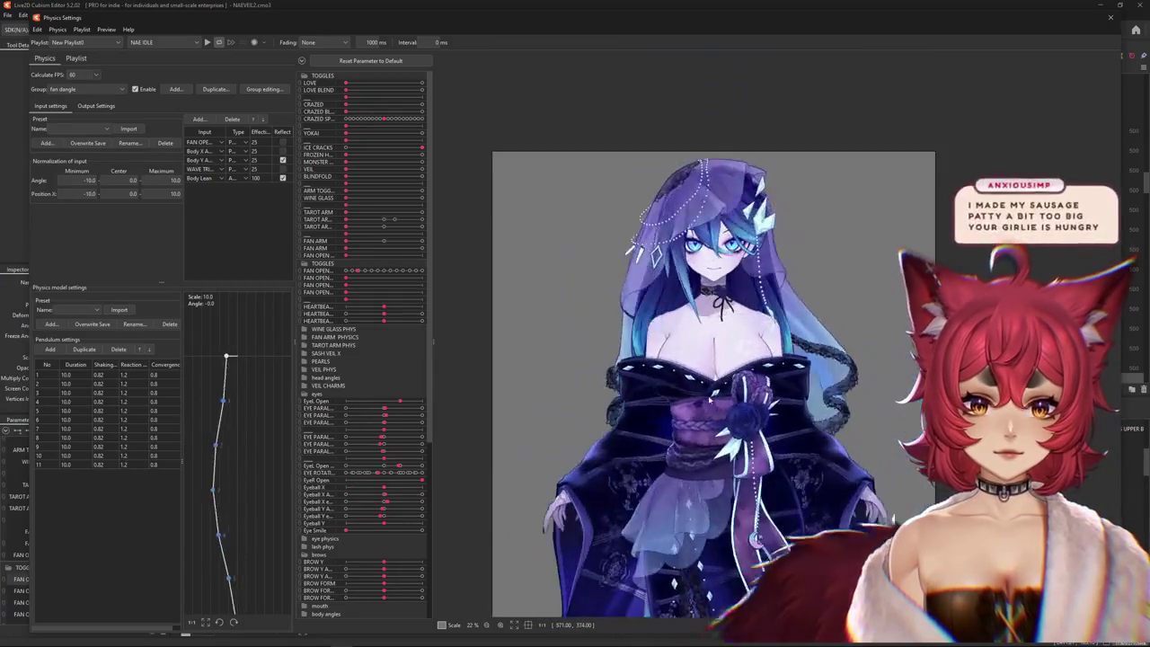
pyautogui.scroll(1, 683, 338)
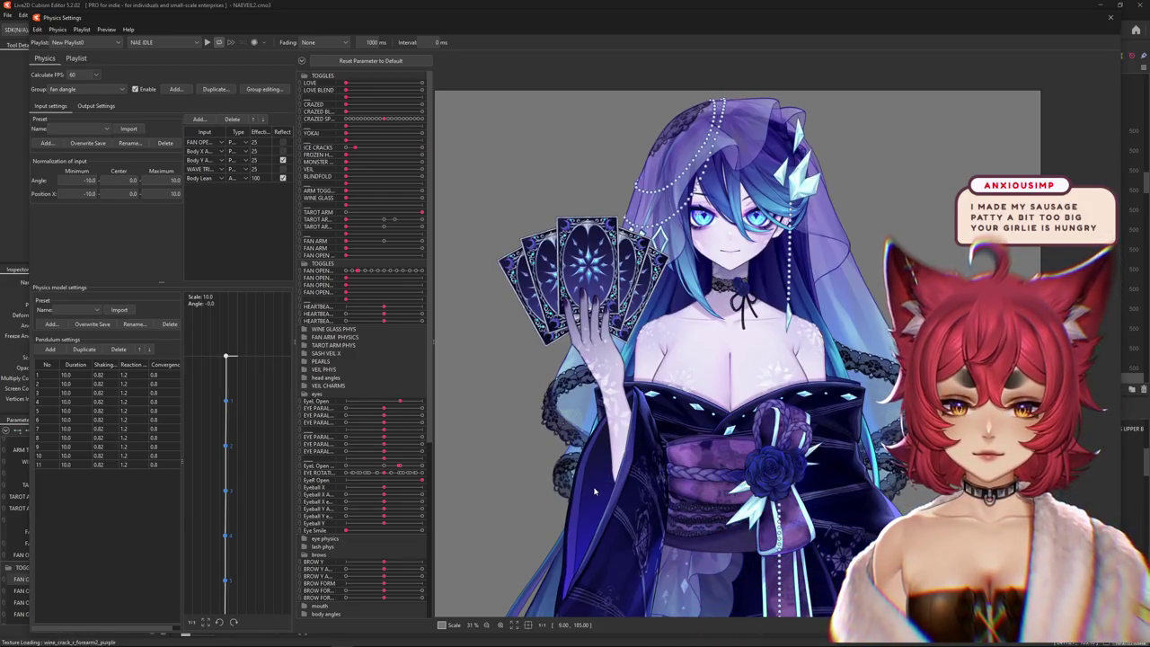
pyautogui.scroll(2, 593, 491)
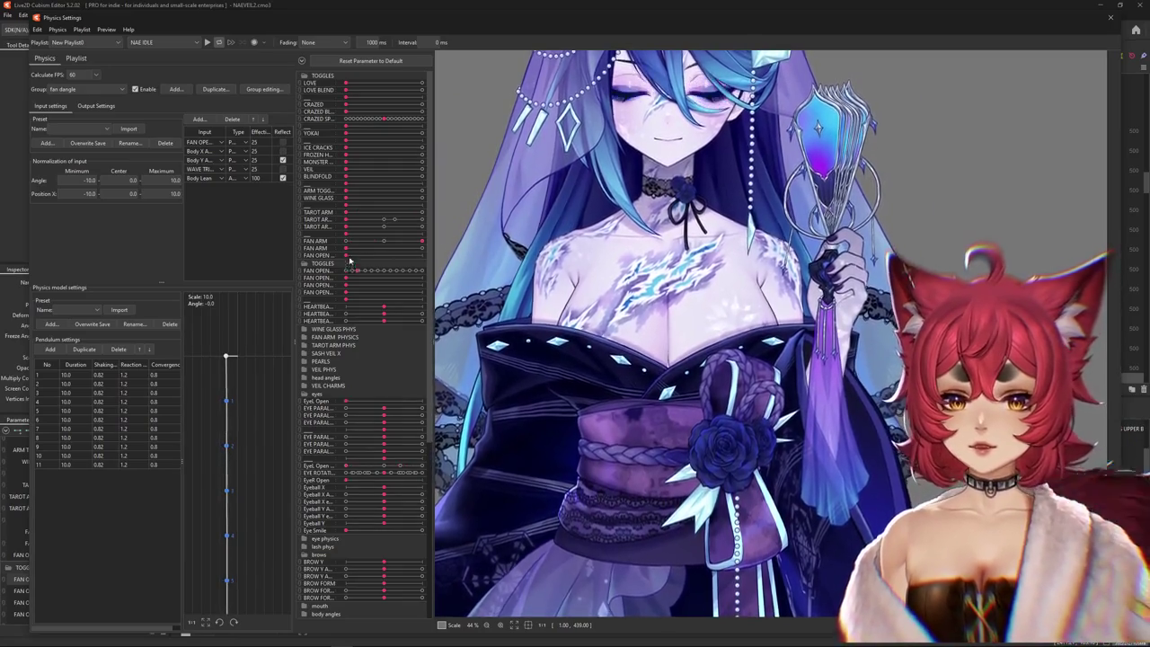
# - Add the to-do line 'fan arm ice cracks' and return to the physics preview
pyautogui.hotkey('alt', 'Tab')
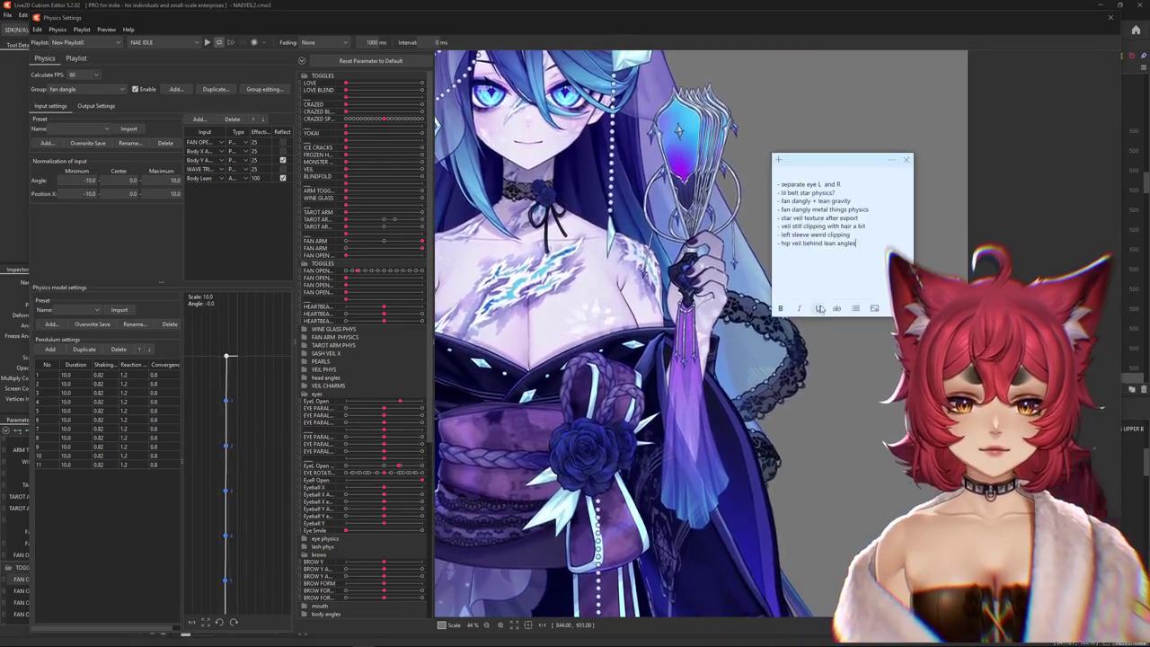
pyautogui.press('Return')
pyautogui.write('- fan arm ice cracks')
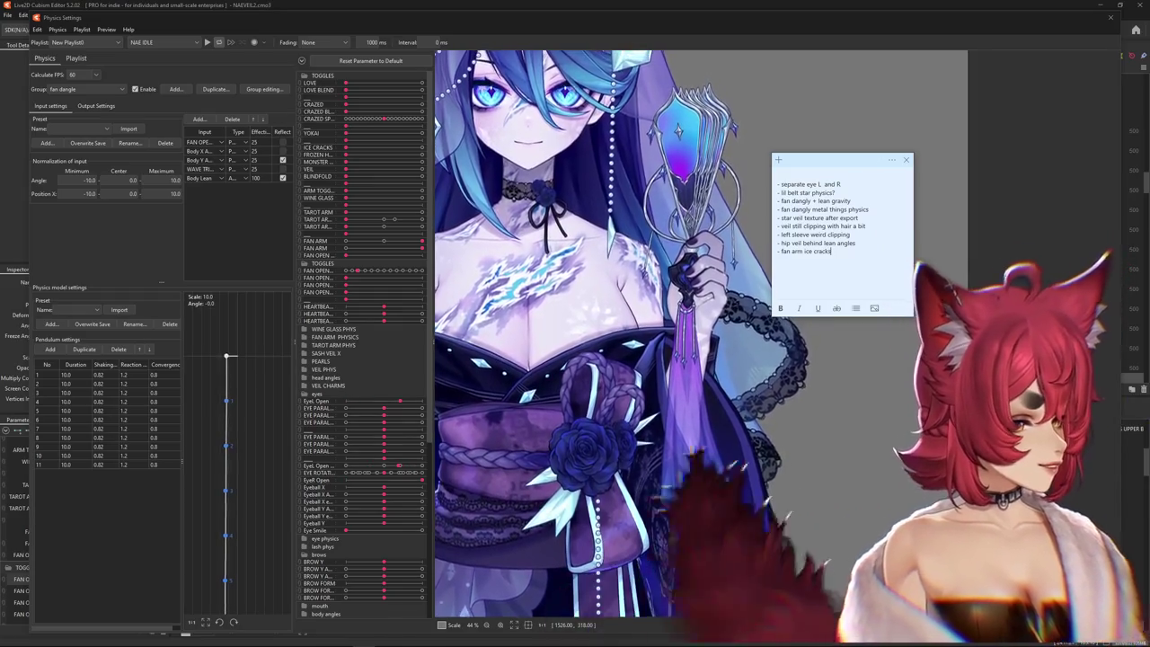
pyautogui.click(506, 104)
pyautogui.scroll(-5, 505, 103)
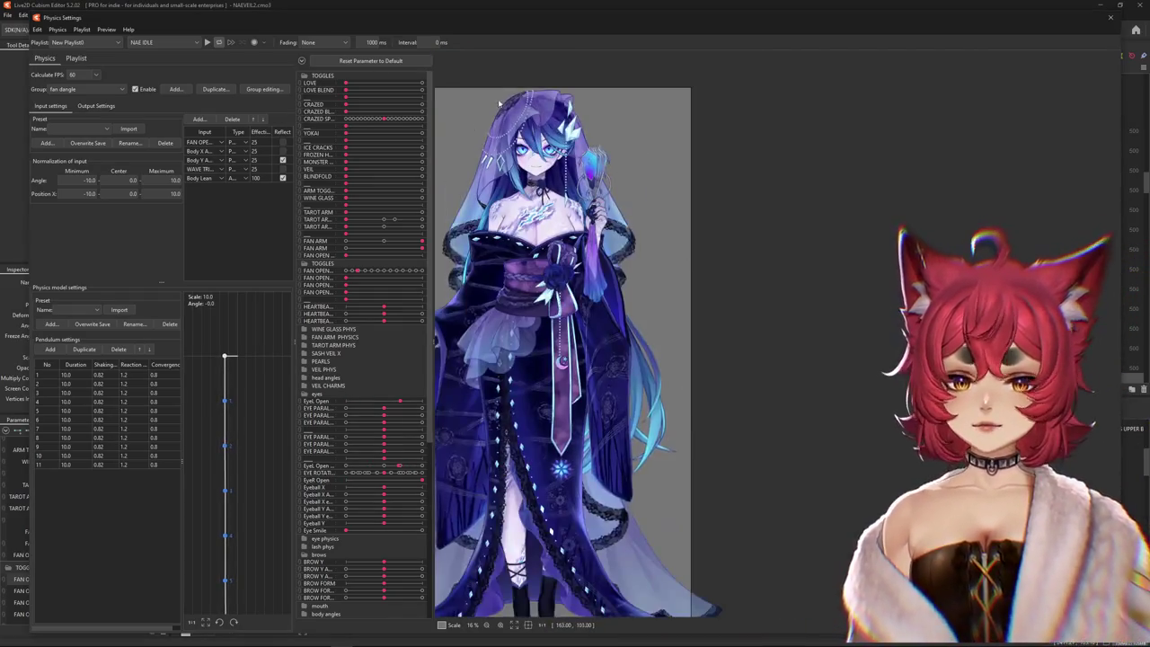
pyautogui.scroll(3, 506, 104)
# - Pick [Posing] instead of NAE IDLE in the preview motion list so it plays
pyautogui.click(170, 42)
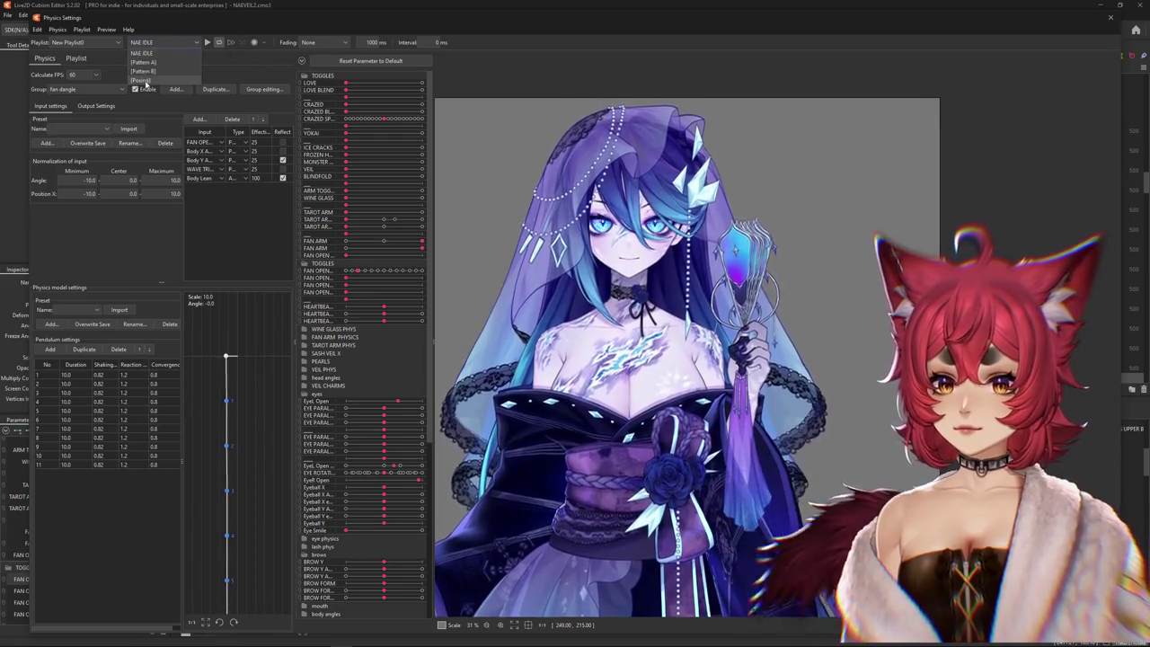
pyautogui.click(207, 43)
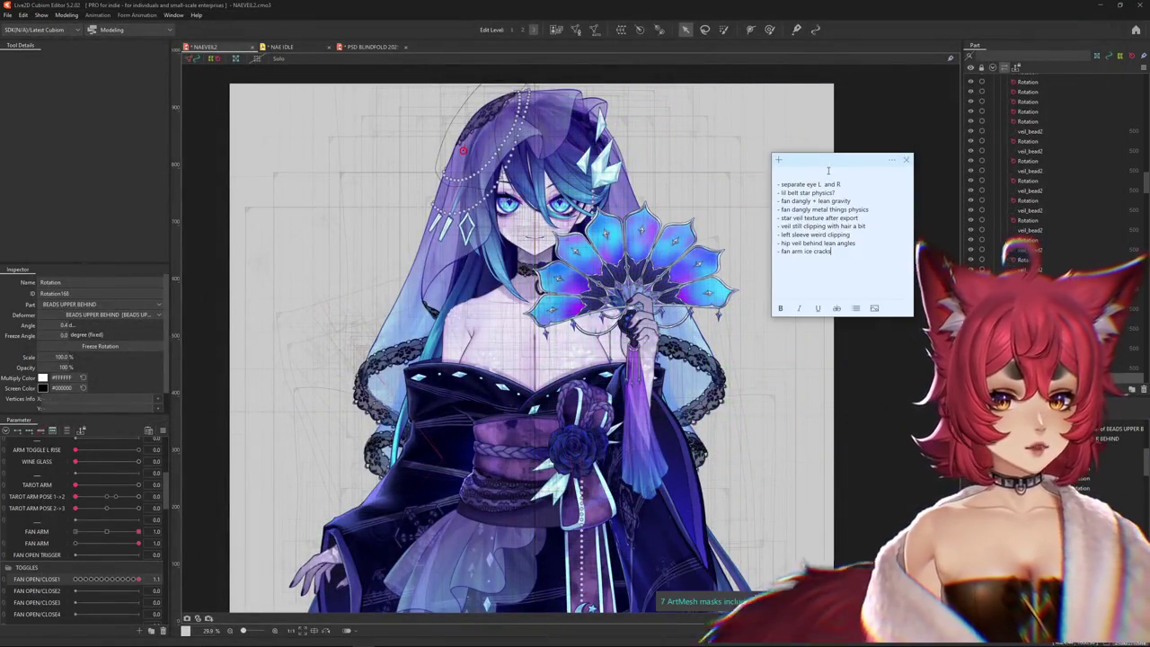
pyautogui.moveTo(826, 154)
pyautogui.mouseDown()
pyautogui.moveTo(588, 142)
pyautogui.moveTo(758, 172)
pyautogui.moveTo(832, 139)
pyautogui.mouseUp()
pyautogui.doubleClick(832, 139)
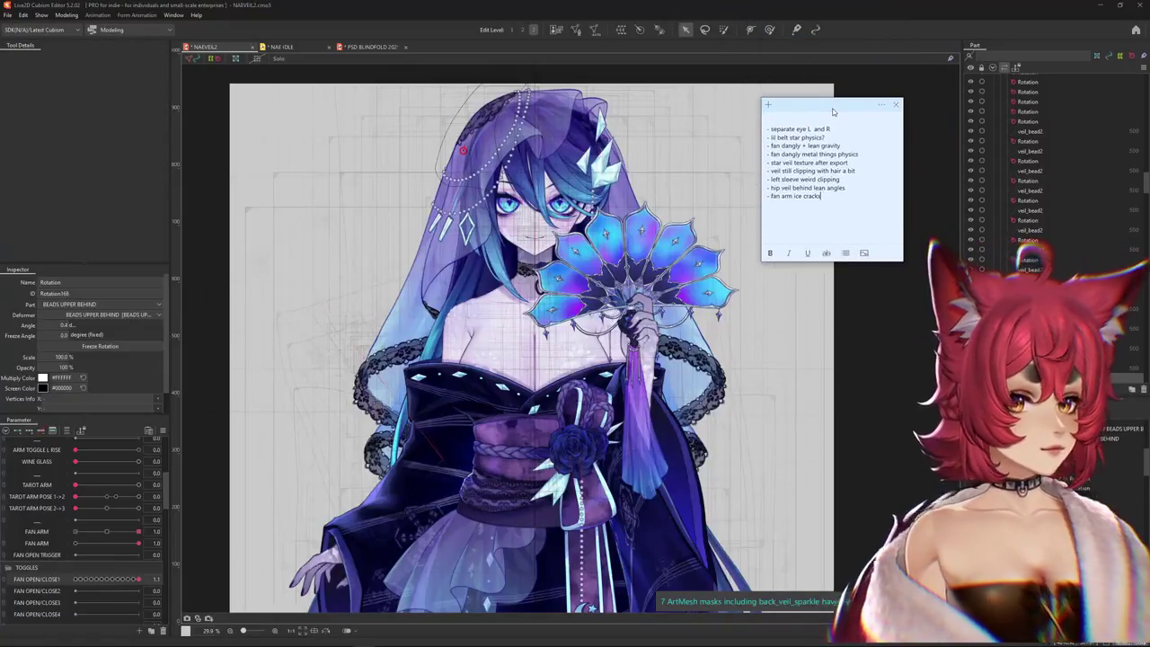
pyautogui.moveTo(817, 4); pyautogui.dragTo(822, 99)
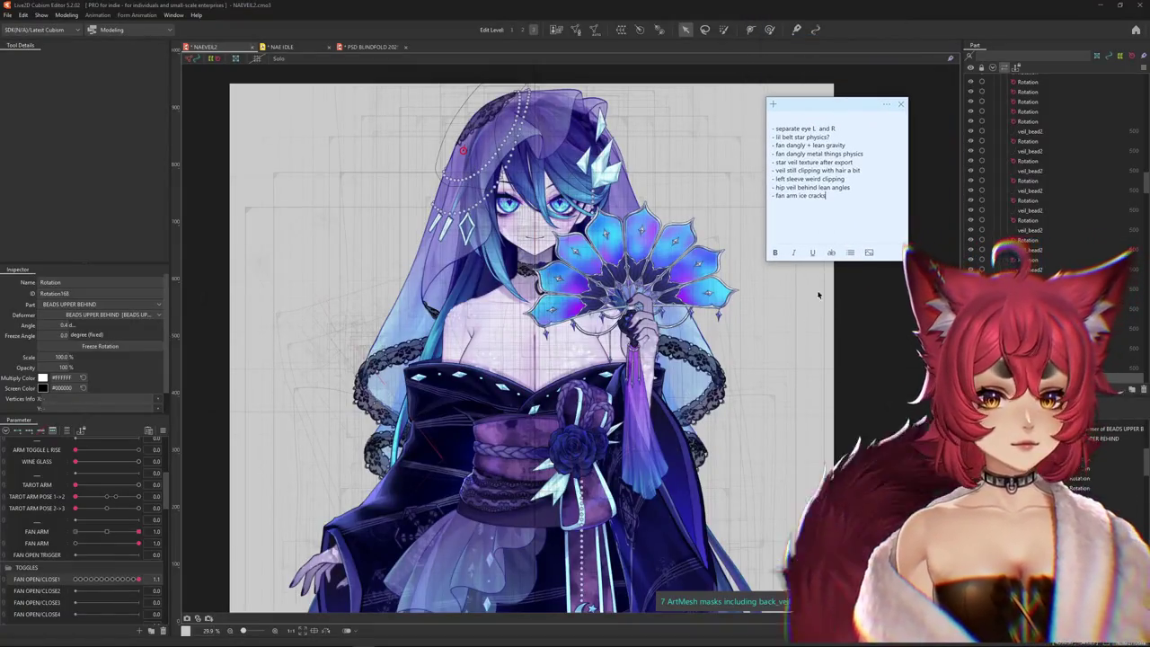
pyautogui.click(820, 312)
pyautogui.click(820, 312)
pyautogui.scroll(2, 639, 431)
pyautogui.scroll(2, 640, 432)
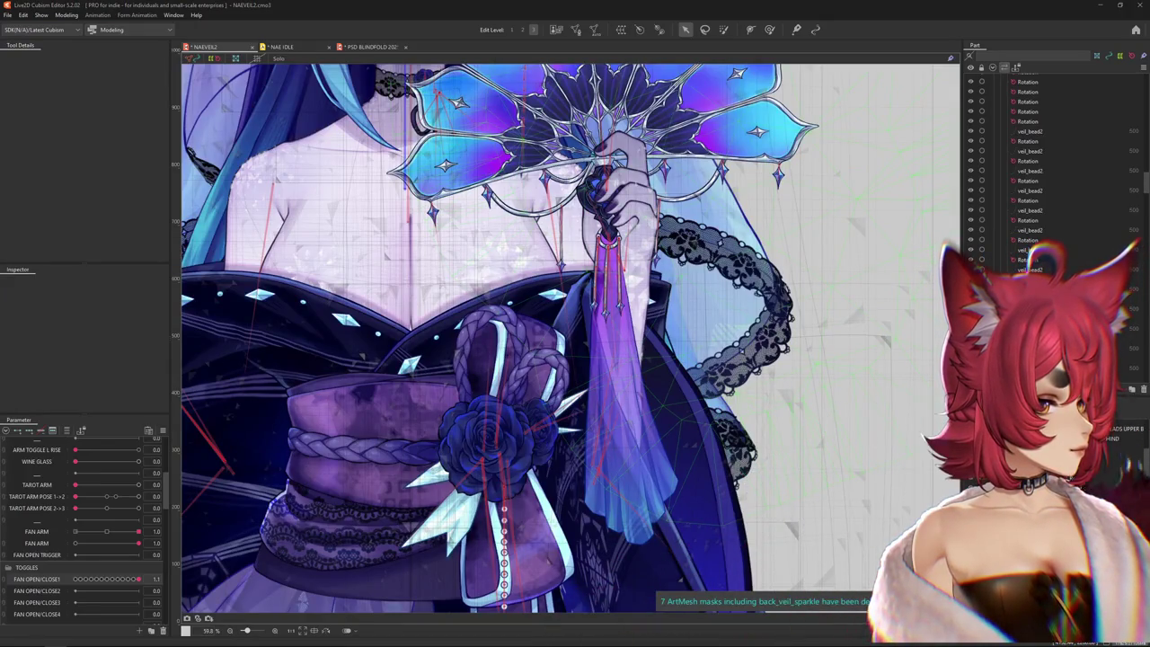
pyautogui.rightClick(639, 351)
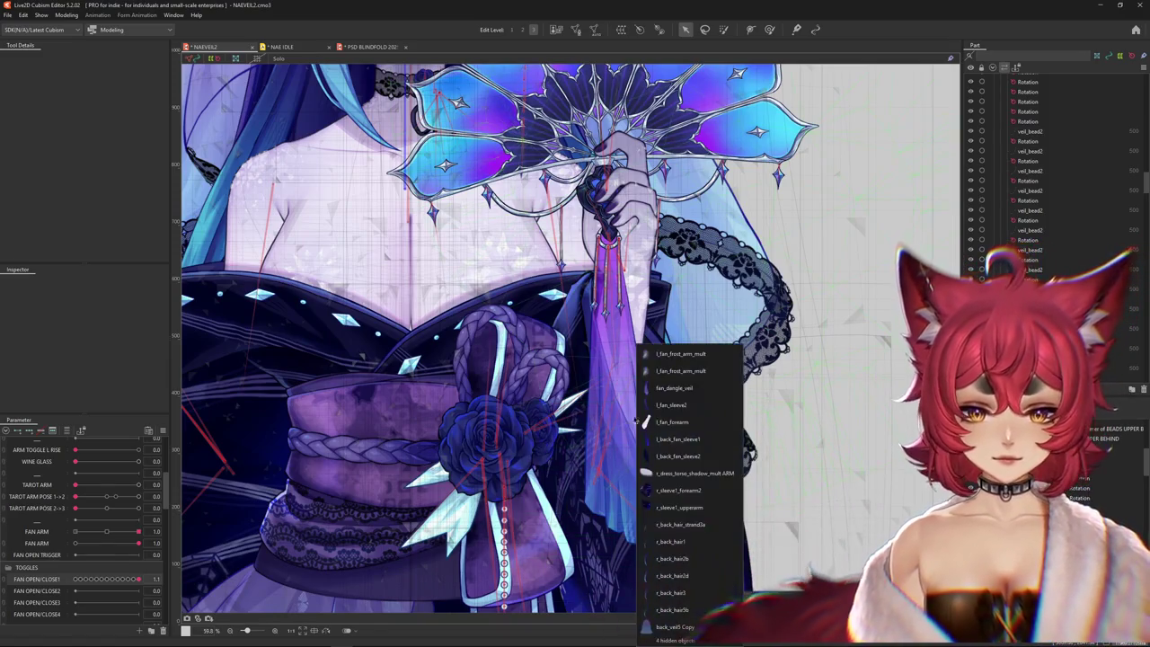
pyautogui.click(664, 388)
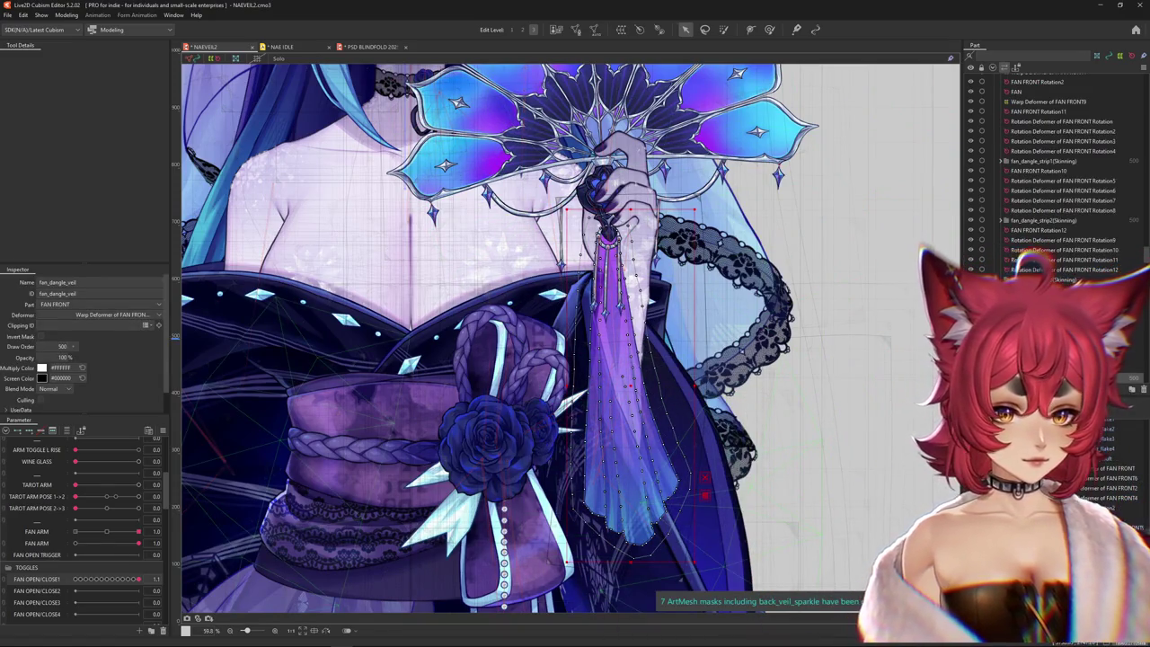
pyautogui.click(1114, 318)
pyautogui.click(70, 432)
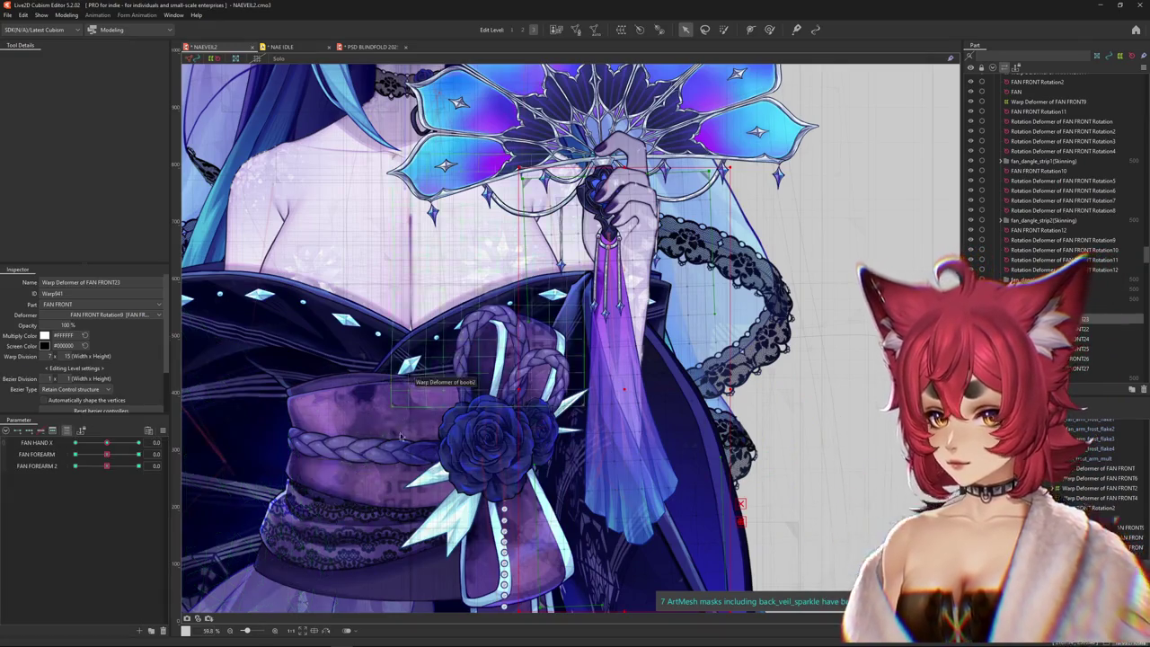
pyautogui.scroll(-3, 647, 296)
pyautogui.scroll(1, 647, 296)
pyautogui.click(1096, 488)
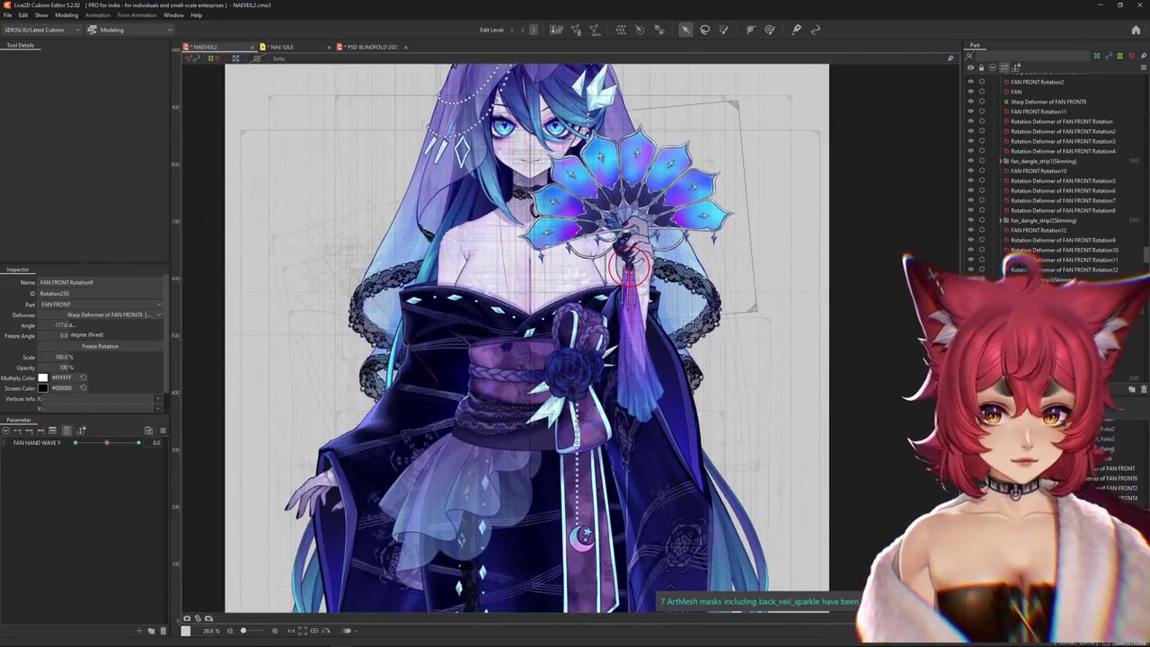
pyautogui.click(1096, 478)
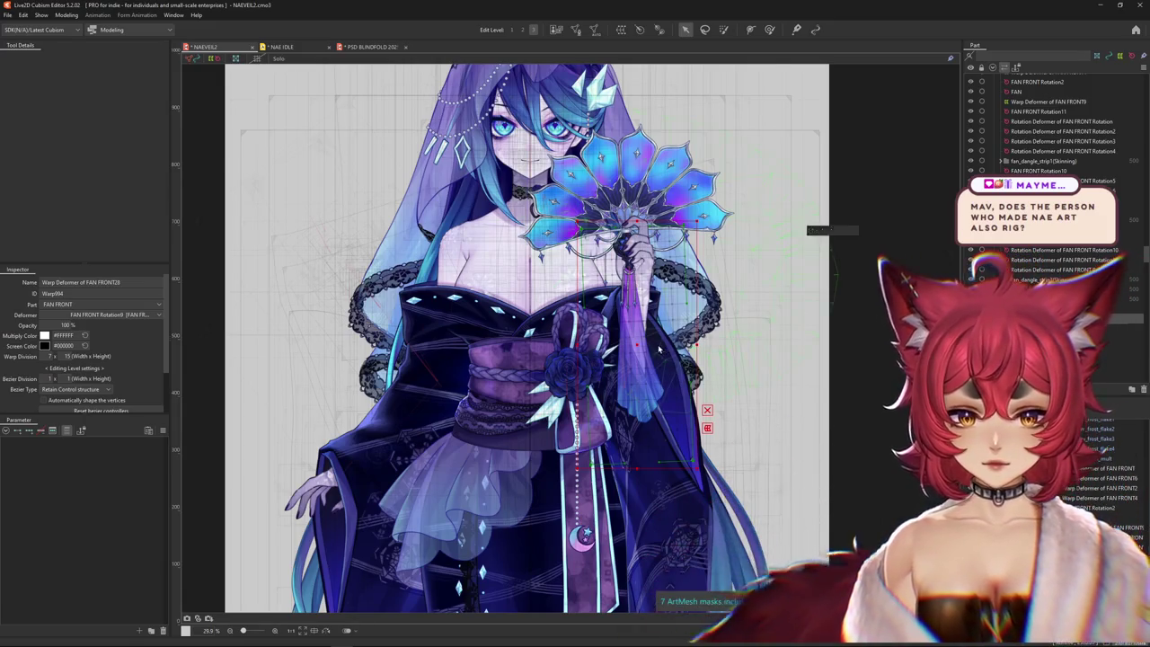
# - Collapse the expanded parameter groups and expand the body angles group
pyautogui.scroll(3, 651, 354)
pyautogui.scroll(-1, 647, 361)
pyautogui.scroll(-2, 611, 362)
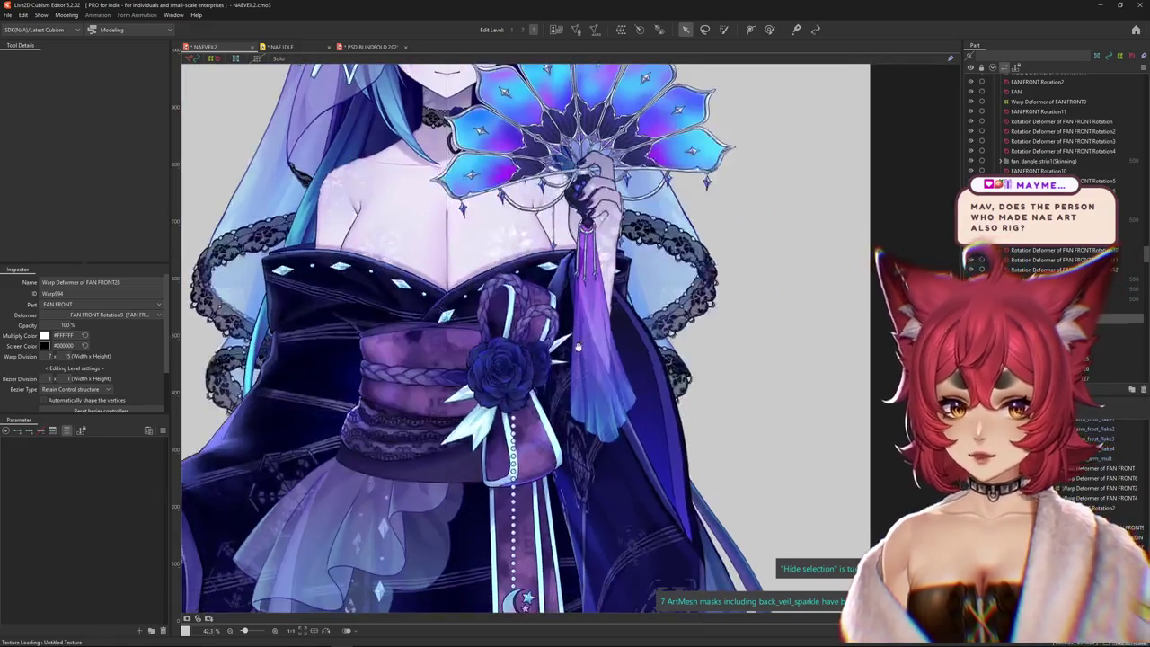
pyautogui.scroll(-5, 92, 534)
pyautogui.scroll(-5, 92, 534)
pyautogui.scroll(-5, 91, 534)
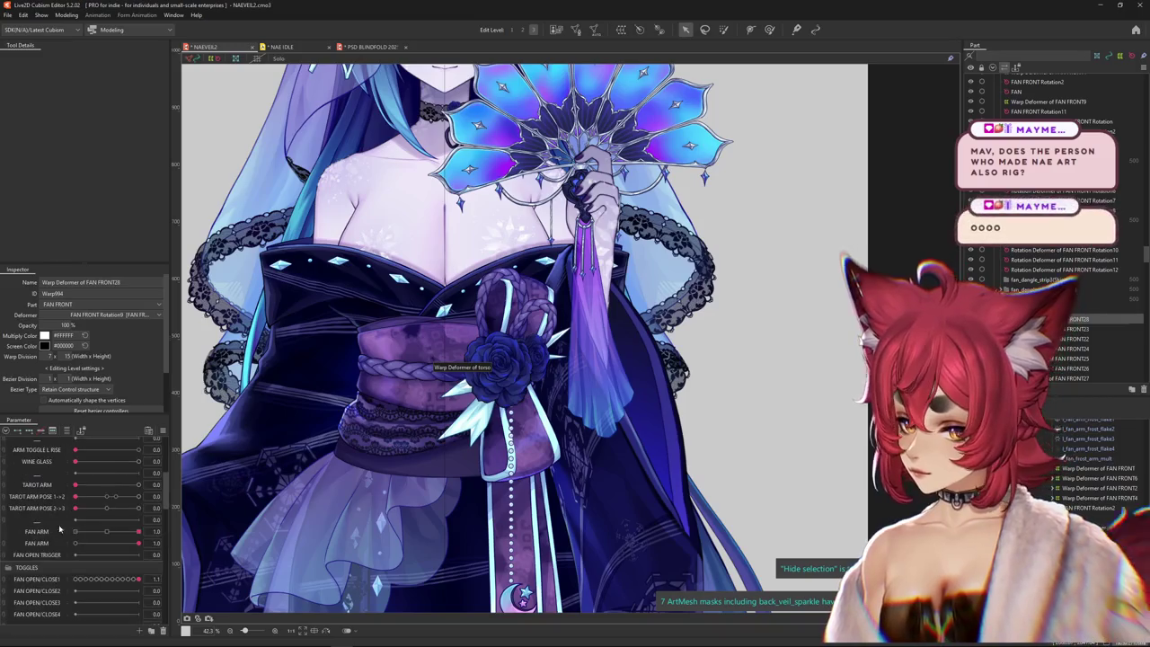
pyautogui.click(7, 439)
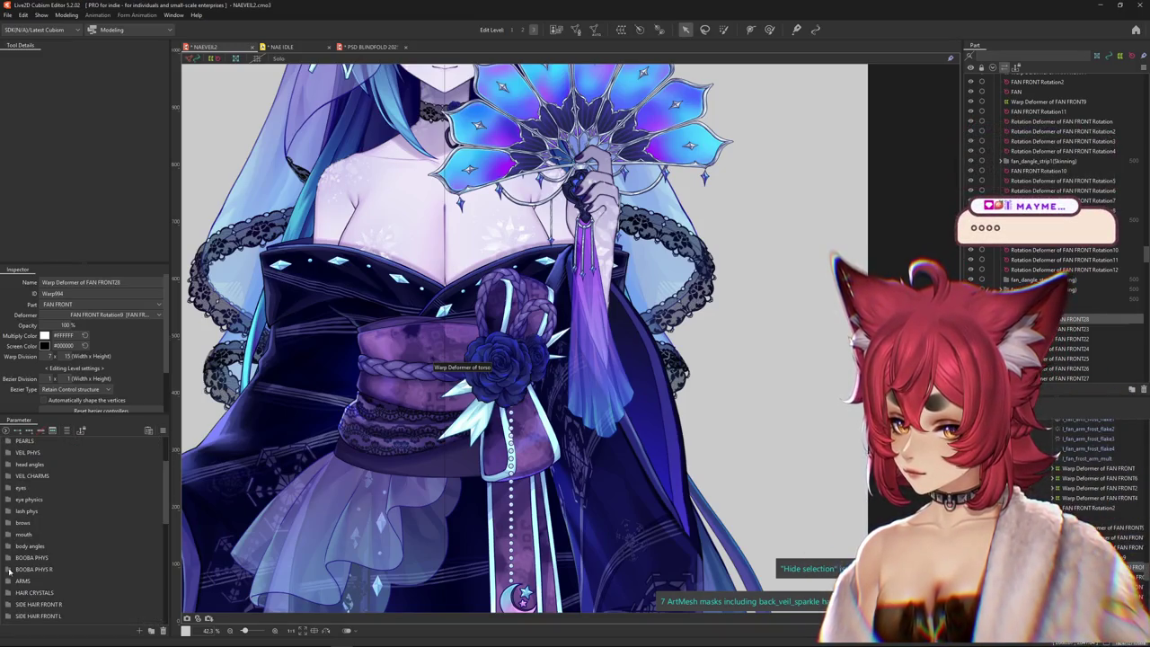
pyautogui.scroll(1, 28, 521)
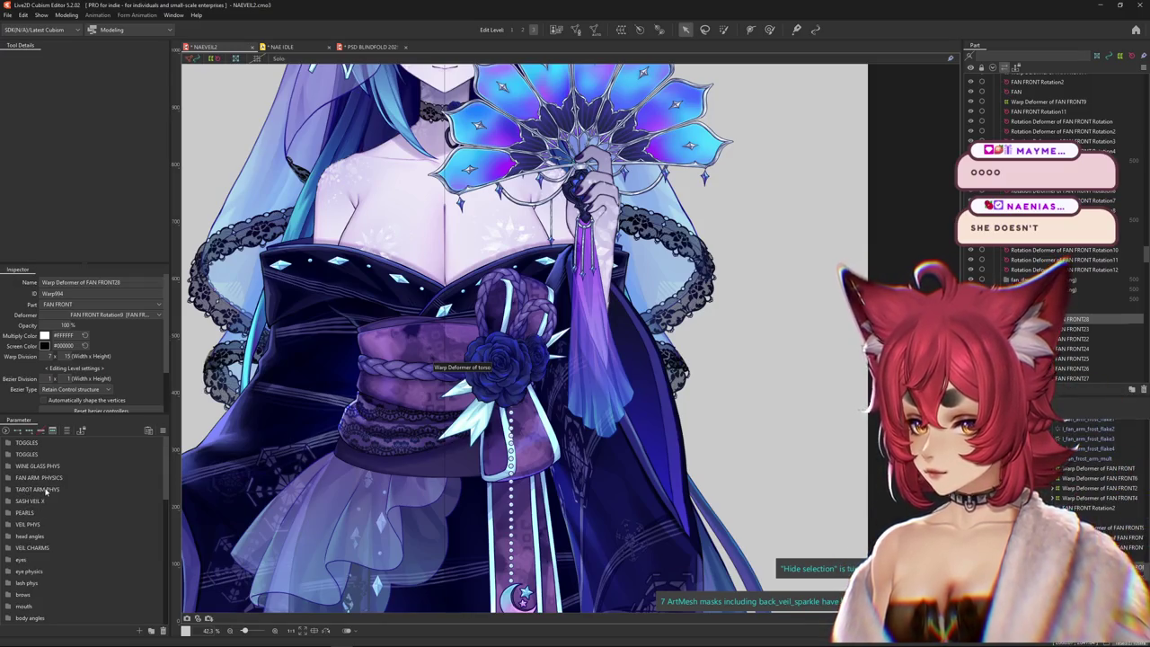
pyautogui.scroll(-1, 45, 491)
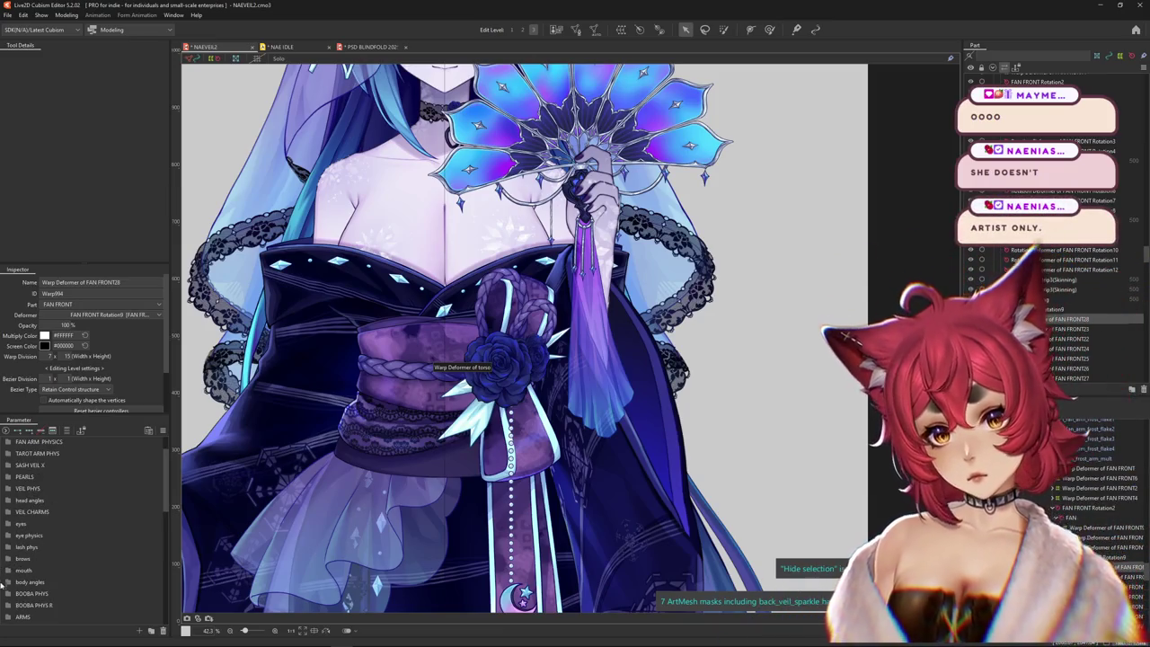
pyautogui.click(8, 582)
pyautogui.scroll(-1, 36, 566)
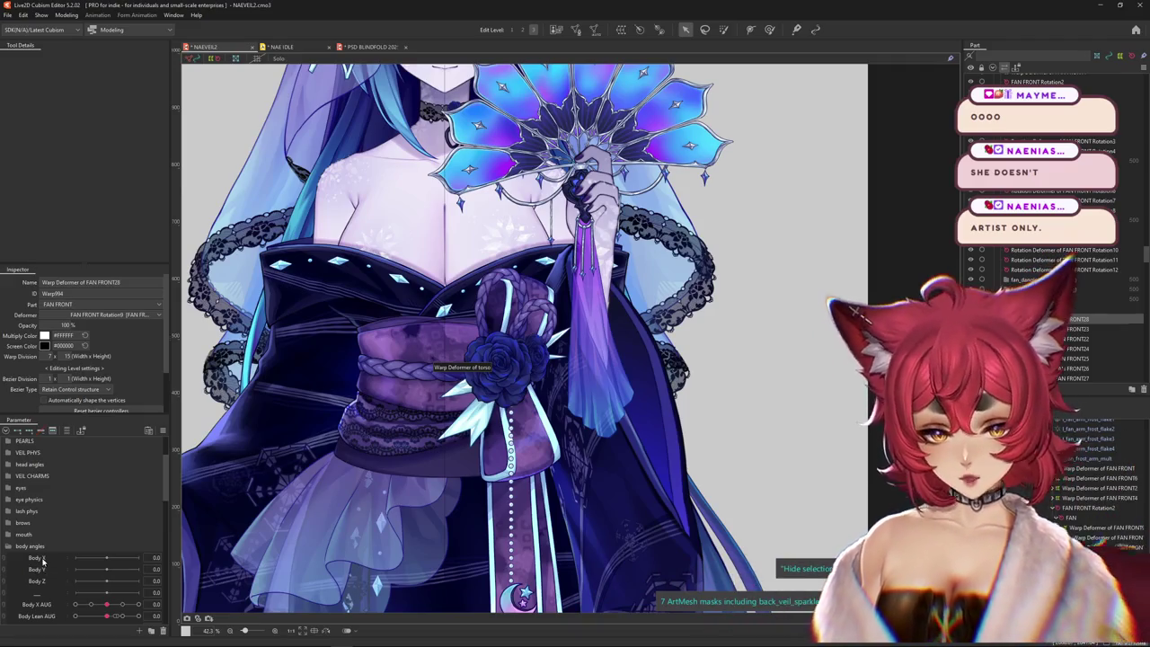
pyautogui.scroll(-1, 40, 560)
# - Set Body Lean AUG to 1.0 and start a temporary deform on the FAN FRONT28 warp deformer
pyautogui.moveTo(106, 579); pyautogui.dragTo(568, 383)
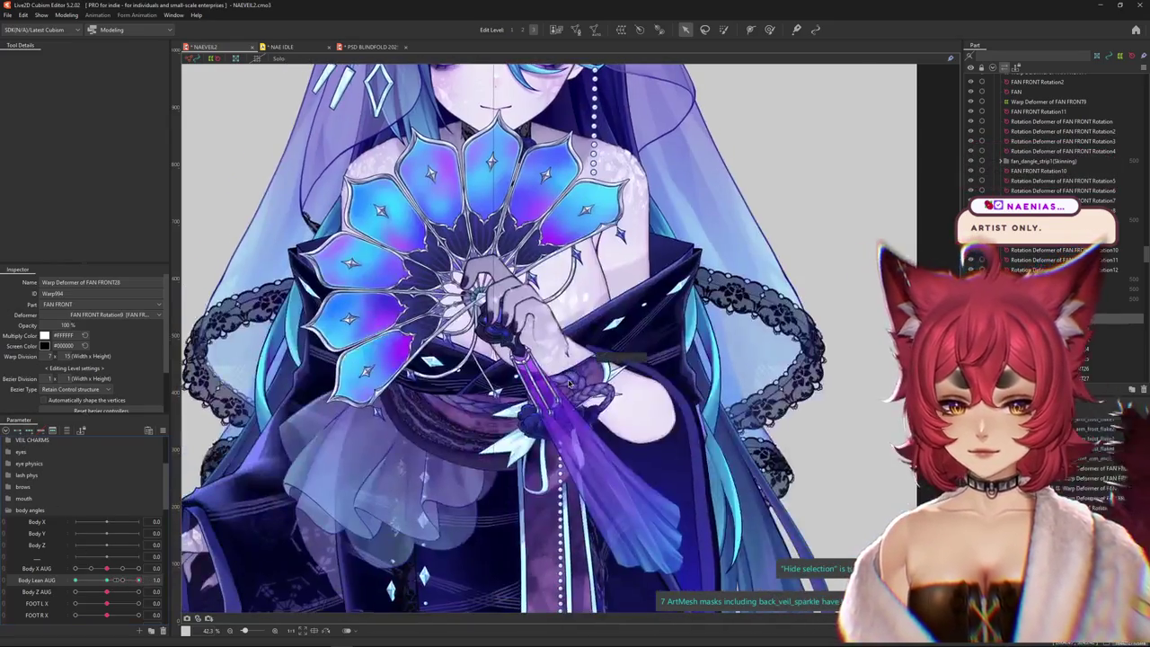
pyautogui.scroll(-2, 481, 296)
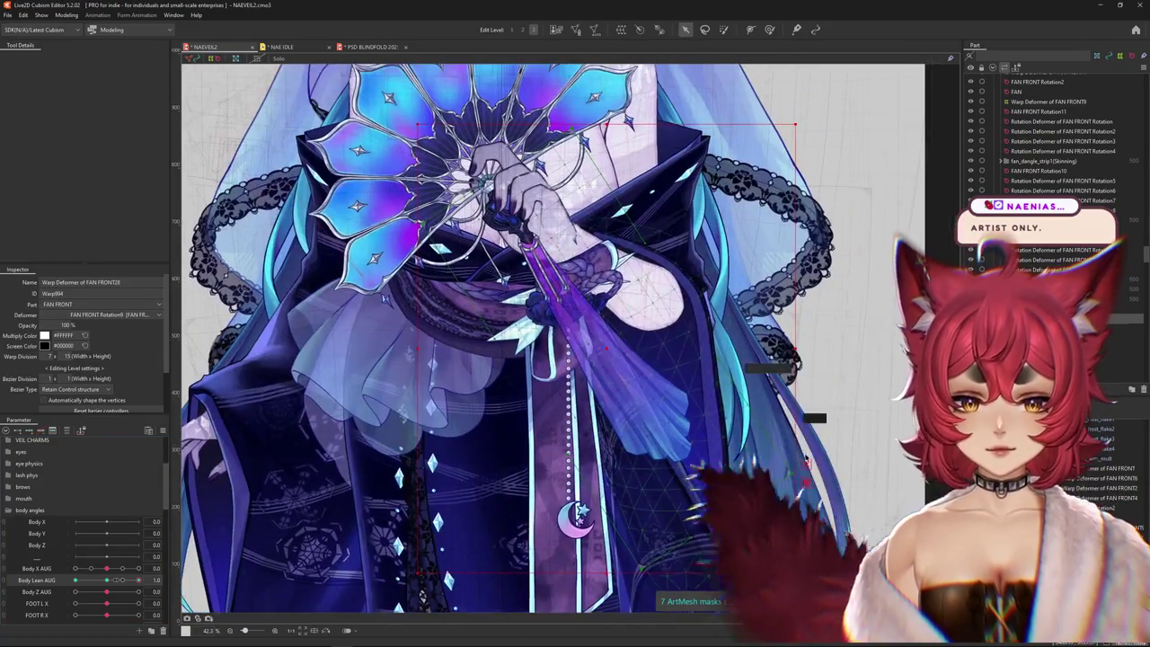
pyautogui.hotkey('ctrl', 't')
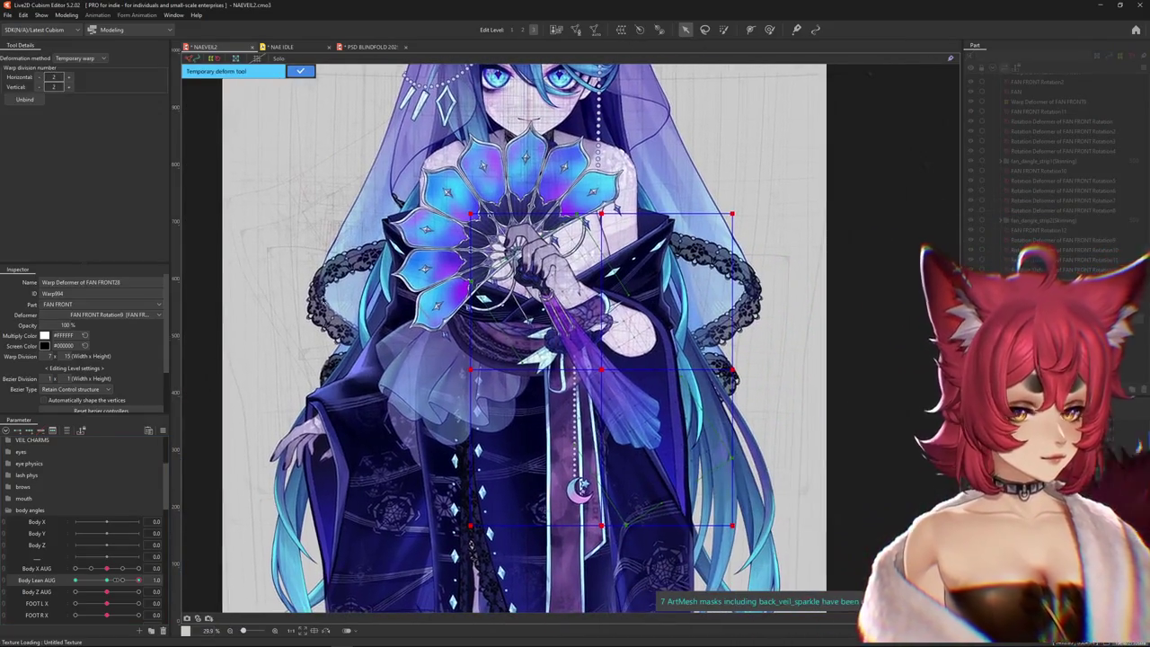
# - Path-deform the tassel with two points, preview it across Body Lean AUG, then switch to weight painting
pyautogui.click(76, 122)
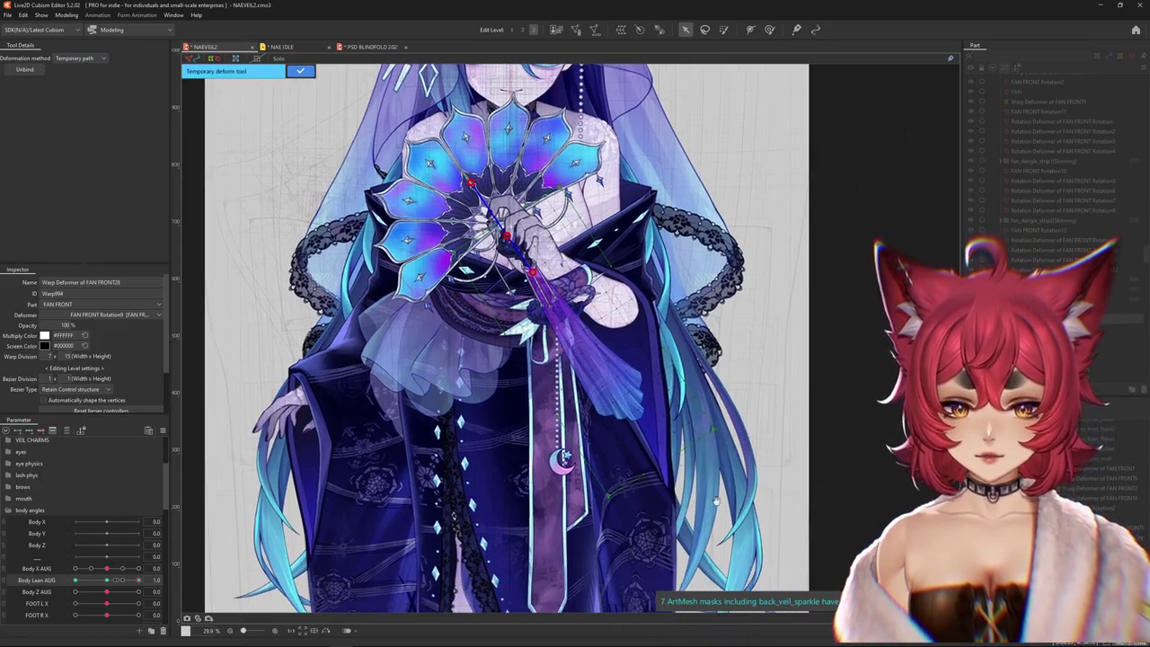
pyautogui.click(542, 564)
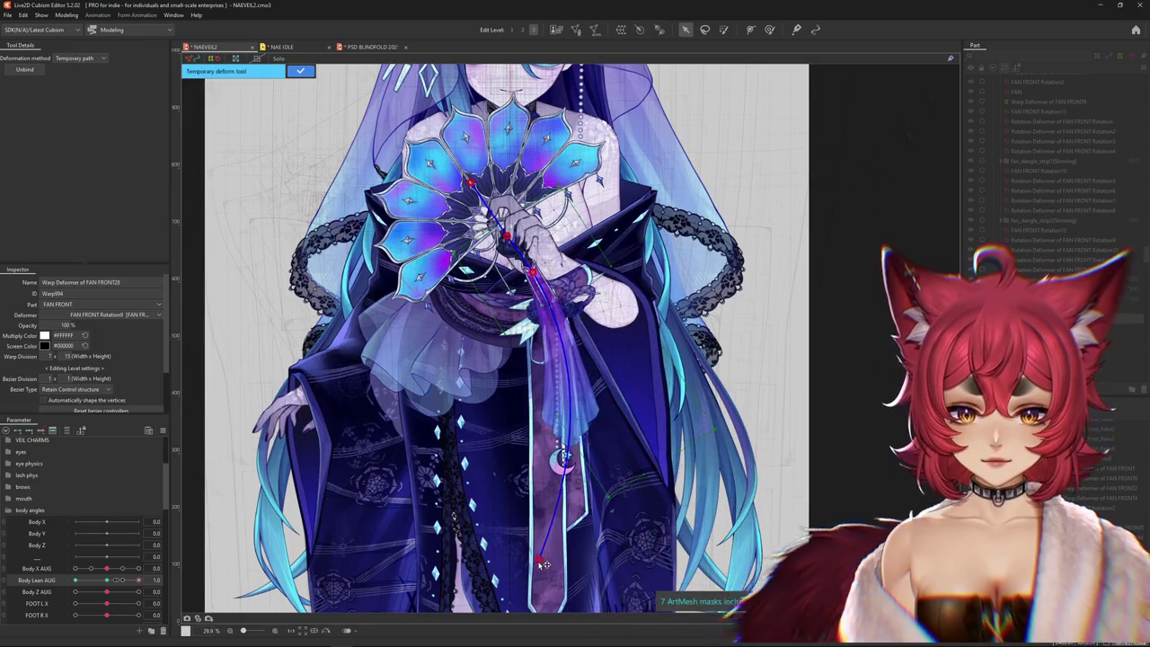
pyautogui.moveTo(563, 332); pyautogui.dragTo(543, 316)
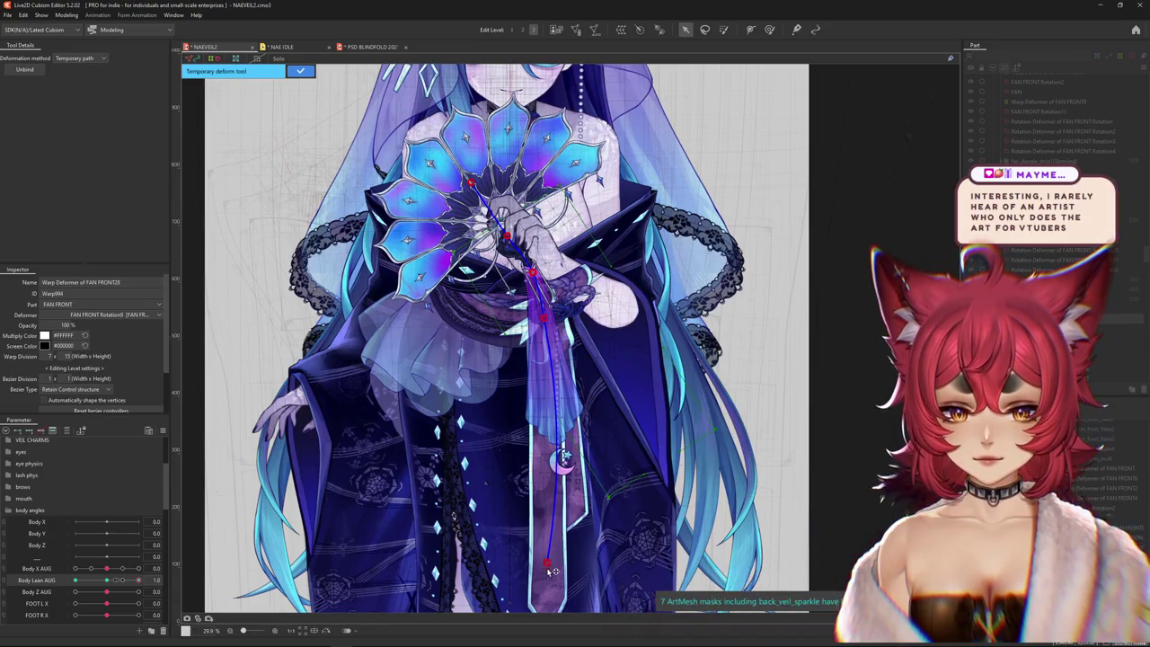
pyautogui.moveTo(117, 580); pyautogui.dragTo(117, 581)
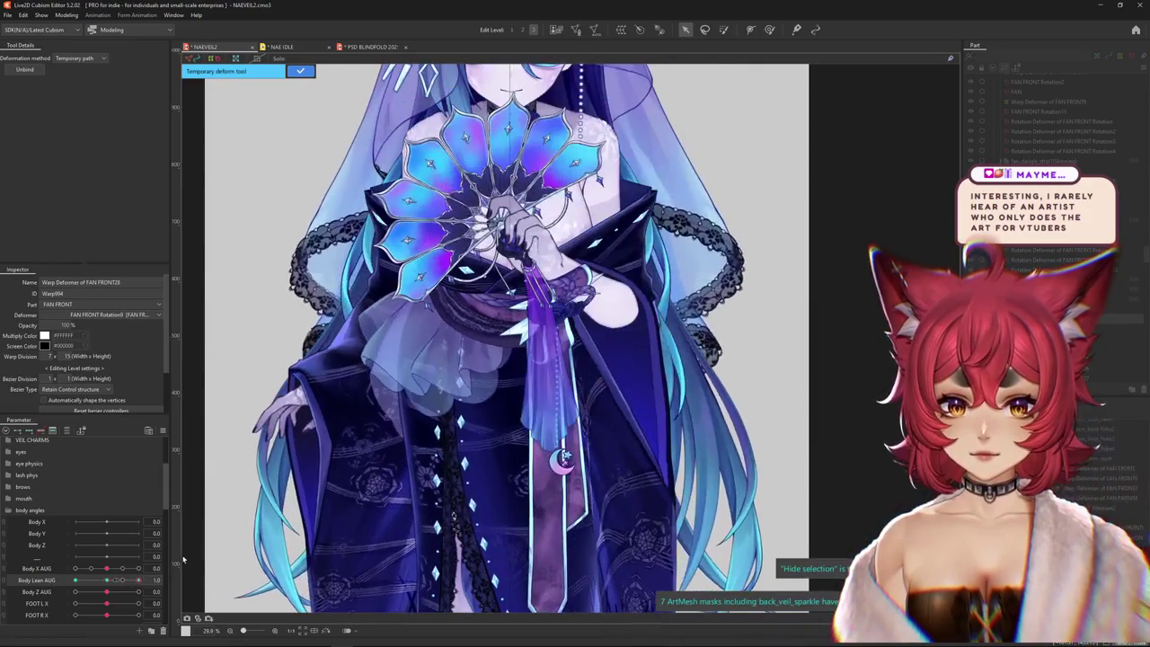
pyautogui.click(300, 70)
pyautogui.click(772, 30)
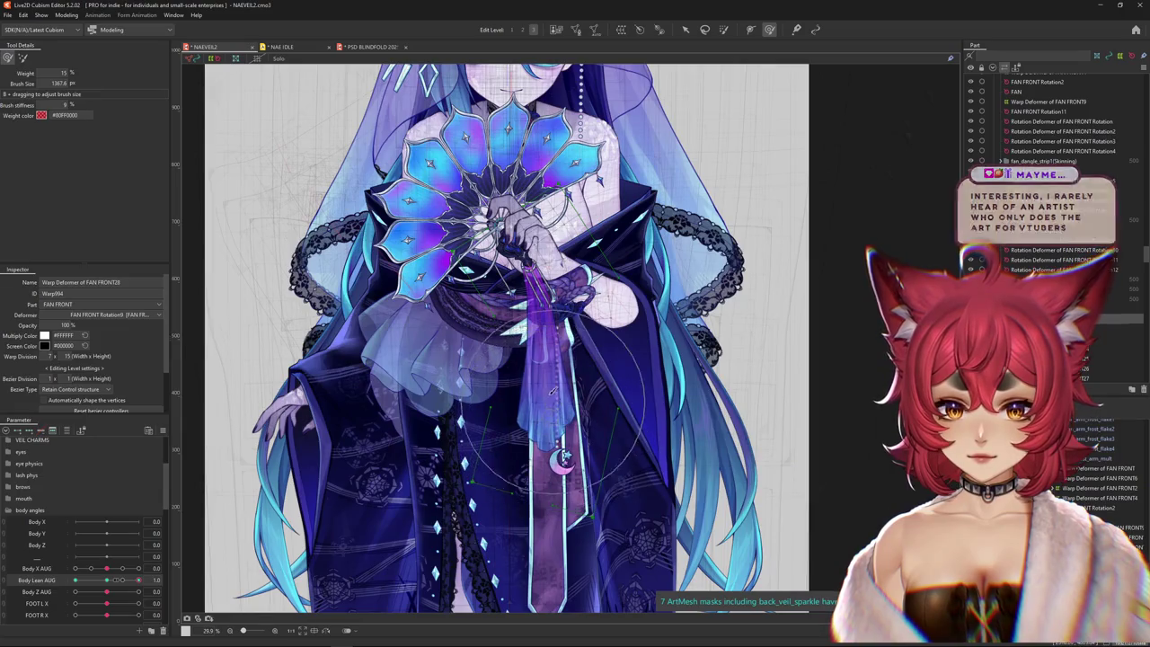
# - Return body lean to neutral and adjust the weight brush size over the tassel
pyautogui.moveTo(116, 580)
pyautogui.mouseDown()
pyautogui.moveTo(105, 582)
pyautogui.moveTo(138, 580)
pyautogui.mouseUp()
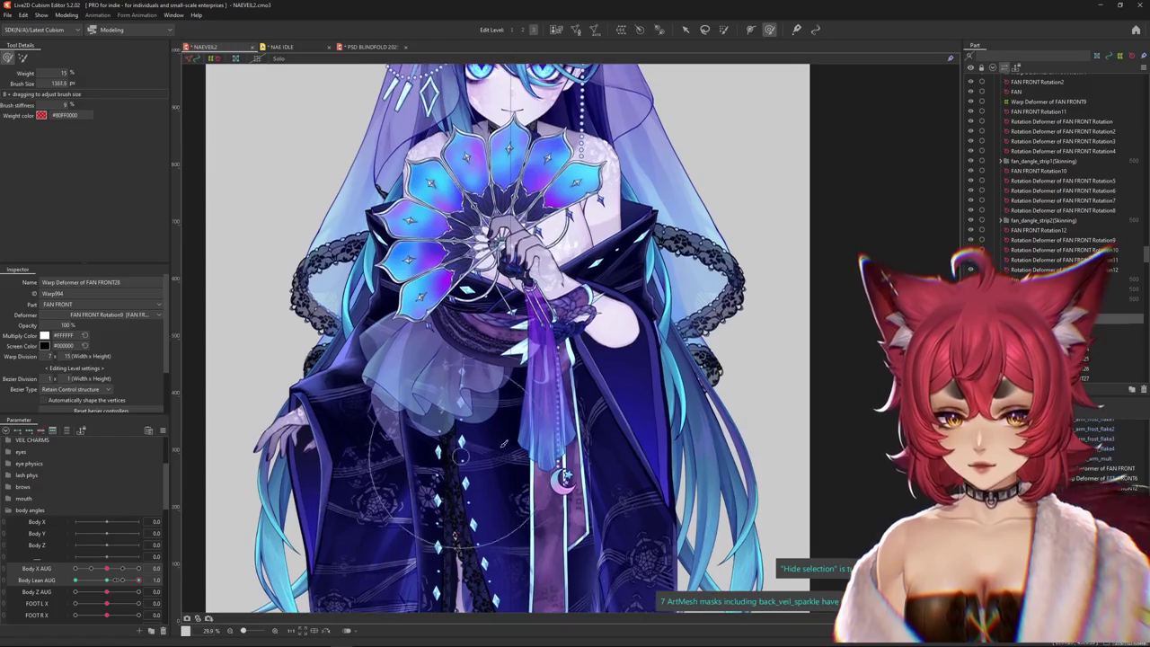
pyautogui.moveTo(467, 496); pyautogui.dragTo(516, 475)
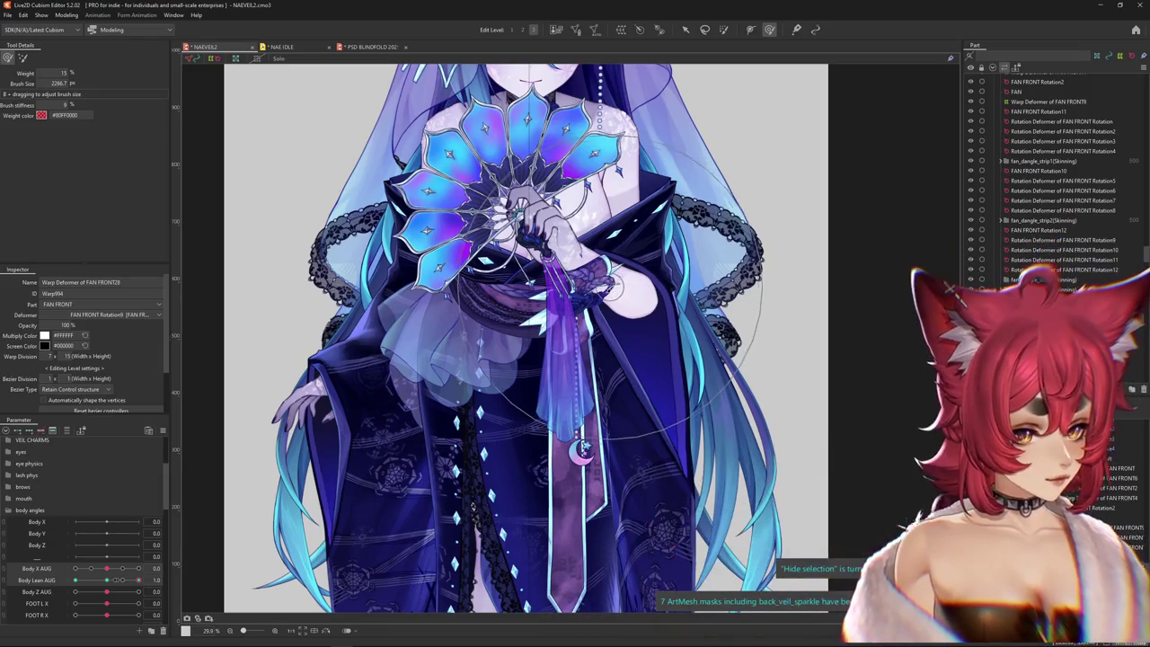
pyautogui.hotkey('ctrl', 'h')
pyautogui.press('b')
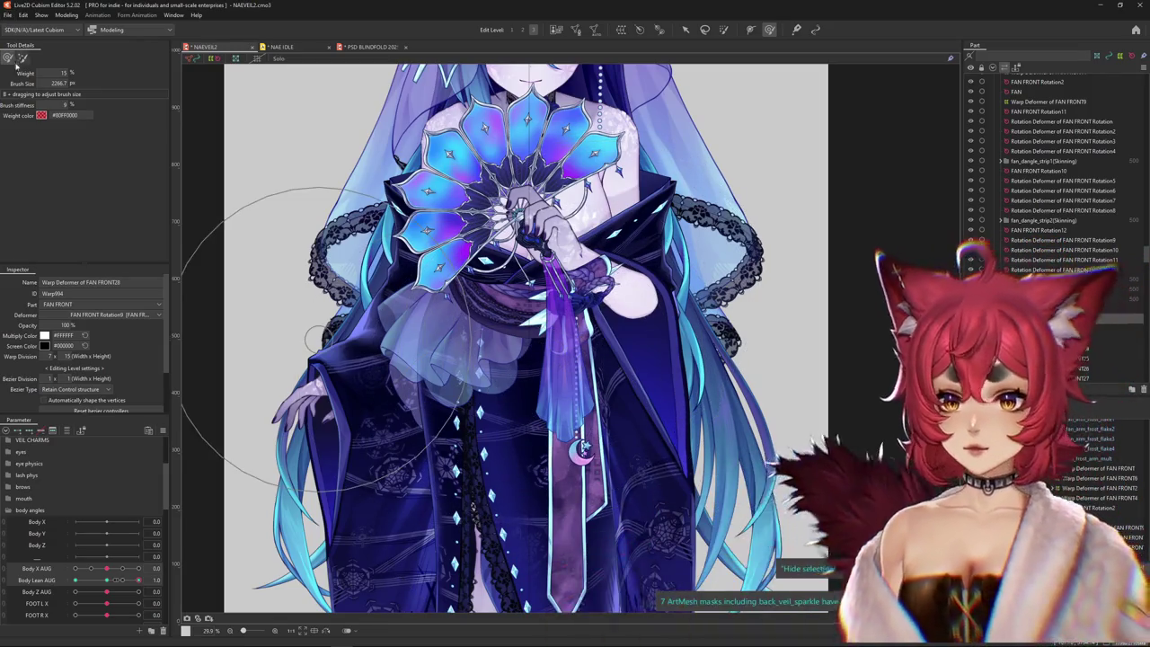
pyautogui.moveTo(552, 357); pyautogui.dragTo(544, 392)
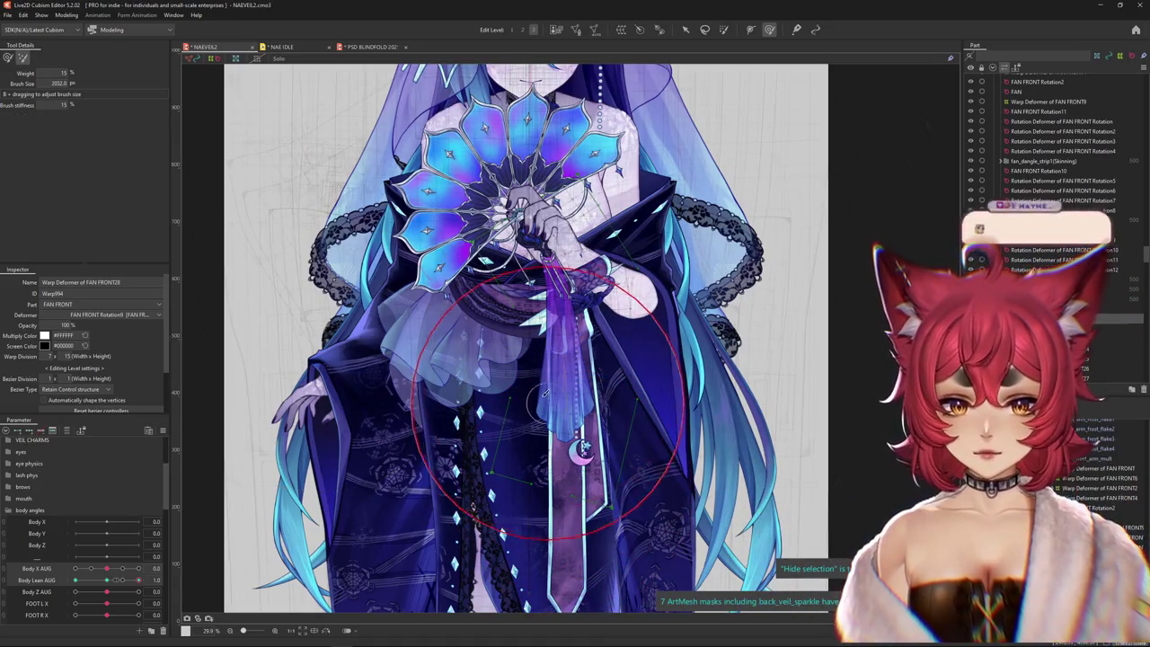
pyautogui.scroll(2, 582, 447)
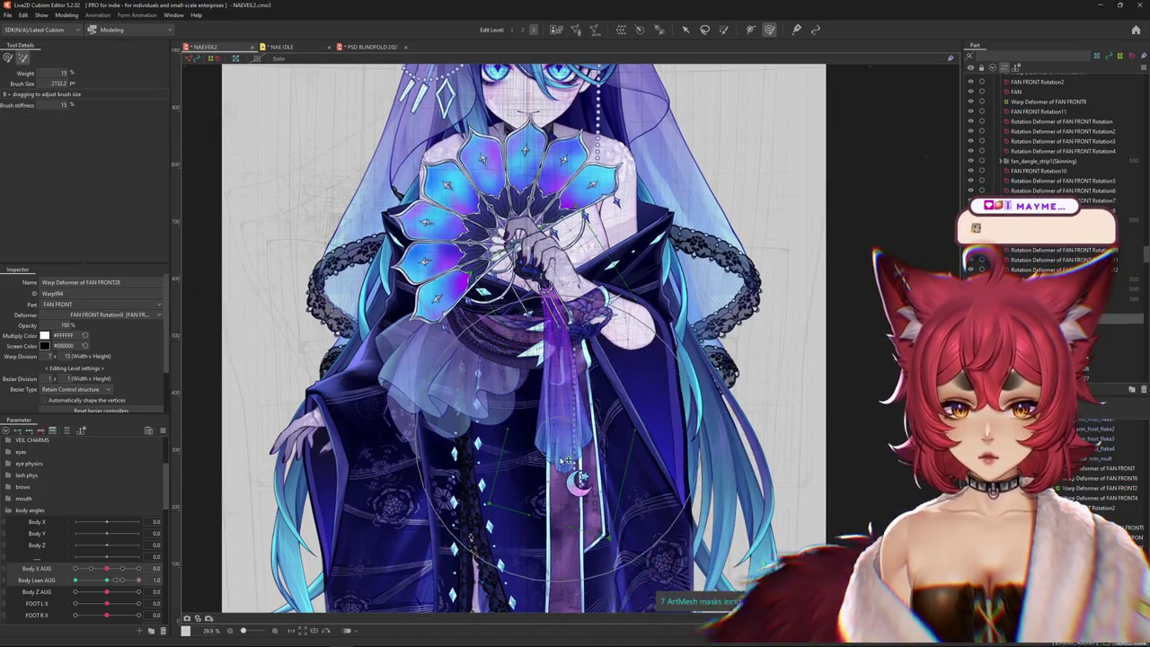
pyautogui.scroll(-2, 432, 427)
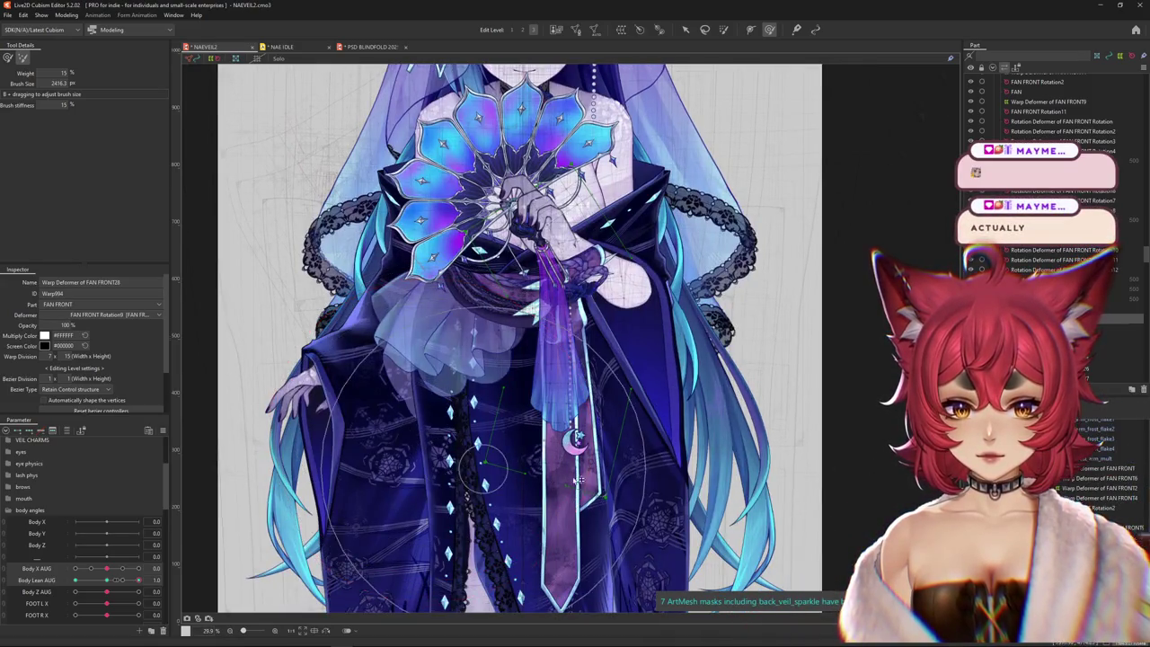
pyautogui.moveTo(297, 368); pyautogui.dragTo(411, 359)
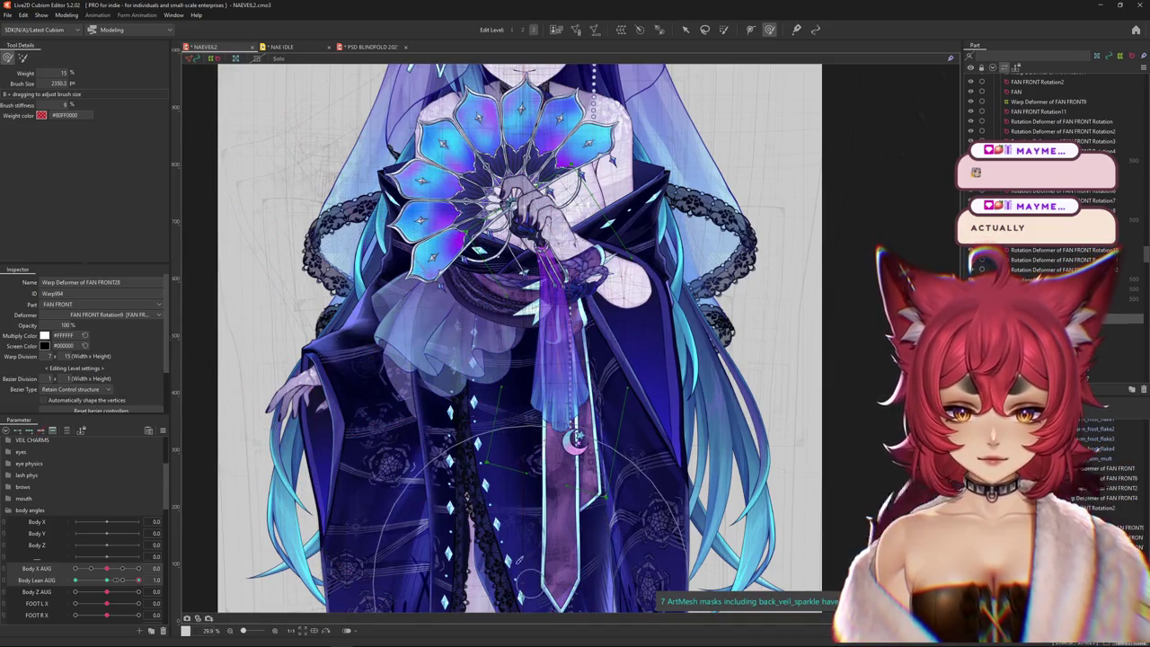
pyautogui.moveTo(539, 503)
pyautogui.mouseDown()
pyautogui.moveTo(568, 346)
pyautogui.moveTo(453, 437)
pyautogui.mouseUp()
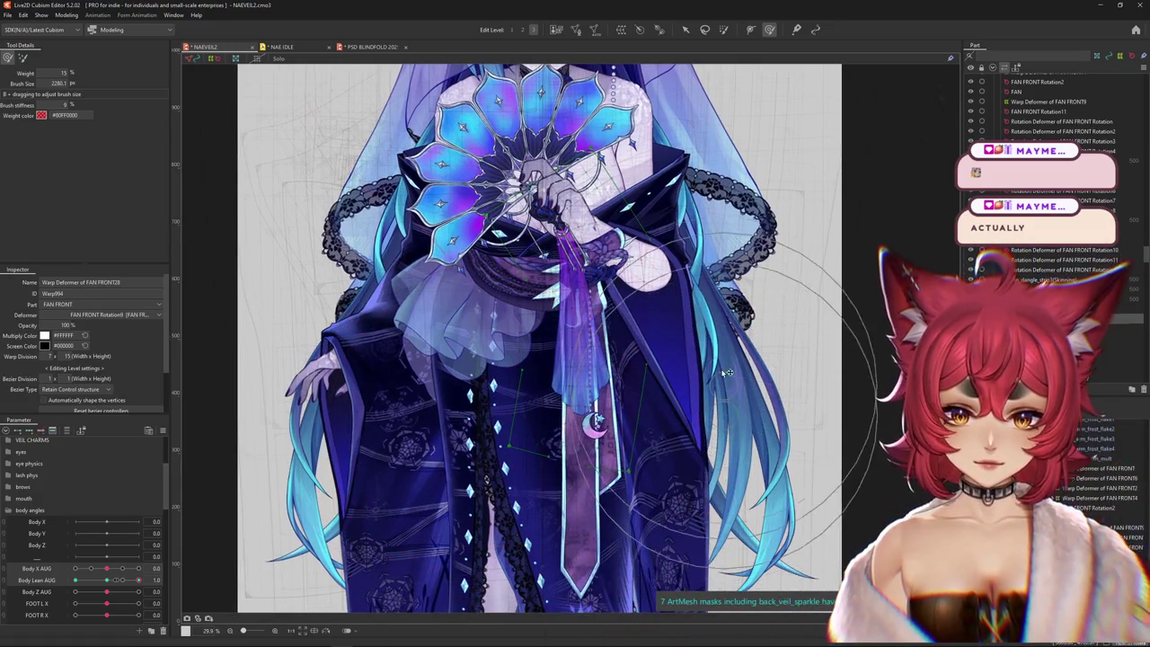
pyautogui.moveTo(726, 372); pyautogui.dragTo(698, 325)
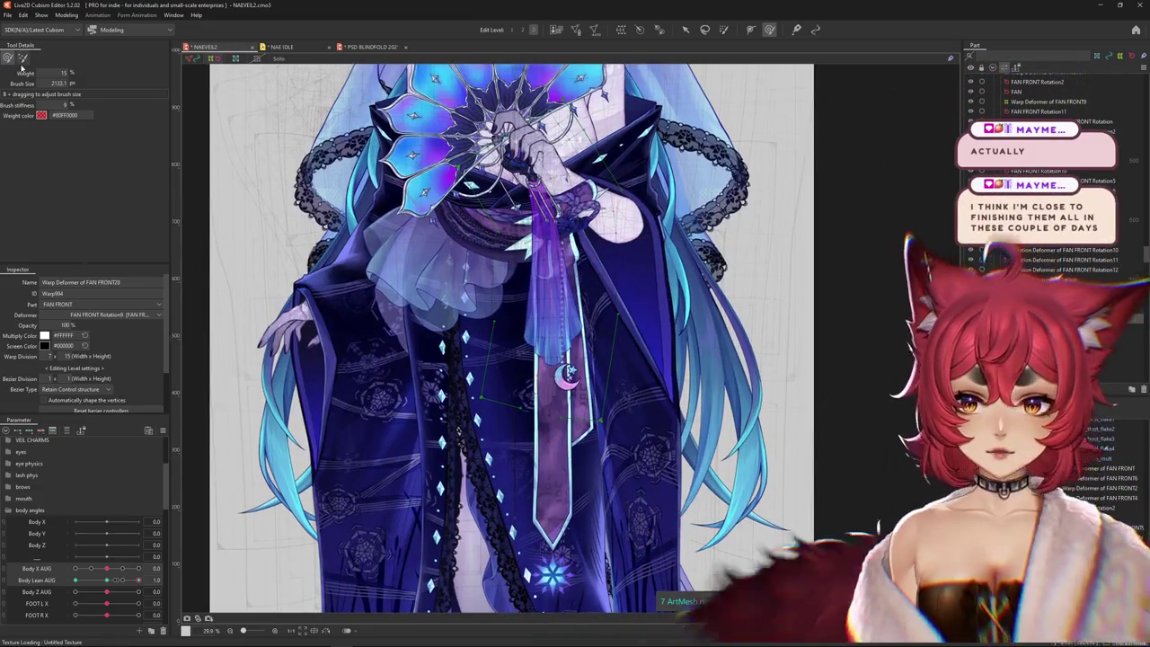
# - Change brush mode, repaint tassel weights, test at Body Lean AUG -1.0, then leave weight painting
pyautogui.click(23, 59)
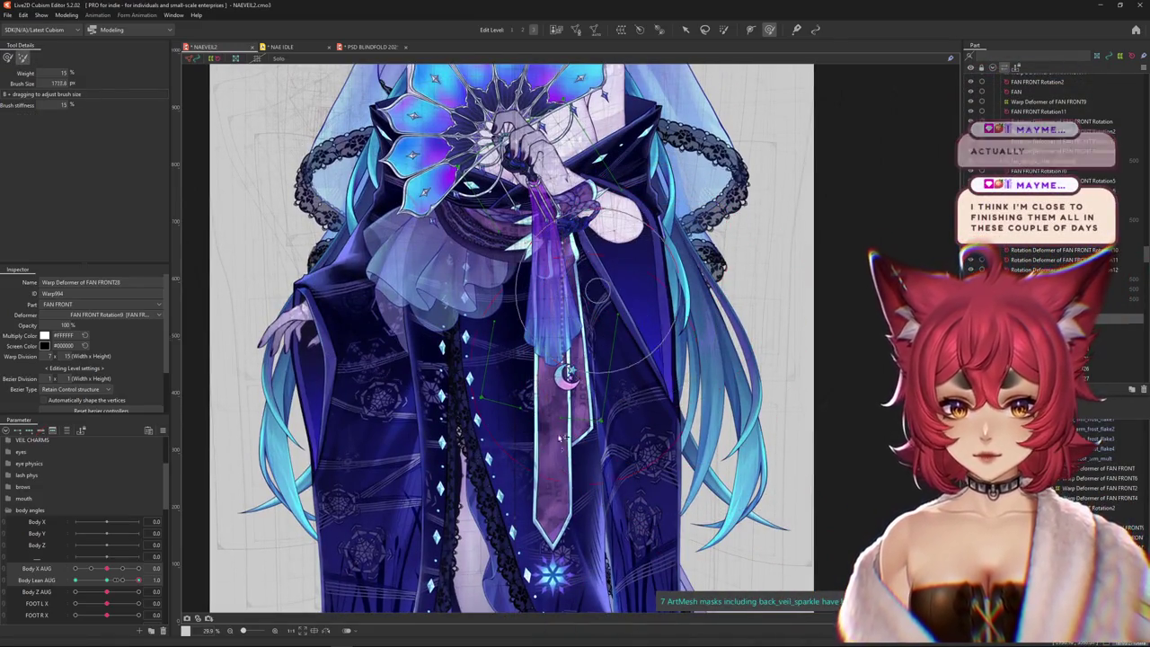
pyautogui.scroll(2, 584, 404)
pyautogui.hotkey('ctrl', 'h')
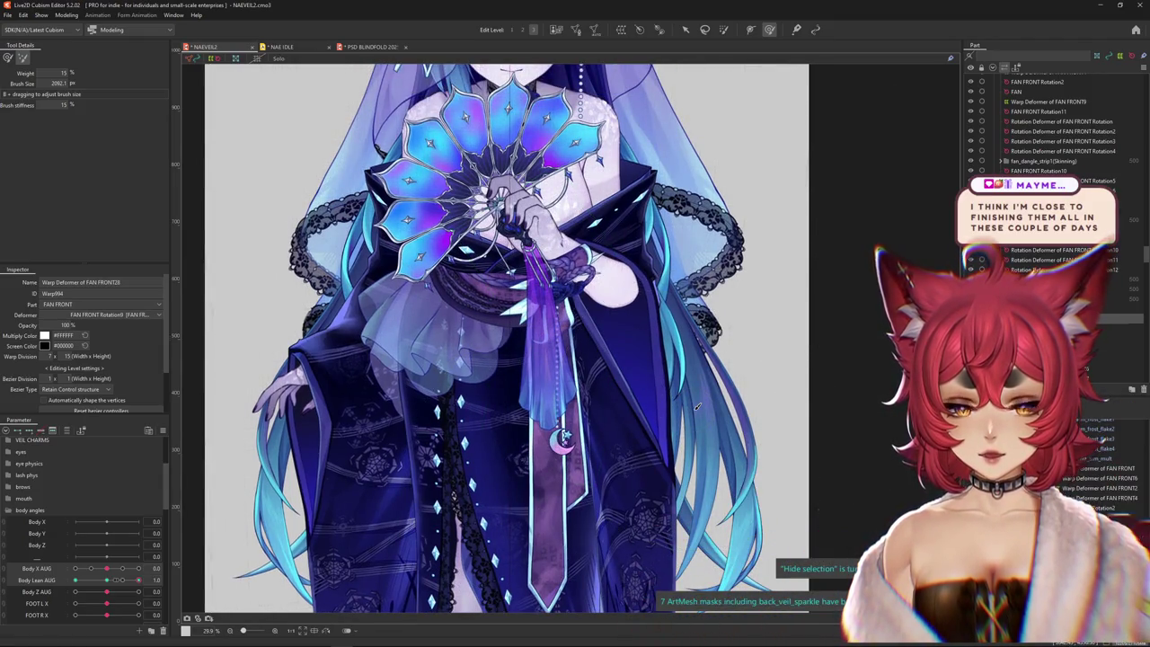
pyautogui.hotkey('ctrl', 'h')
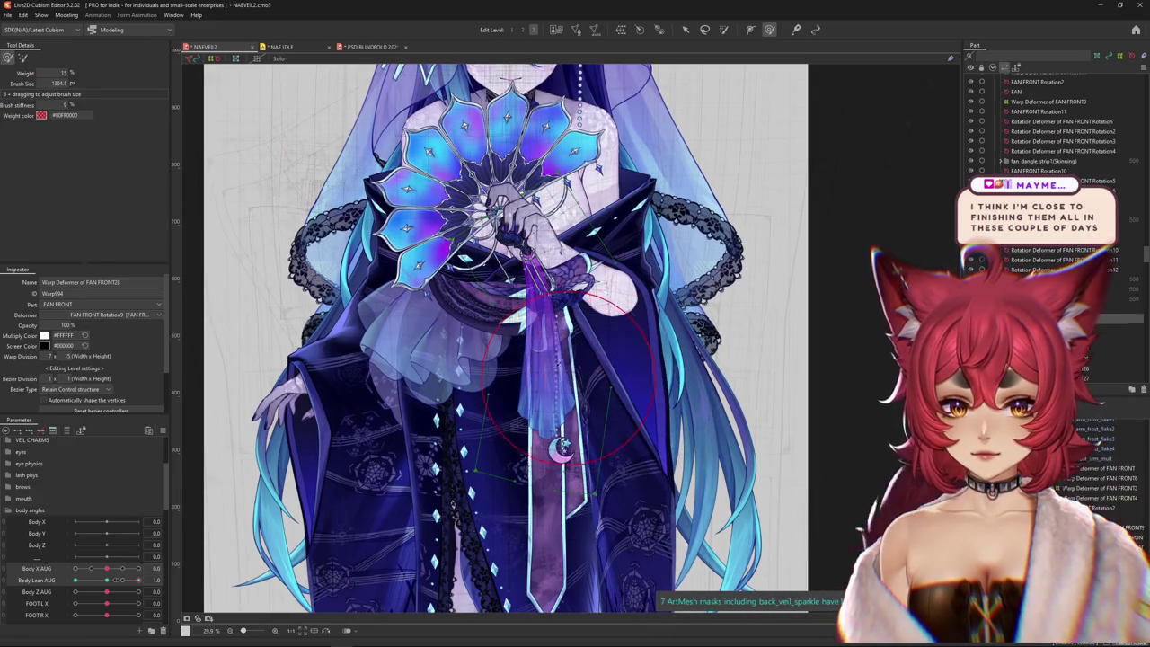
pyautogui.moveTo(564, 367); pyautogui.dragTo(544, 456)
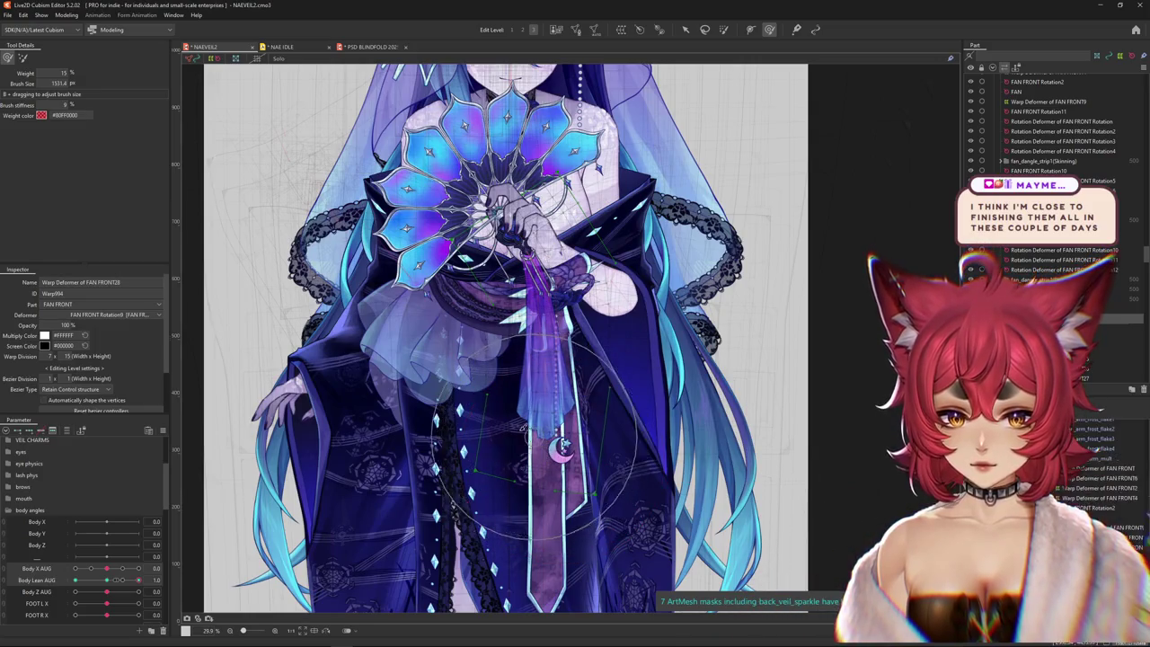
pyautogui.moveTo(595, 554); pyautogui.dragTo(575, 620)
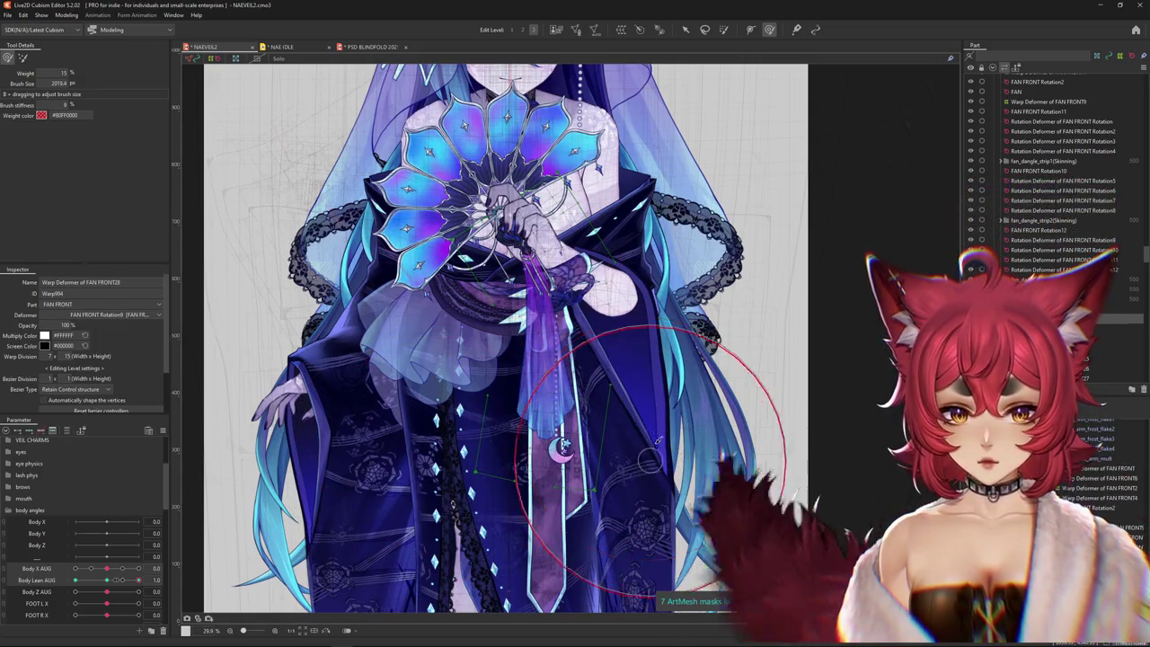
pyautogui.hotkey('ctrl', 'h')
pyautogui.moveTo(108, 581); pyautogui.dragTo(76, 582)
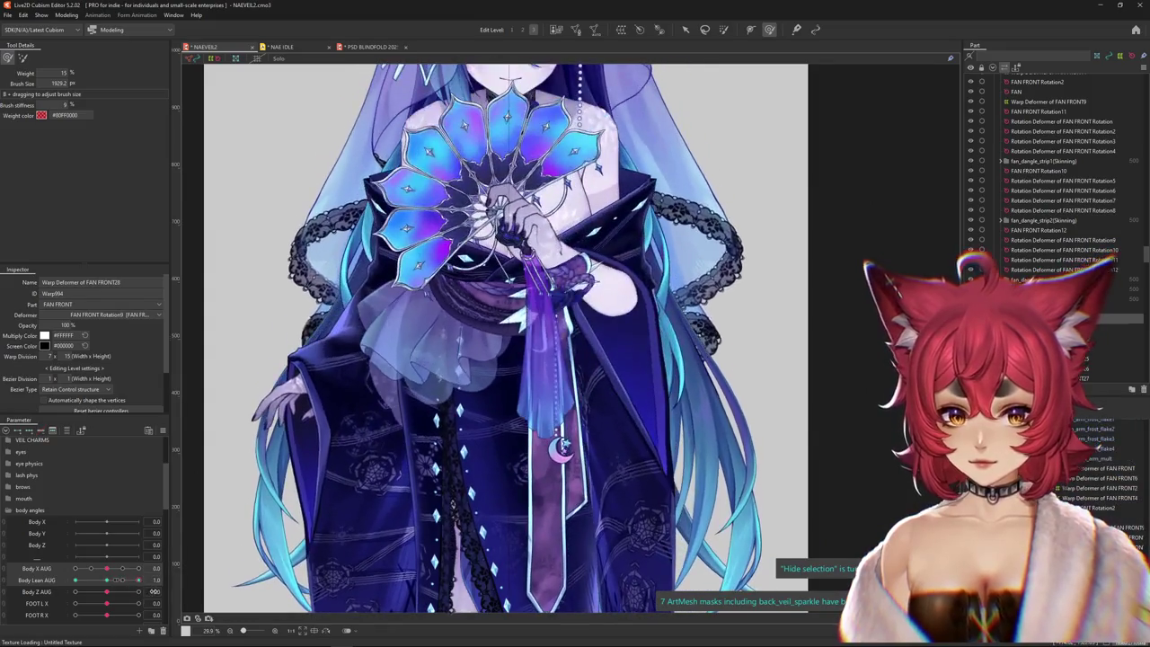
pyautogui.click(684, 29)
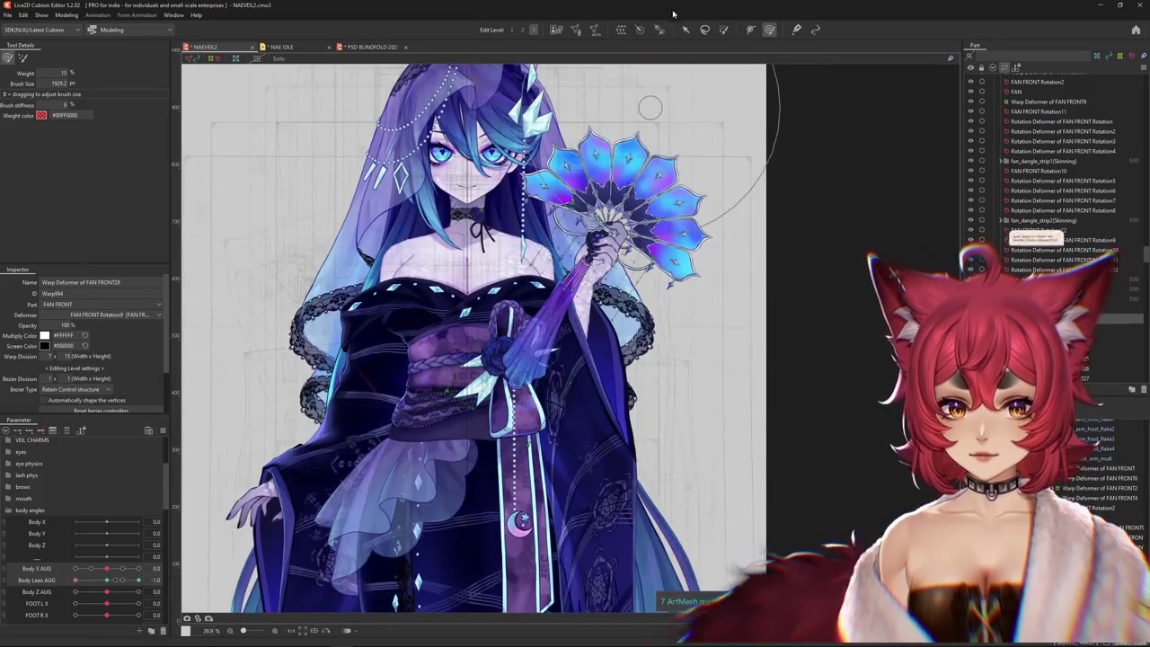
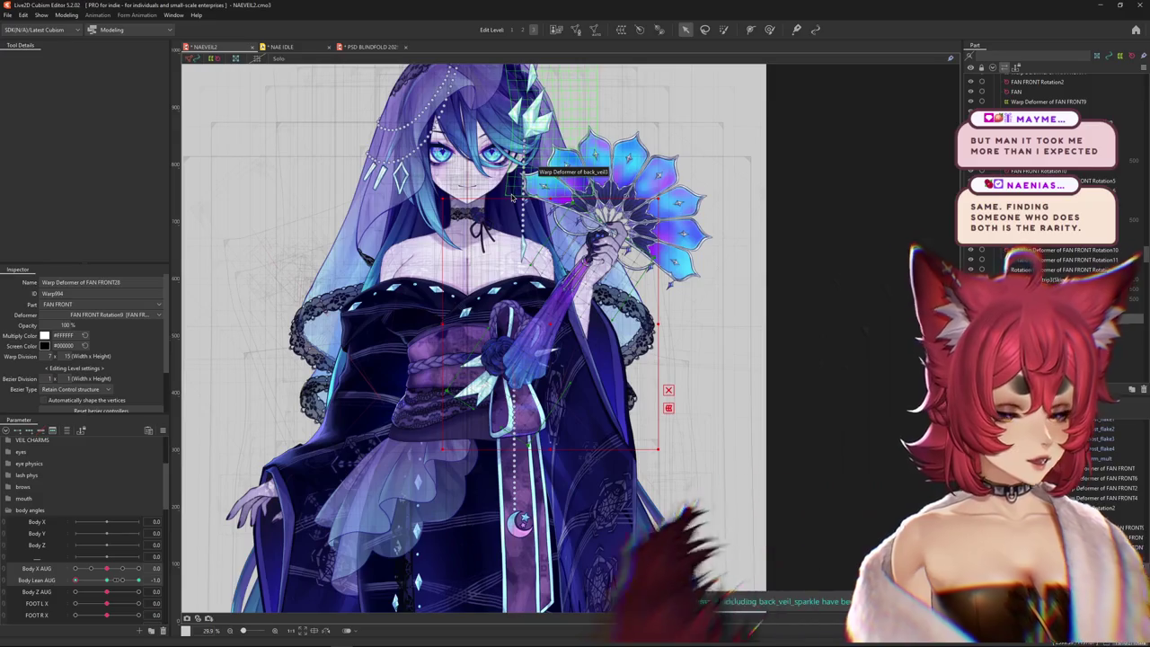
# - Activate Temporary deform on the fan dangle with the Temporary path deformation method
pyautogui.click(668, 410)
pyautogui.click(74, 121)
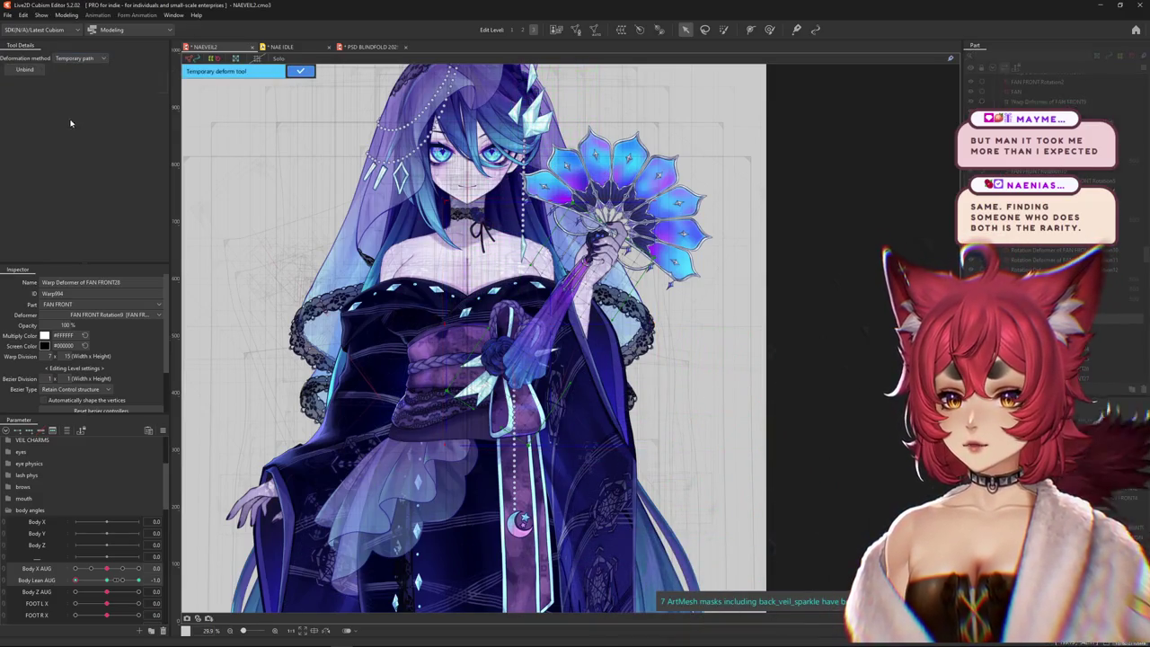
pyautogui.click(648, 168)
# - Place path points from the fan down the sleeve and drag one to bend the tassel
pyautogui.click(590, 258)
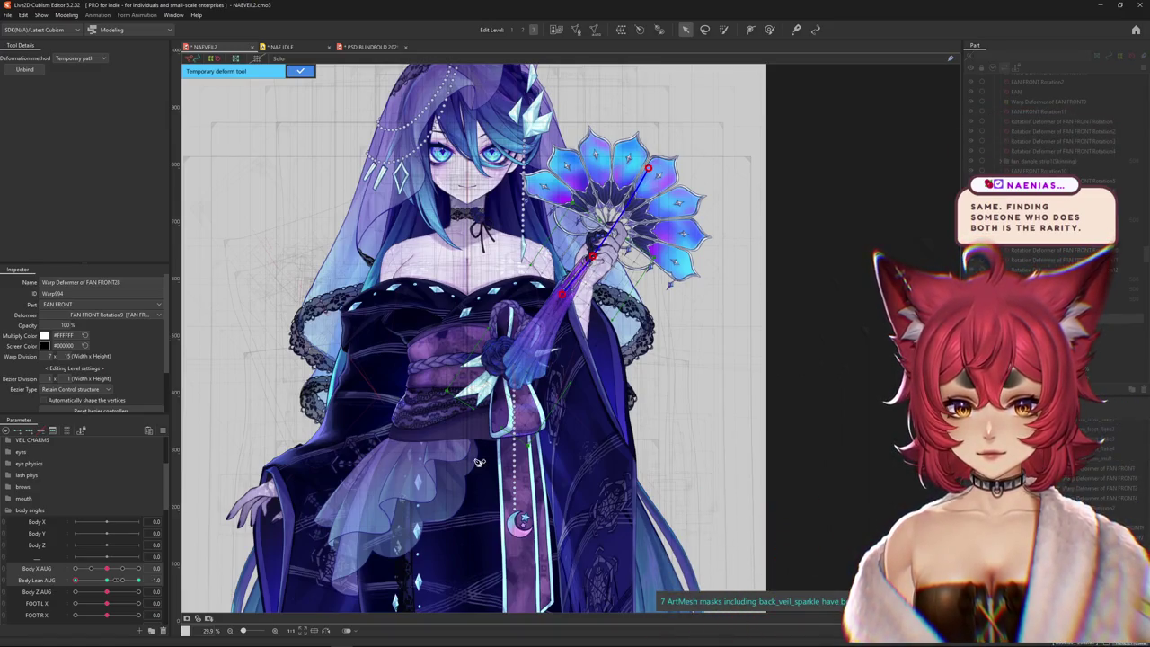
pyautogui.click(579, 483)
pyautogui.scroll(2, 565, 330)
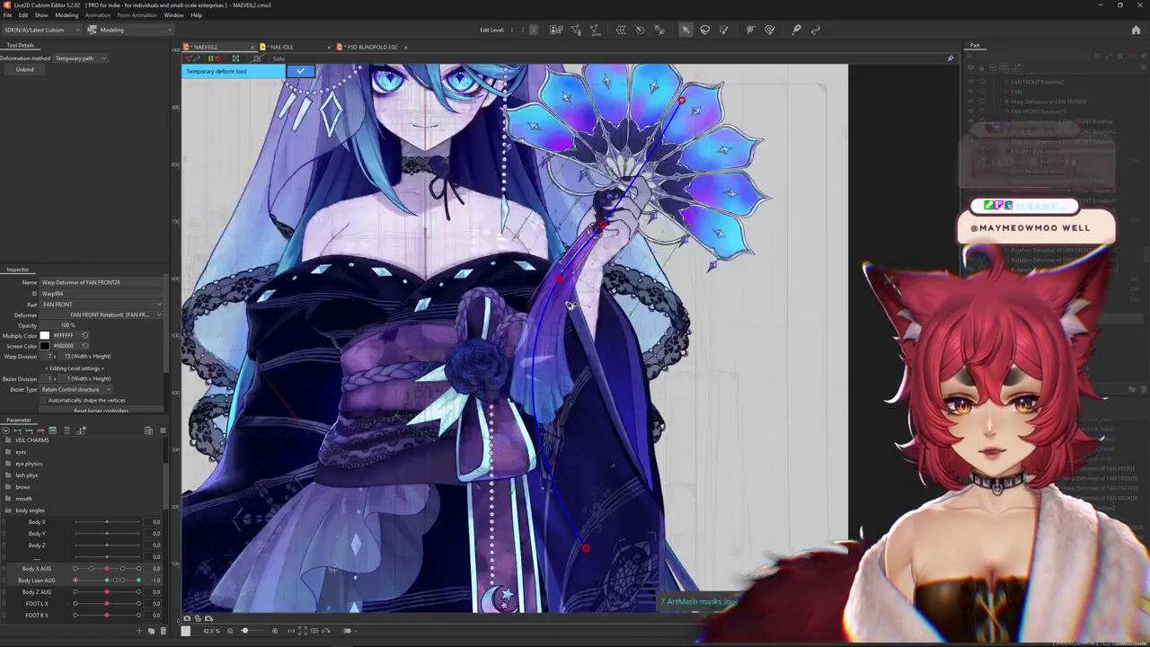
pyautogui.scroll(2, 569, 307)
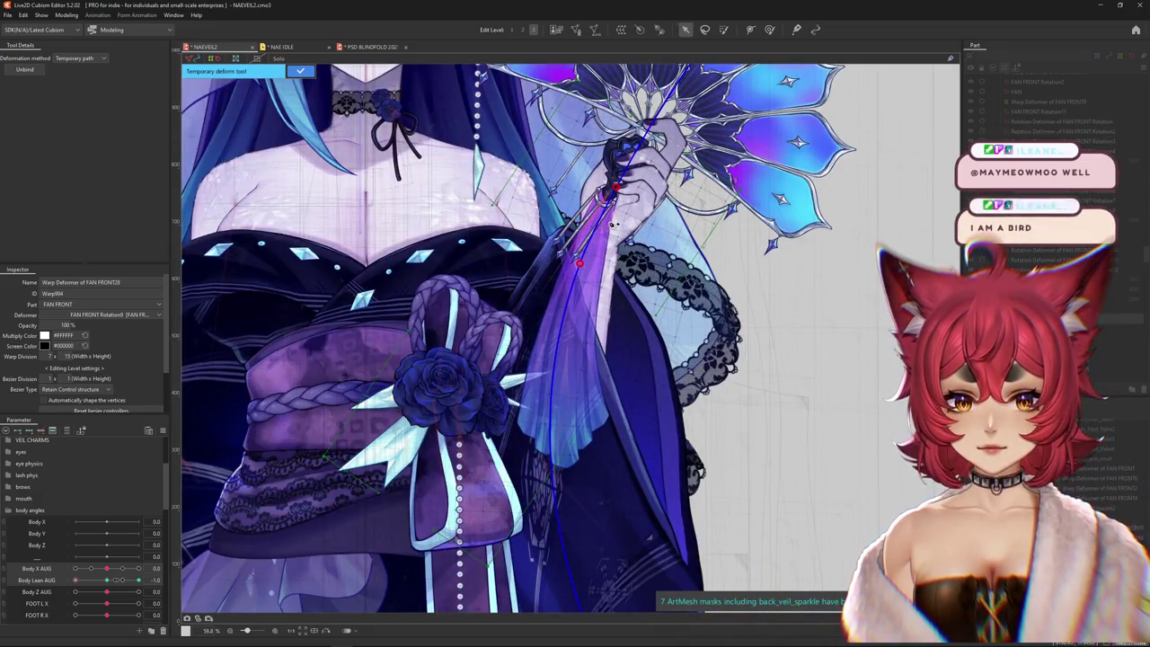
pyautogui.moveTo(580, 262)
pyautogui.mouseDown()
pyautogui.moveTo(560, 268)
pyautogui.moveTo(581, 284)
pyautogui.mouseUp()
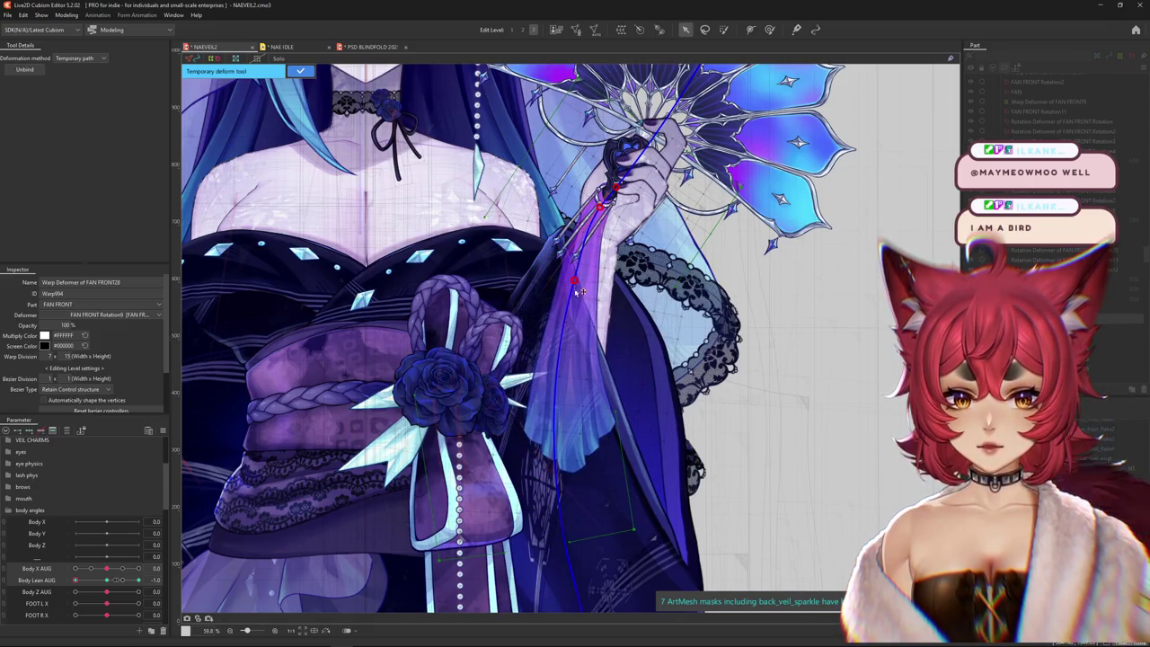
pyautogui.click(584, 449)
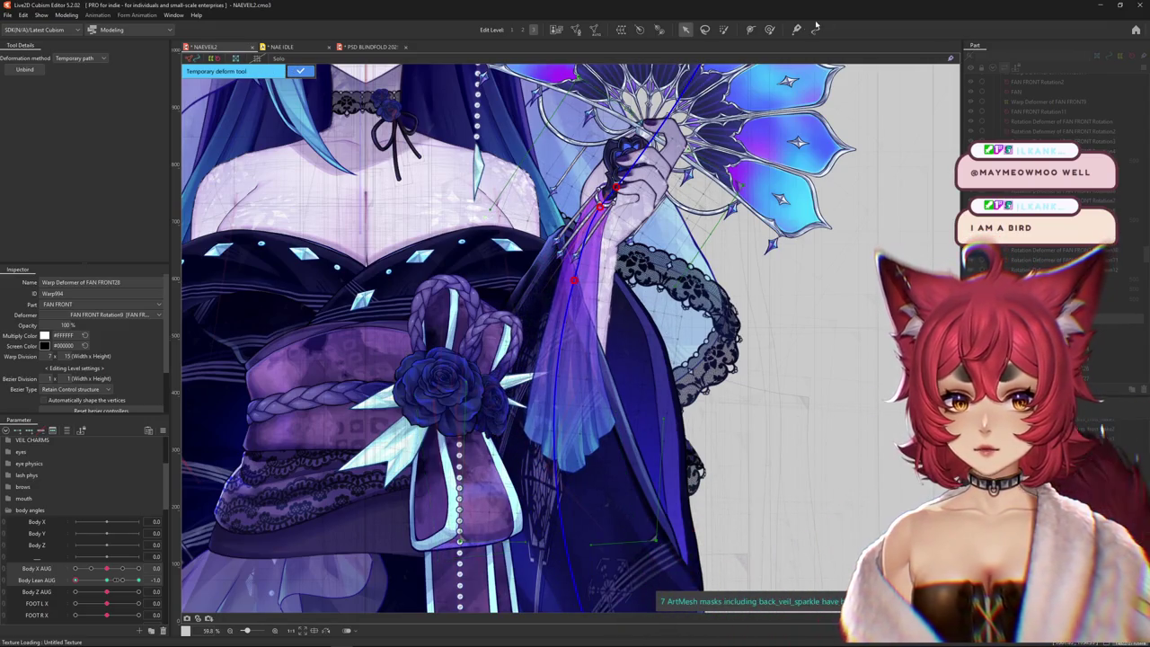
pyautogui.click(768, 29)
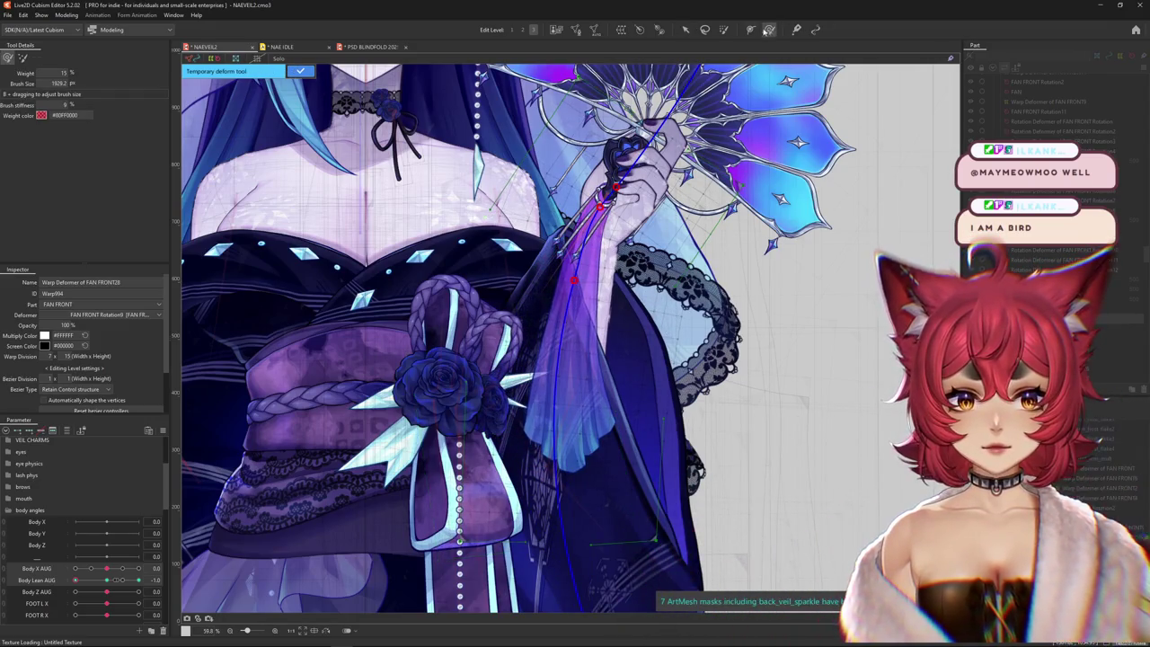
# - Close the PSD BLINDFOLD document and return to the model
pyautogui.click(387, 49)
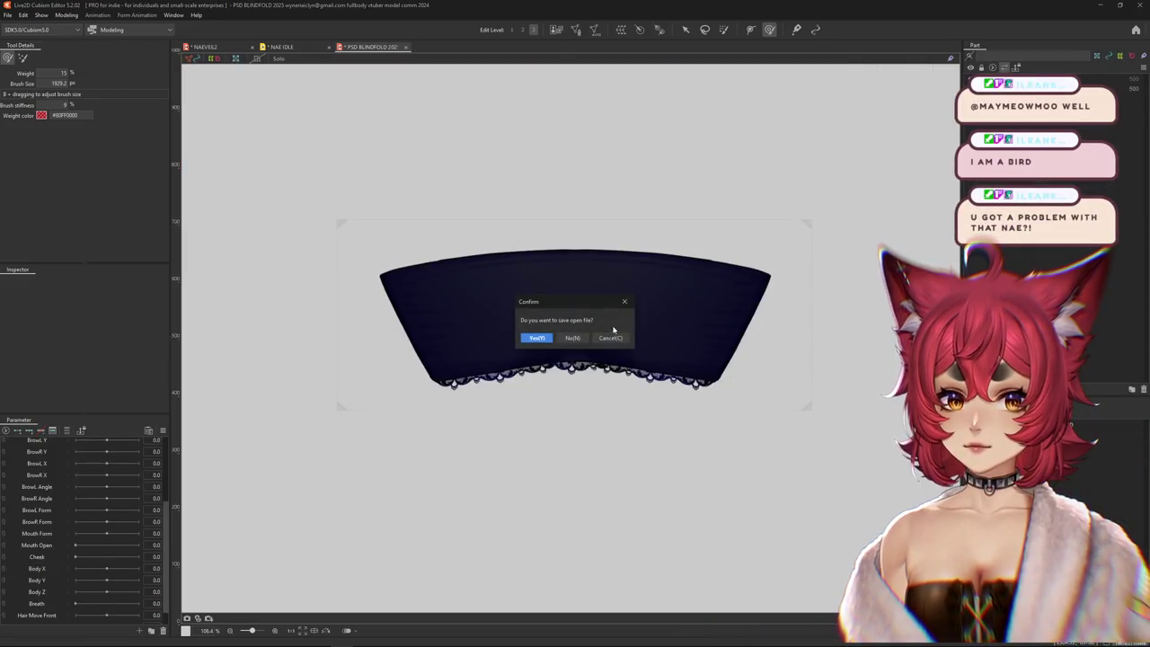
pyautogui.click(224, 49)
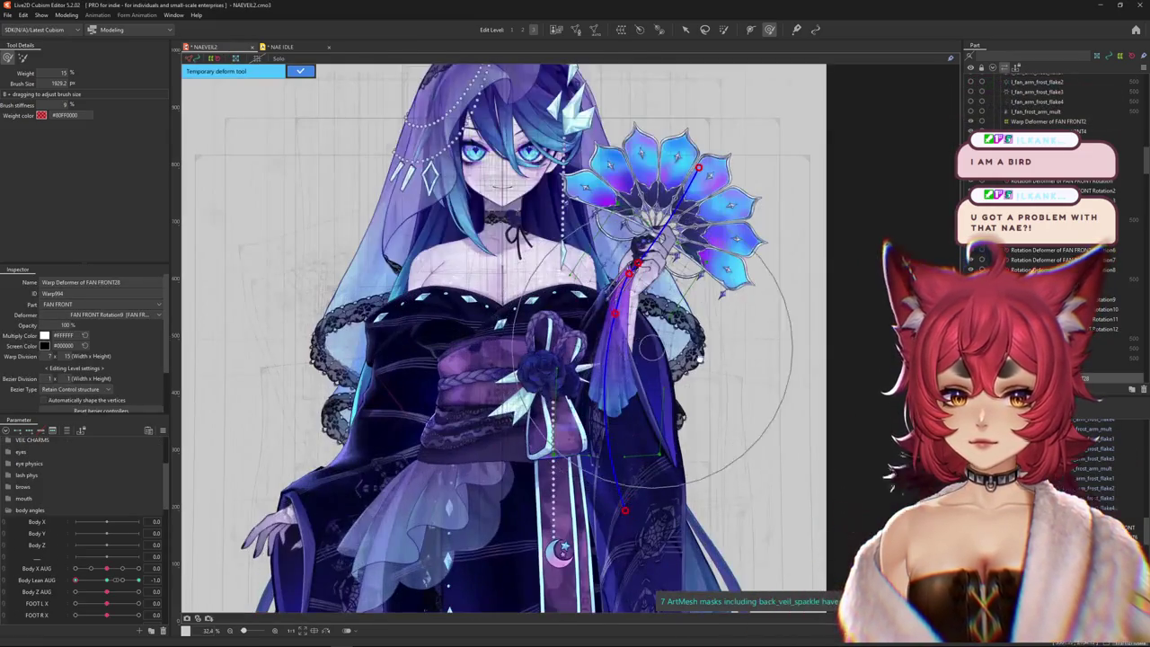
pyautogui.moveTo(346, 107); pyautogui.dragTo(309, 94)
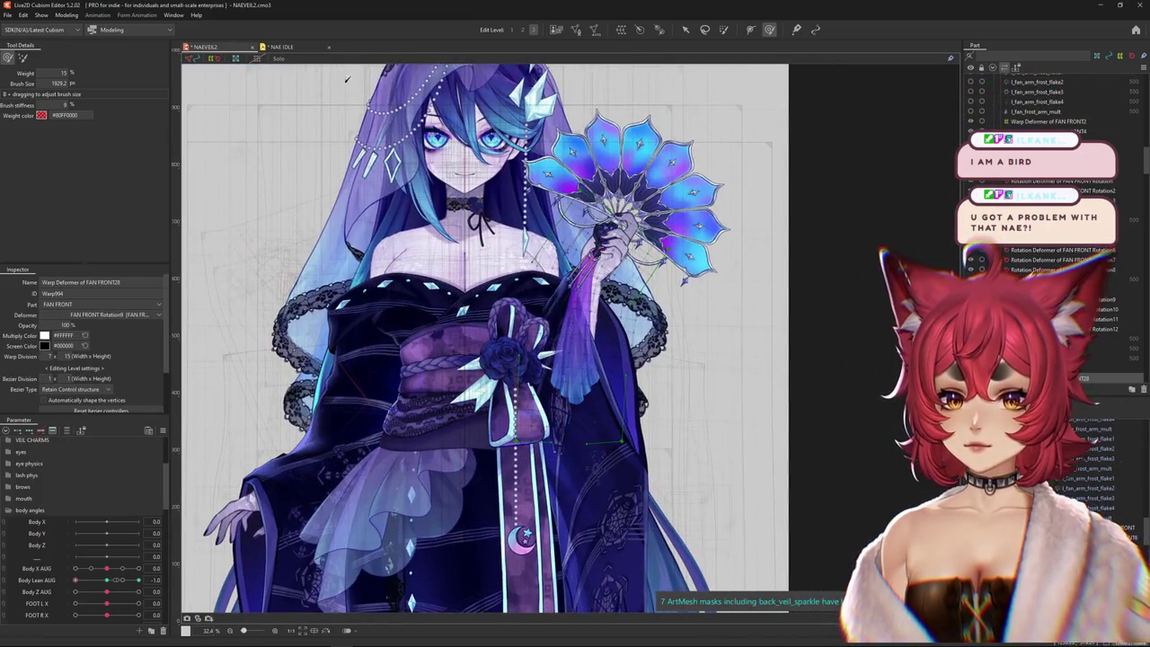
pyautogui.scroll(2, 556, 286)
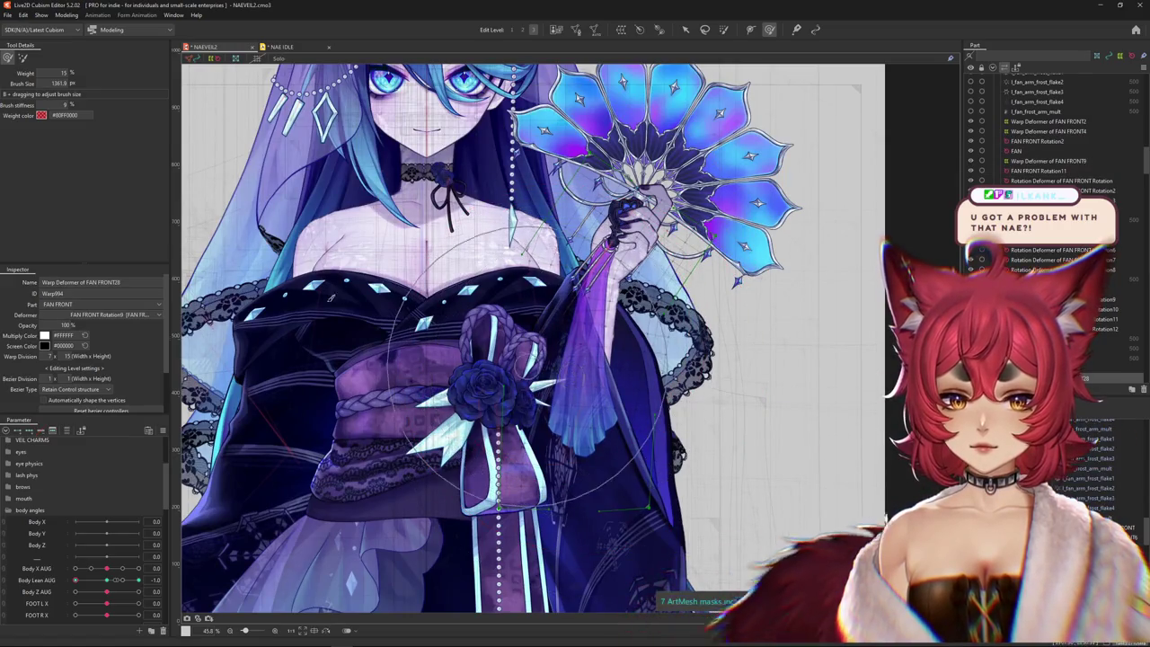
# - Adjust the weight brush size and switch its weight mode
pyautogui.moveTo(36, 82); pyautogui.dragTo(23, 78)
pyautogui.moveTo(518, 302); pyautogui.dragTo(464, 229)
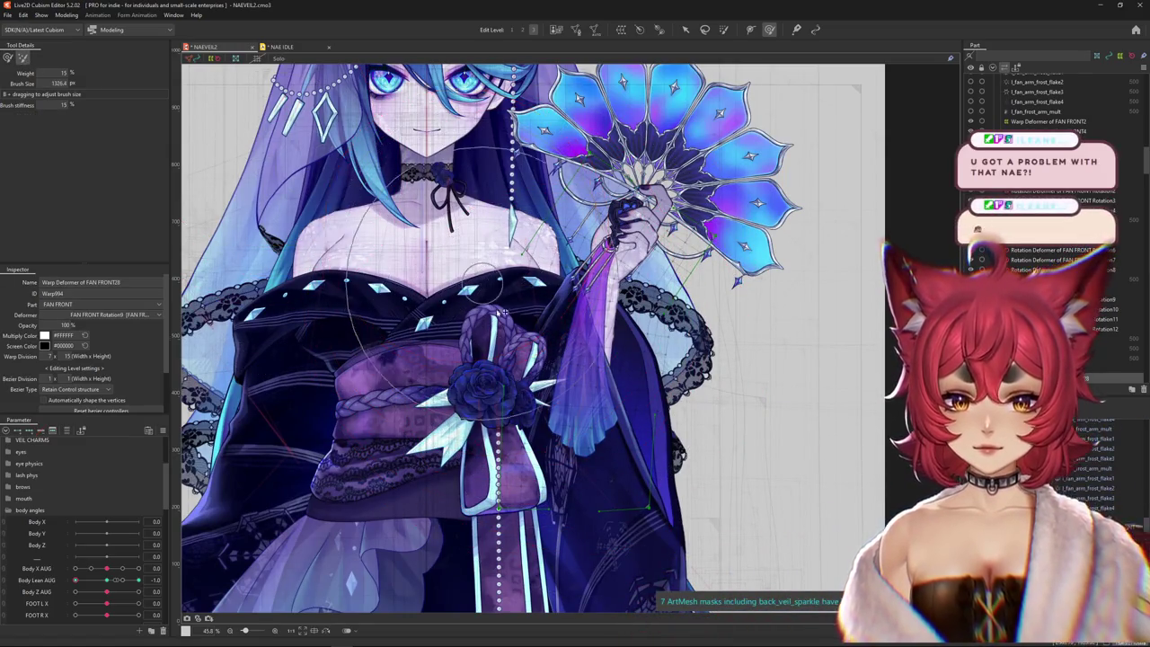
pyautogui.press('b')
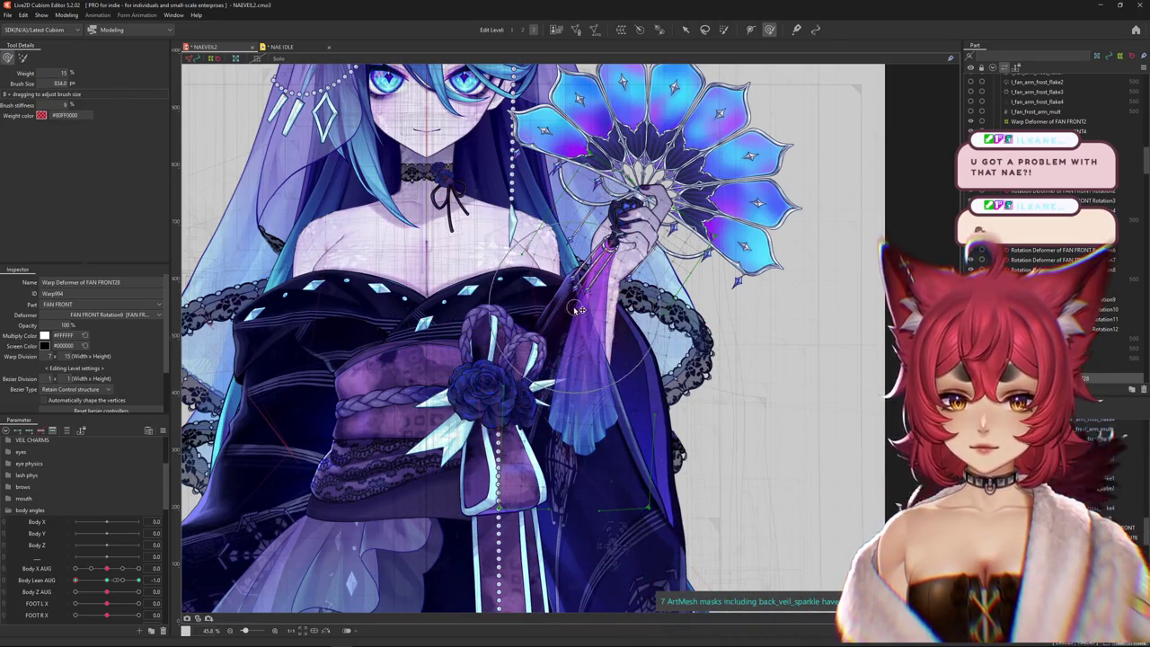
pyautogui.moveTo(594, 430); pyautogui.dragTo(576, 460)
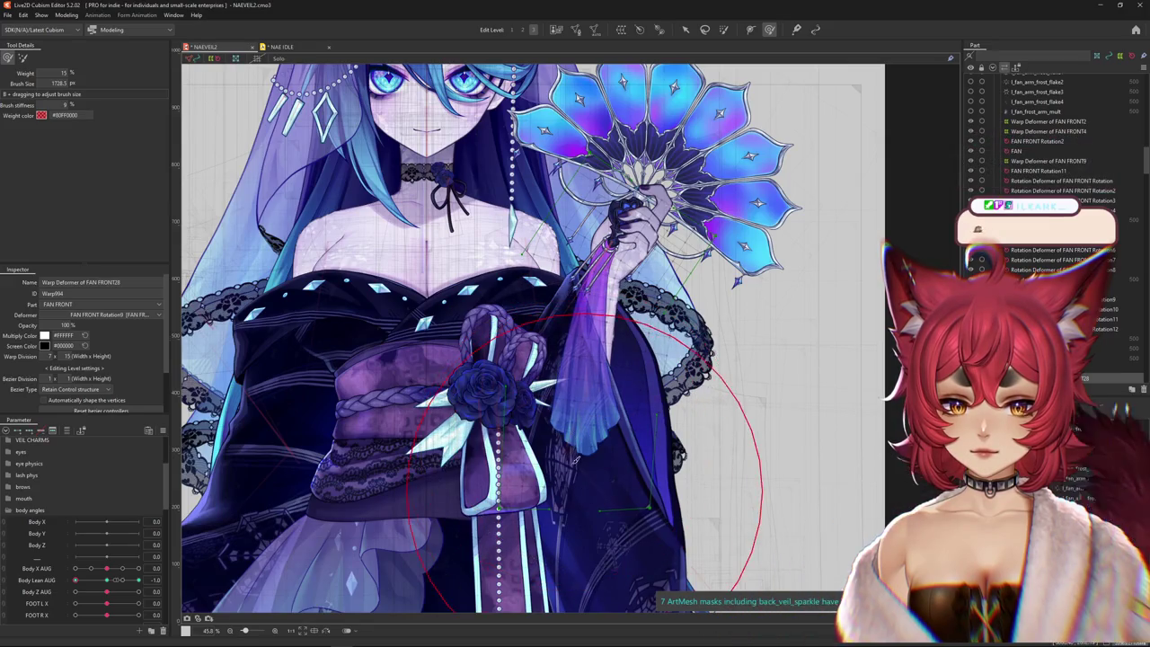
pyautogui.moveTo(577, 336); pyautogui.dragTo(566, 299)
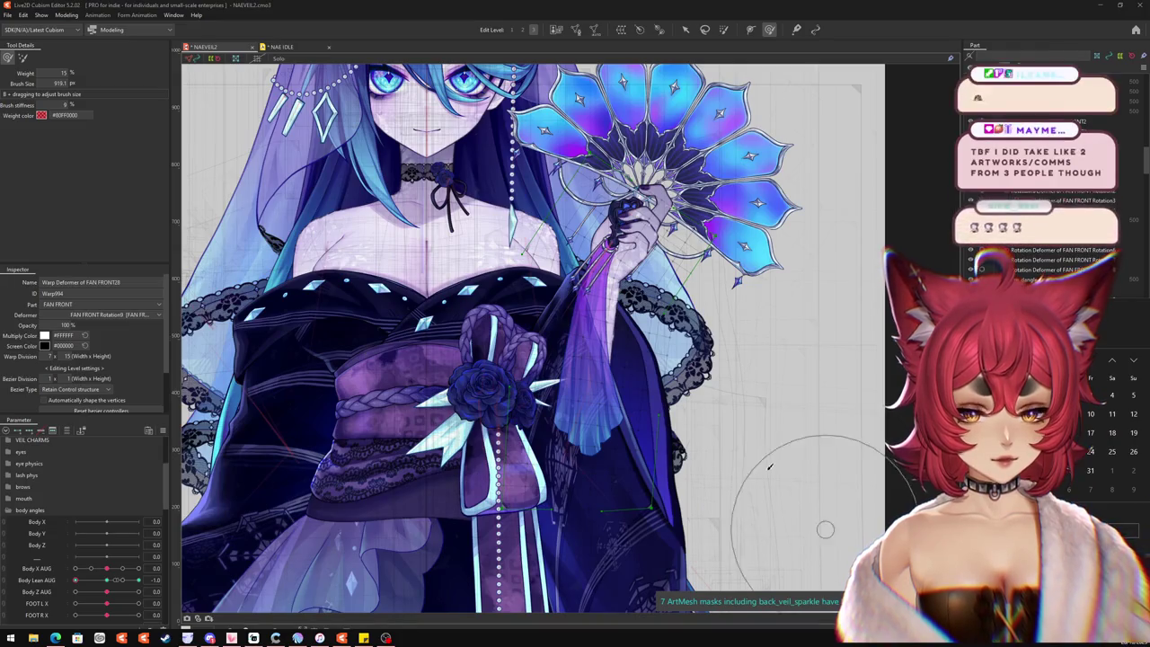
pyautogui.moveTo(744, 488); pyautogui.dragTo(682, 455)
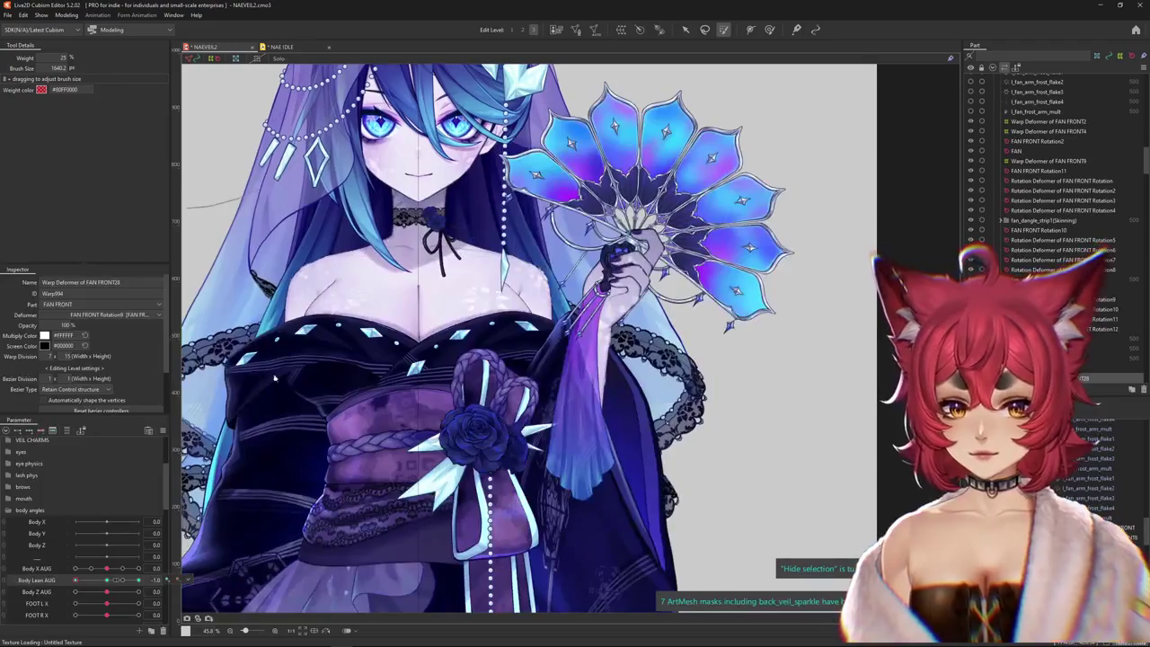
pyautogui.moveTo(589, 368); pyautogui.dragTo(598, 433)
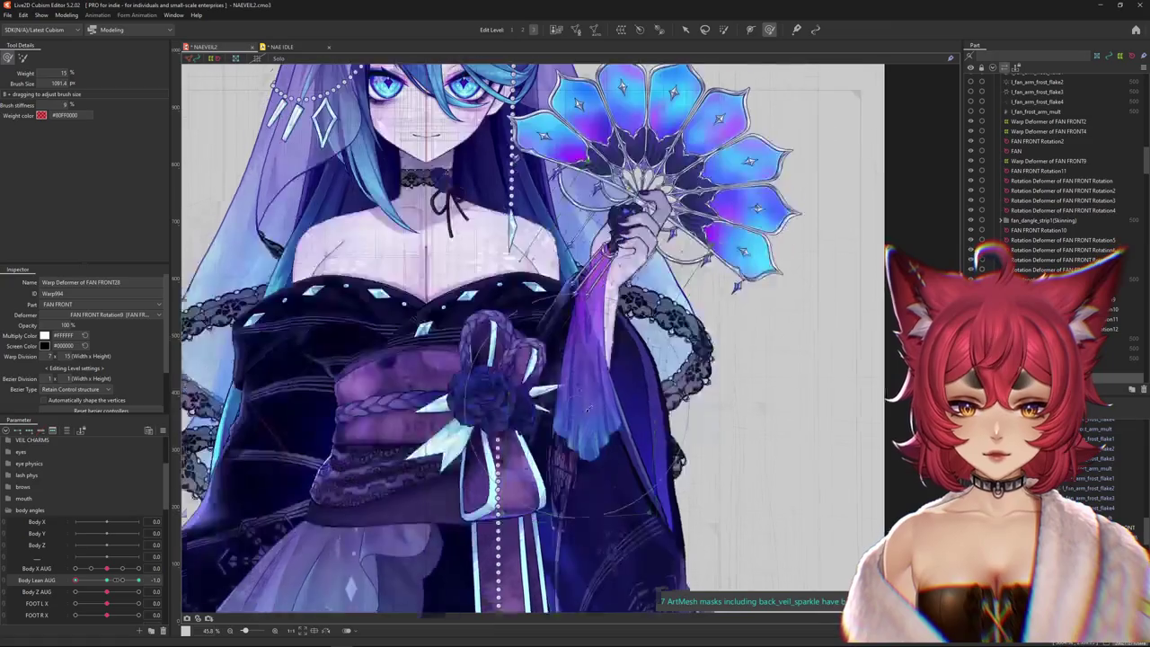
pyautogui.scroll(-3, 573, 440)
pyautogui.moveTo(573, 387); pyautogui.dragTo(571, 318)
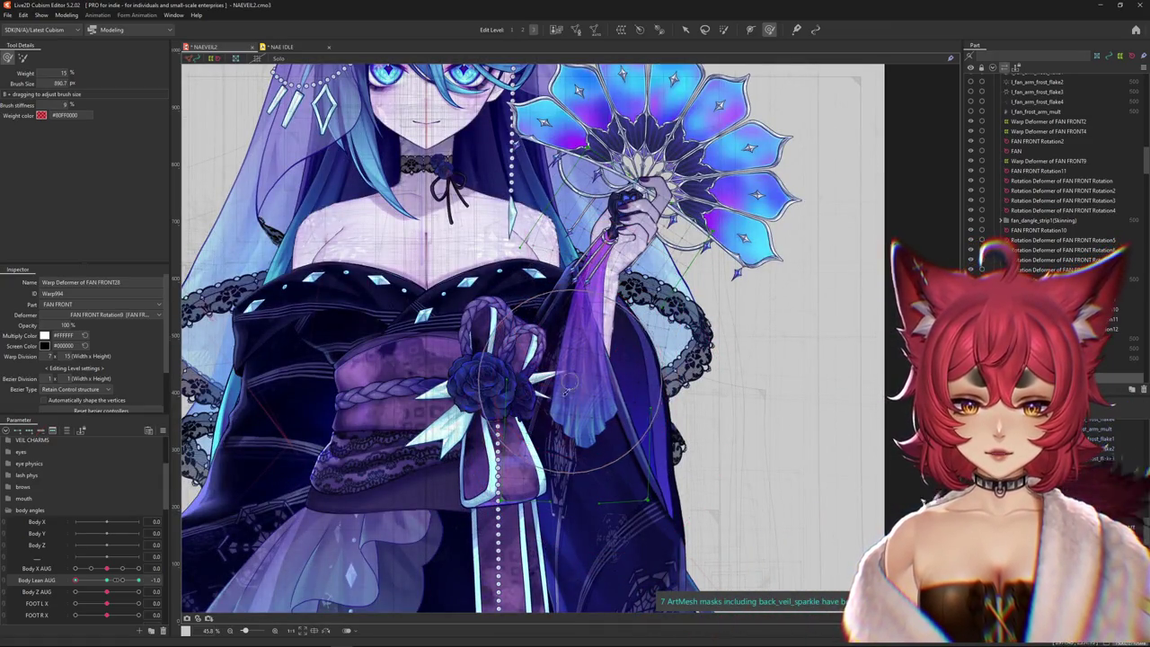
pyautogui.scroll(-3, 569, 383)
pyautogui.moveTo(519, 449); pyautogui.dragTo(521, 503)
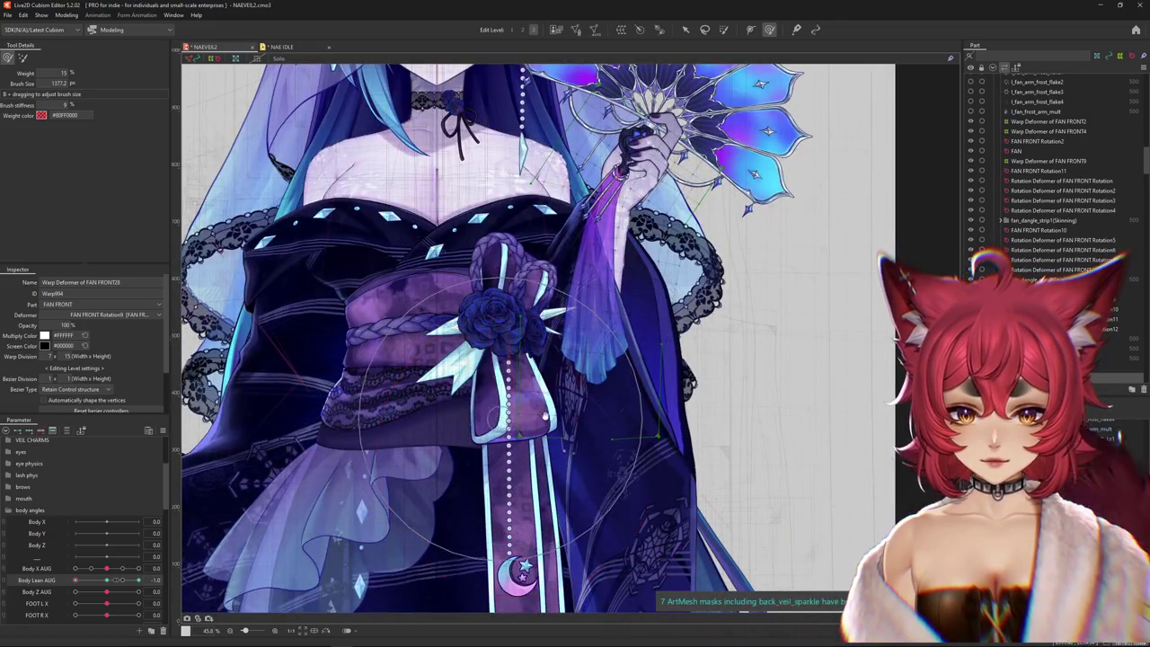
pyautogui.scroll(2, 539, 413)
pyautogui.moveTo(594, 402); pyautogui.dragTo(628, 407)
pyautogui.scroll(-3, 635, 412)
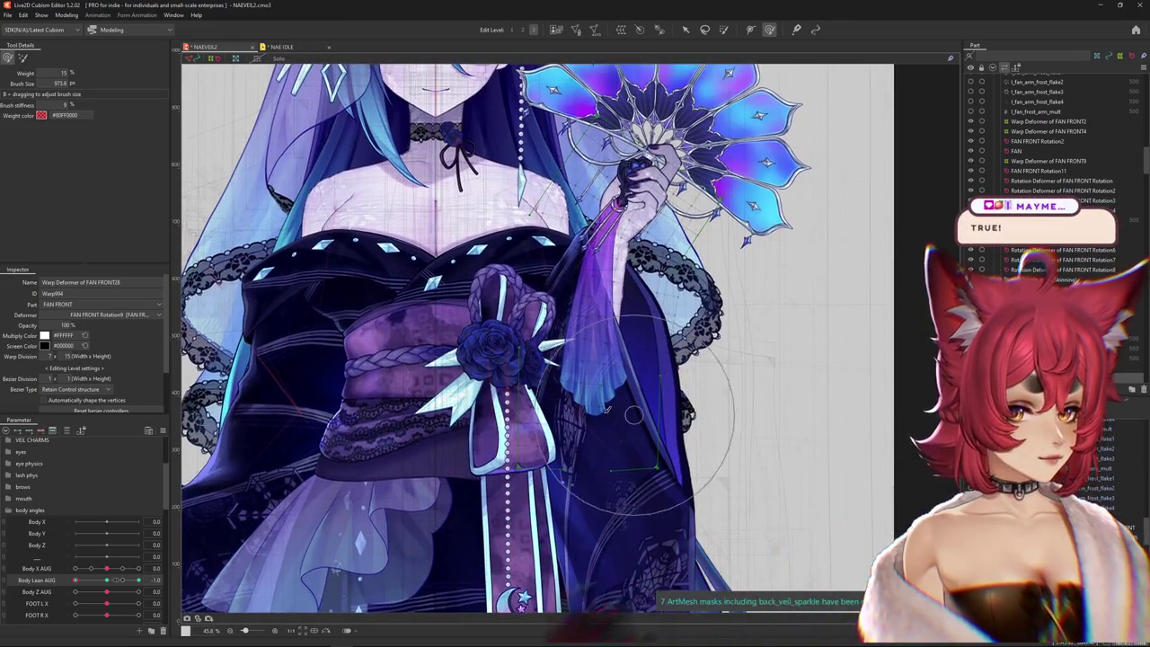
# - Set Body Lean AUG to 1.0 and bring up Physics Settings
pyautogui.click(105, 581)
pyautogui.moveTo(105, 581); pyautogui.dragTo(116, 580)
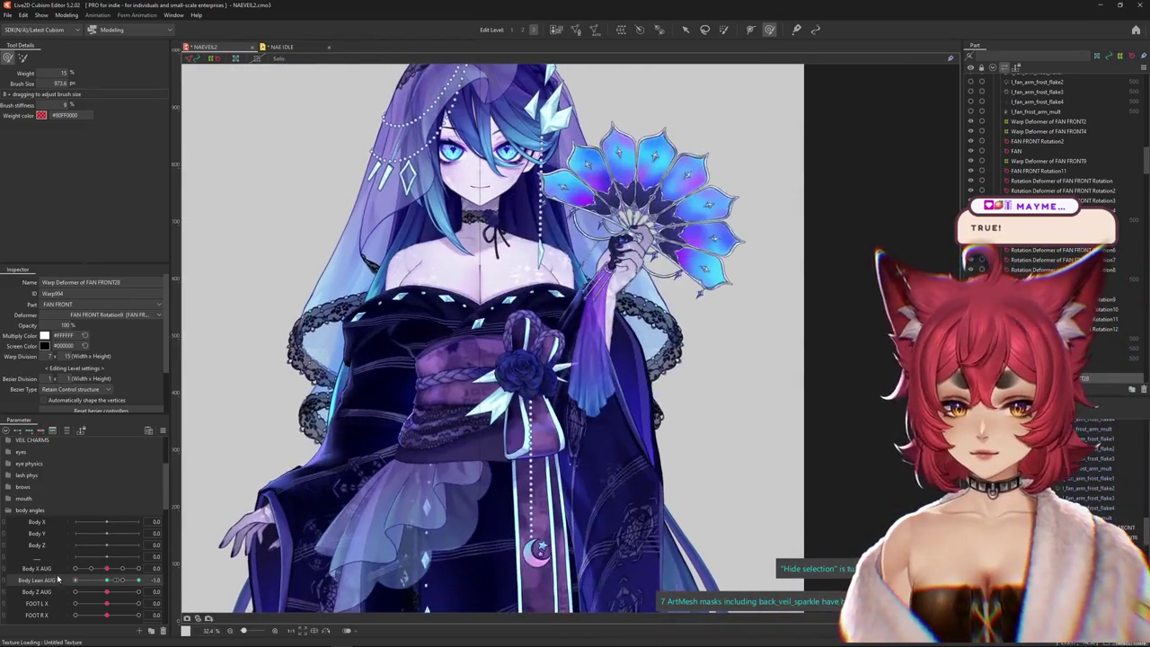
pyautogui.scroll(-2, 454, 126)
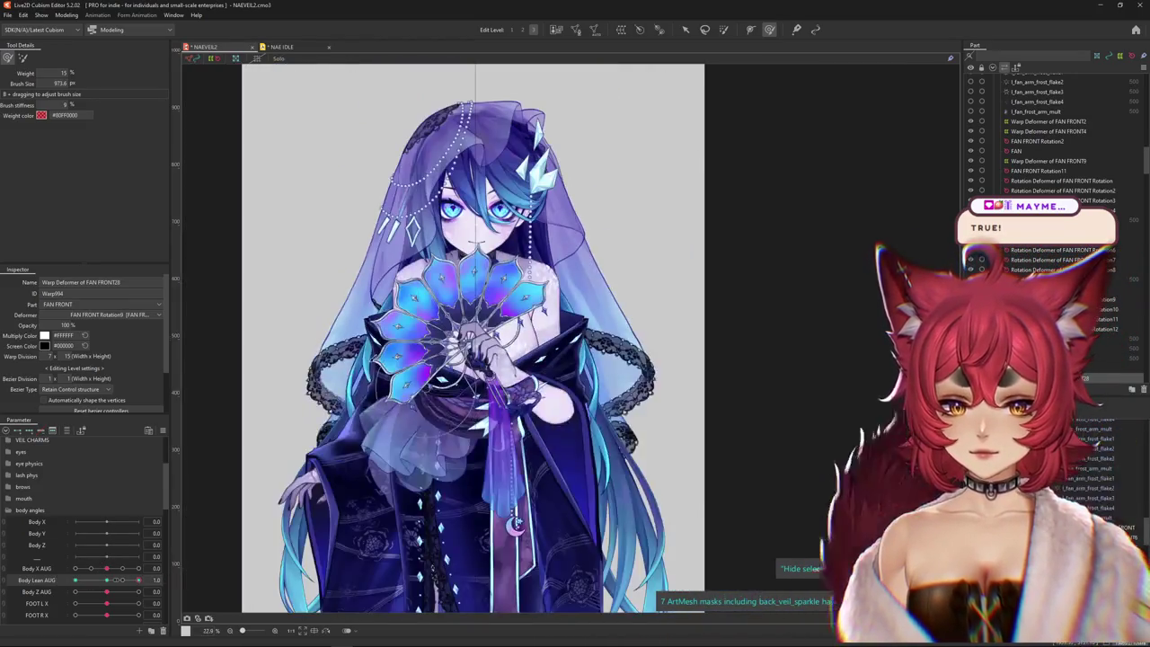
pyautogui.click(67, 15)
pyautogui.click(85, 214)
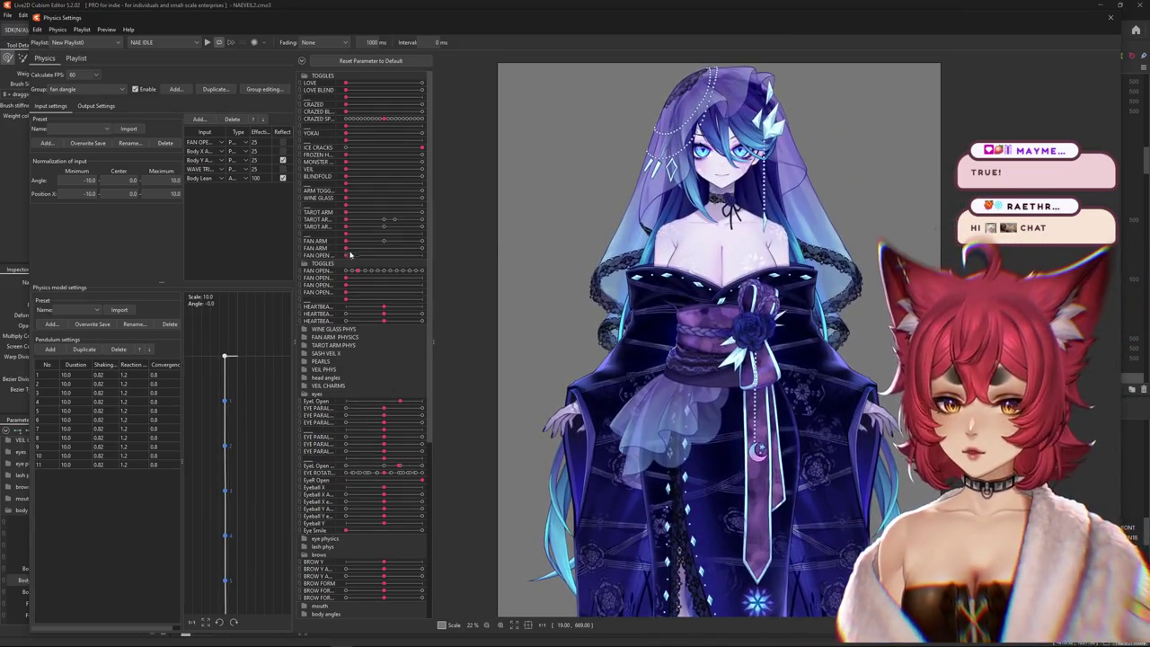
# - Max FAN ARM, open the fan, and change the mirrored Body Lean input to Position X
pyautogui.click(394, 241)
pyautogui.click(422, 269)
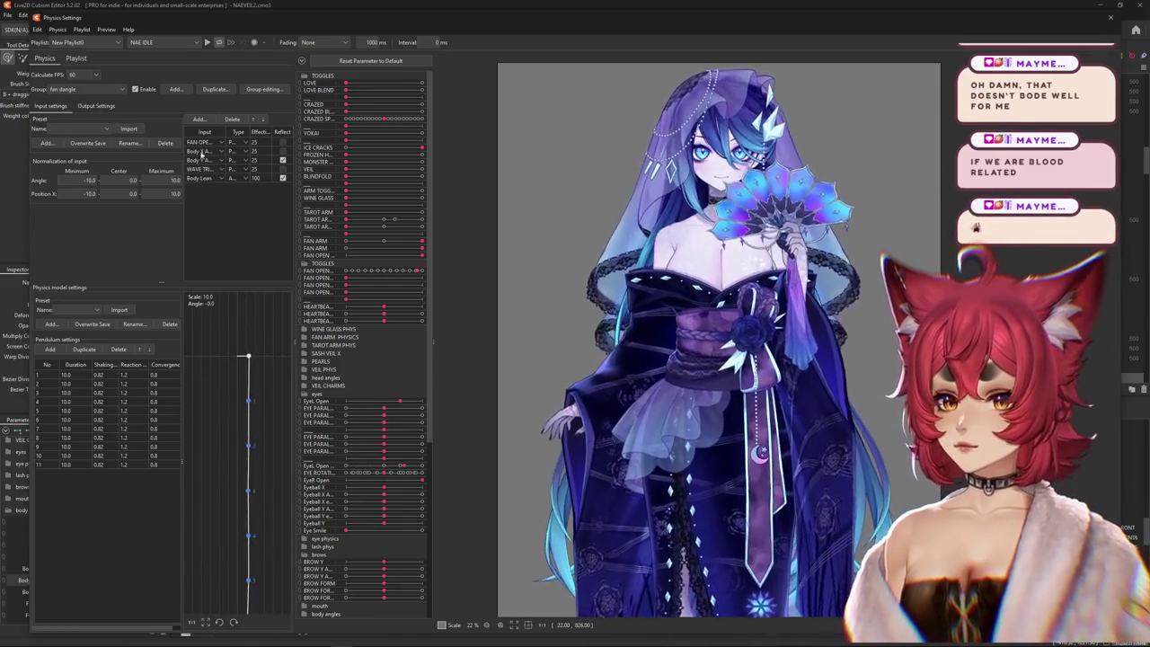
pyautogui.click(281, 178)
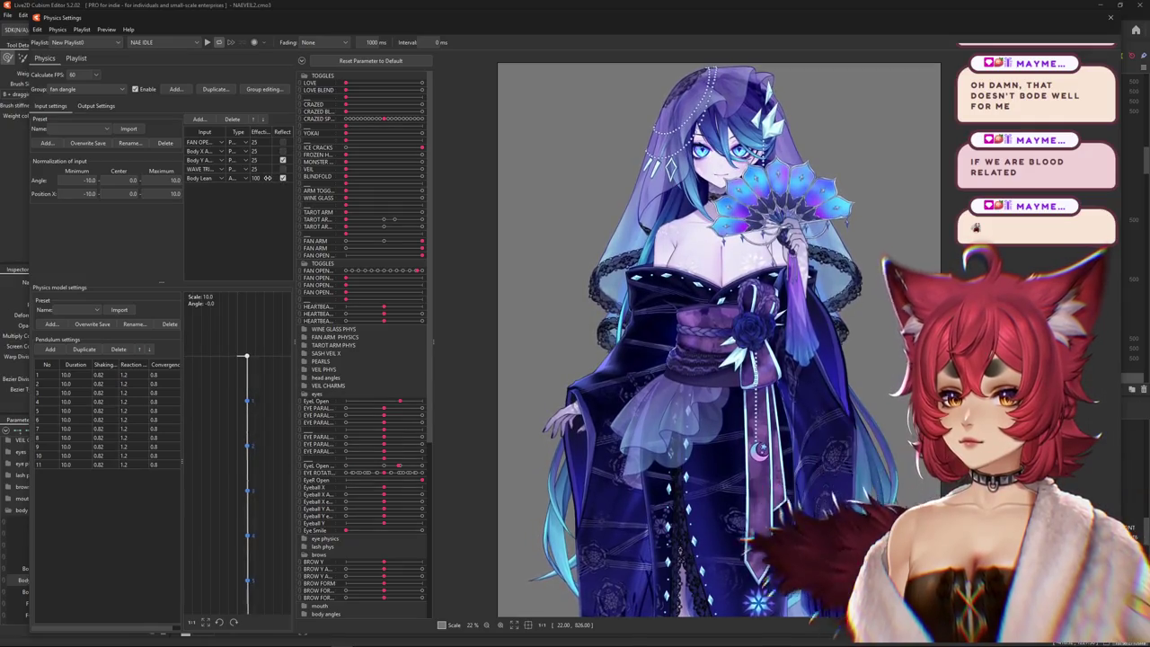
pyautogui.click(239, 187)
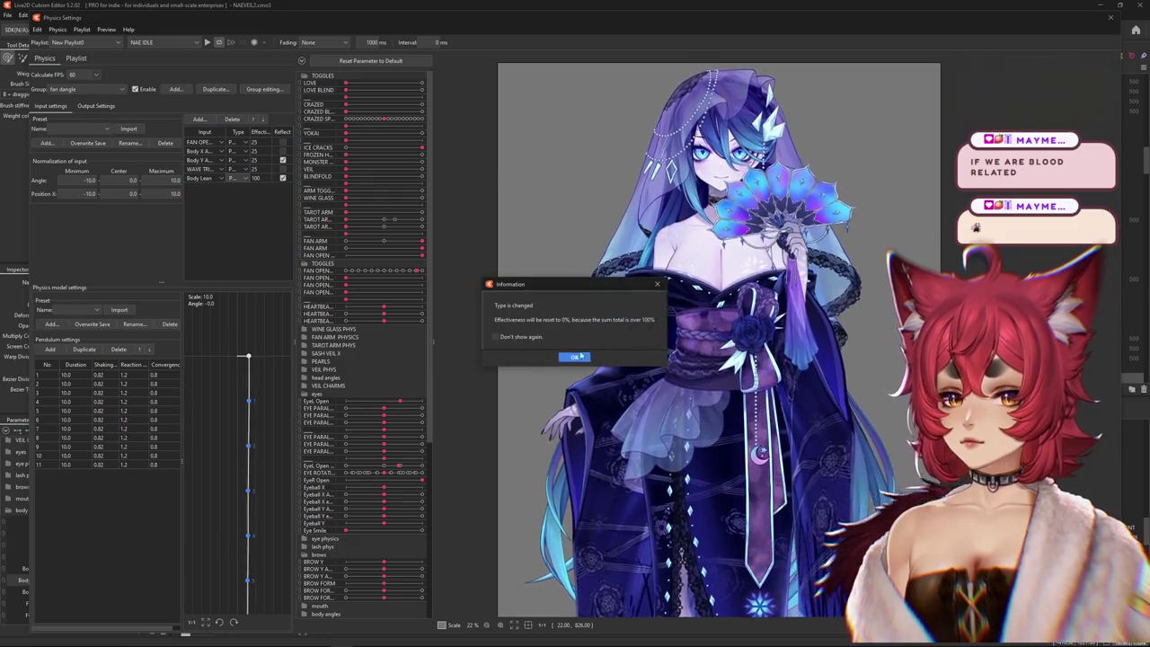
pyautogui.press('Return')
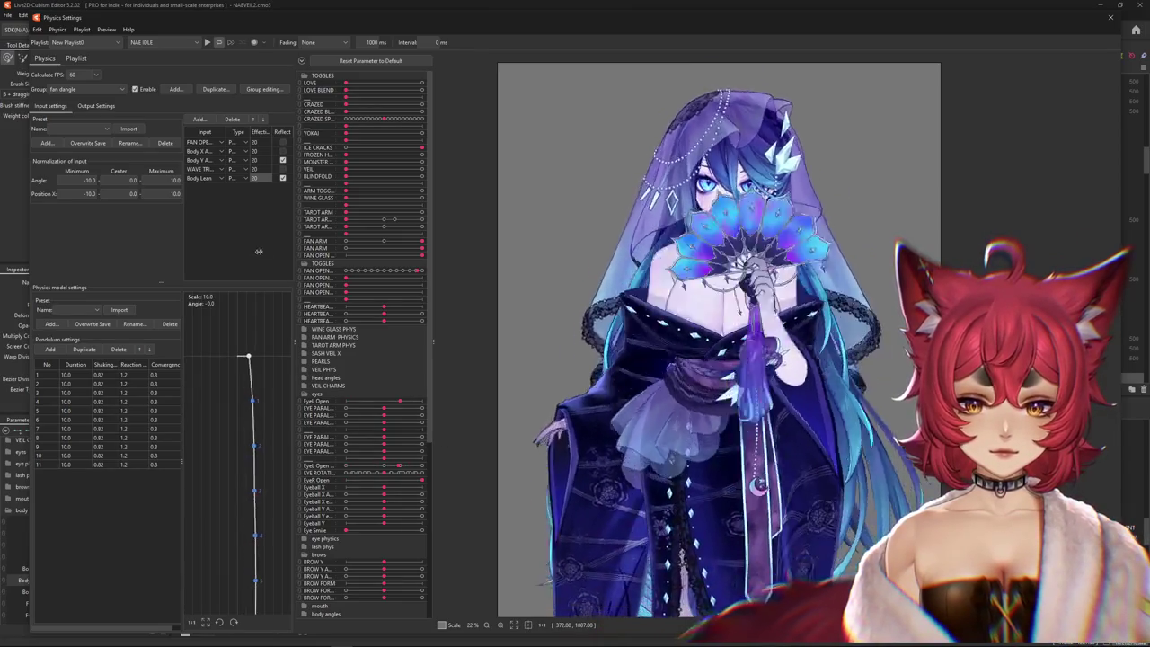
# - Fit the fan dangle output magnifications to the parameter range, then close Physics Settings
pyautogui.click(97, 105)
pyautogui.rightClick(227, 119)
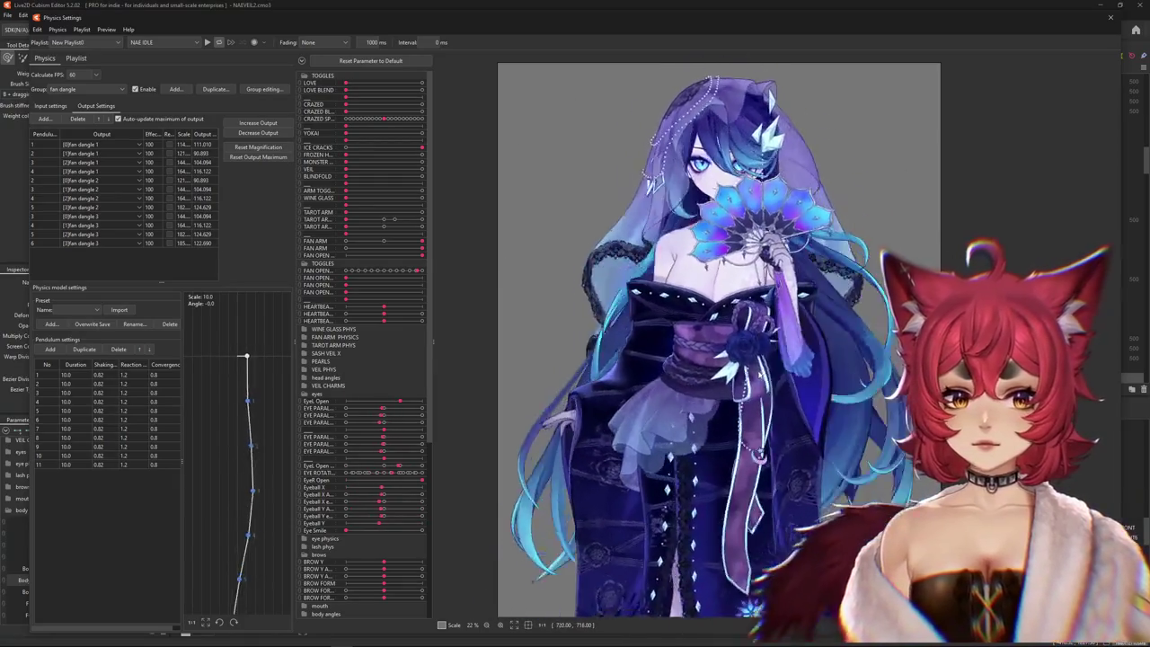
pyautogui.click(52, 105)
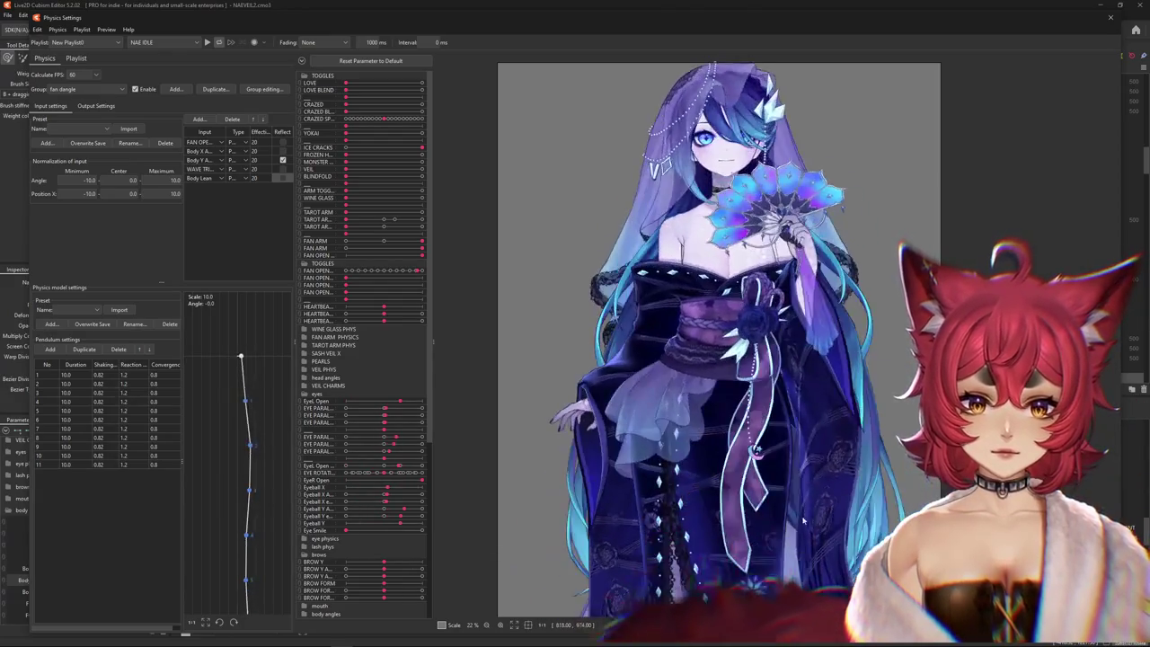
pyautogui.click(94, 106)
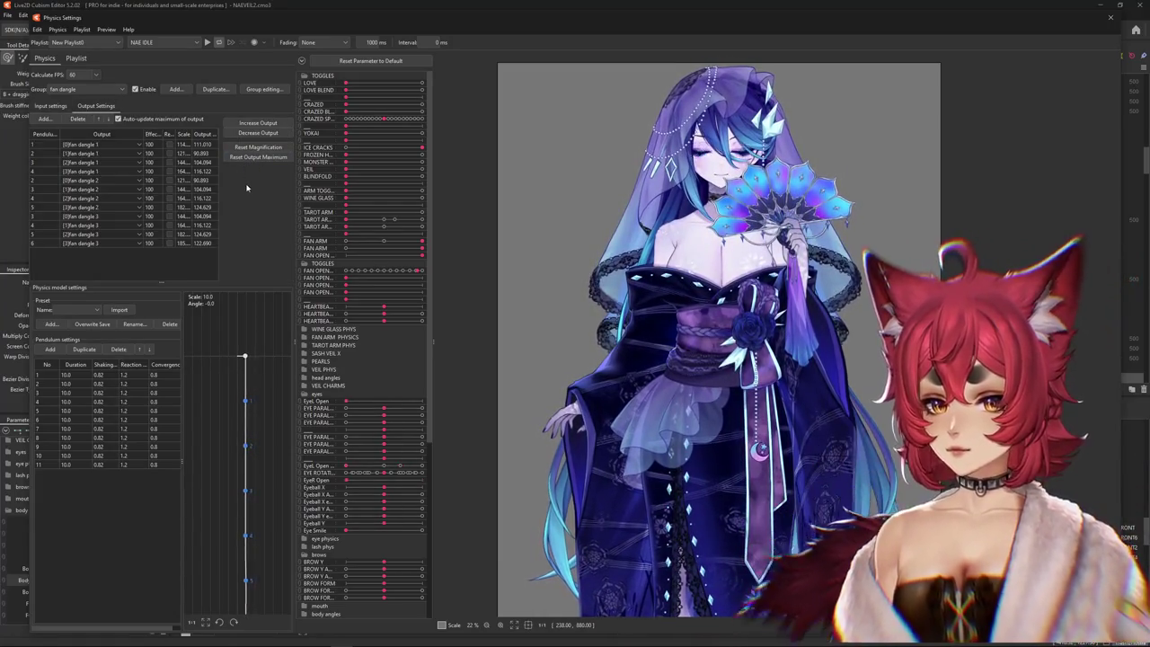
pyautogui.click(258, 122)
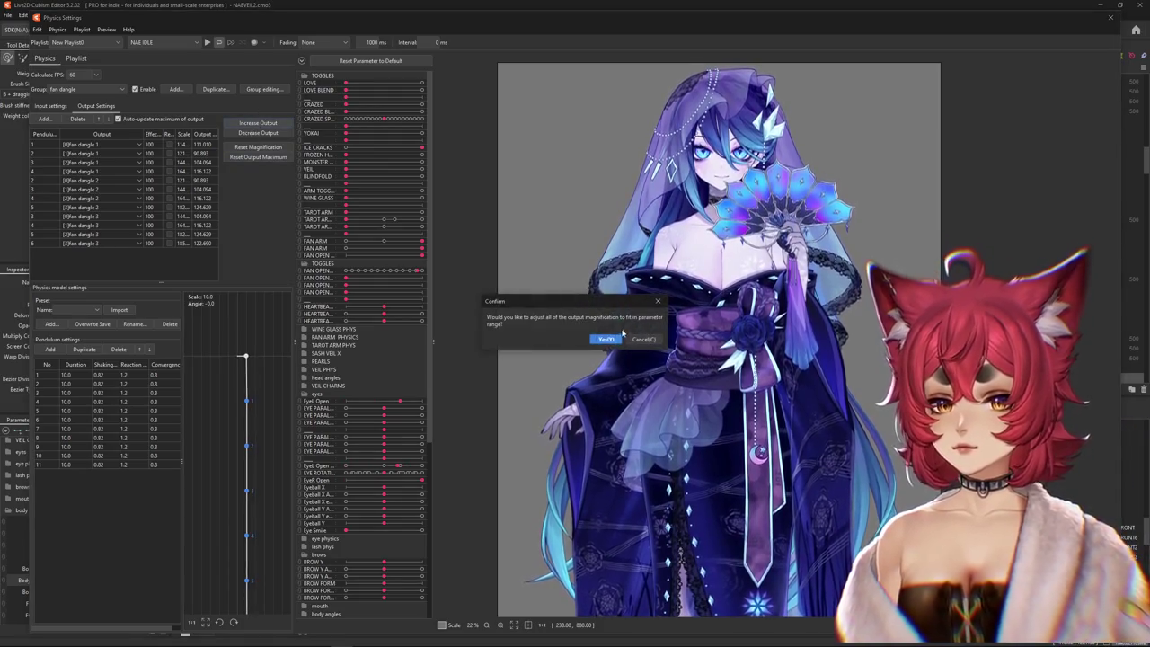
pyautogui.press('Return')
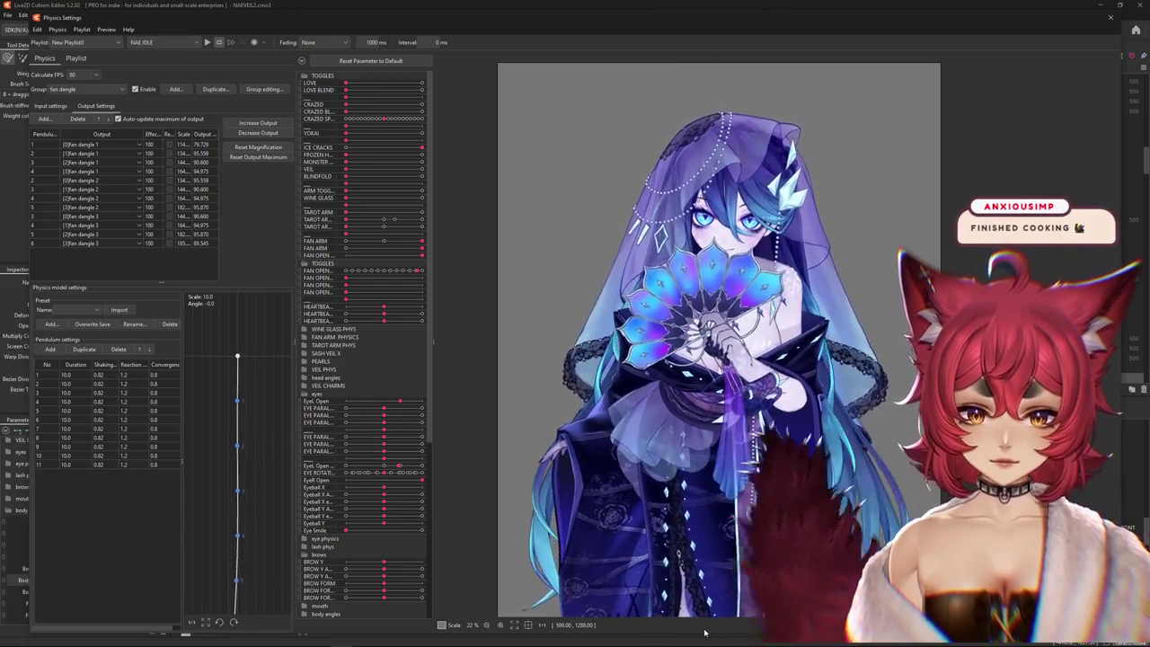
pyautogui.click(50, 105)
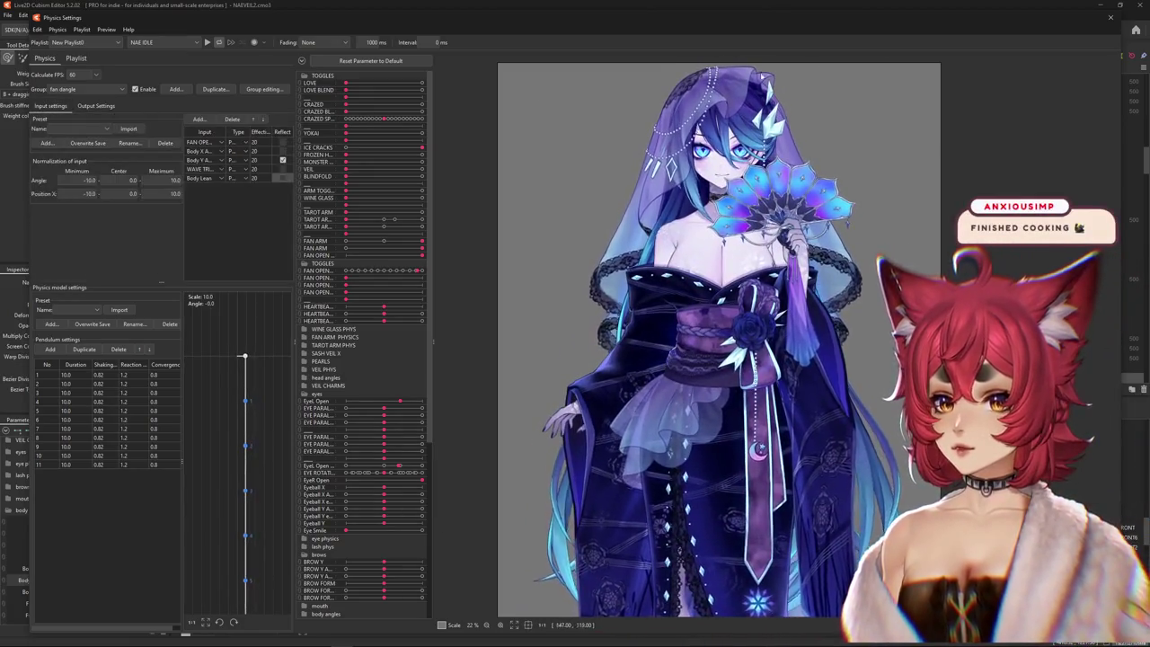
pyautogui.click(1110, 17)
# - Reset all parameters to defaults and test how Body Lean AUG bends the model
pyautogui.click(164, 431)
pyautogui.click(210, 411)
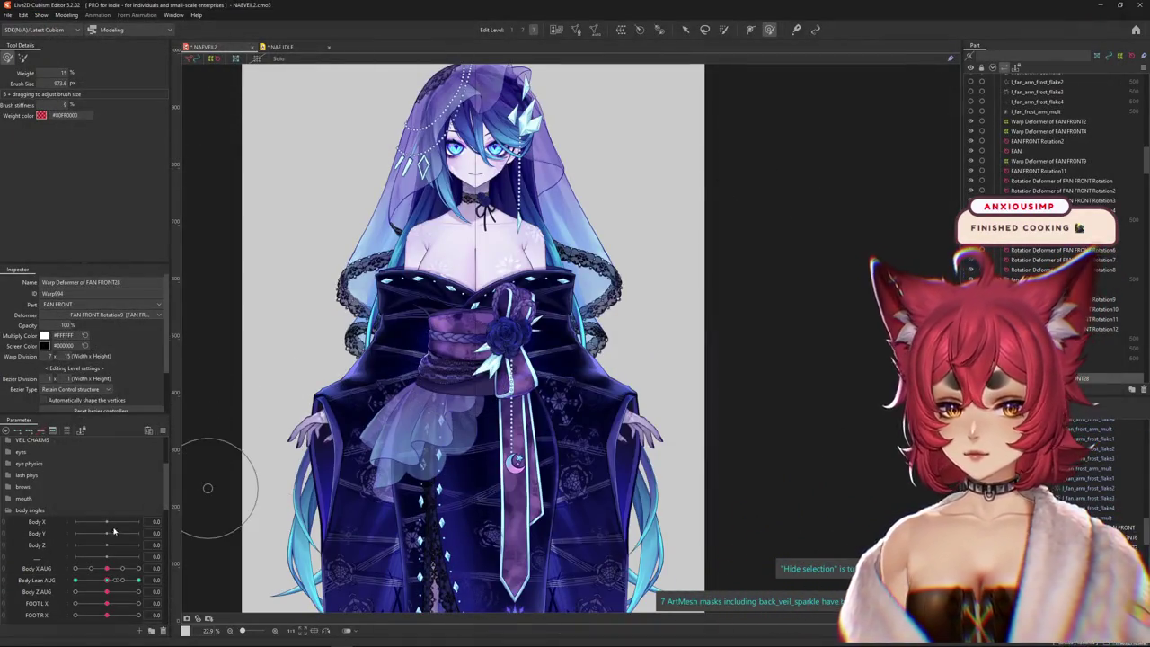
pyautogui.scroll(2, 276, 493)
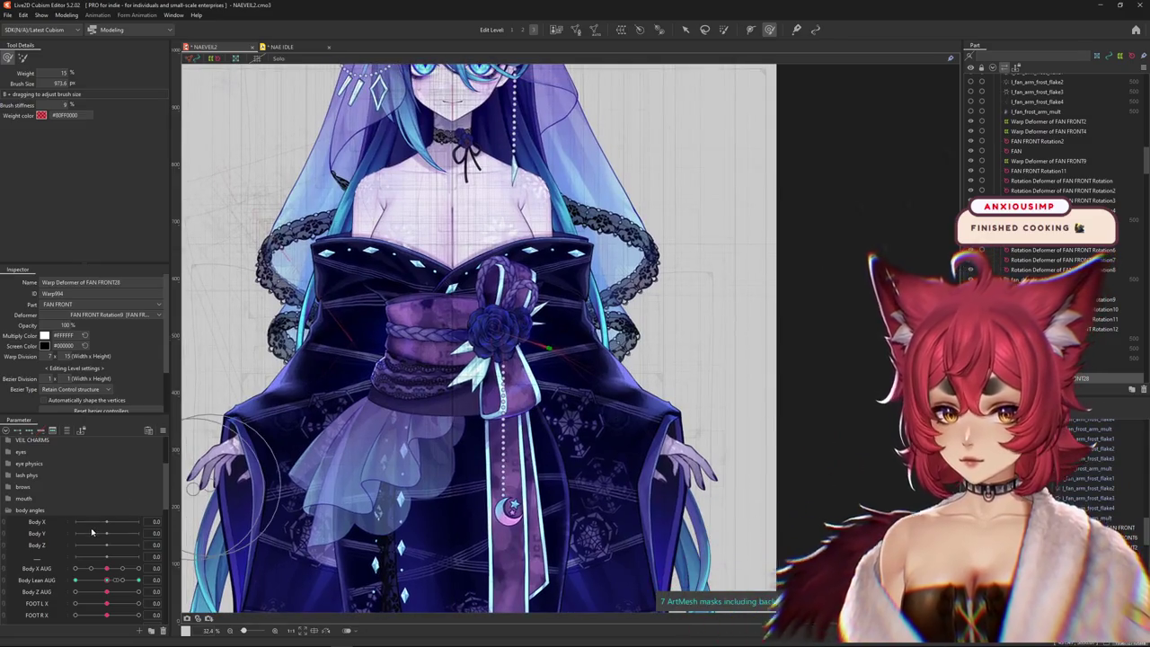
pyautogui.scroll(3, 524, 392)
pyautogui.scroll(-3, 524, 393)
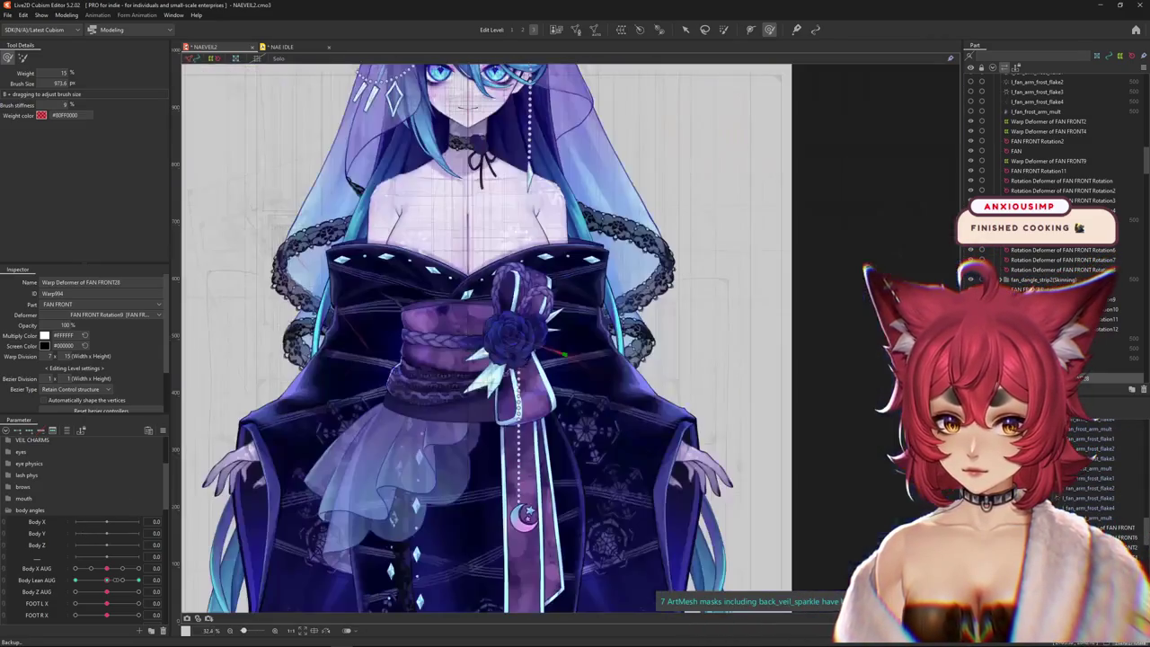
pyautogui.scroll(3, 94, 539)
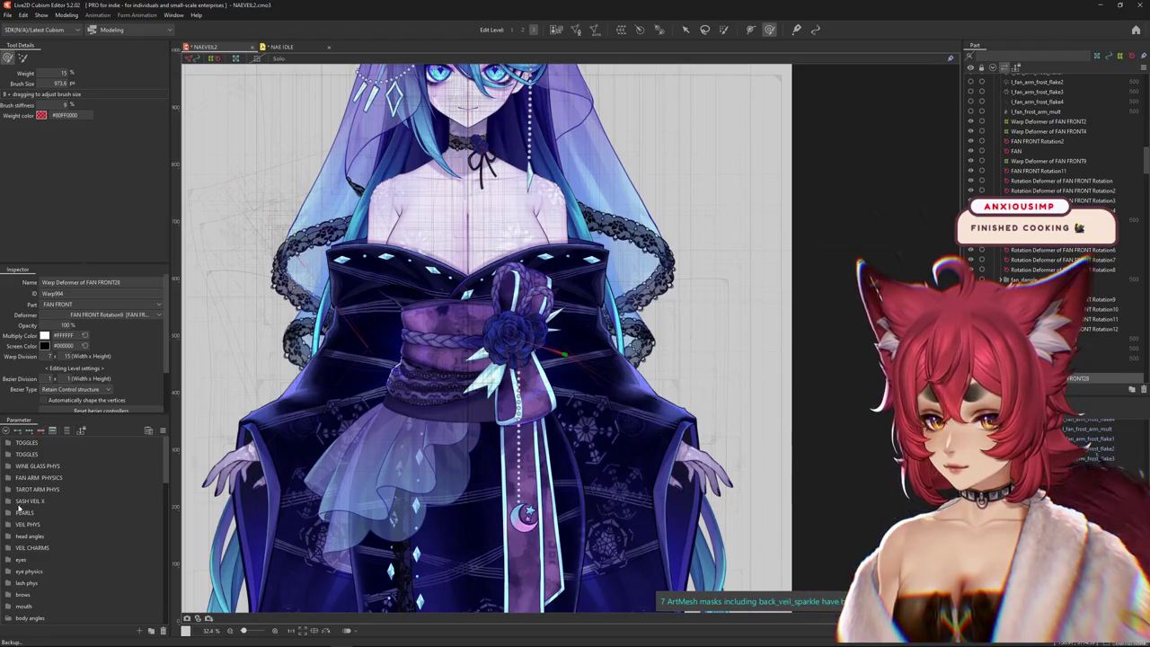
pyautogui.scroll(-5, 41, 543)
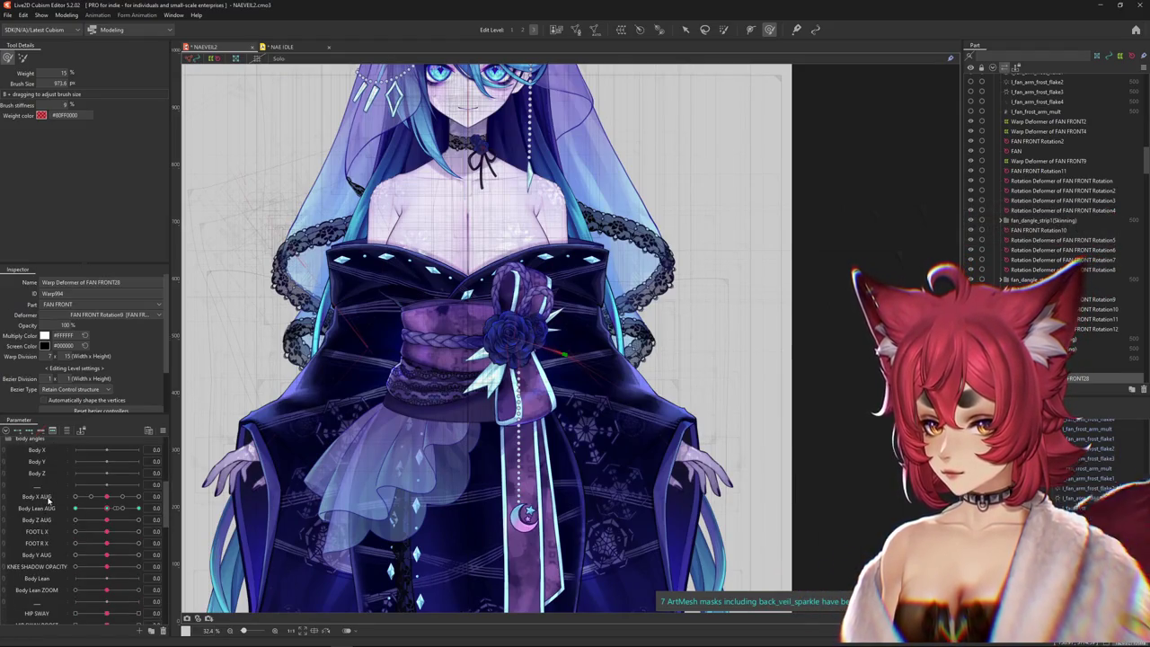
pyautogui.moveTo(107, 509); pyautogui.dragTo(106, 513)
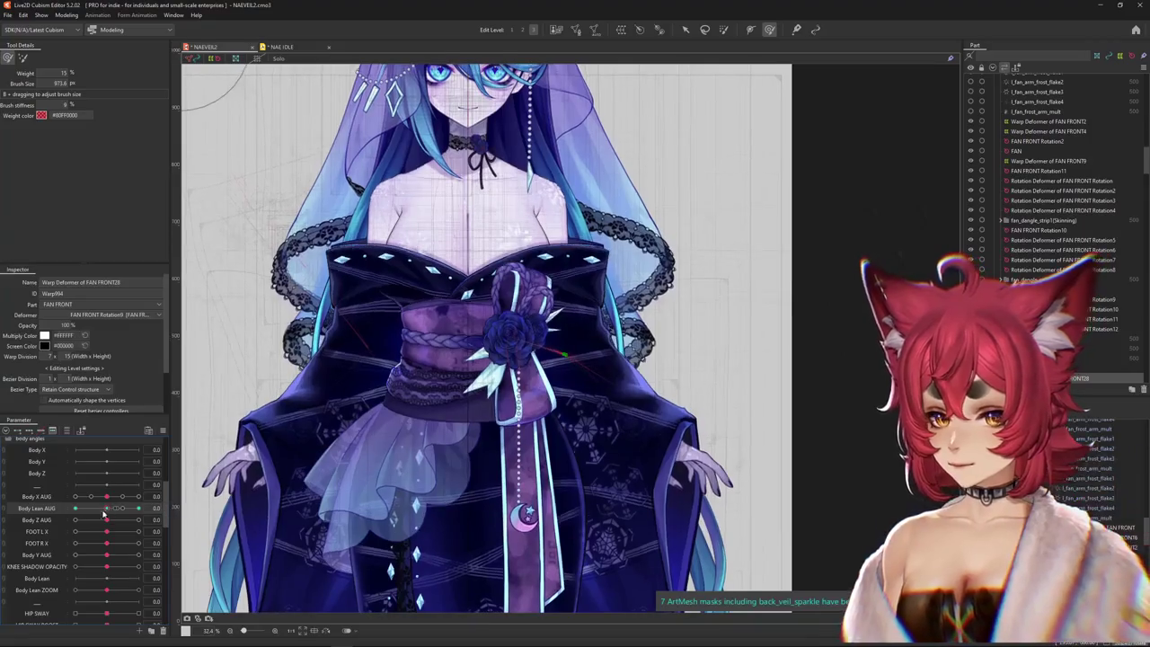
# - Duplicate Body Lean AUG and rename the copy 'Body Lean fan arm'
pyautogui.click(66, 537)
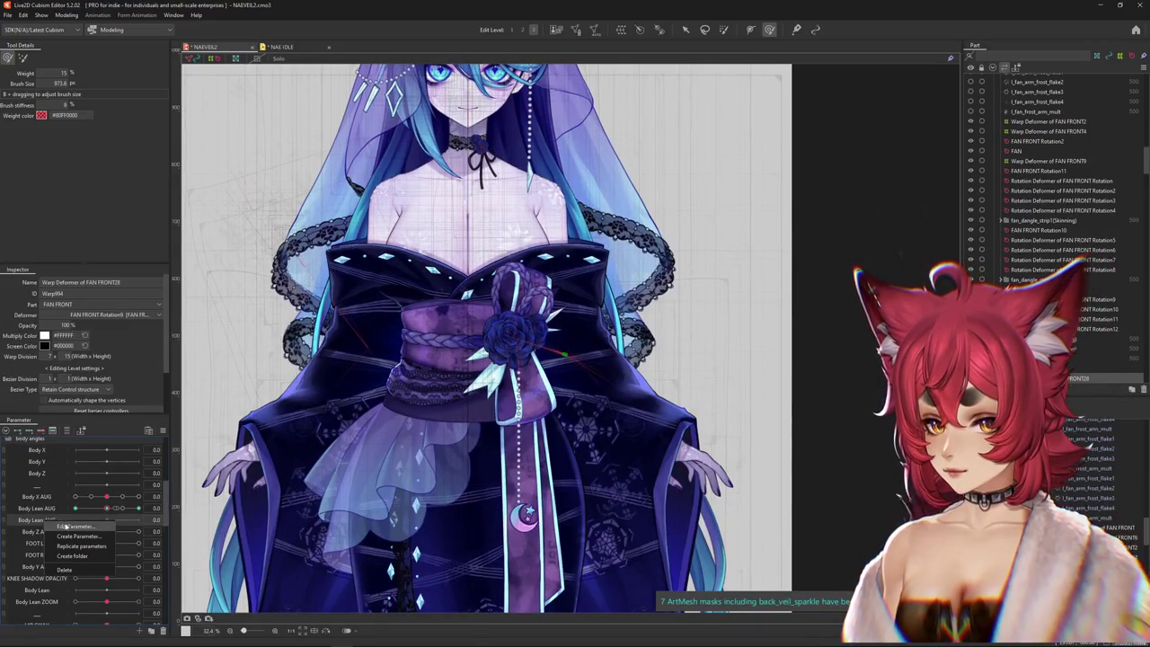
pyautogui.press('BackSpace')
pyautogui.press('BackSpace')
pyautogui.write('Fan')
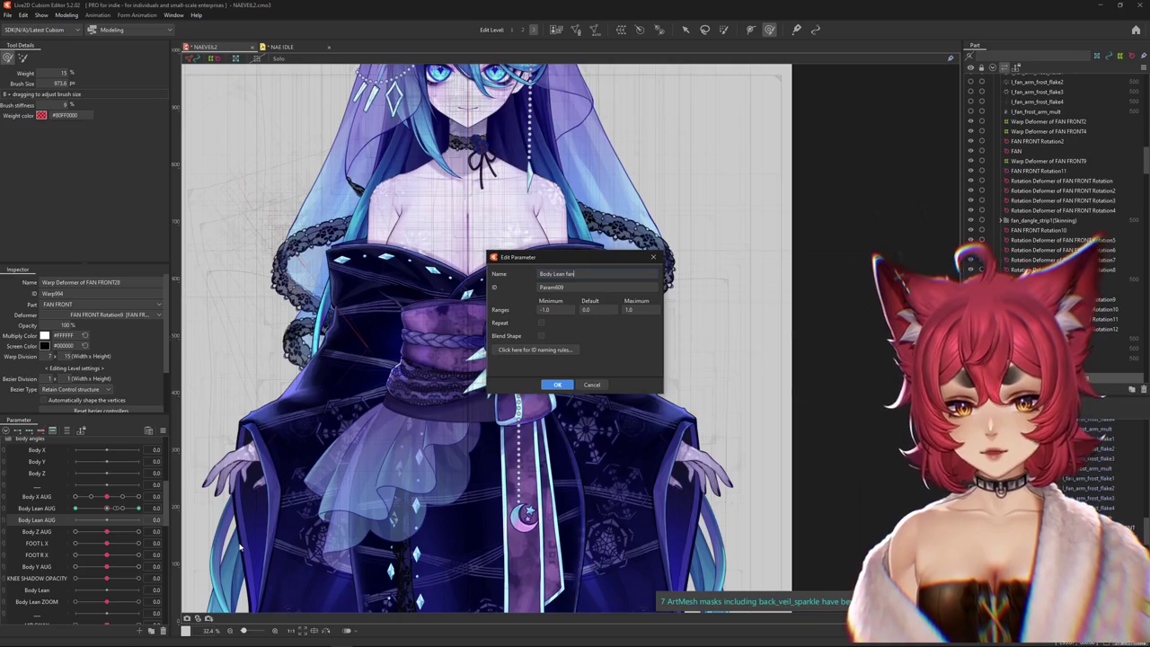
pyautogui.press('Return')
# - Turn on the FAN ARM toggle and select the l_fan_arm Rotation deformer
pyautogui.hotkey('ctrl', 'h')
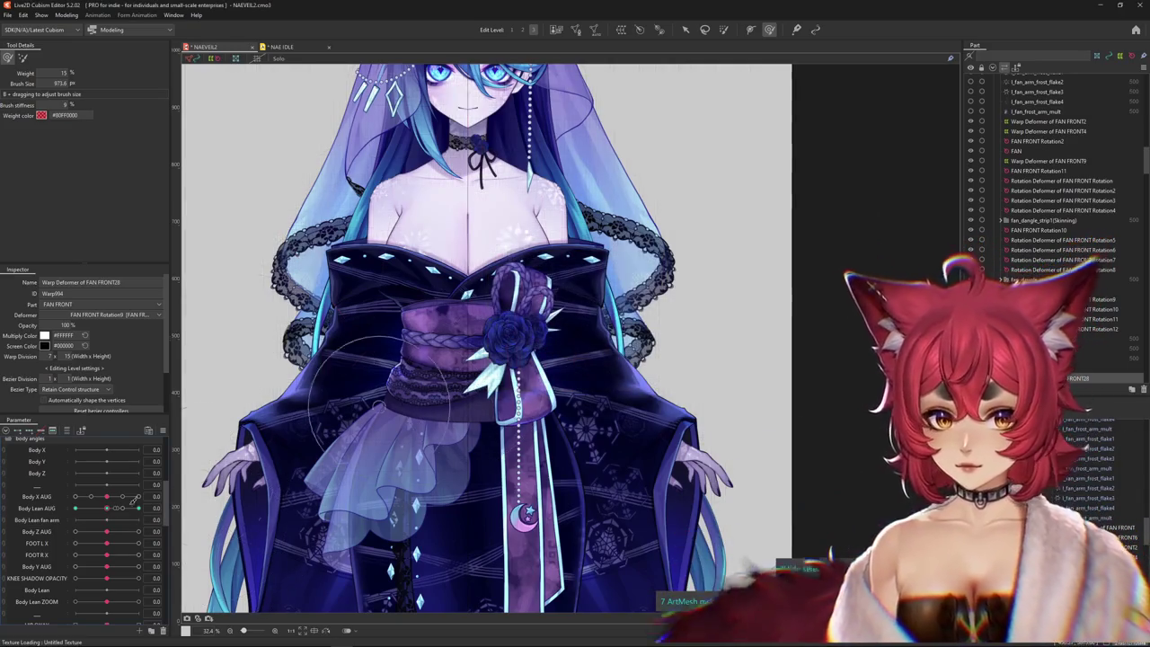
pyautogui.scroll(5, 91, 508)
pyautogui.click(7, 455)
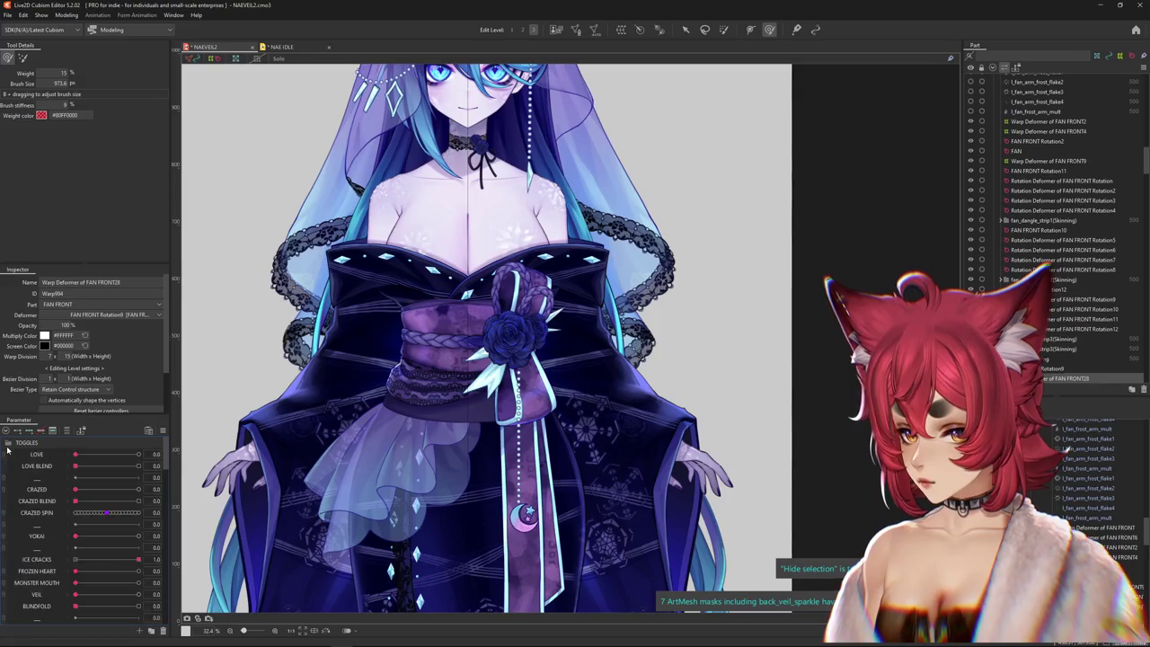
pyautogui.scroll(-5, 7, 451)
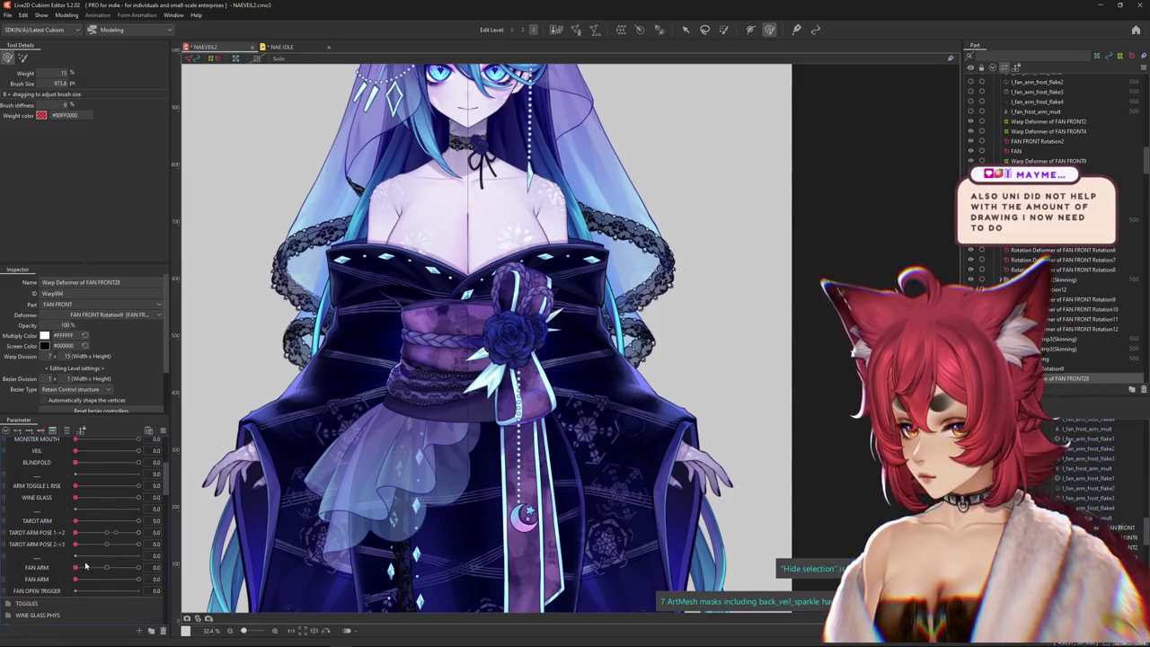
pyautogui.click(138, 578)
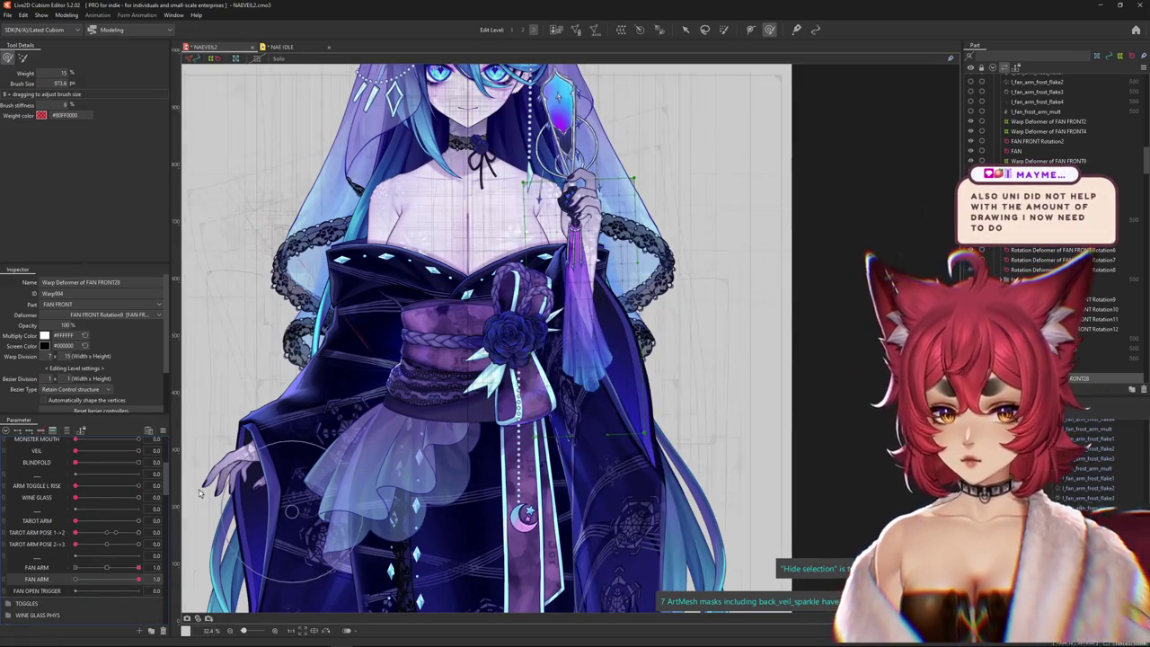
pyautogui.scroll(2, 586, 331)
pyautogui.rightClick(597, 305)
pyautogui.click(647, 268)
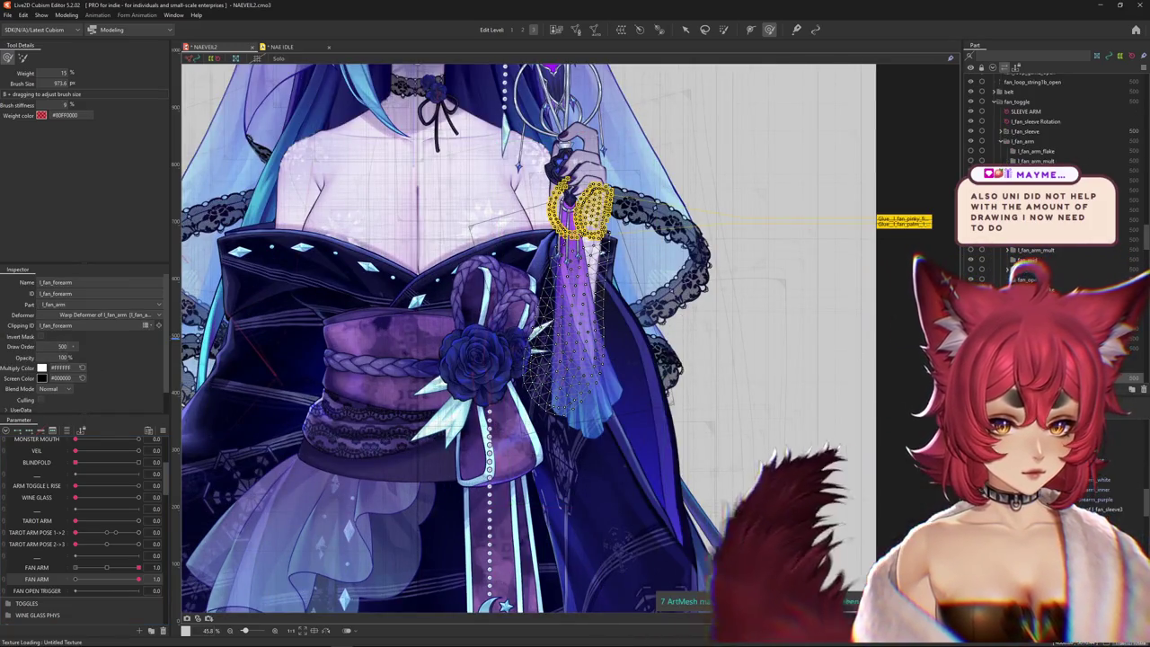
pyautogui.click(559, 369)
# - Move the Body Lean AUG keyforms onto Body Lean fan arm and test the lean
pyautogui.scroll(-5, 60, 497)
pyautogui.scroll(5, 60, 497)
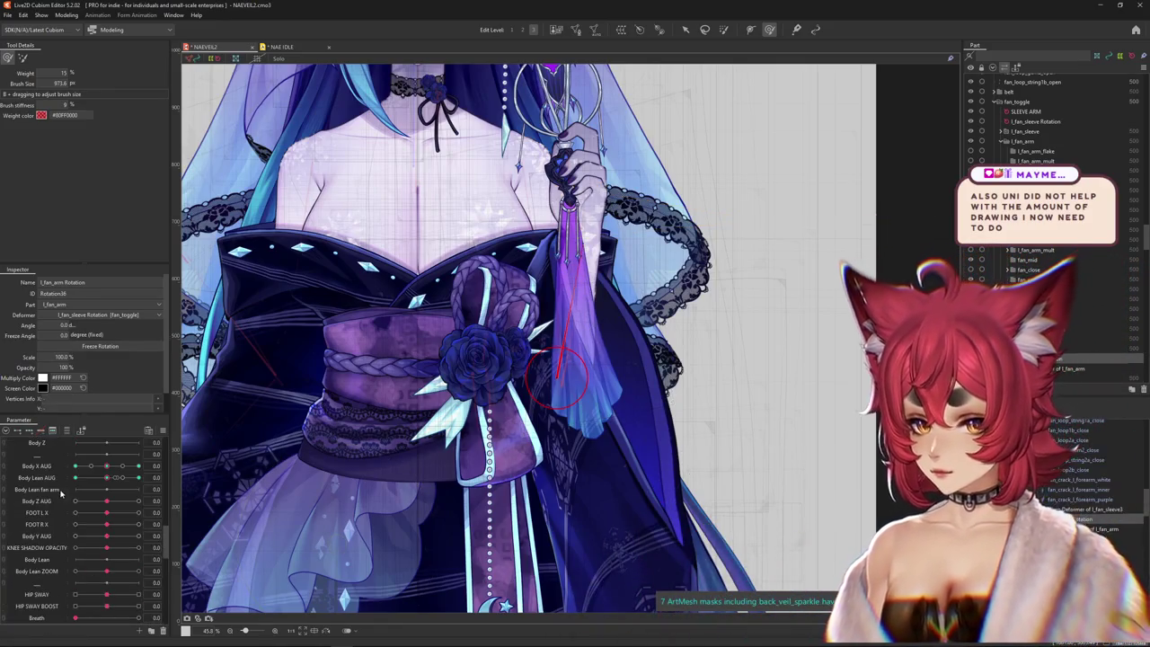
pyautogui.moveTo(108, 477)
pyautogui.click(206, 508)
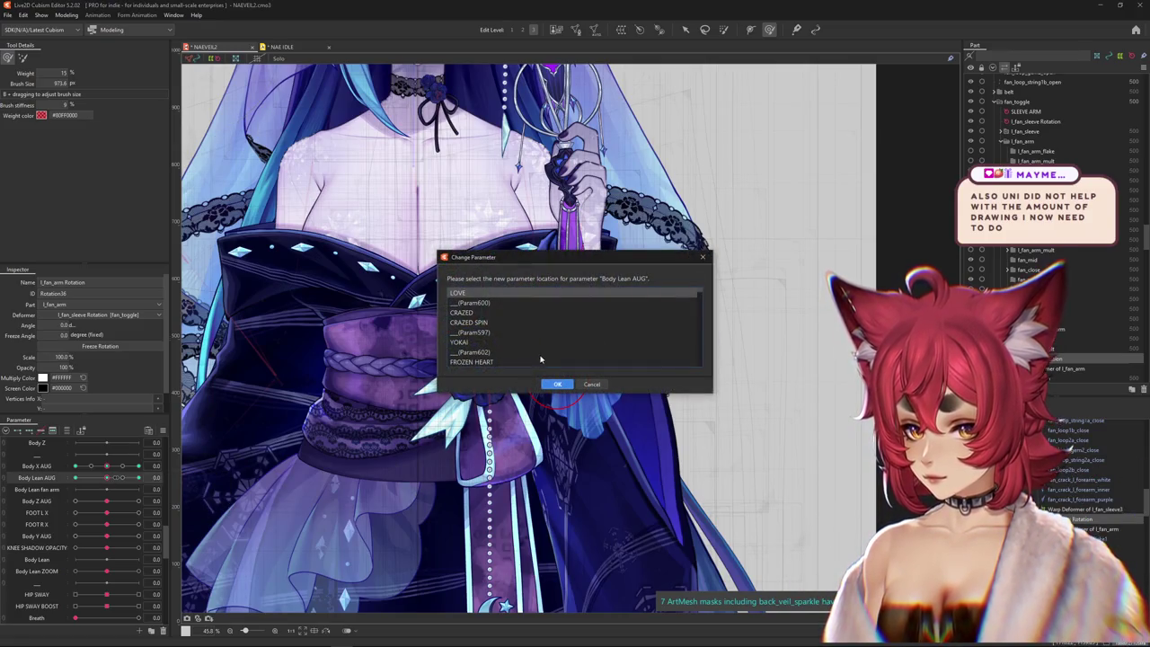
pyautogui.scroll(-10, 569, 335)
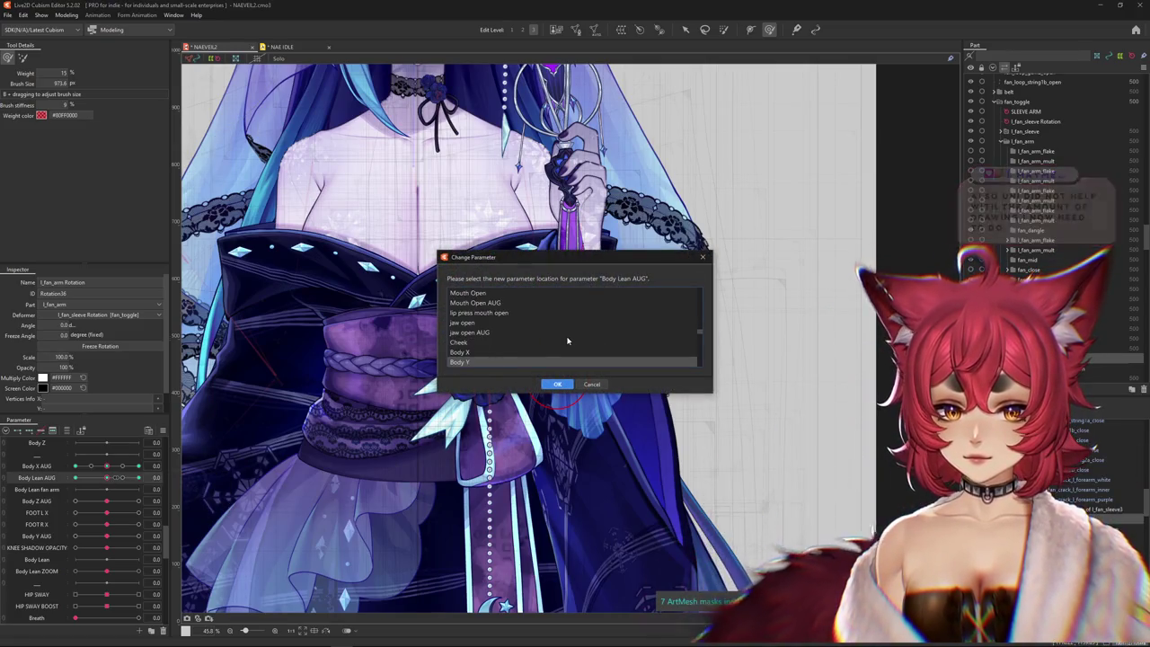
pyautogui.scroll(-3, 567, 340)
pyautogui.click(556, 385)
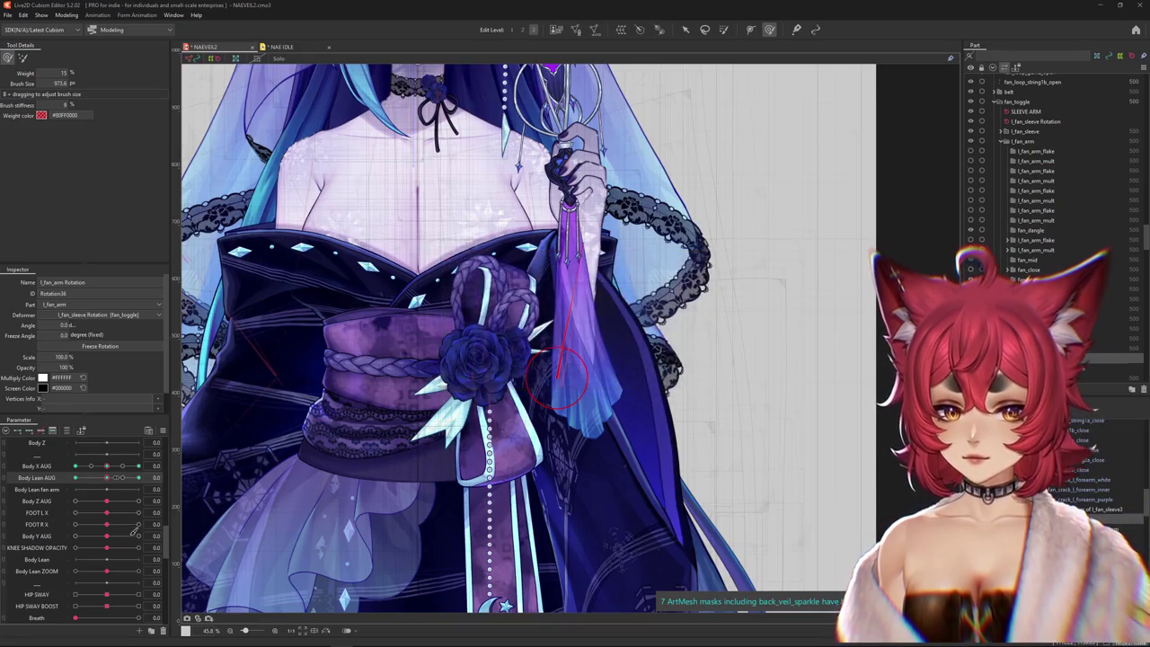
pyautogui.moveTo(110, 480)
pyautogui.mouseDown()
pyautogui.moveTo(142, 486)
pyautogui.moveTo(75, 489)
pyautogui.mouseUp()
pyautogui.click(67, 14)
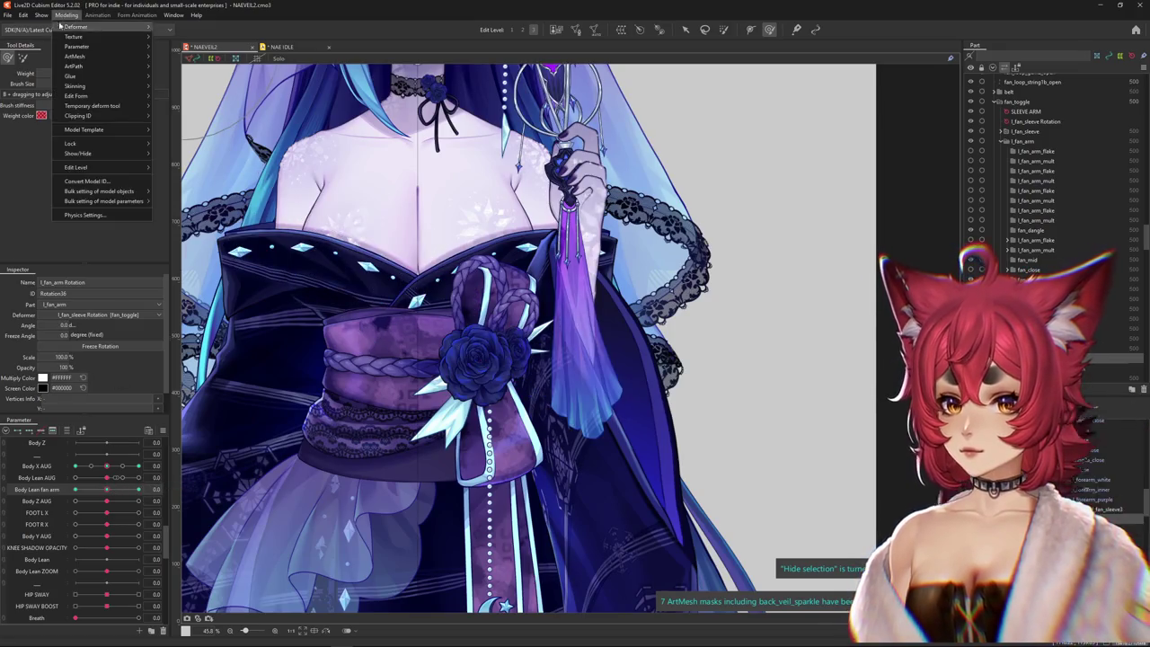
# - Add a physics group named 'lean fan arm'
pyautogui.click(85, 215)
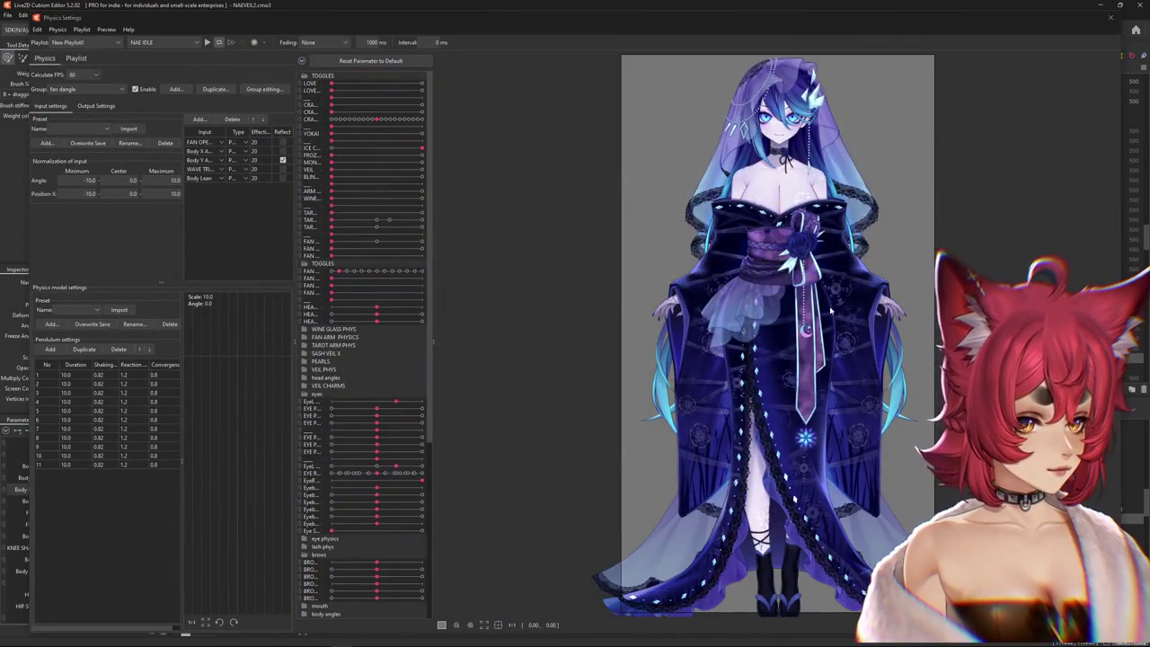
pyautogui.scroll(1, 826, 290)
pyautogui.scroll(1, 813, 301)
pyautogui.scroll(2, 799, 310)
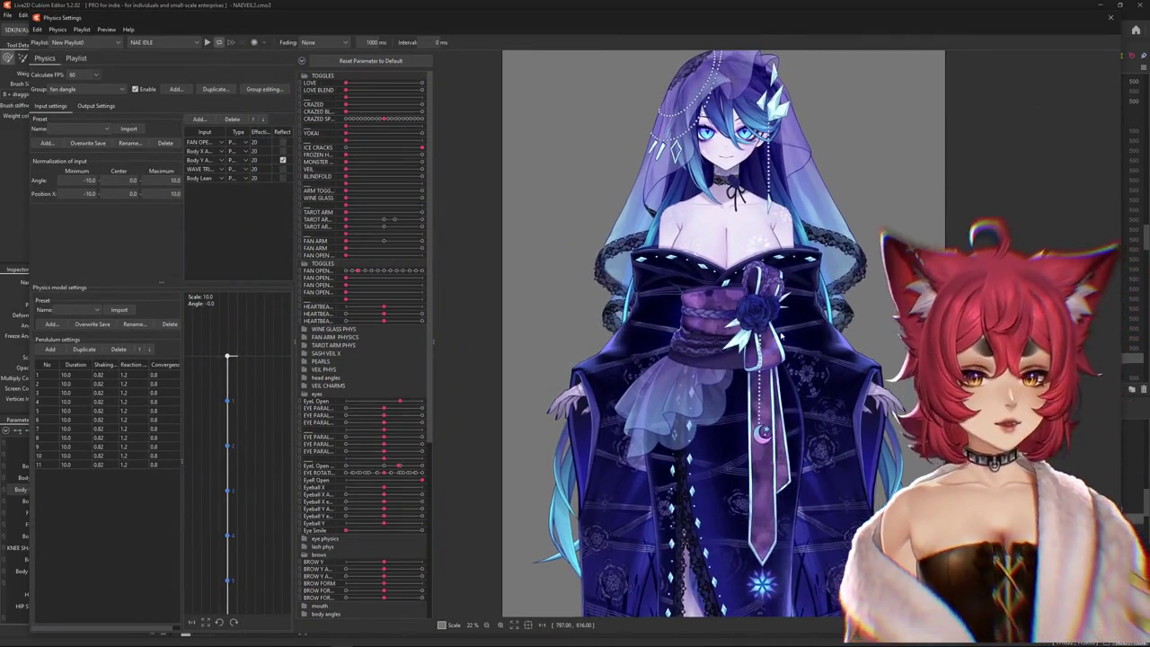
pyautogui.click(224, 90)
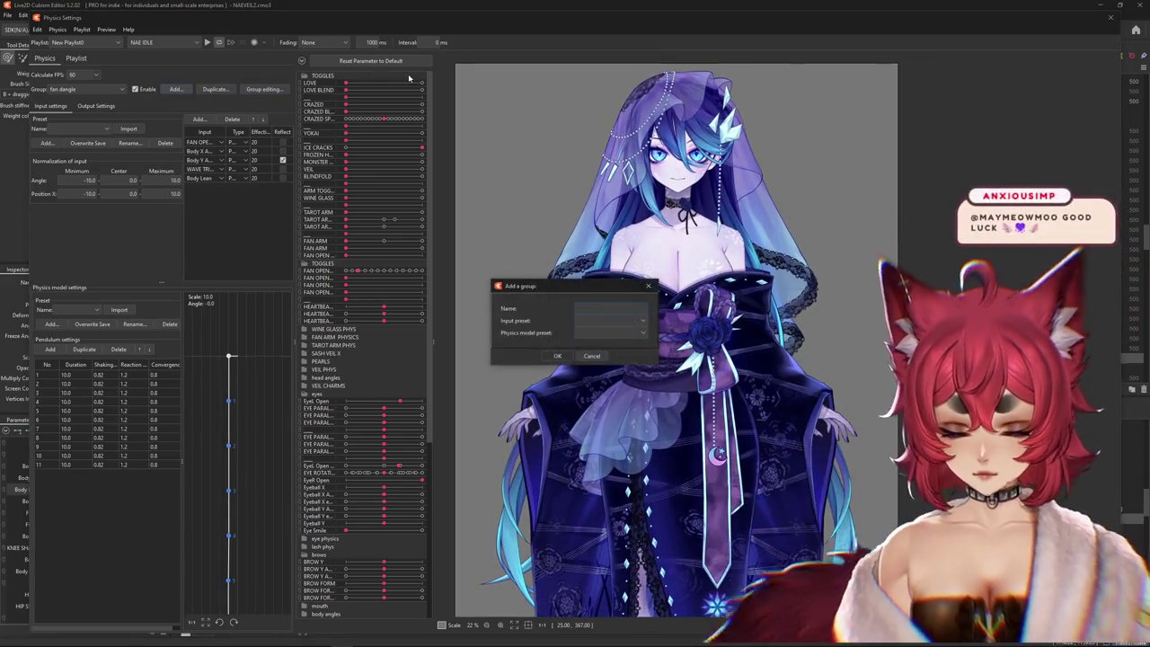
pyautogui.write('lean fan arm')
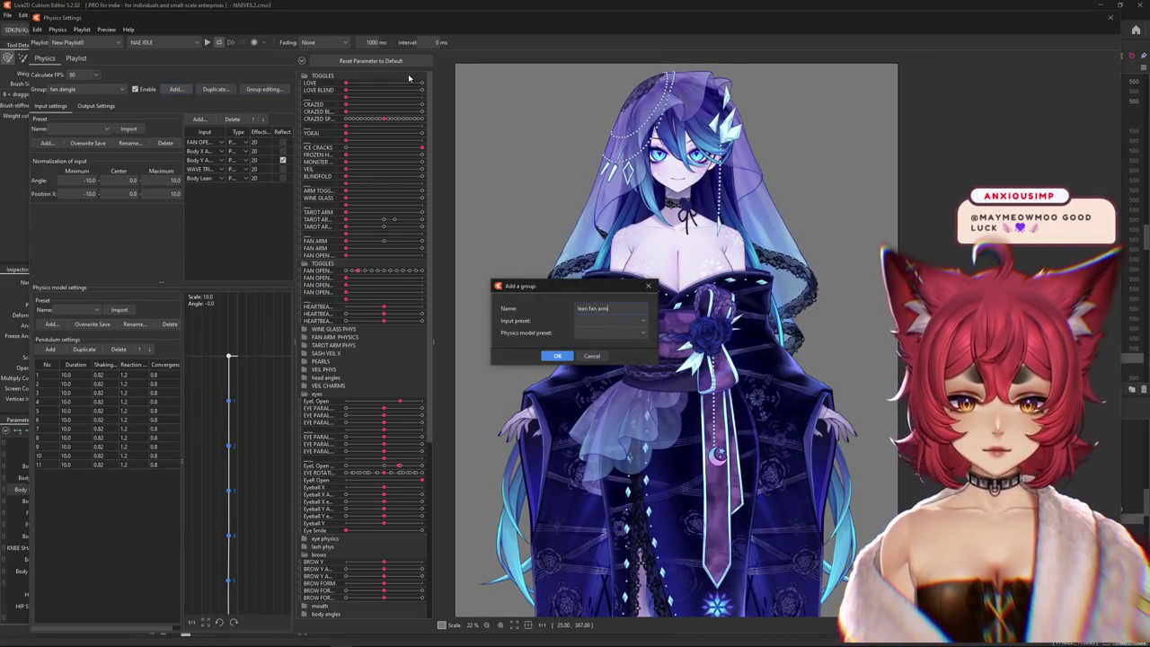
pyautogui.press('Return')
# - Add Body Lean from the body angles folder as the group's input
pyautogui.click(198, 119)
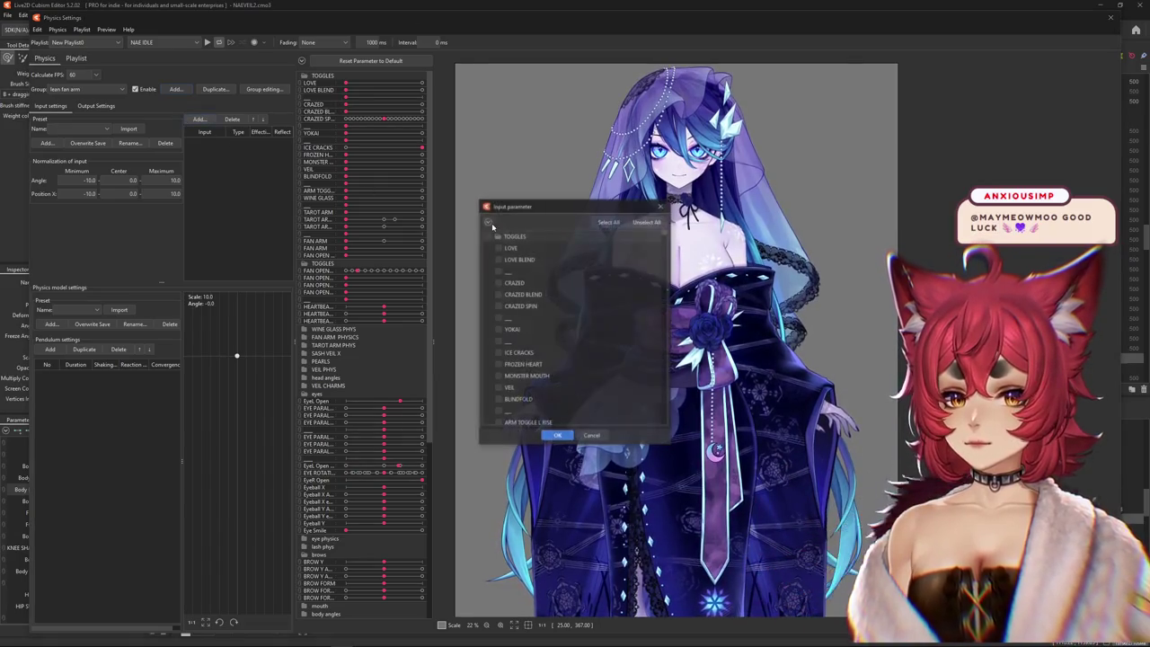
pyautogui.click(497, 236)
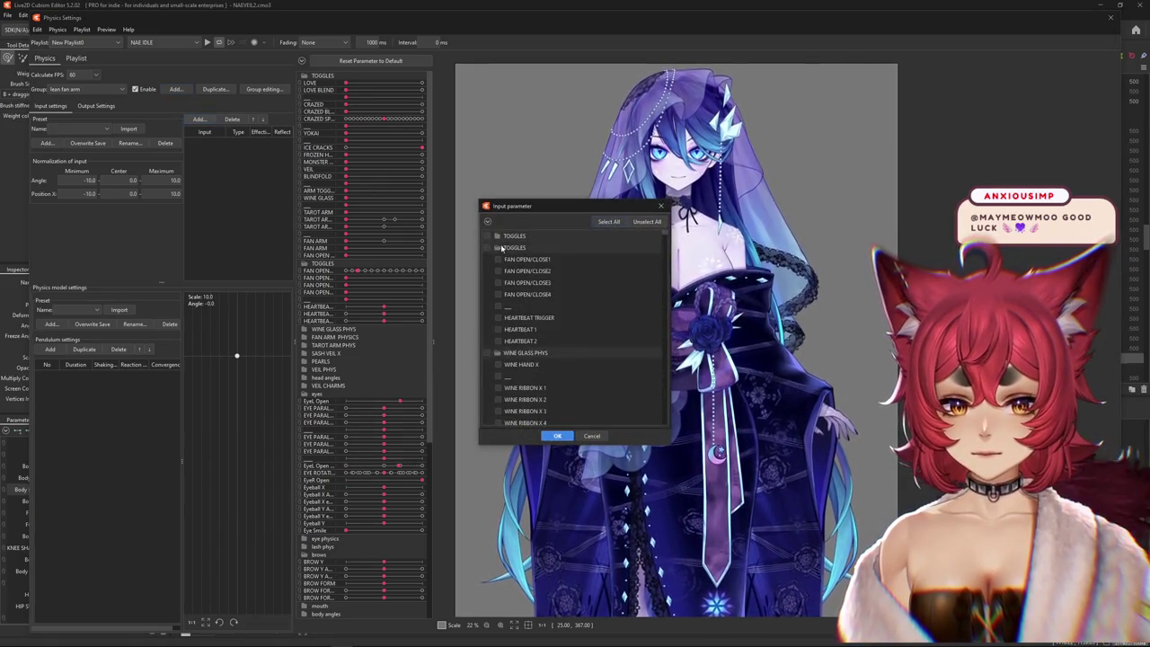
pyautogui.click(497, 247)
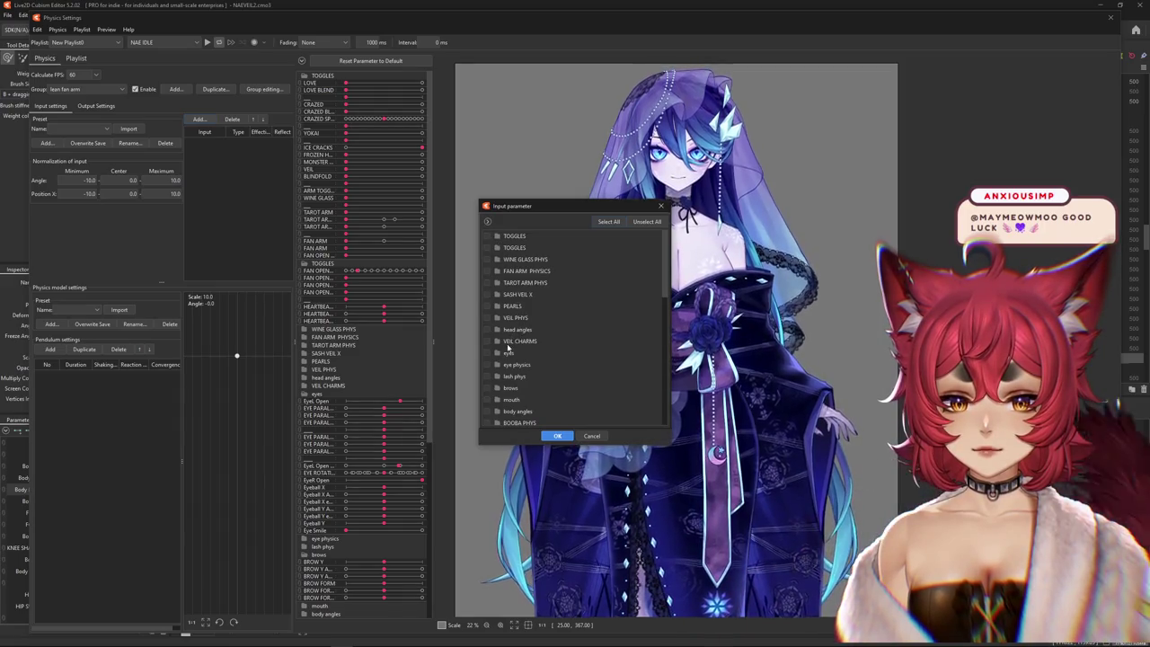
pyautogui.scroll(-1, 499, 279)
pyautogui.click(499, 340)
pyautogui.scroll(-2, 508, 346)
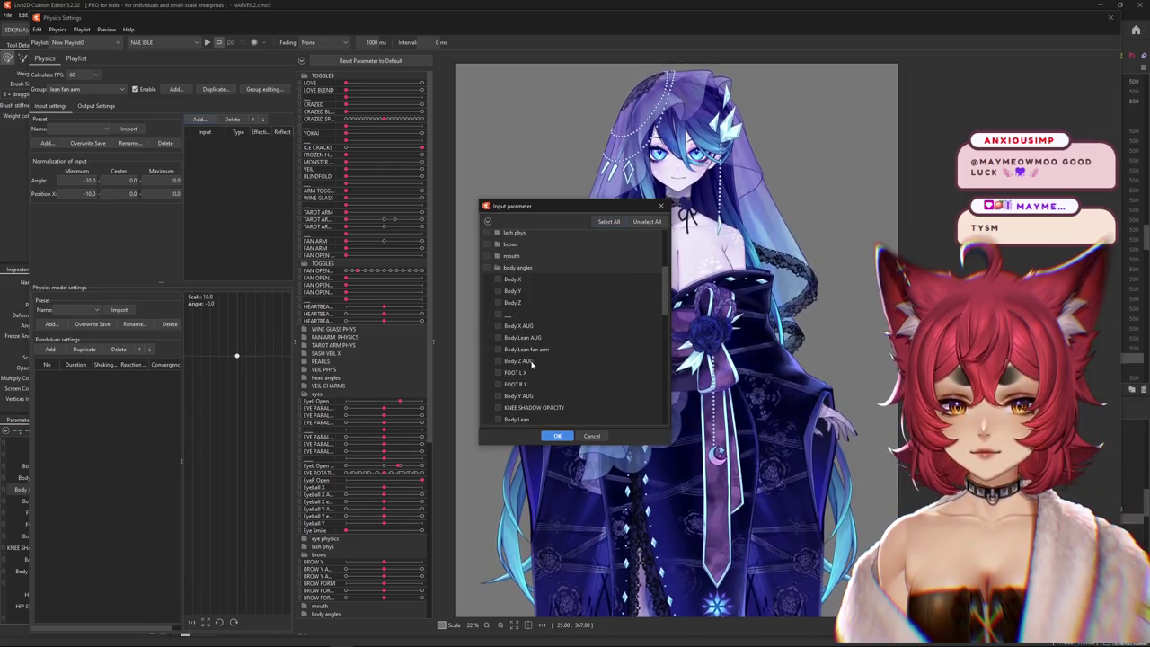
pyautogui.click(557, 434)
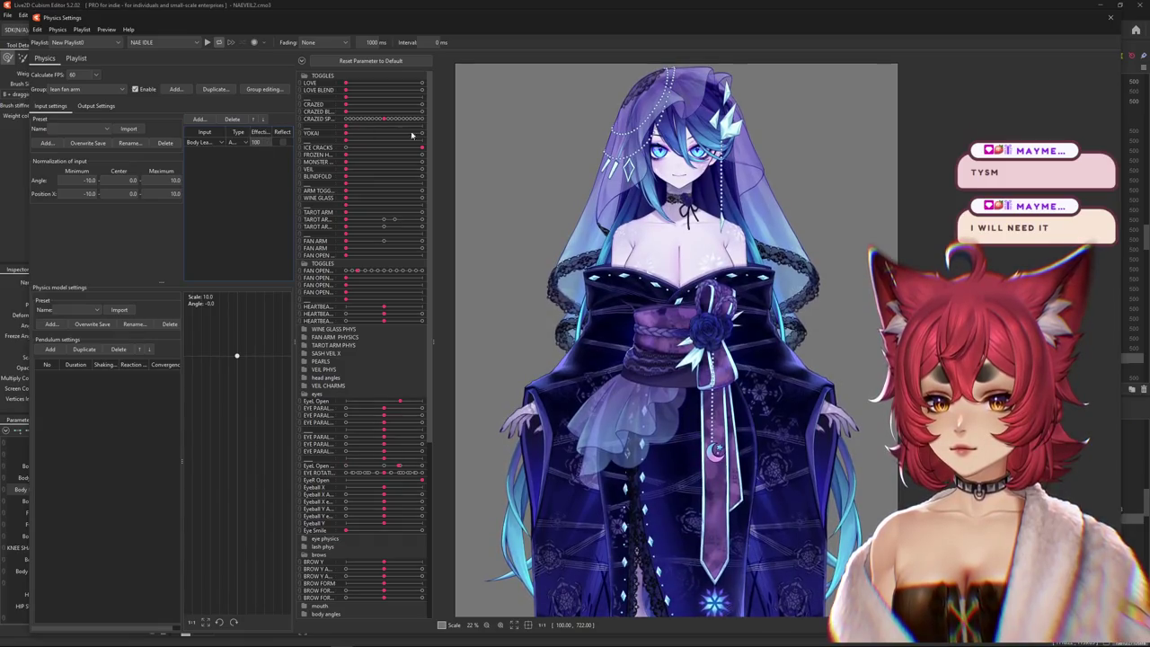
# - Add a pendulum with reaction 1.23 and convergence 0.87
pyautogui.click(50, 348)
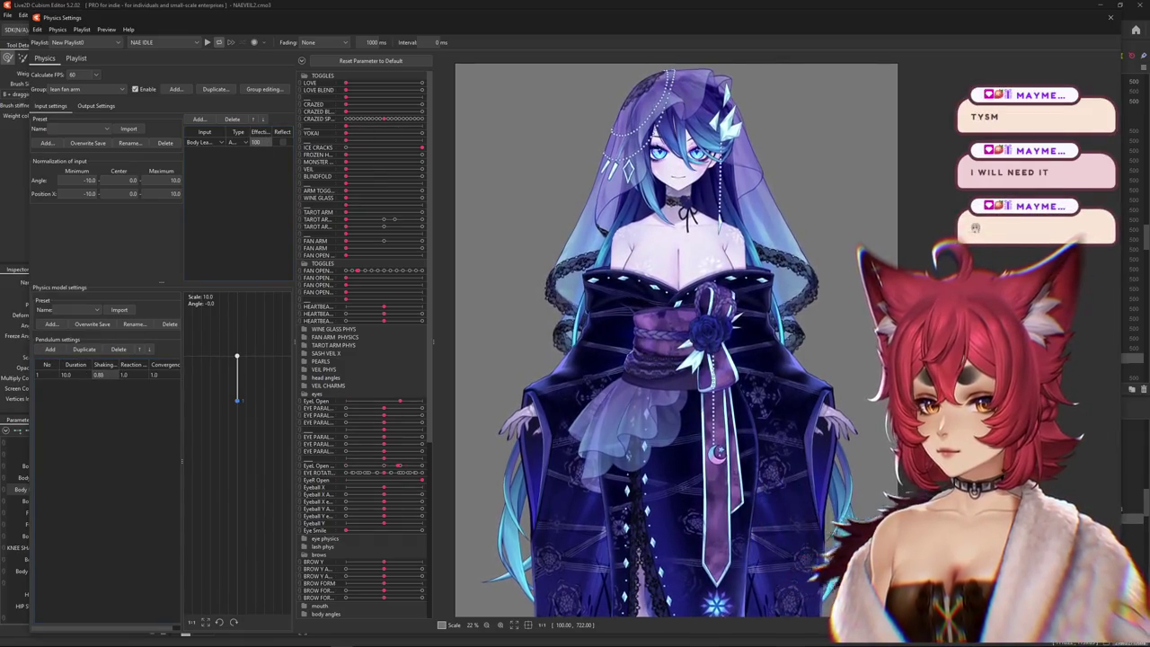
pyautogui.write('1.23')
pyautogui.press('Tab')
pyautogui.write('0.87')
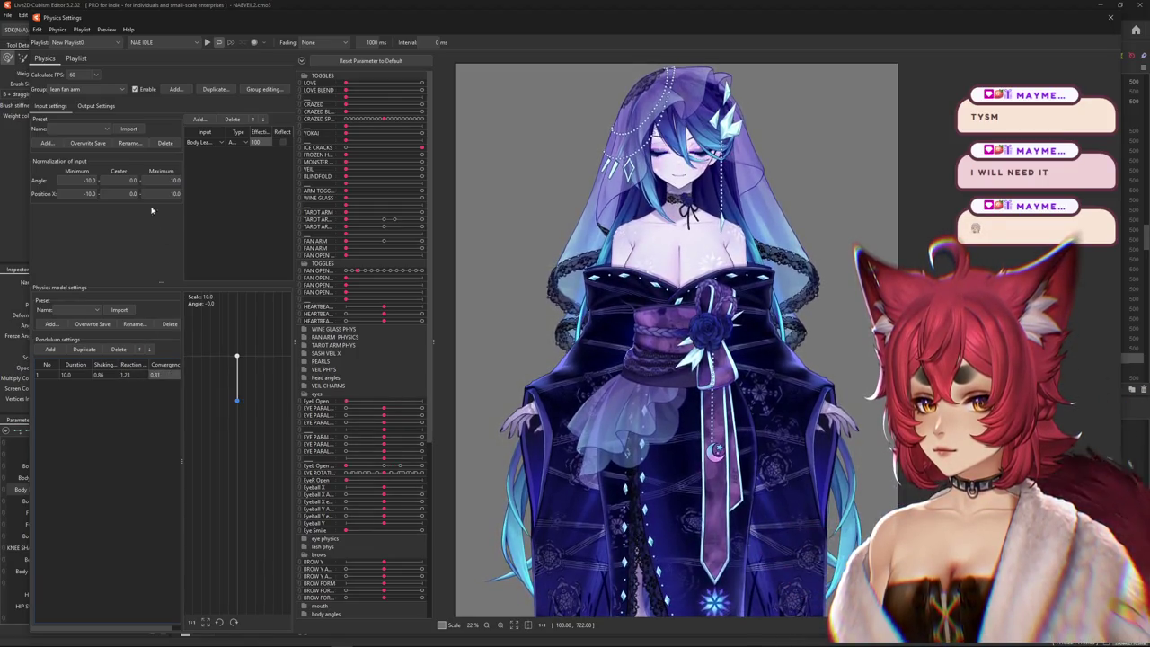
# - Go to the group's Output Settings and open the output parameter list
pyautogui.click(96, 106)
pyautogui.click(50, 106)
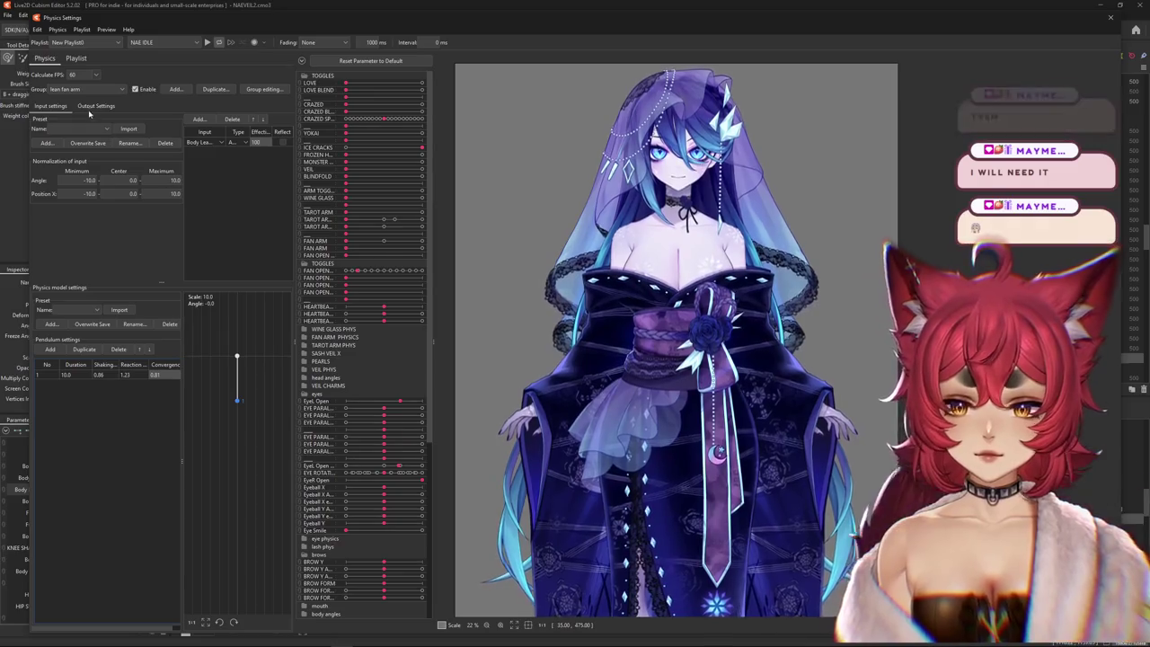
pyautogui.click(95, 106)
pyautogui.click(45, 119)
pyautogui.click(487, 223)
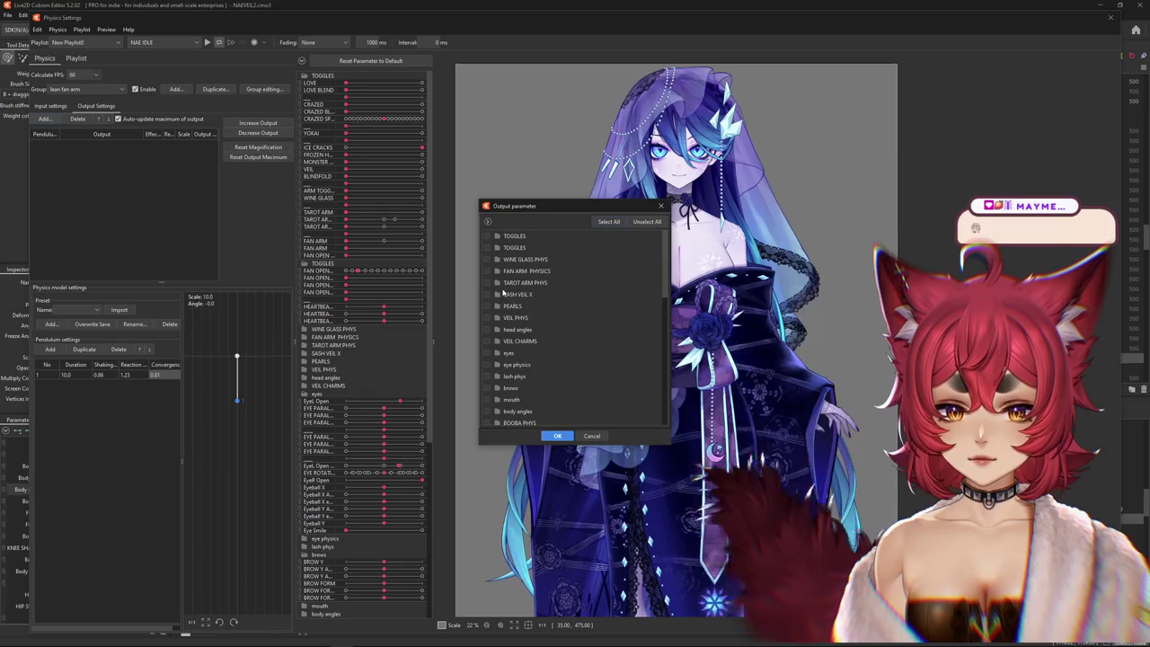
# - Set Body Lean fan arm as output, open the fan fully, and fit magnification to range
pyautogui.doubleClick(517, 374)
pyautogui.scroll(-3, 530, 378)
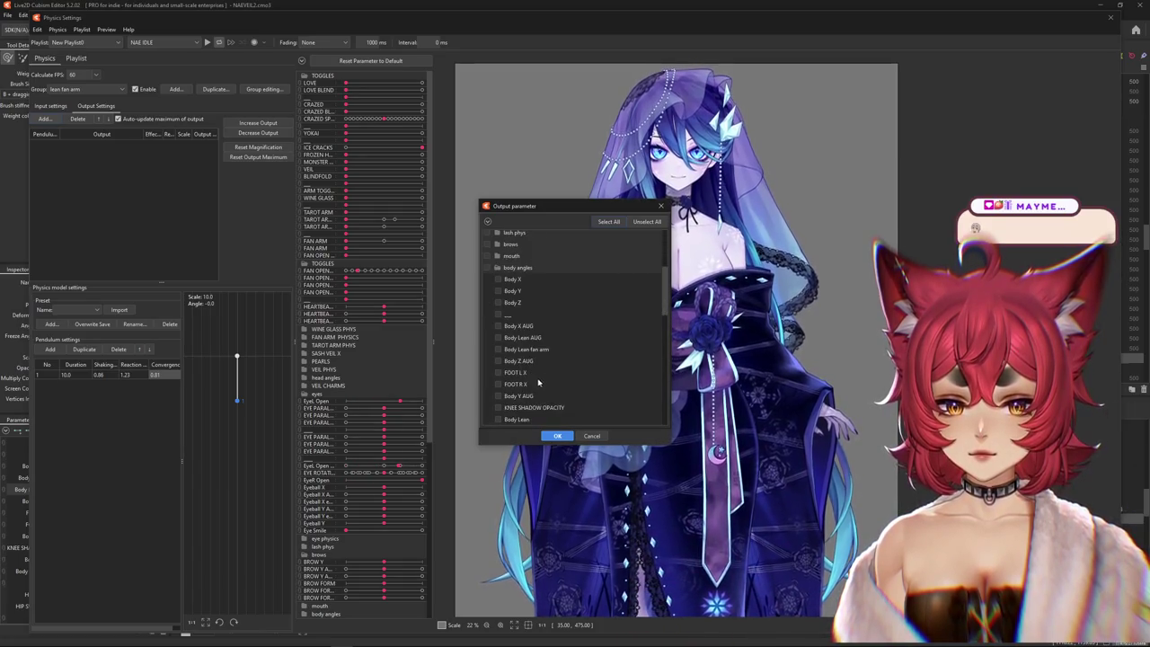
pyautogui.click(557, 436)
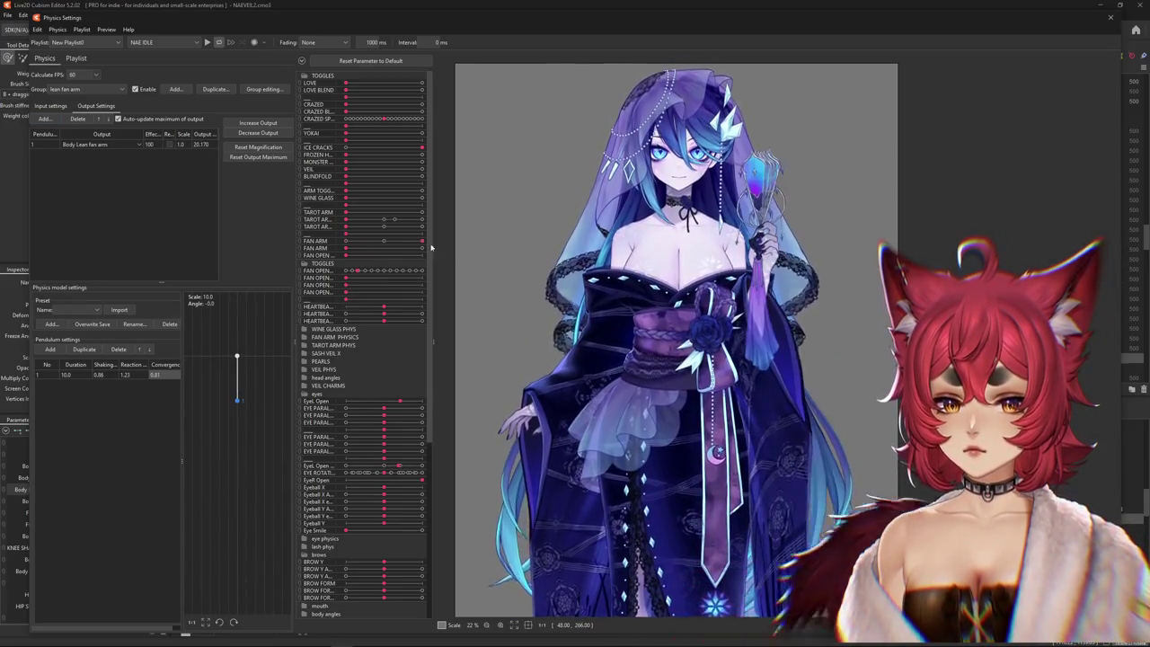
pyautogui.moveTo(345, 256); pyautogui.dragTo(422, 255)
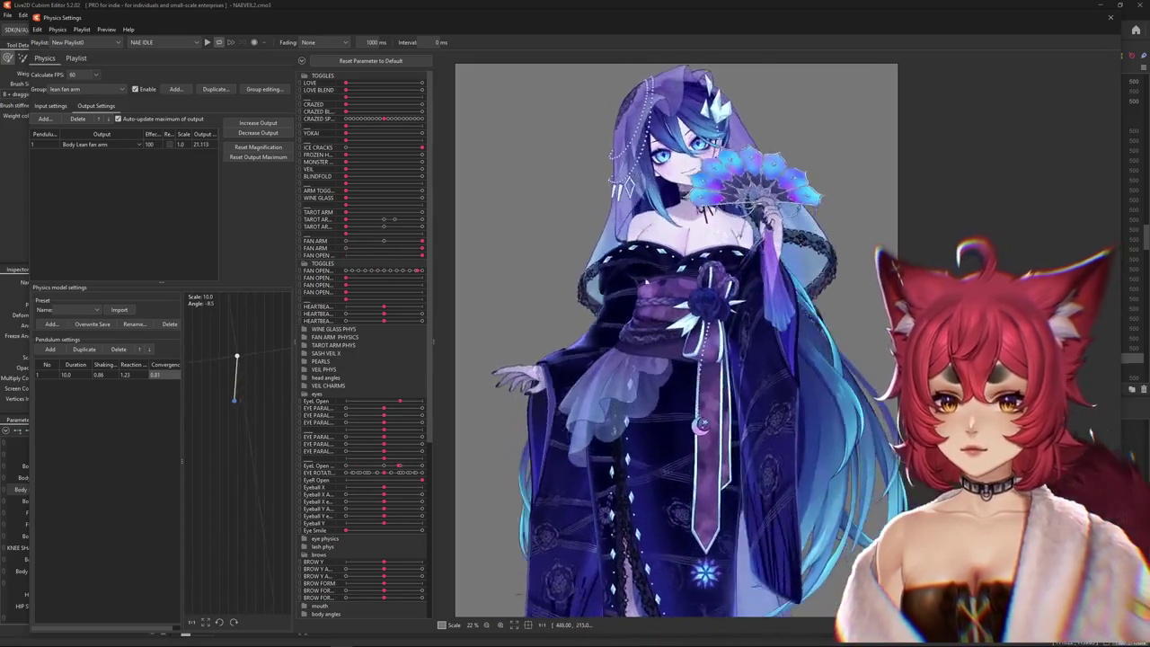
pyautogui.click(258, 146)
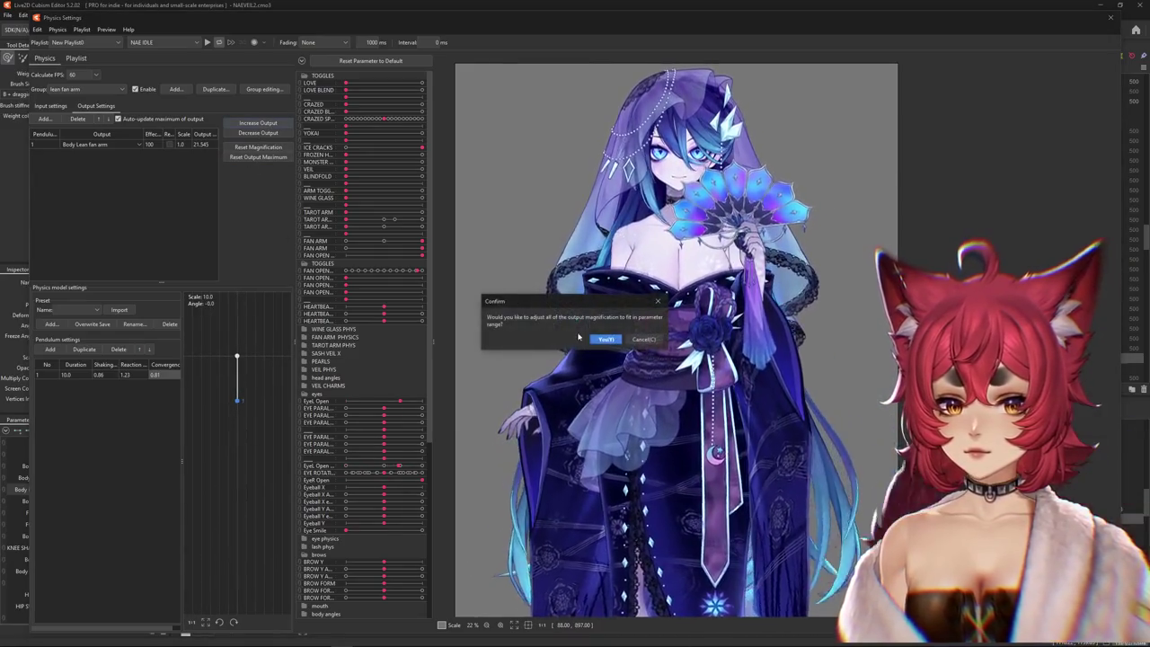
pyautogui.press('Return')
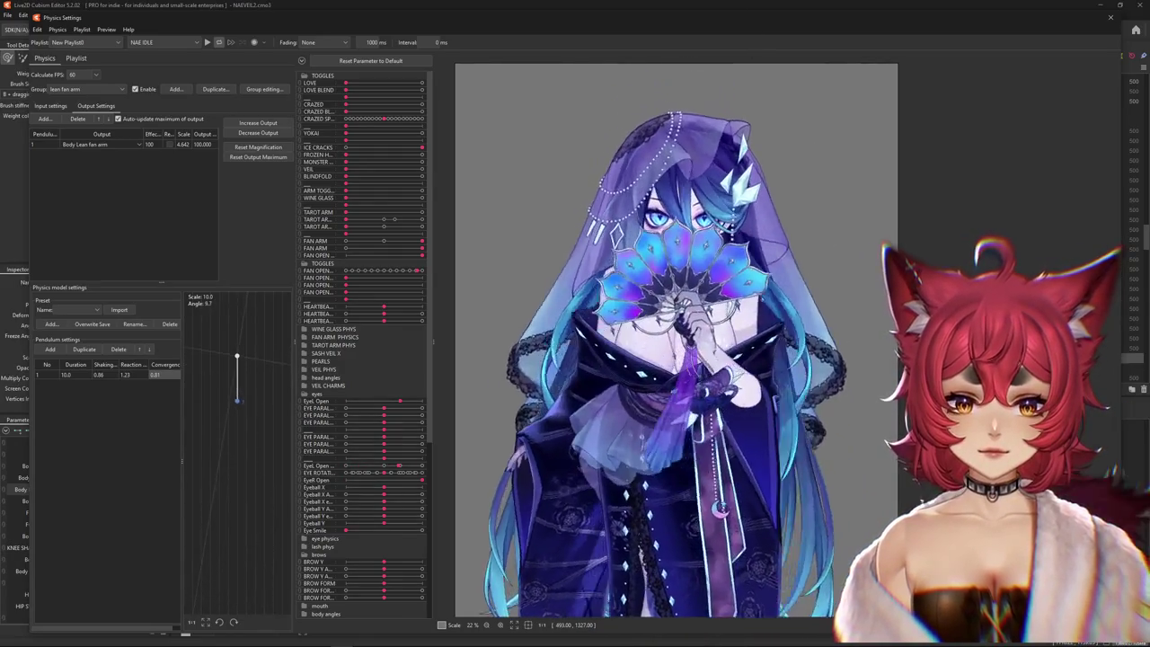
# - Drag the model around to preview the fan and hair sway, then close Physics Settings
pyautogui.moveTo(618, 585); pyautogui.dragTo(652, 342)
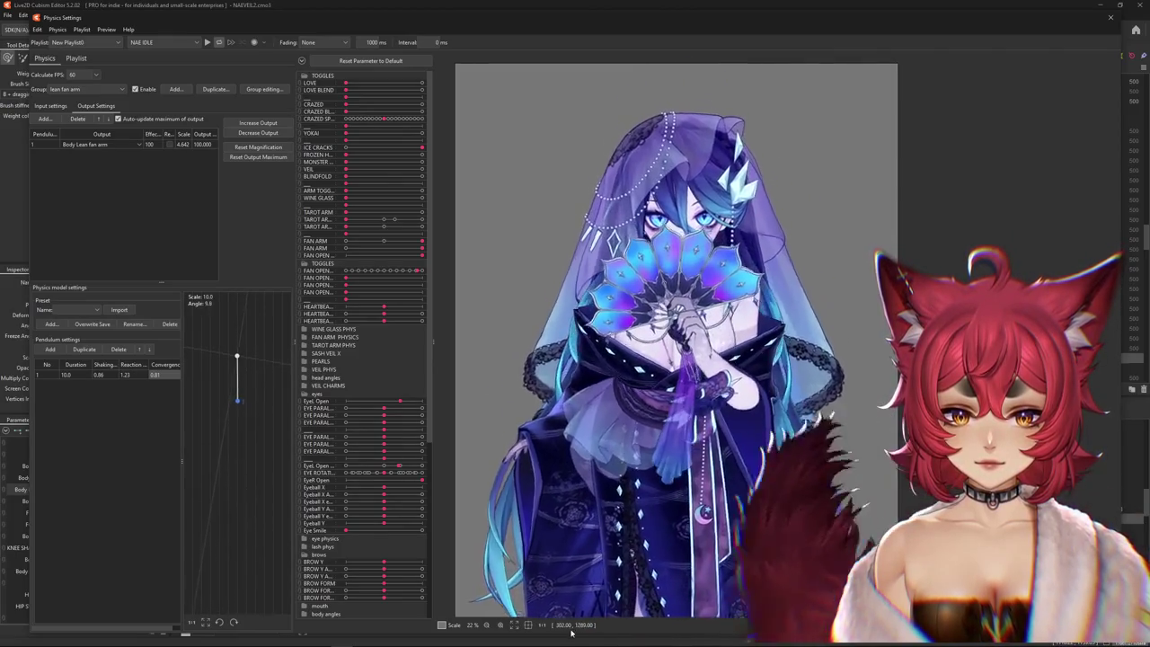
pyautogui.moveTo(590, 438)
pyautogui.mouseDown()
pyautogui.moveTo(581, 603)
pyautogui.moveTo(629, 565)
pyautogui.mouseUp()
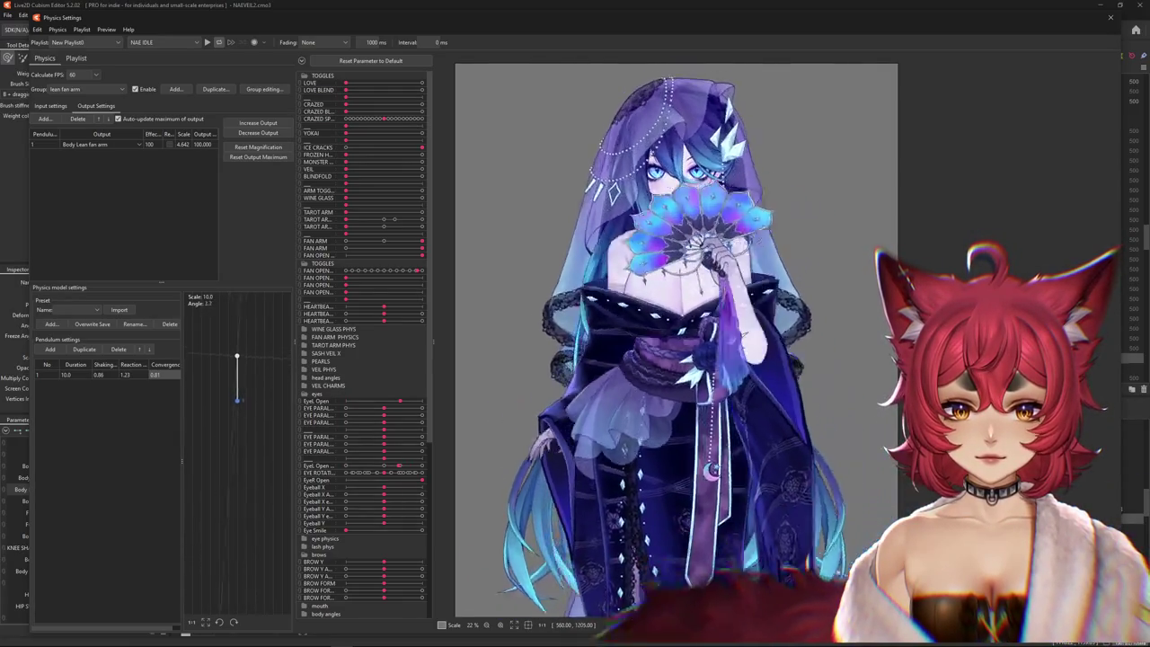
pyautogui.moveTo(686, 591); pyautogui.dragTo(722, 398)
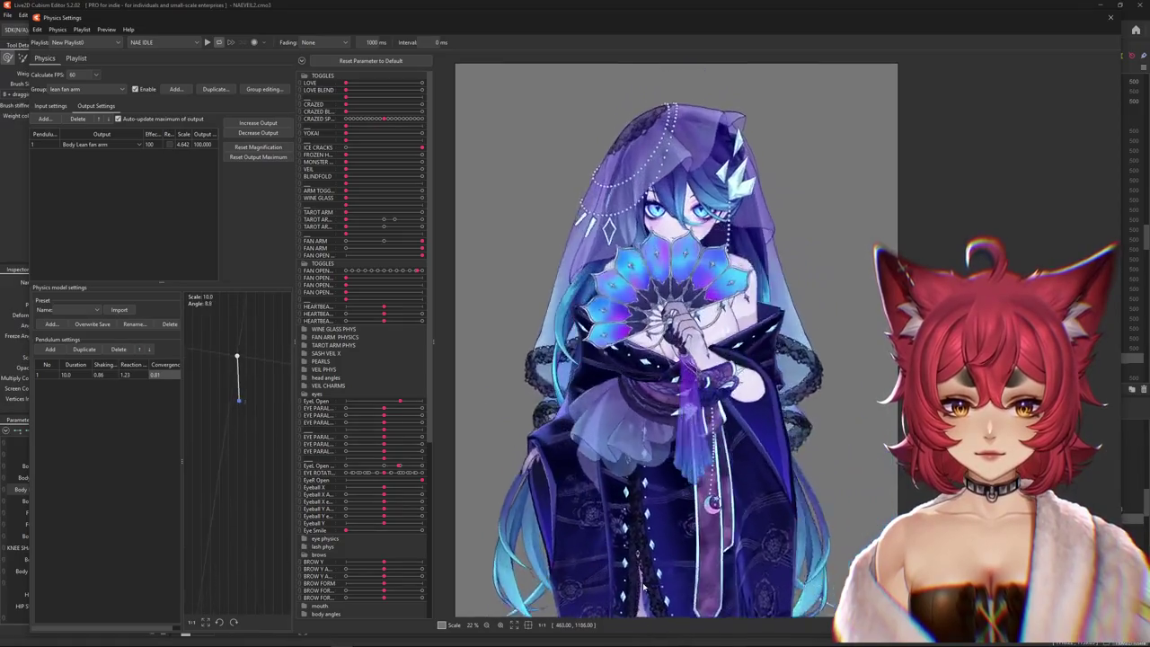
pyautogui.scroll(4, 643, 586)
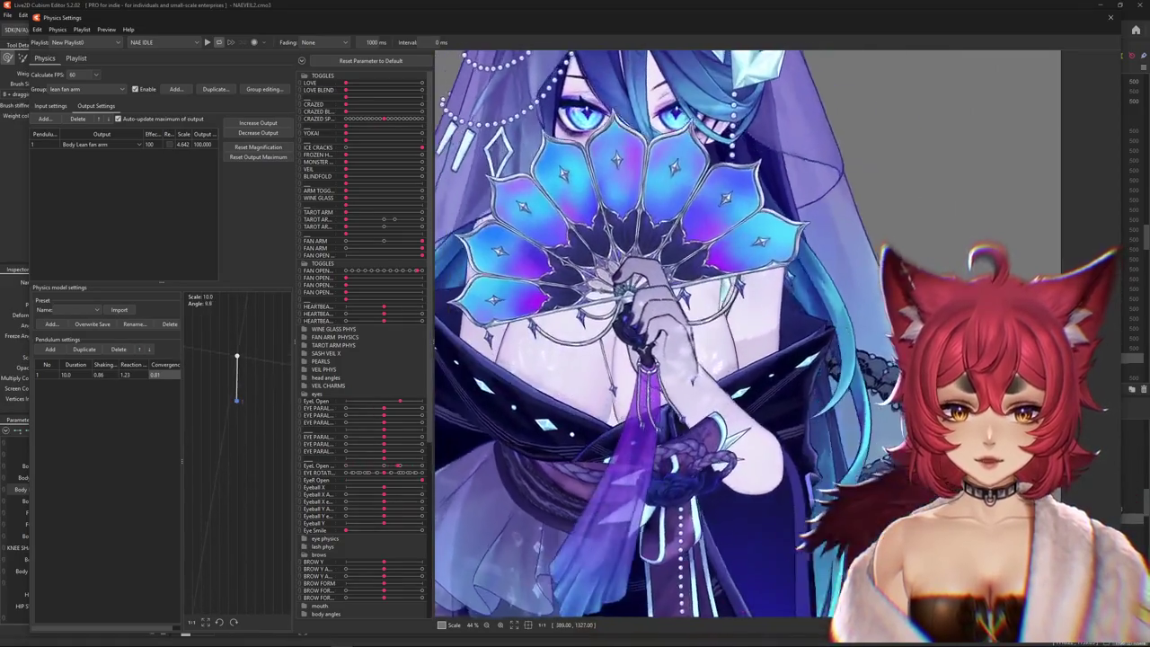
pyautogui.moveTo(522, 588); pyautogui.dragTo(972, 80)
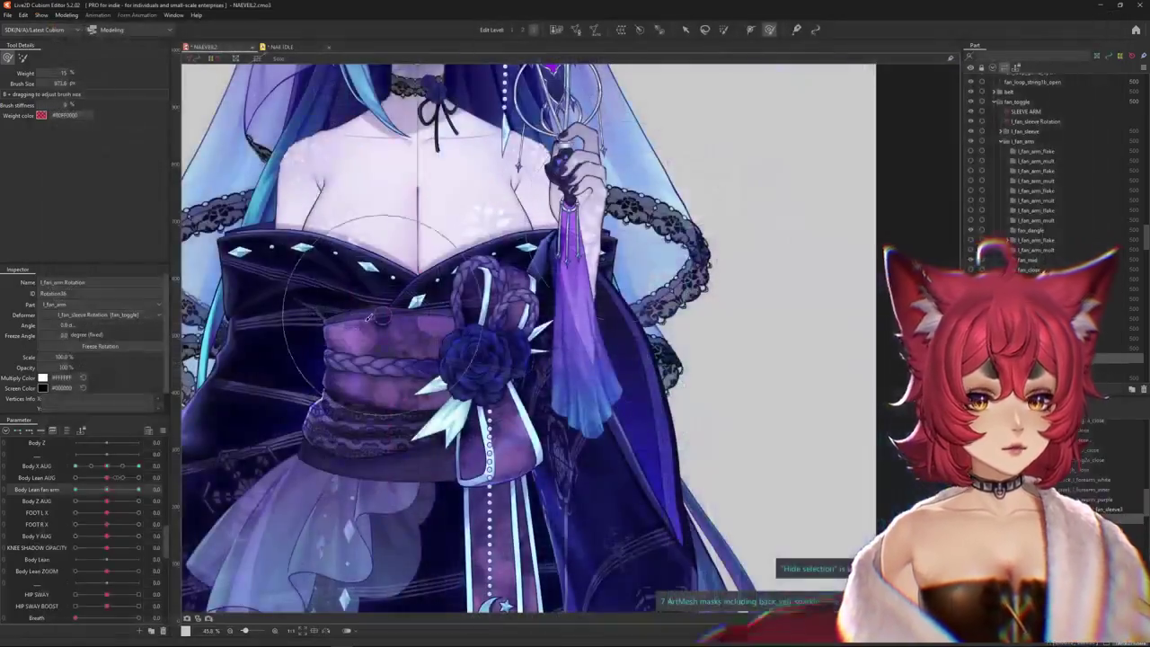
pyautogui.press('Escape')
# - Reset all parameters to their default values and scroll through the parameter list
pyautogui.rightClick(173, 432)
pyautogui.click(209, 411)
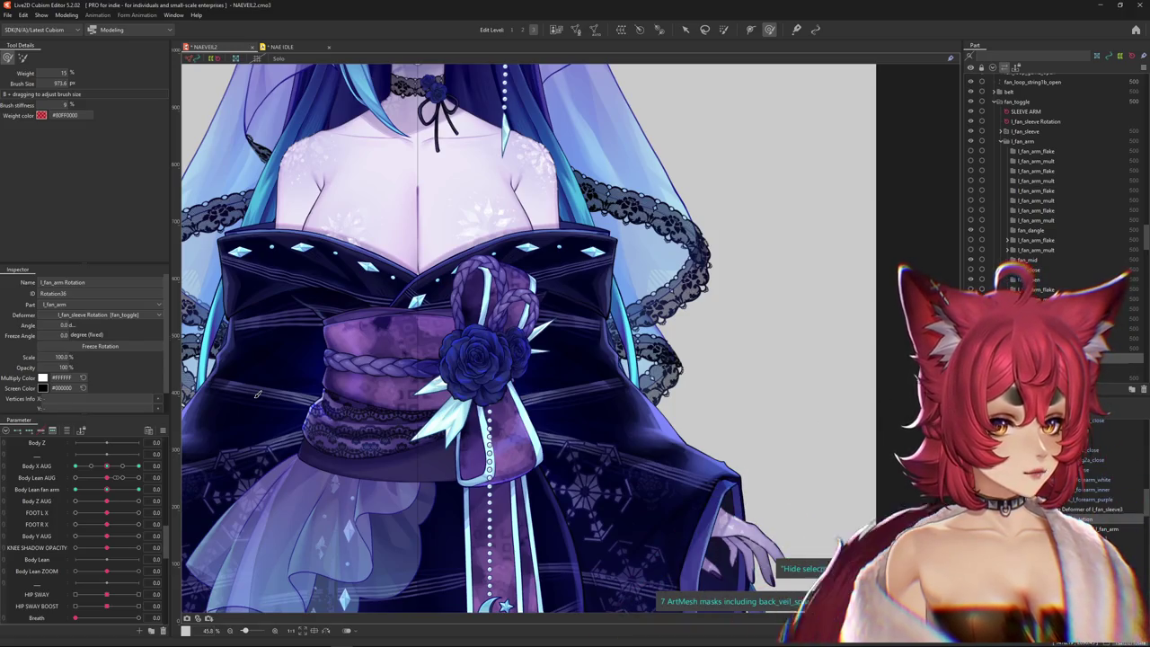
pyautogui.scroll(2, 257, 392)
pyautogui.scroll(-2, 404, 359)
pyautogui.scroll(-3, 404, 359)
pyautogui.scroll(4, 566, 319)
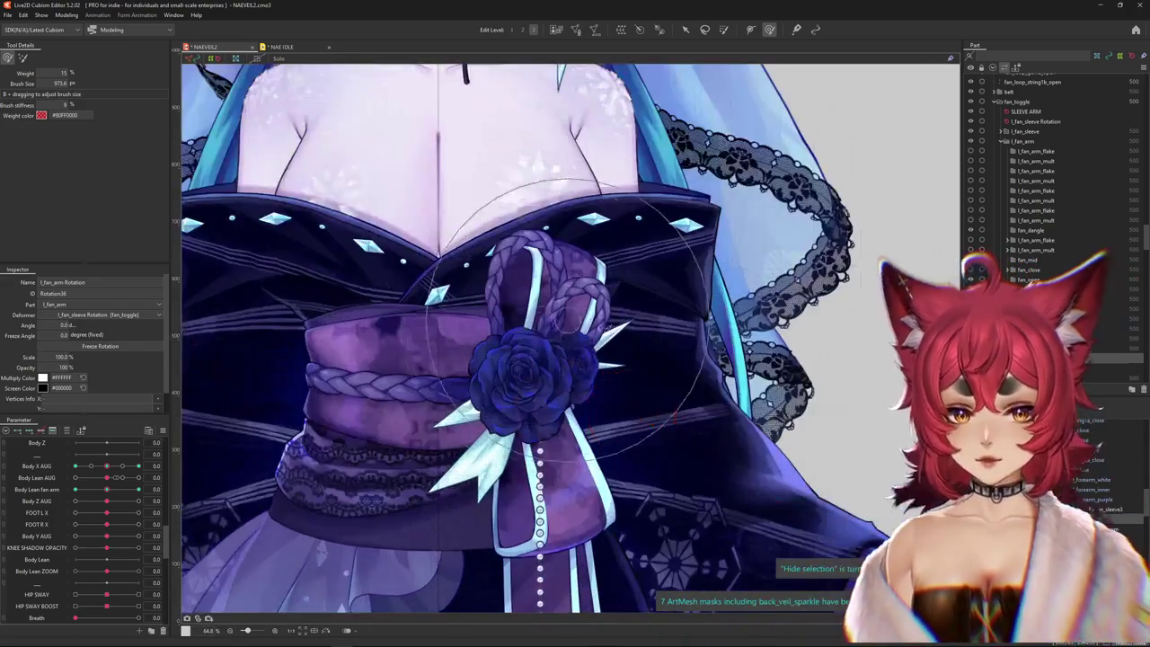
pyautogui.scroll(-2, 565, 319)
pyautogui.scroll(-2, 575, 359)
pyautogui.scroll(5, 601, 420)
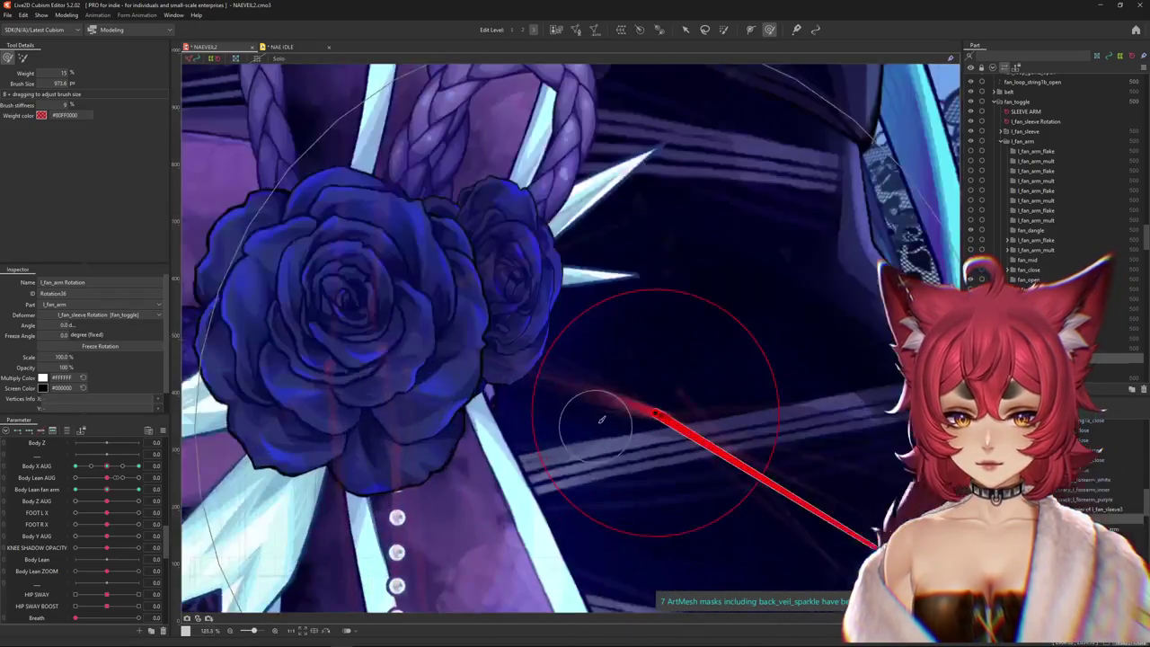
pyautogui.scroll(3, 608, 392)
pyautogui.scroll(3, 629, 404)
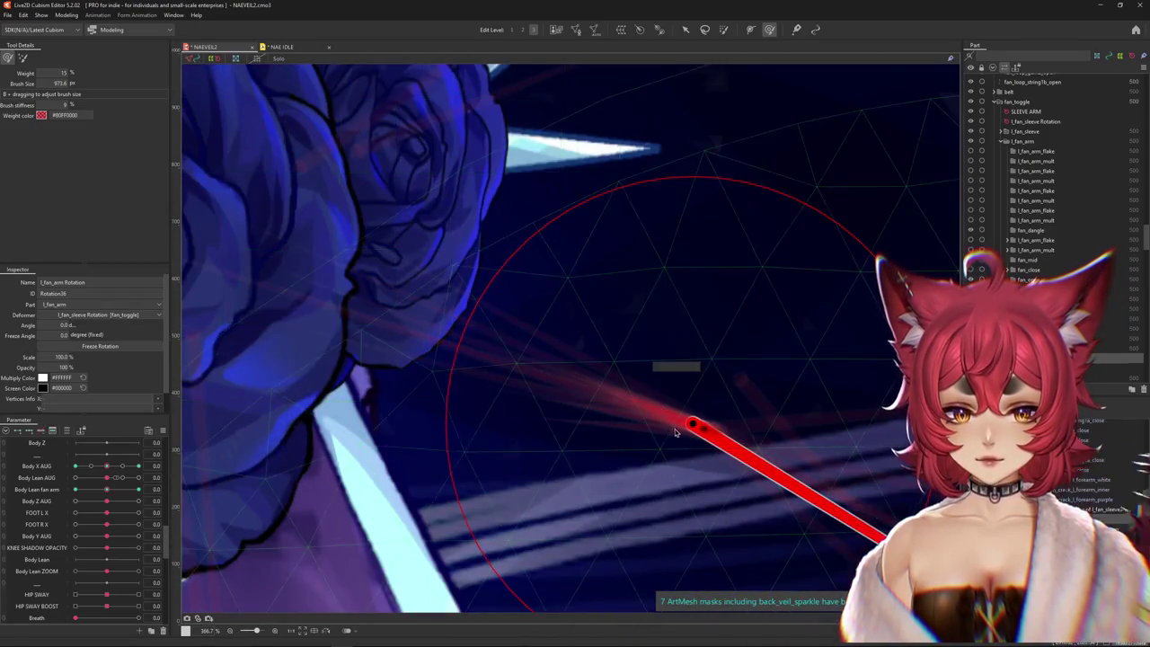
pyautogui.scroll(-5, 565, 371)
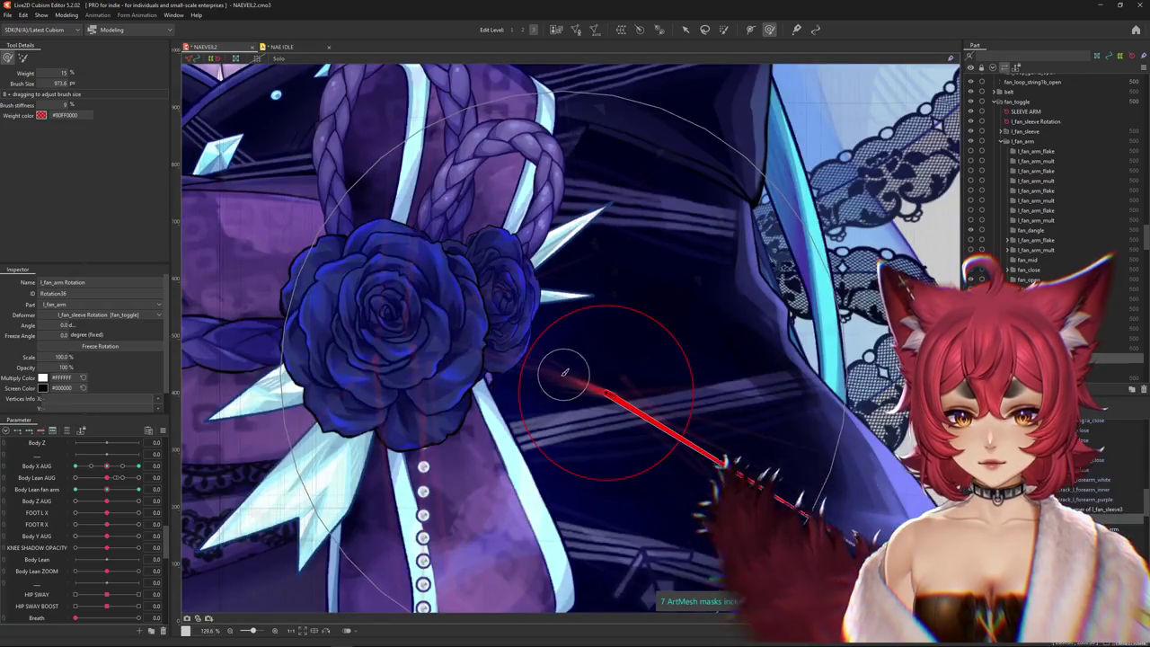
pyautogui.scroll(6, 575, 387)
pyautogui.scroll(-3, 611, 395)
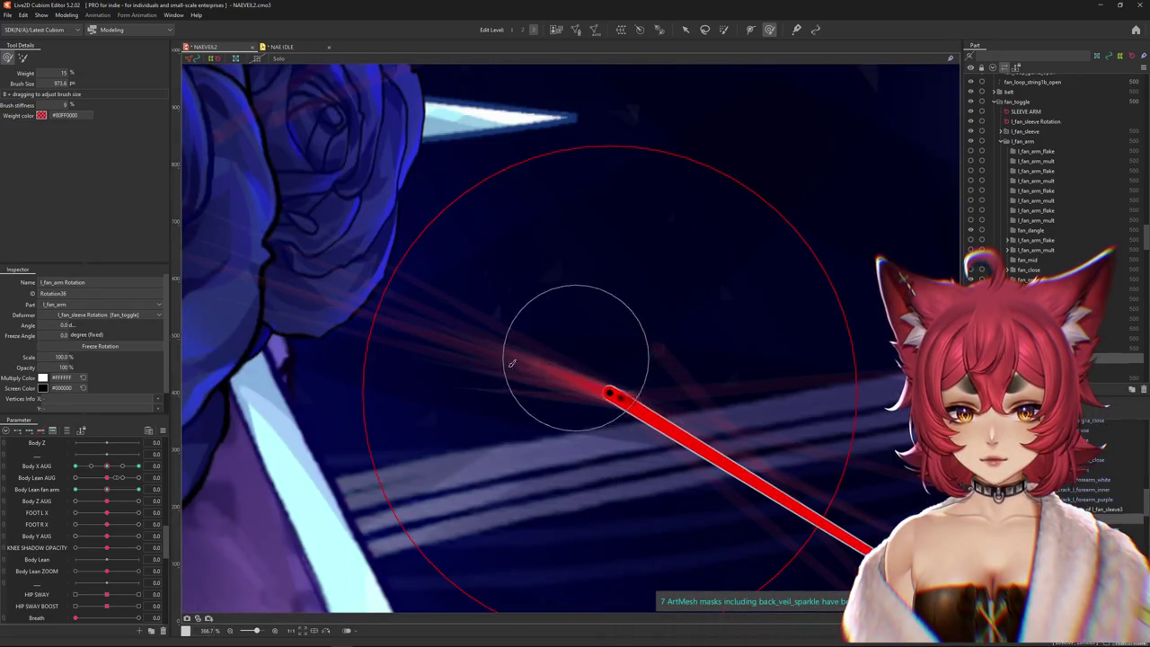
pyautogui.scroll(-3, 503, 378)
pyautogui.scroll(-2, 574, 377)
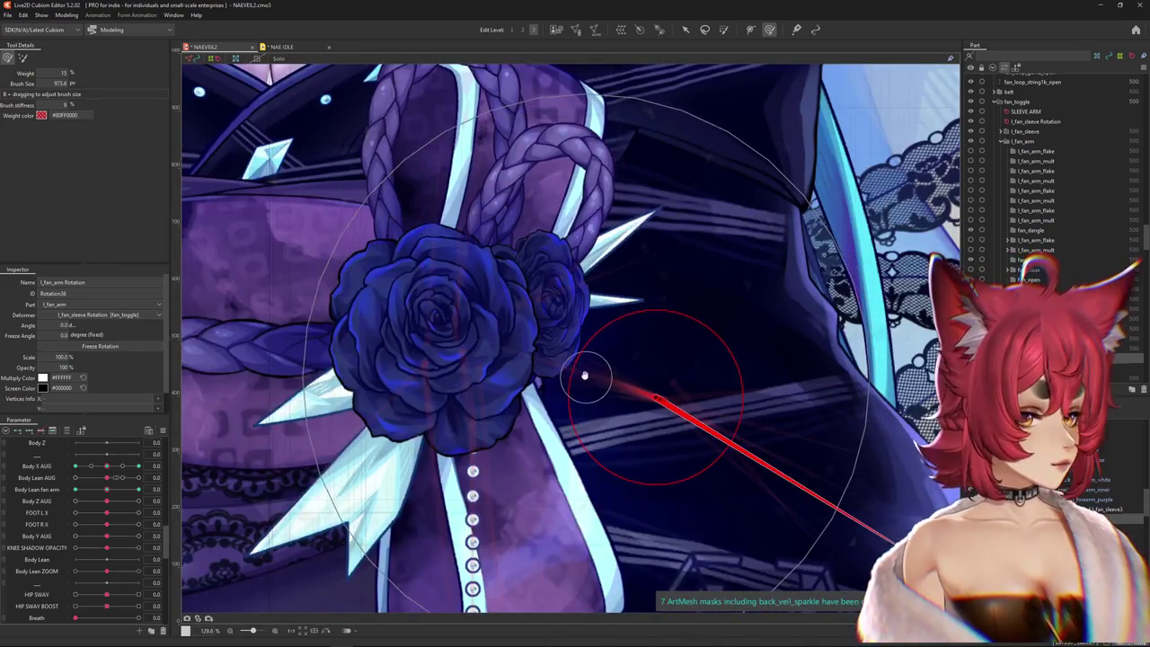
pyautogui.scroll(-2, 585, 376)
pyautogui.scroll(-2, 449, 431)
pyautogui.scroll(-2, 296, 496)
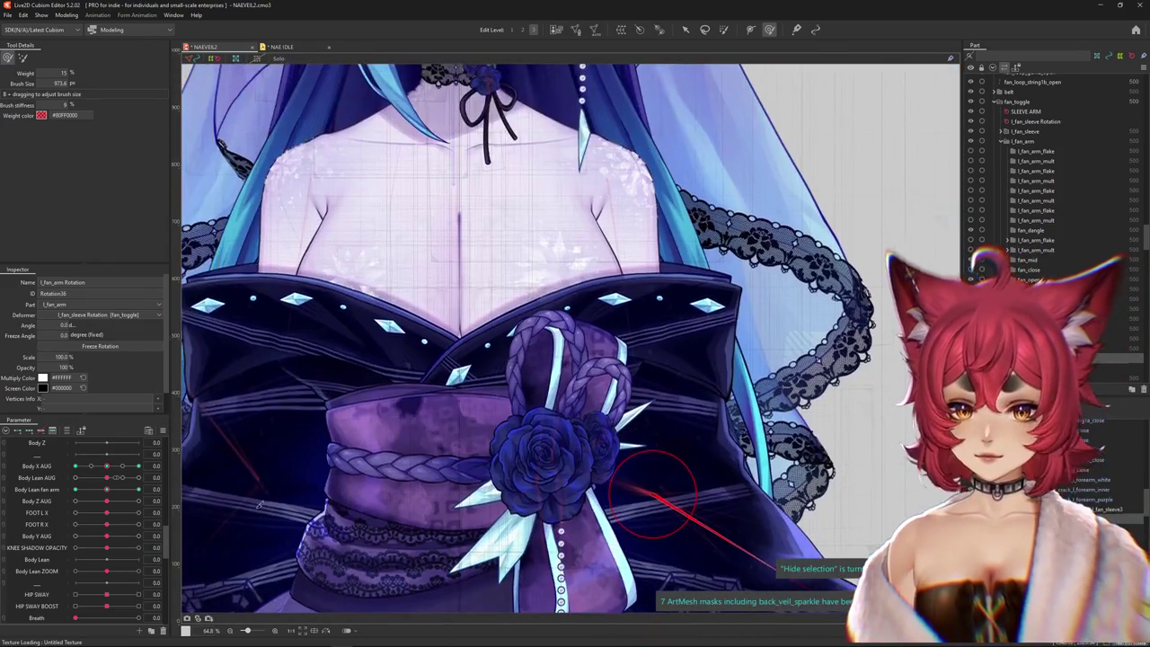
pyautogui.rightClick(296, 497)
pyautogui.press('Escape')
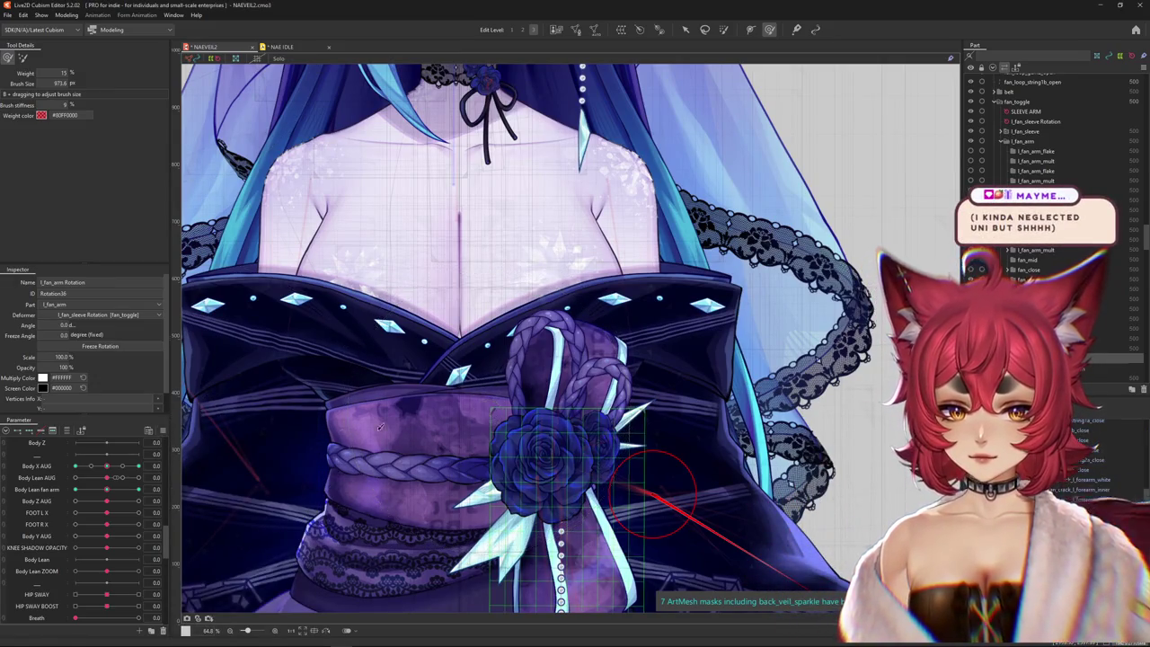
# - Set both FAN ARM parameters to 1.0 so the fan arm appears
pyautogui.scroll(-5, 79, 539)
pyautogui.scroll(-5, 80, 566)
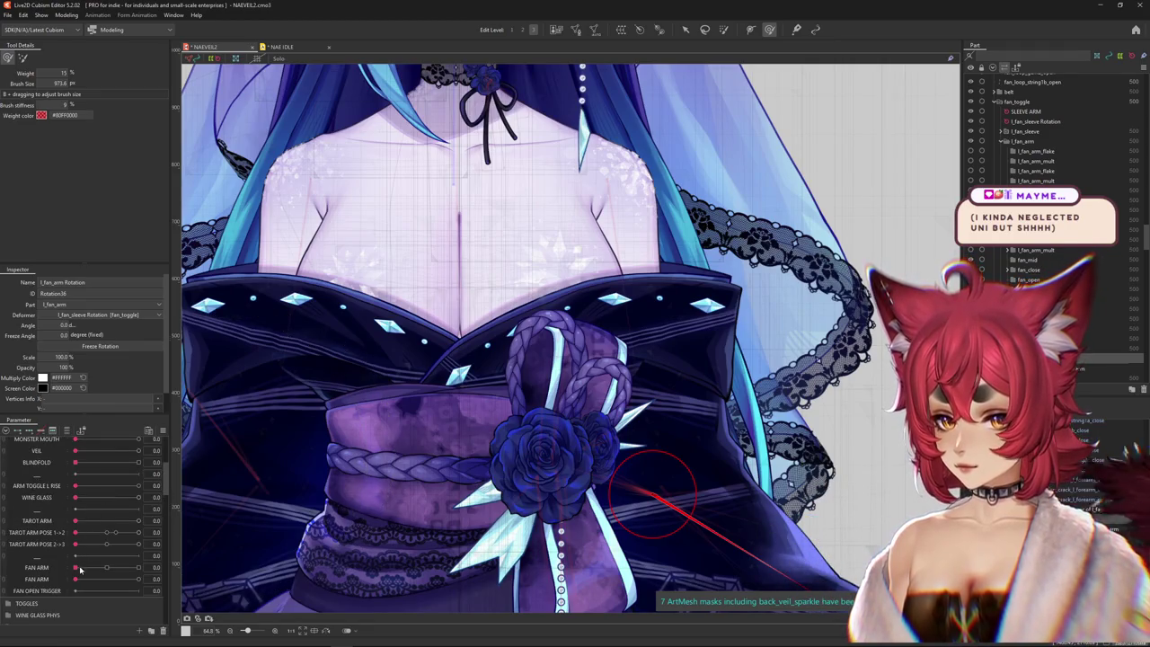
pyautogui.moveTo(80, 568); pyautogui.dragTo(138, 568)
pyautogui.moveTo(518, 312); pyautogui.dragTo(428, 483)
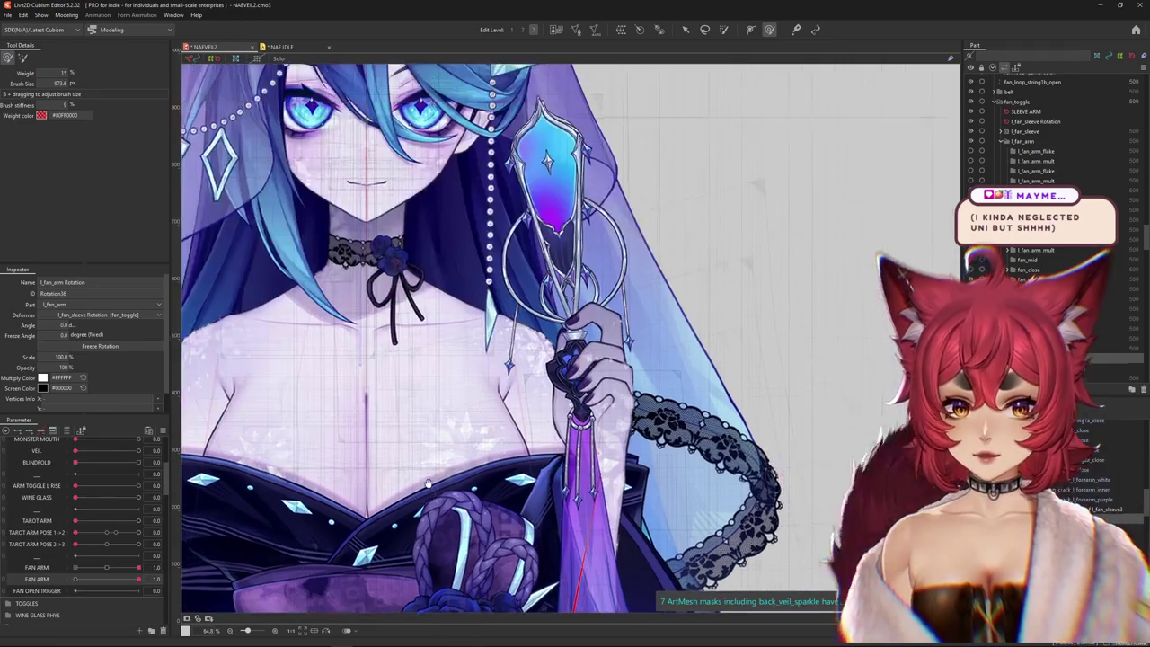
# - Expand the FAN ARM PHYSICS parameter group
pyautogui.scroll(4, 506, 302)
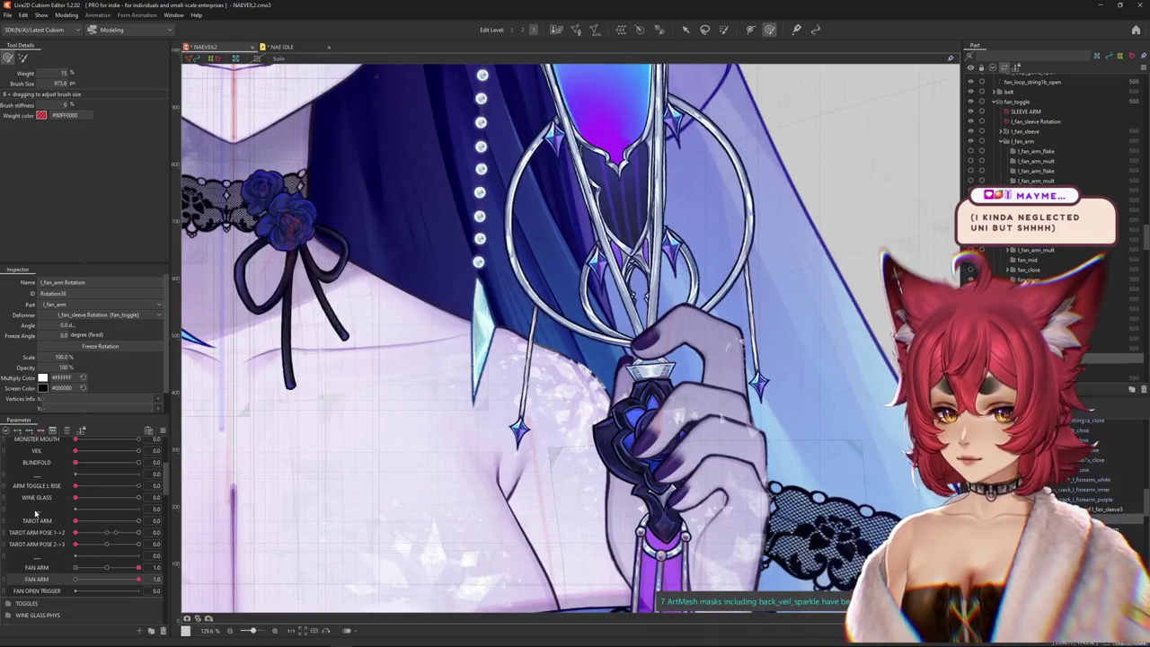
pyautogui.scroll(-3, 36, 521)
pyautogui.scroll(-2, 12, 543)
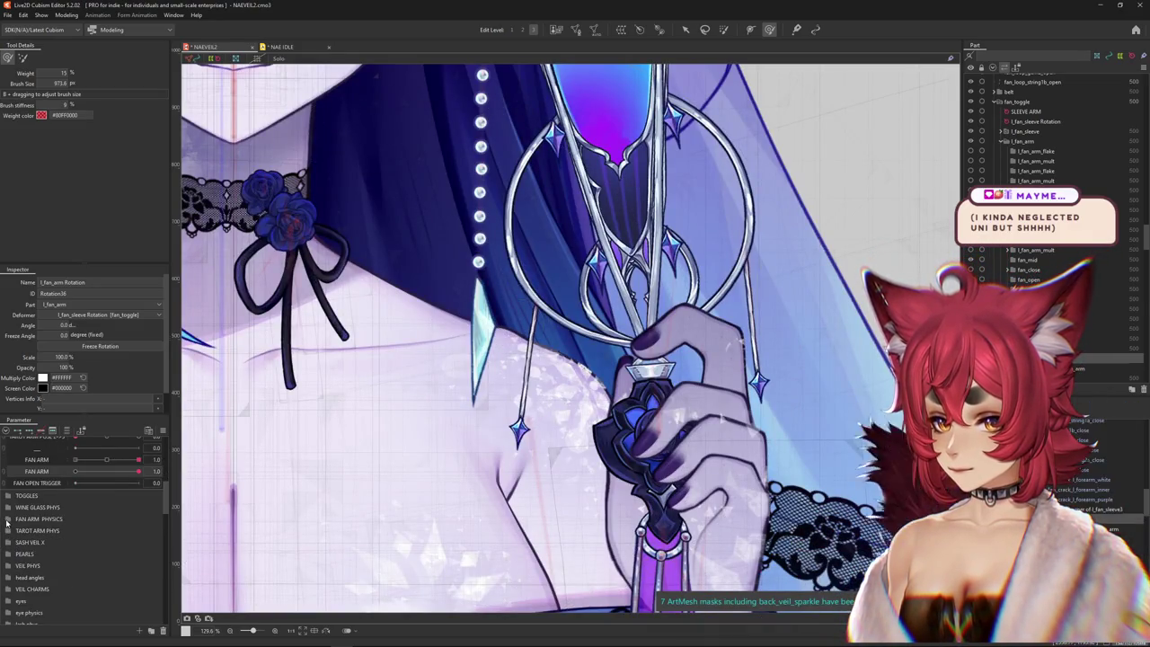
pyautogui.click(7, 519)
# - Zoom out, then reset fan dangly z 1 and FAN TAIL X 1 to 0
pyautogui.scroll(-3, 54, 530)
pyautogui.scroll(-3, 110, 531)
pyautogui.scroll(-3, 114, 525)
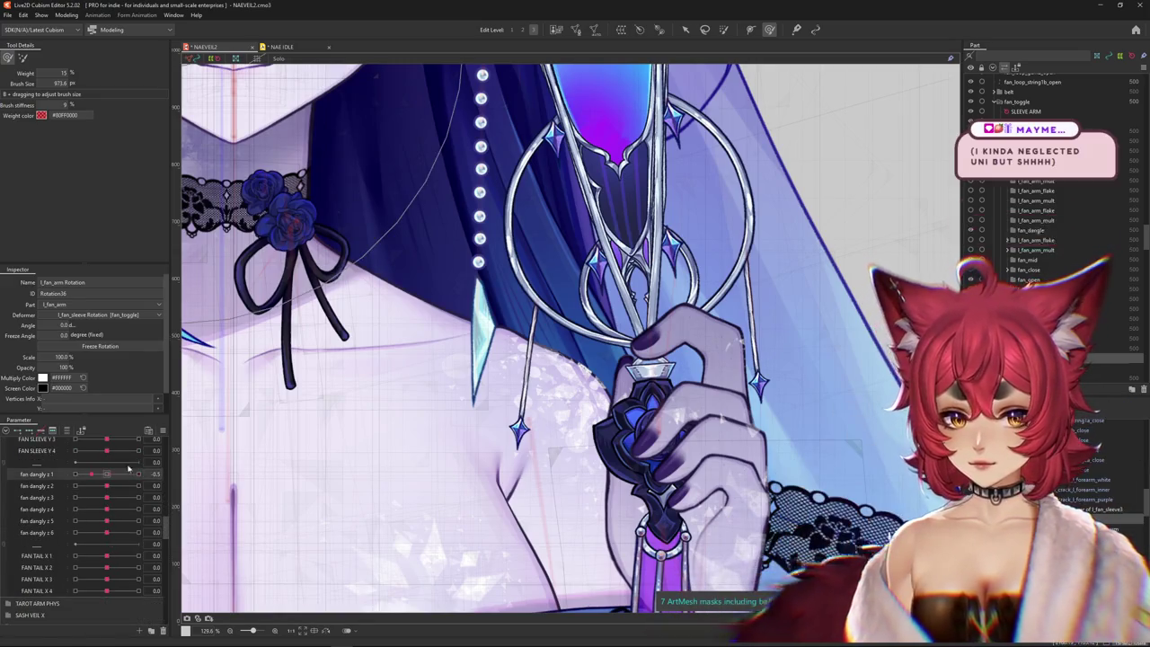
pyautogui.hotkey('ctrl', '-')
pyautogui.moveTo(105, 482); pyautogui.dragTo(108, 547)
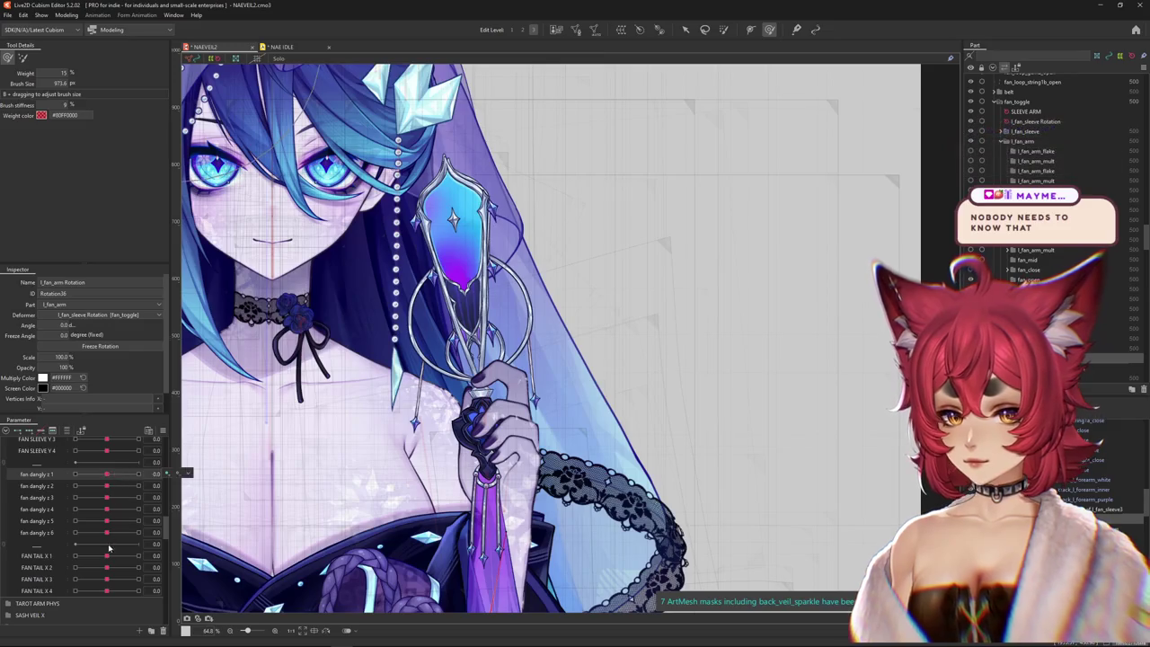
pyautogui.click(109, 476)
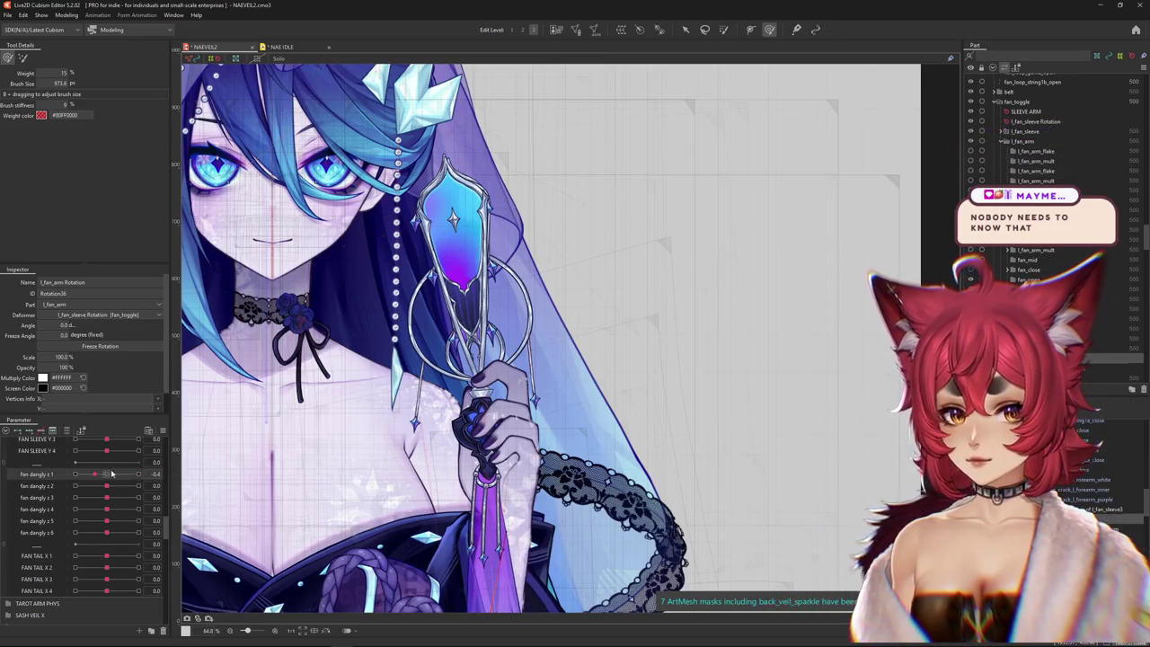
# - Scroll the parameter list down to the fan dangle 1 group
pyautogui.scroll(-3, 111, 481)
pyautogui.scroll(-2, 111, 481)
pyautogui.scroll(-2, 112, 482)
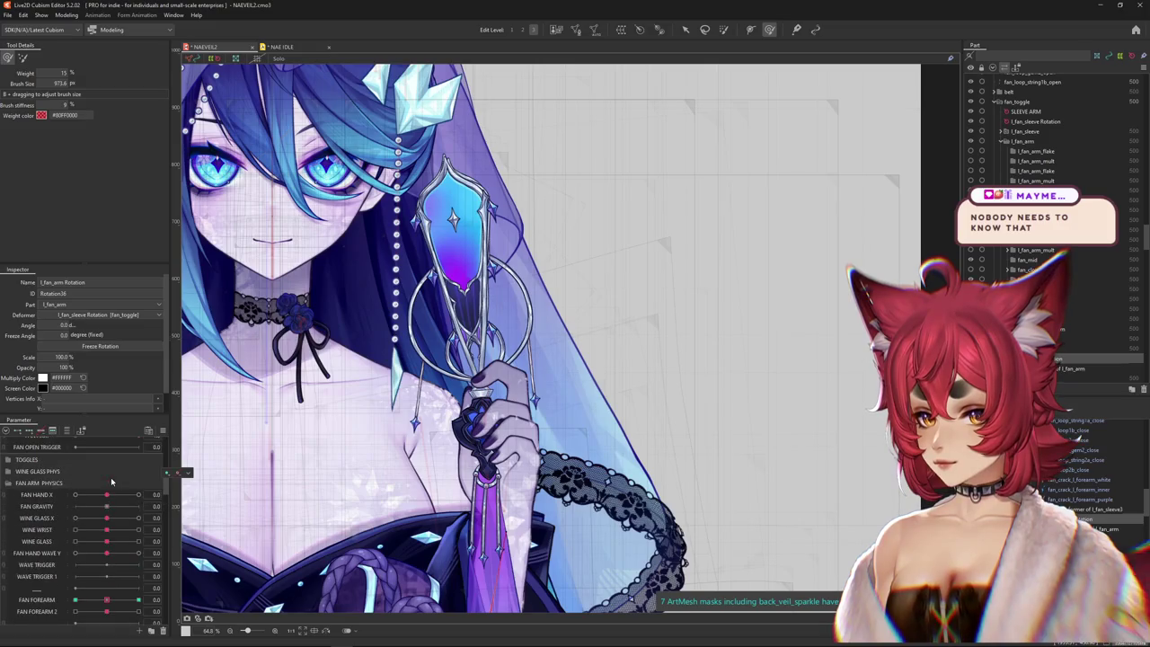
pyautogui.scroll(4, 111, 483)
pyautogui.scroll(2, 111, 482)
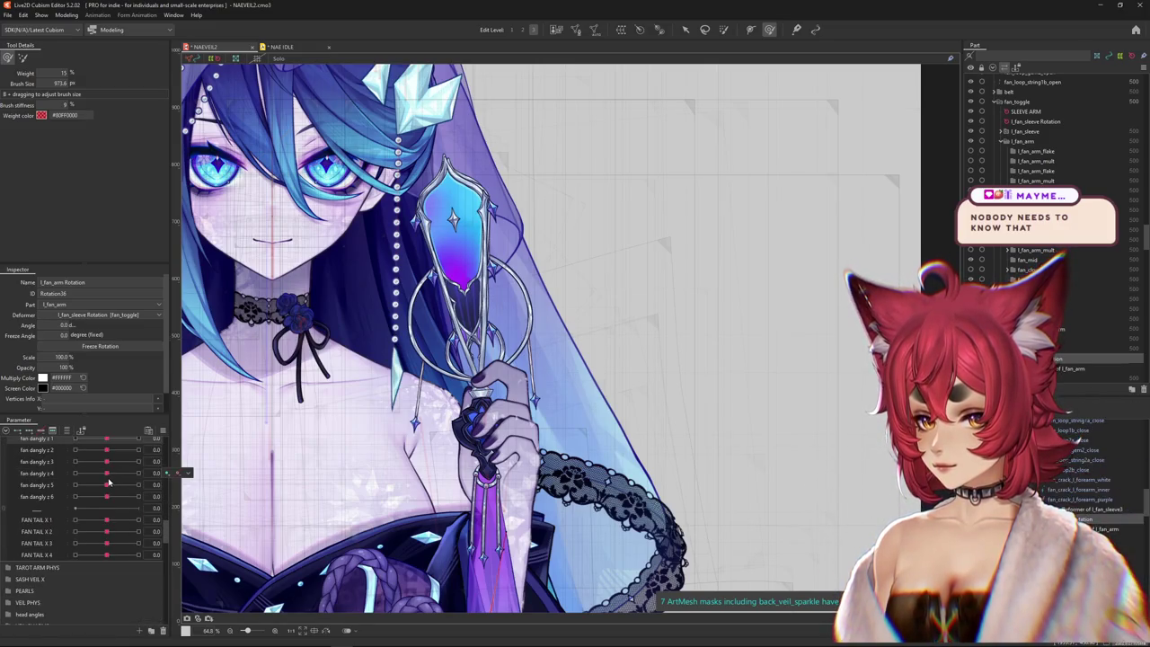
pyautogui.scroll(-2, 63, 488)
pyautogui.scroll(-2, 42, 492)
pyautogui.scroll(-2, 40, 499)
pyautogui.scroll(-3, 39, 505)
pyautogui.scroll(-2, 38, 511)
pyautogui.scroll(-2, 38, 511)
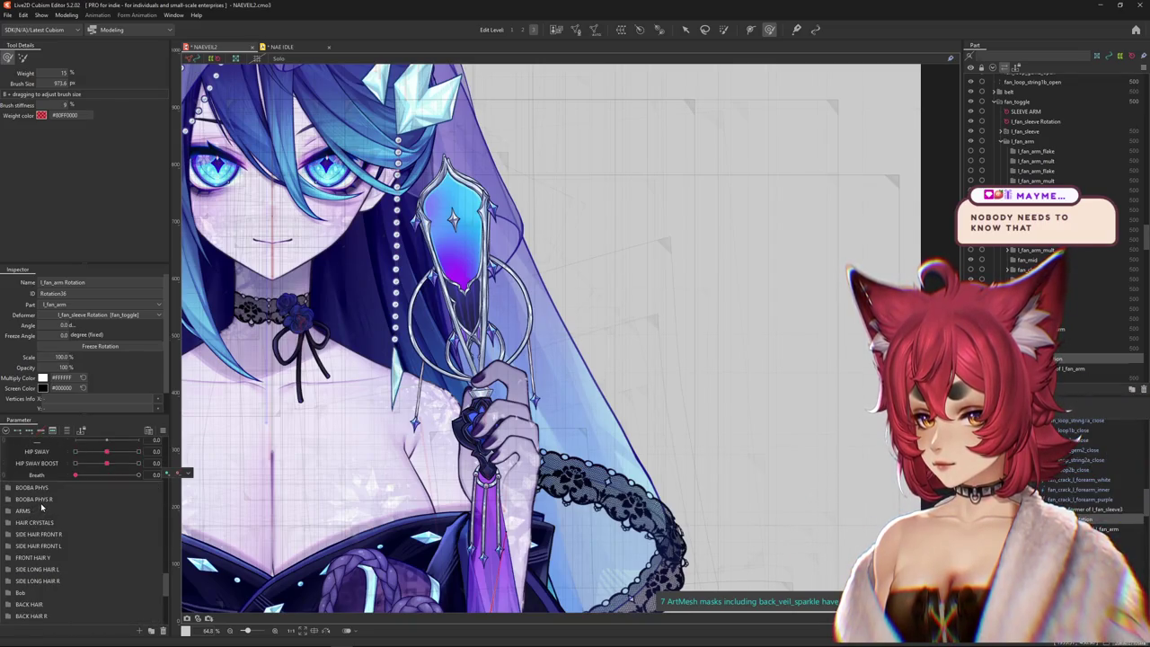
pyautogui.scroll(-4, 41, 507)
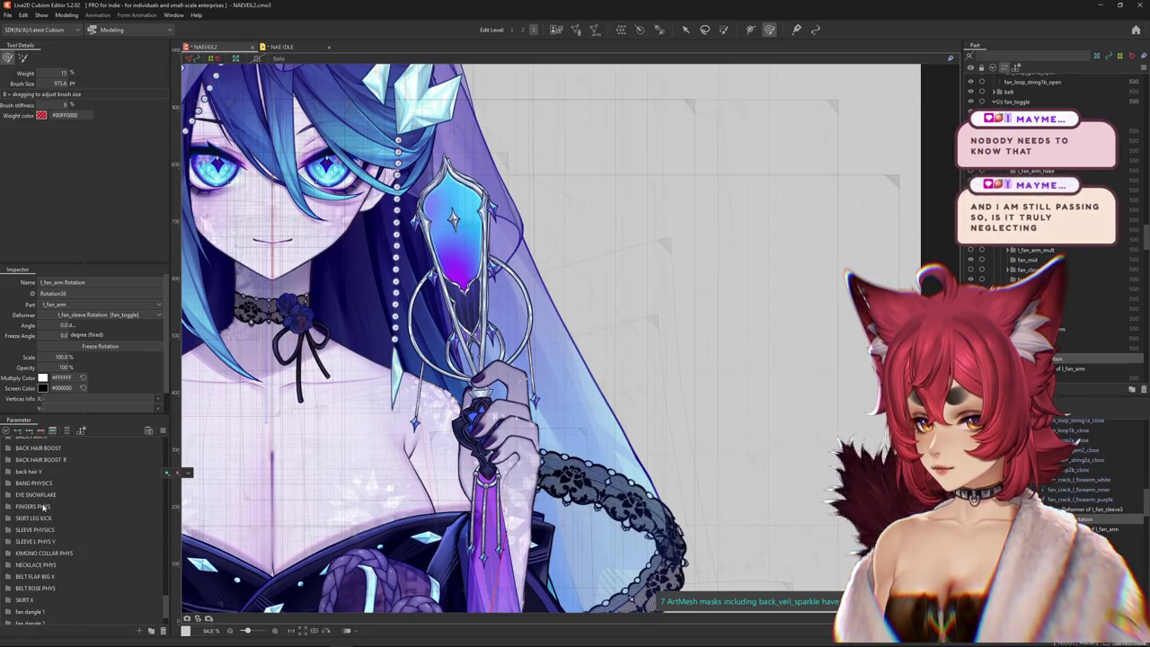
pyautogui.scroll(-2, 49, 534)
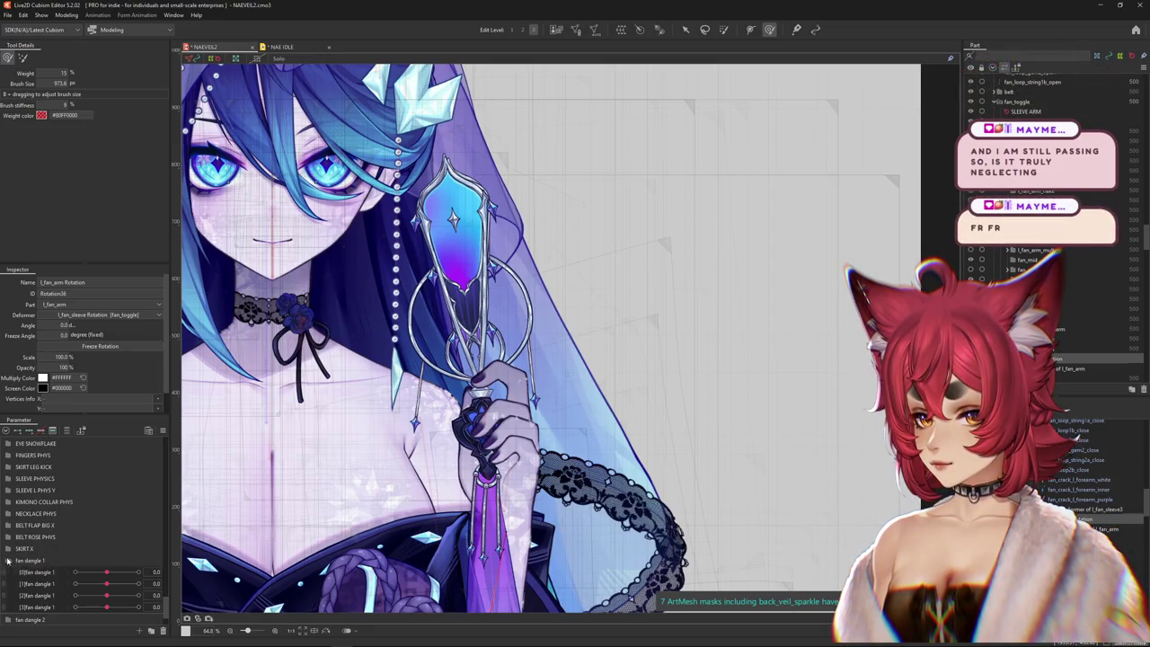
# - Set [0]fan dangle 1 to 30 and pick the fan_loop_string1a_open mesh from the overlapping meshes
pyautogui.moveTo(148, 571); pyautogui.dragTo(109, 575)
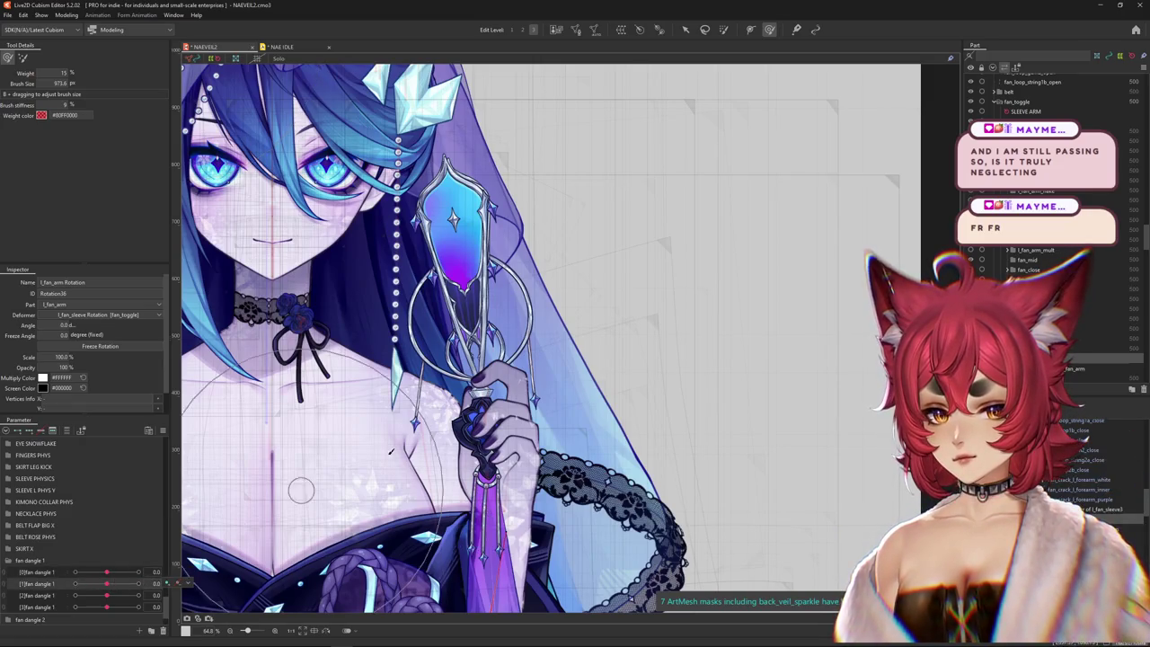
pyautogui.scroll(3, 422, 368)
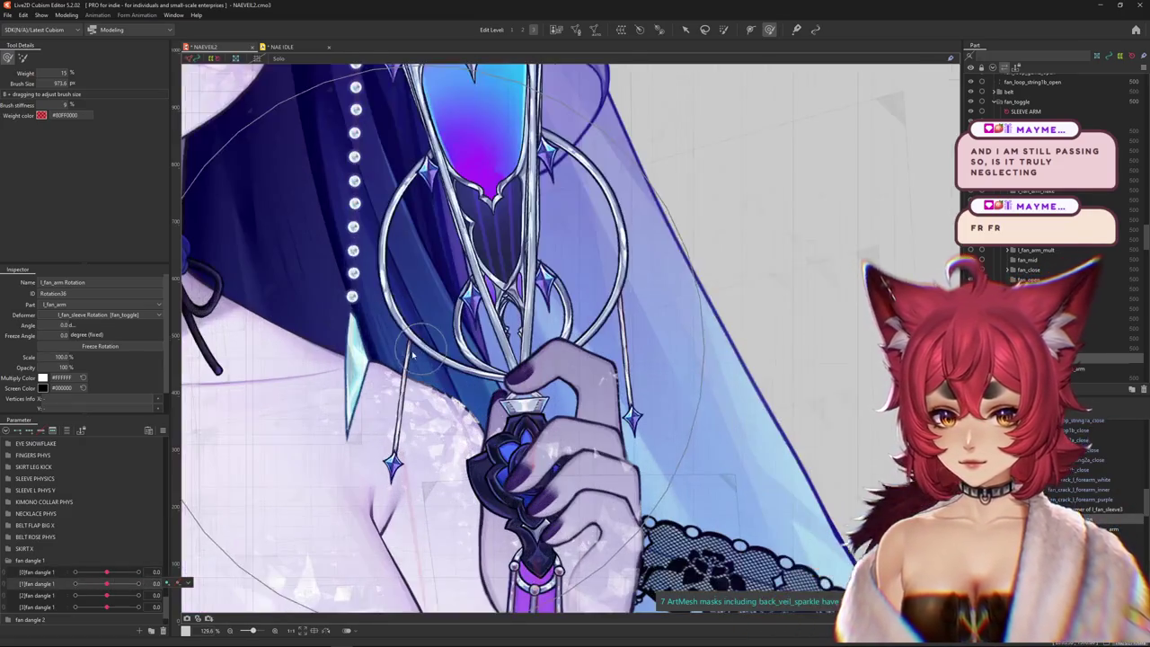
pyautogui.rightClick(407, 354)
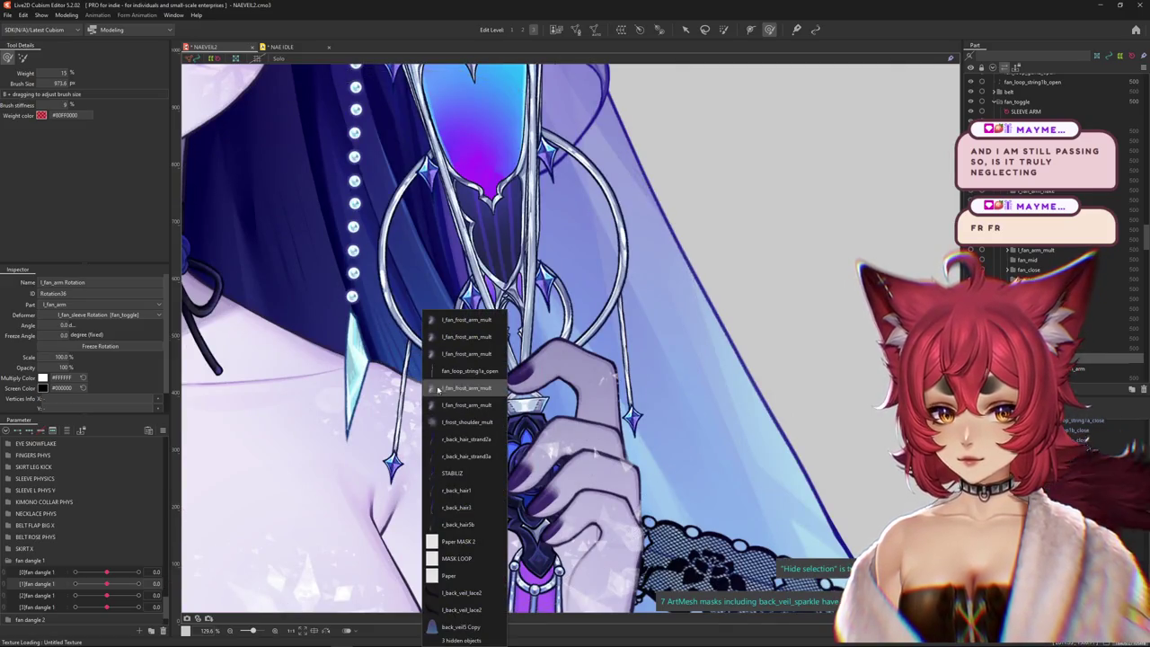
pyautogui.click(458, 370)
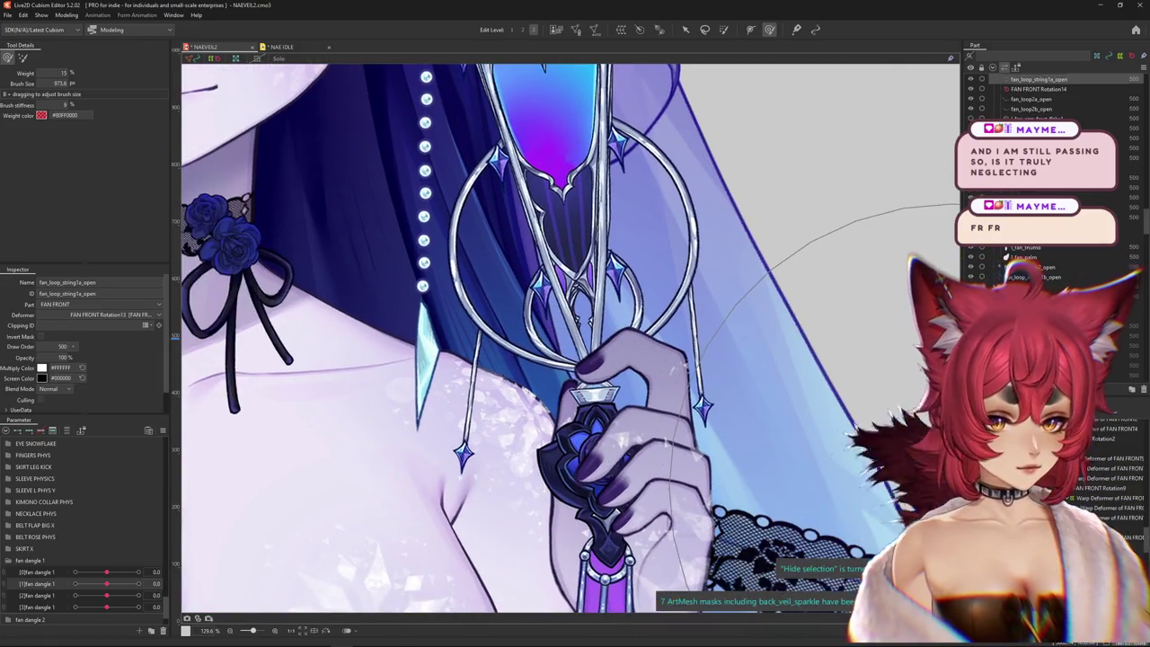
pyautogui.click(339, 562)
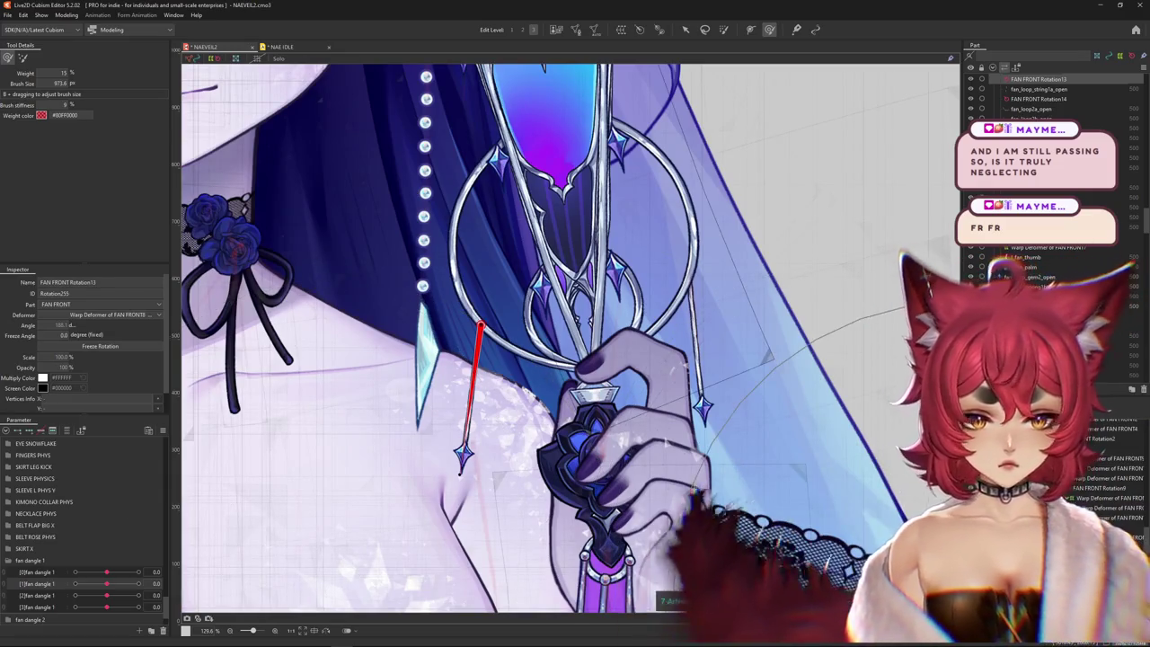
pyautogui.click(465, 413)
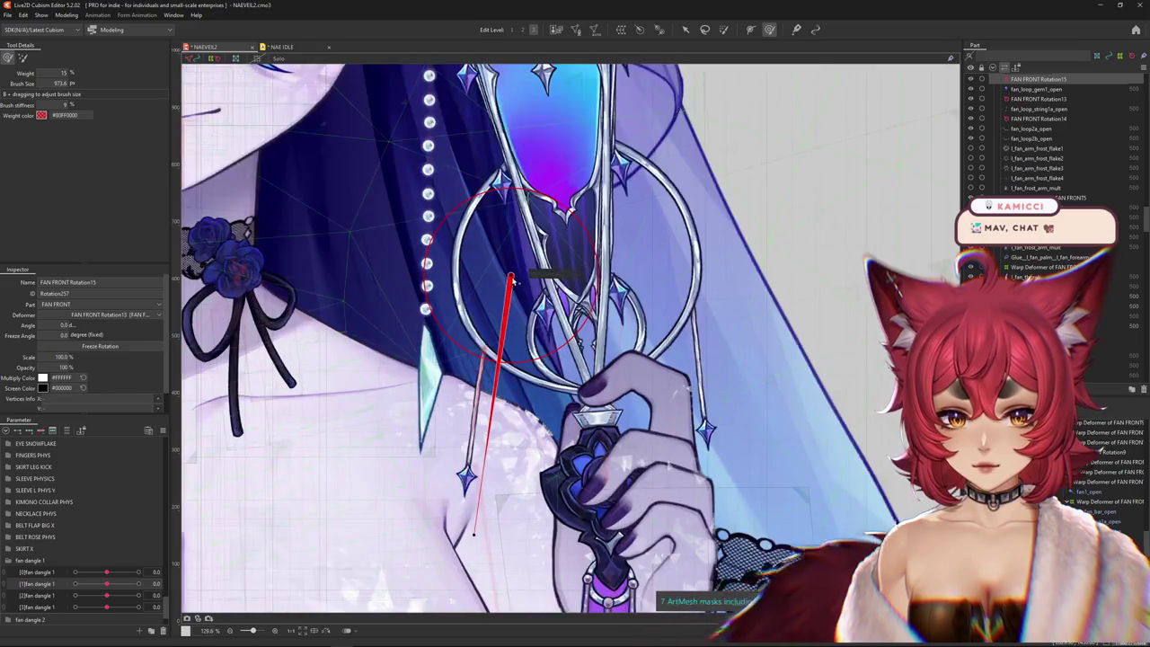
# - Undo a misplaced pivot move and preview the string swinging at fan dangle 1 = 30
pyautogui.moveTo(511, 281); pyautogui.dragTo(486, 353)
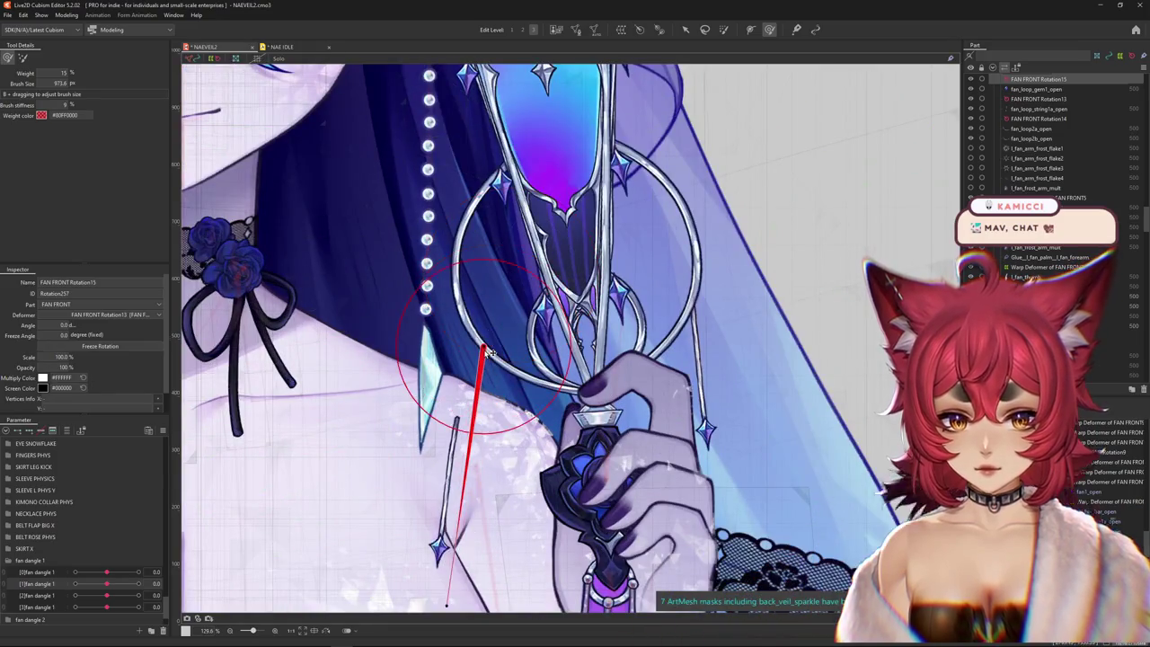
pyautogui.hotkey('ctrl', 'z')
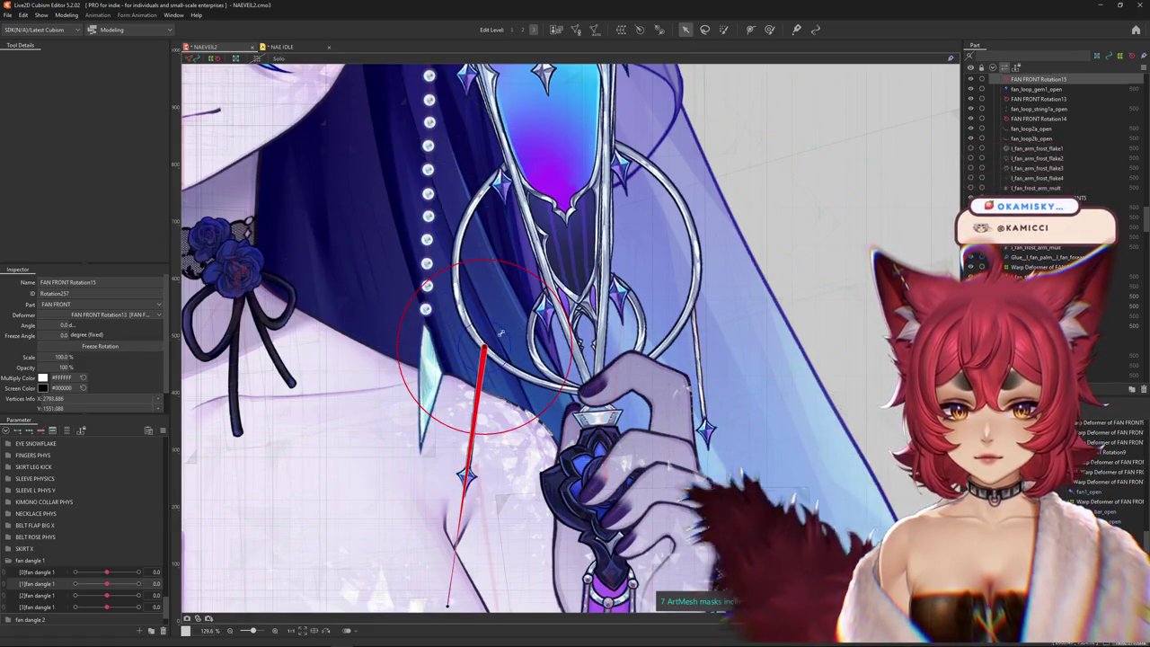
pyautogui.moveTo(502, 440); pyautogui.dragTo(546, 307)
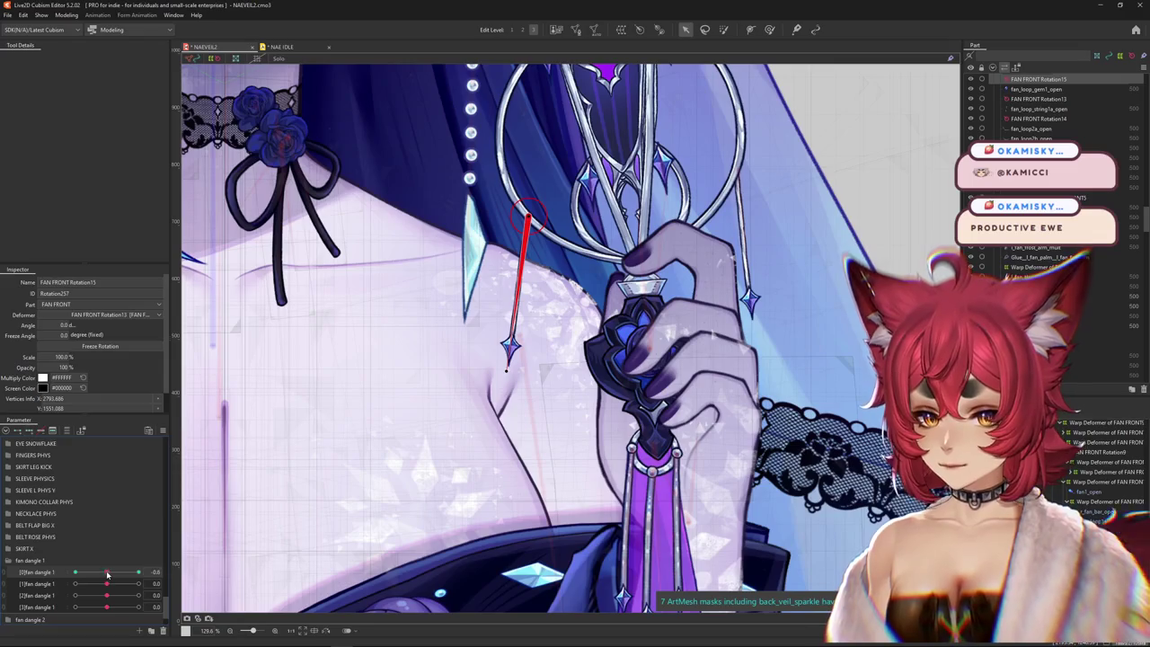
pyautogui.moveTo(107, 573); pyautogui.dragTo(184, 572)
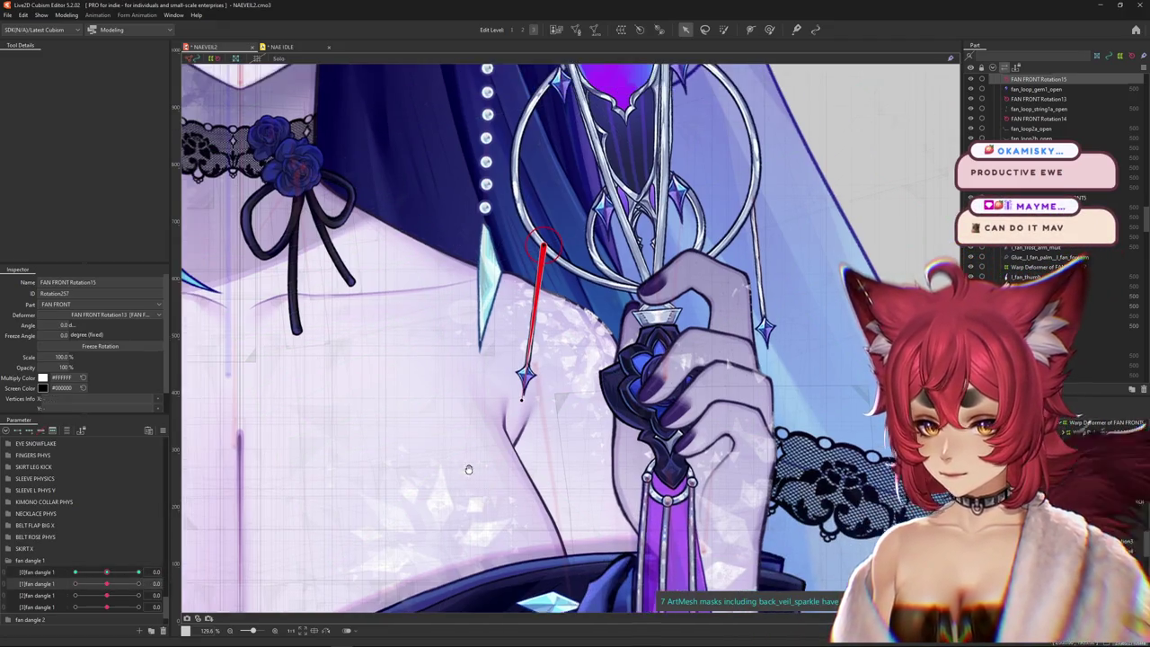
# - Place the gem's FAN FRONT Rotation16 pivot on the string joint, handle pointing downward
pyautogui.click(528, 377)
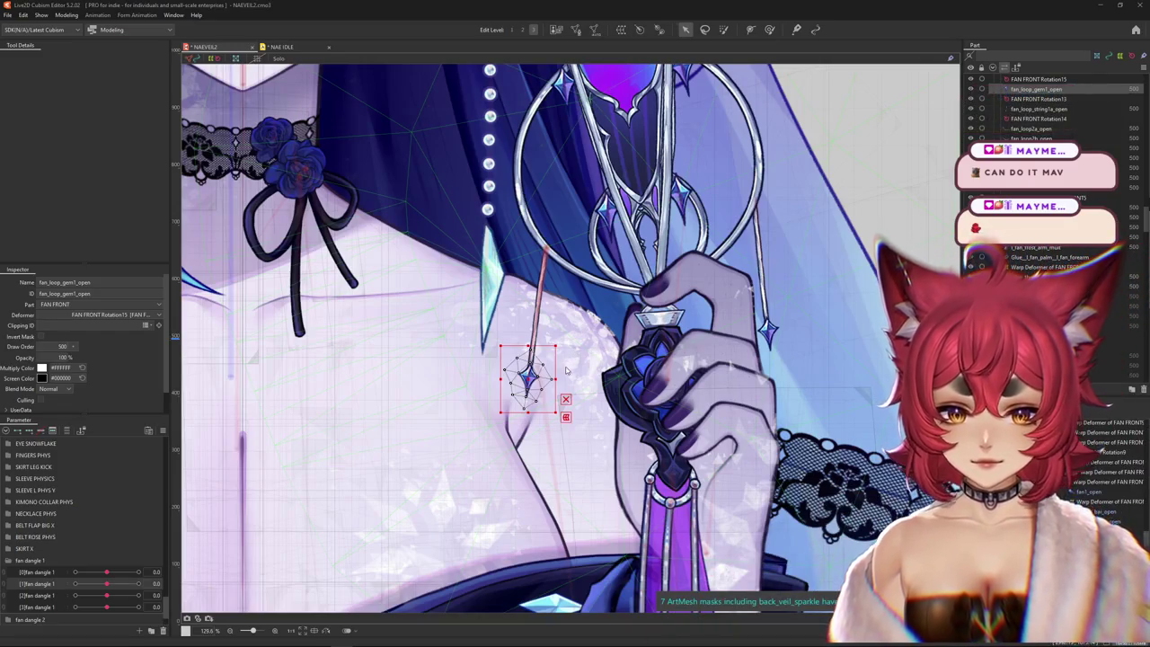
pyautogui.click(529, 377)
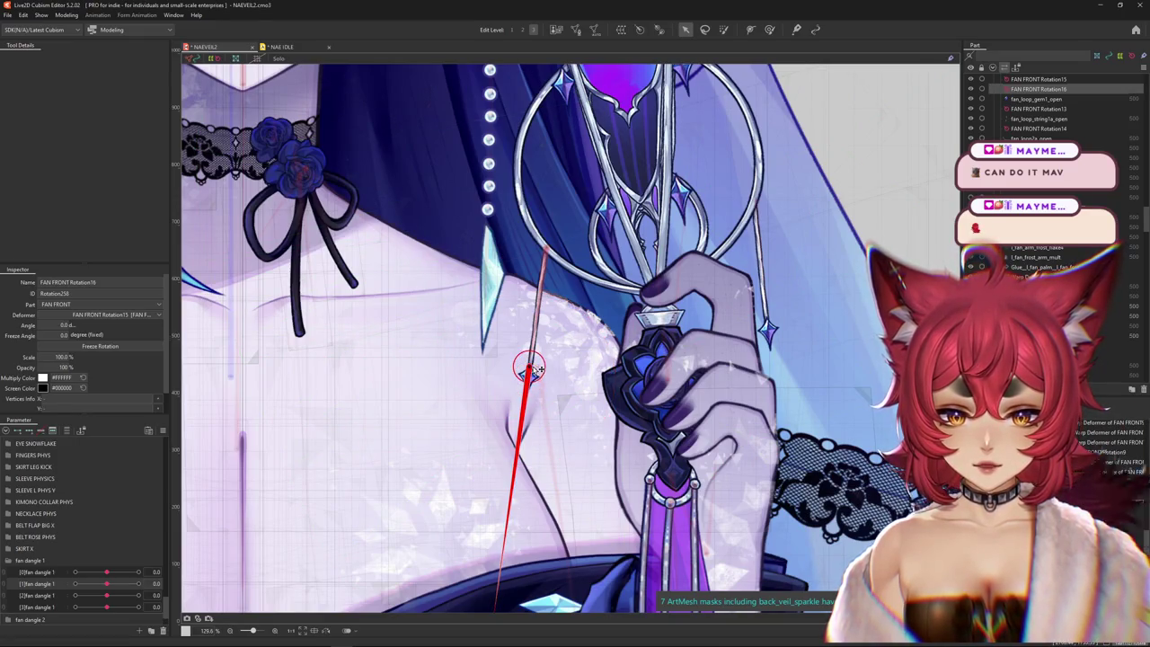
pyautogui.scroll(-3, 529, 370)
pyautogui.scroll(-2, 530, 371)
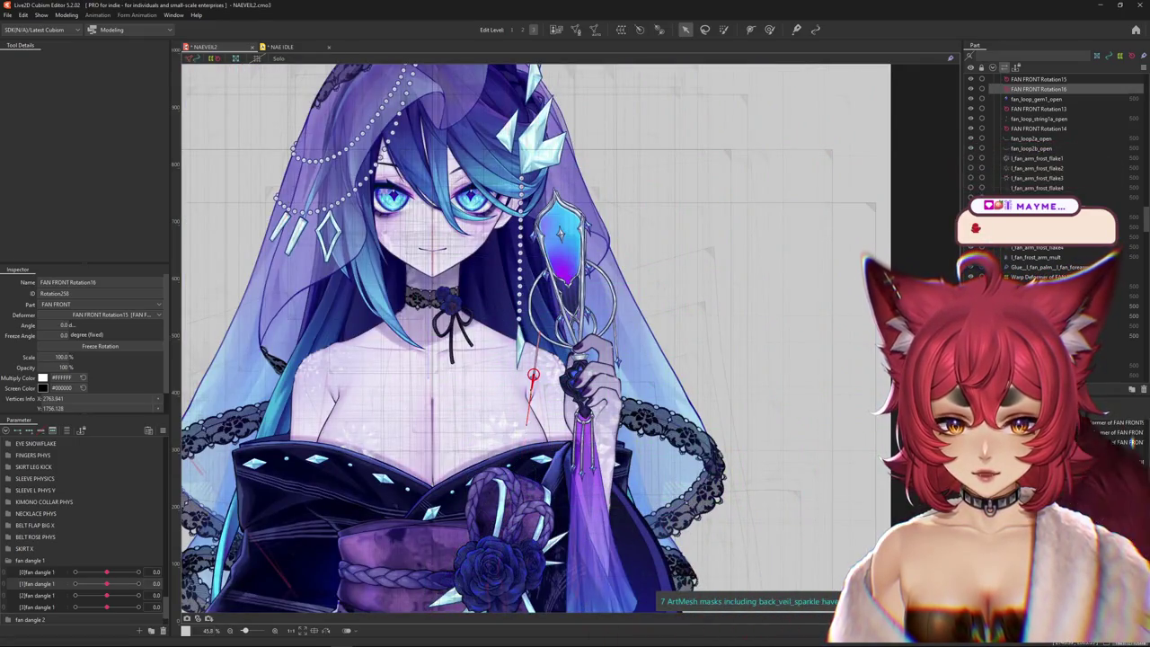
pyautogui.scroll(4, 535, 377)
pyautogui.scroll(3, 553, 216)
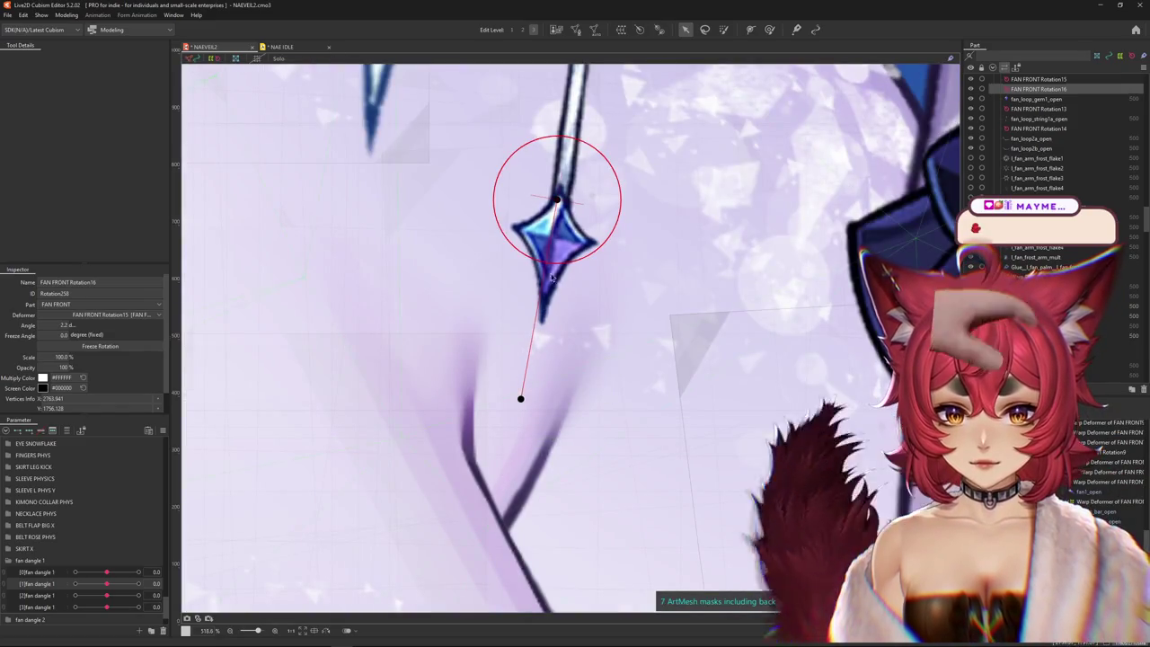
pyautogui.moveTo(561, 203); pyautogui.dragTo(565, 202)
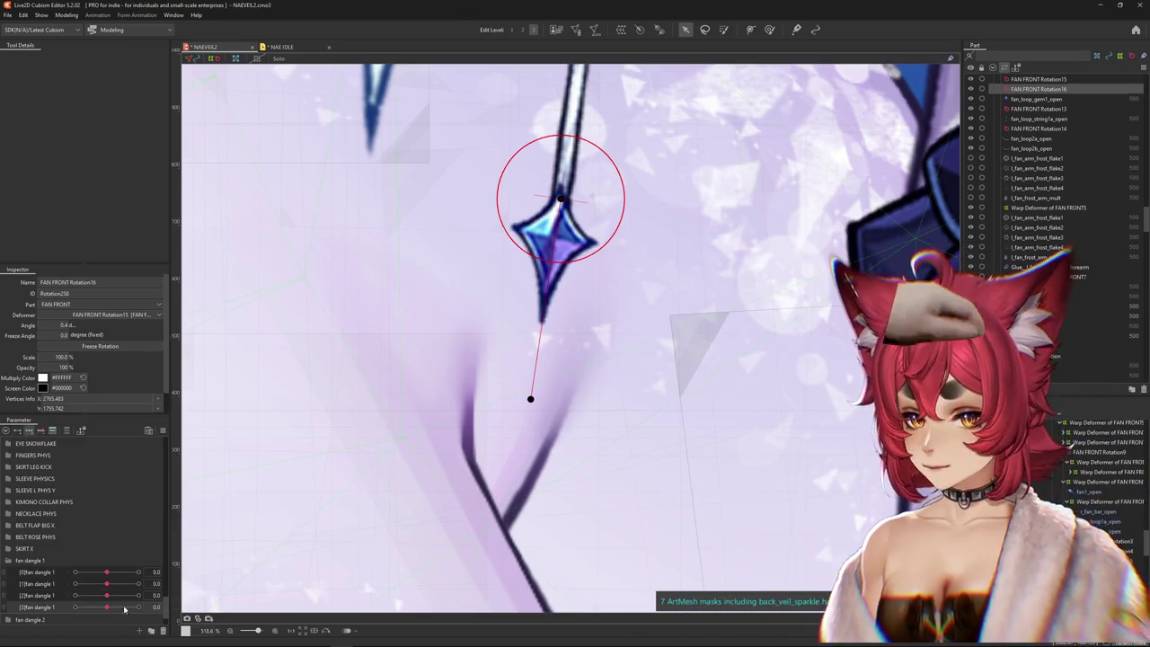
pyautogui.moveTo(609, 360)
pyautogui.mouseDown()
pyautogui.moveTo(616, 392)
pyautogui.moveTo(528, 396)
pyautogui.moveTo(439, 360)
pyautogui.moveTo(405, 560)
pyautogui.moveTo(499, 599)
pyautogui.mouseUp()
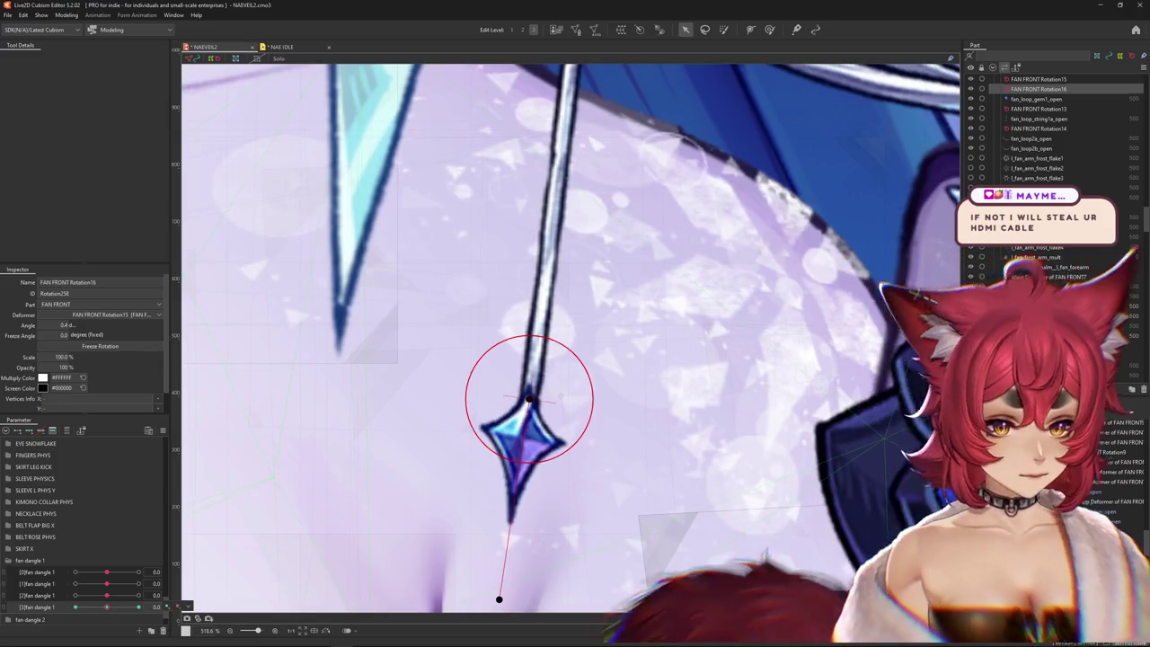
pyautogui.click(548, 224)
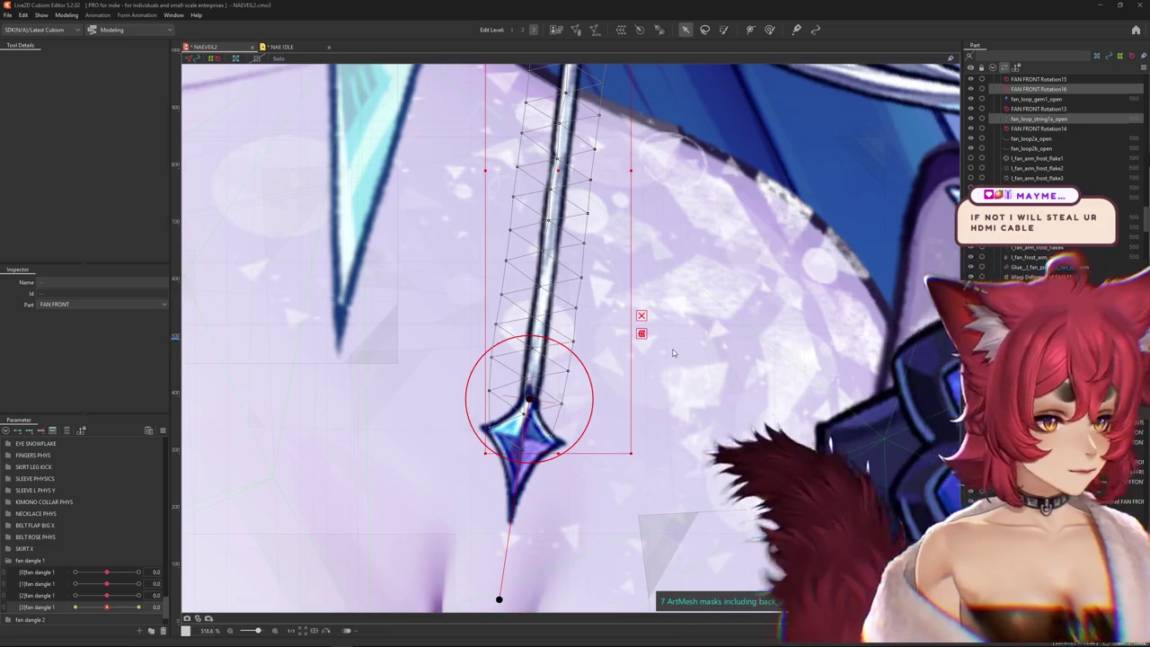
# - Bend the string into a rightward curve on Warp Deformer of FAN FRONT29 at fan dangle 1 = 30
pyautogui.scroll(-2, 488, 343)
pyautogui.click(443, 324)
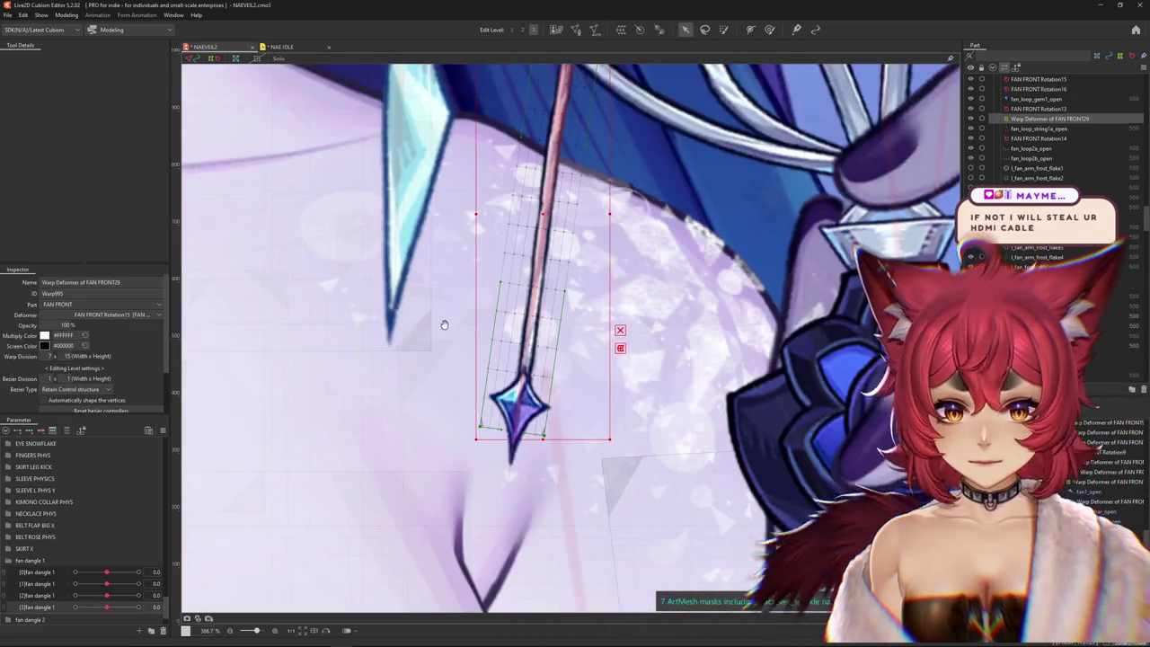
pyautogui.moveTo(443, 325); pyautogui.dragTo(444, 343)
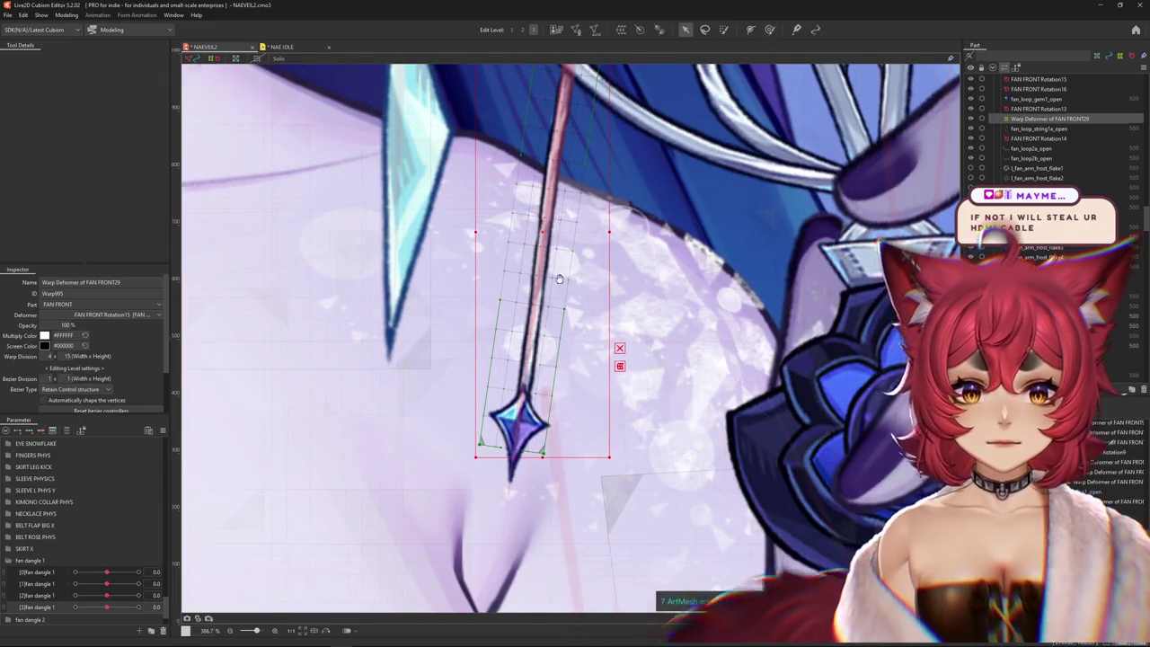
pyautogui.scroll(-2, 482, 480)
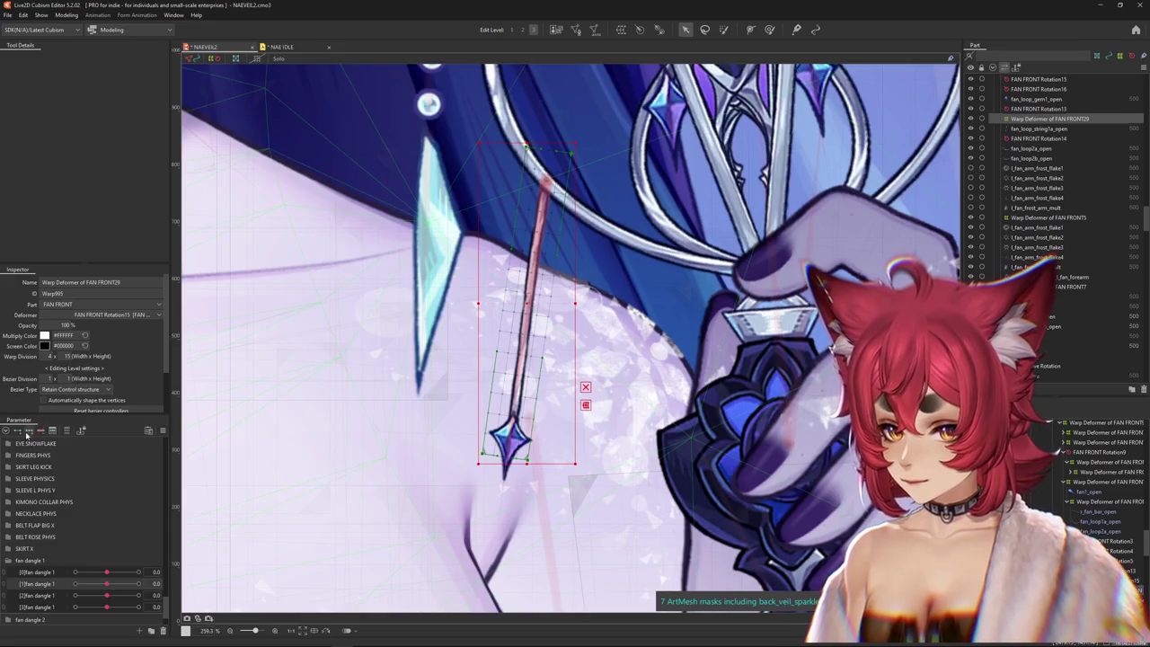
pyautogui.moveTo(107, 584); pyautogui.dragTo(138, 584)
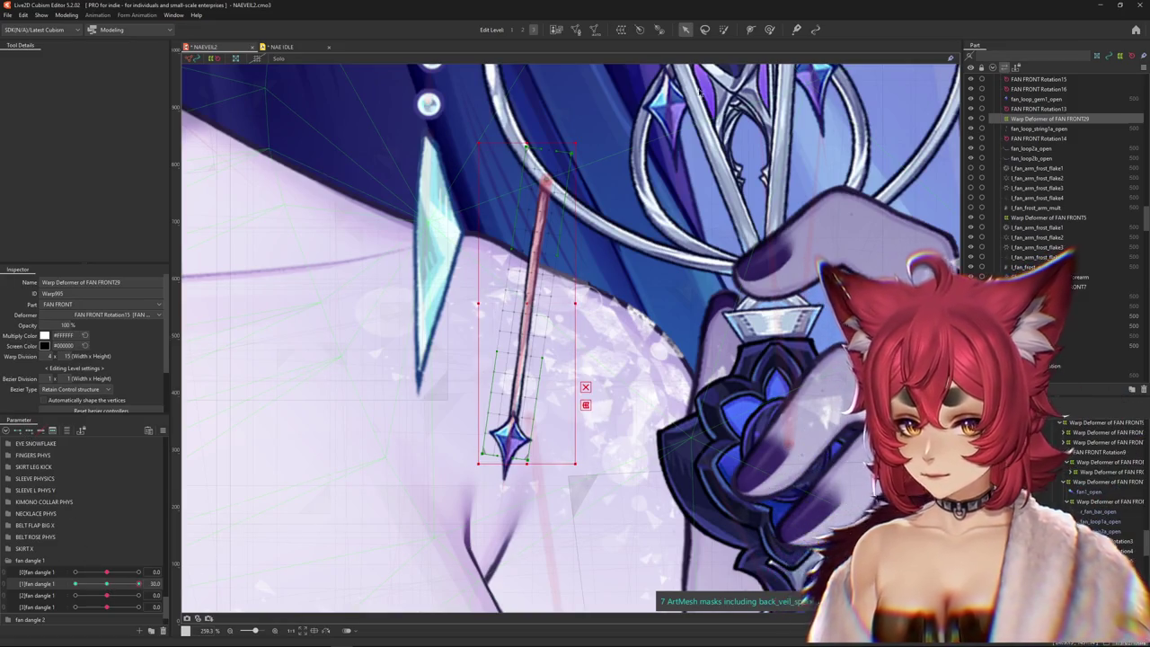
pyautogui.click(584, 406)
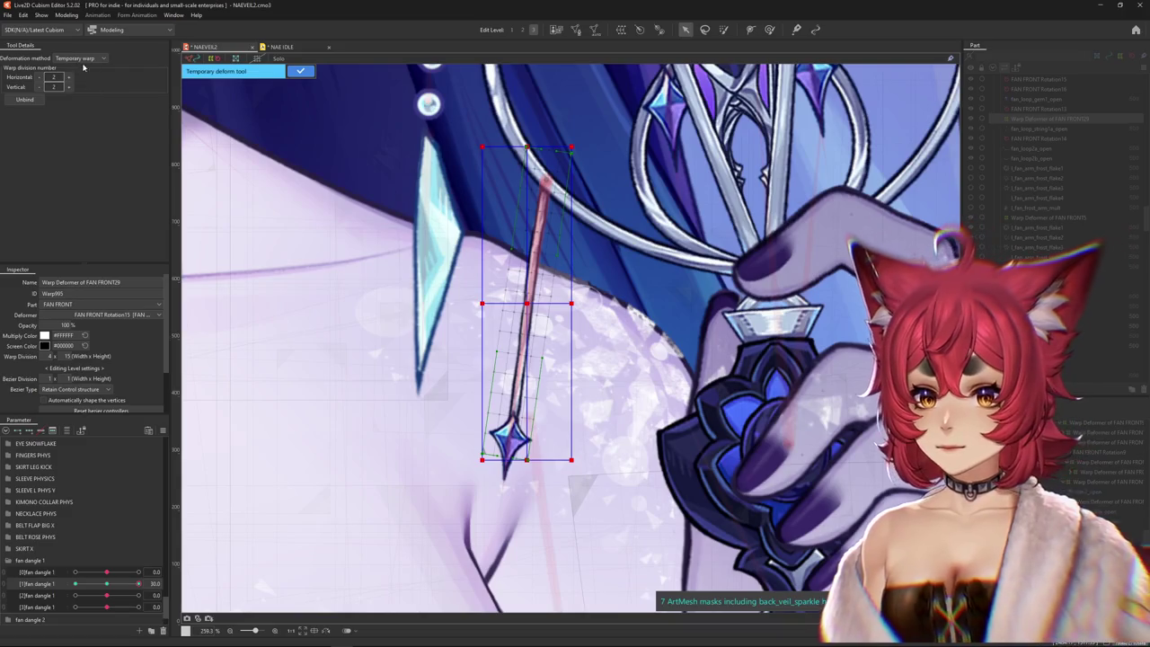
pyautogui.click(81, 122)
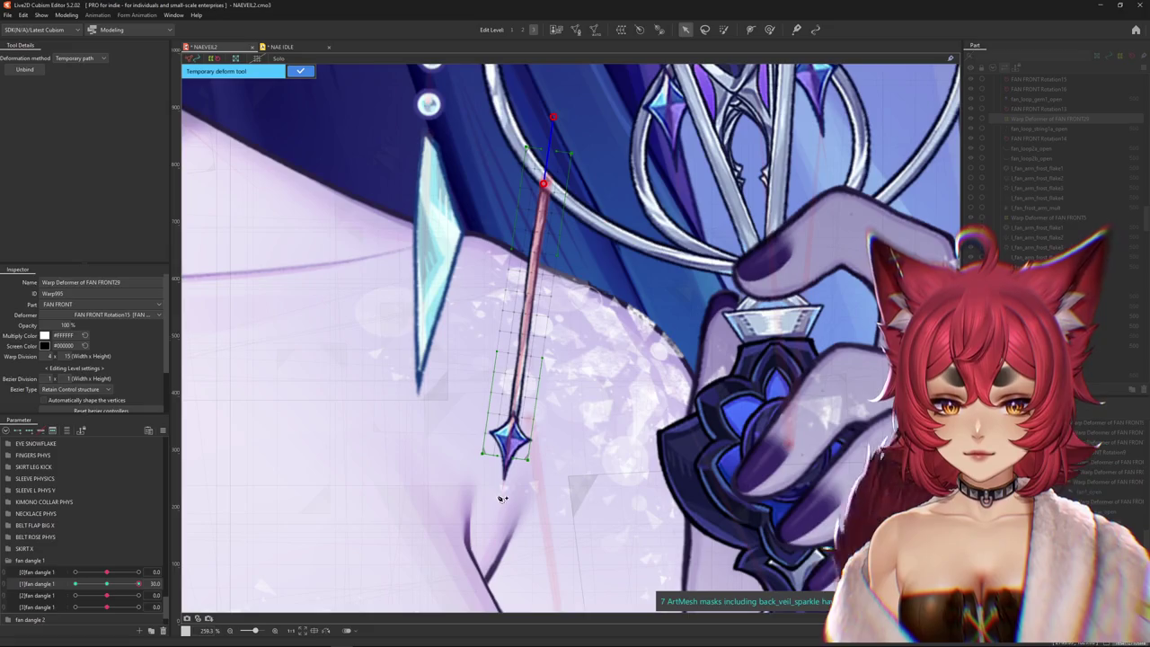
pyautogui.moveTo(501, 497); pyautogui.dragTo(597, 497)
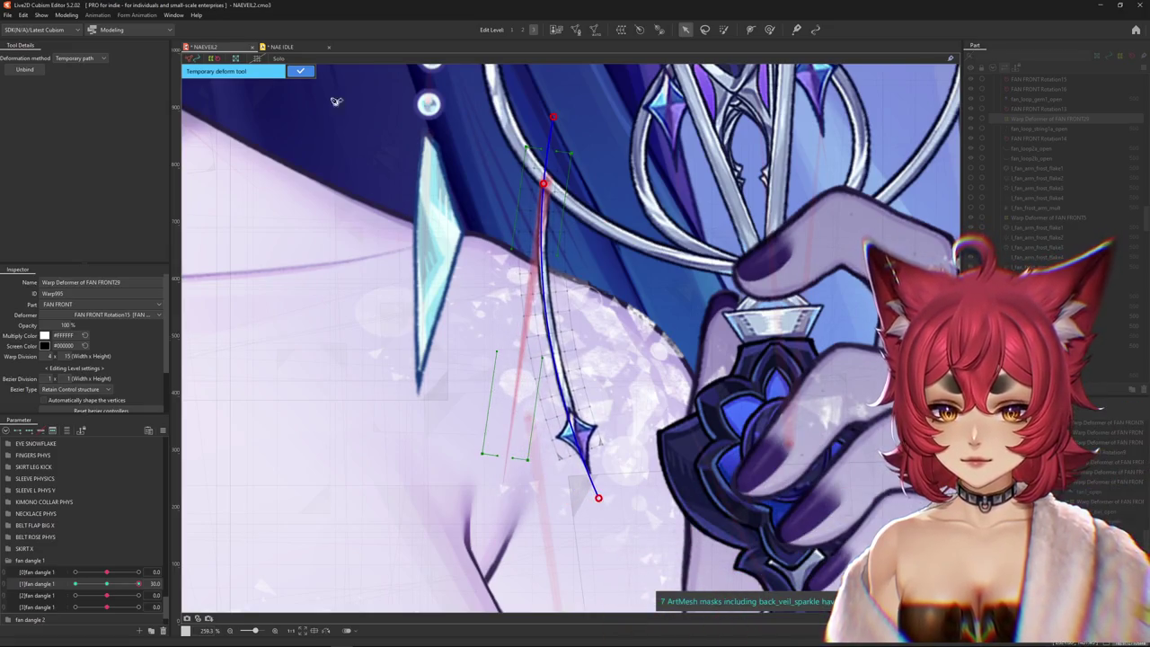
pyautogui.press('Return')
# - Bend the string leftward at fan dangle 1 = -30, then return the slider to rest
pyautogui.moveTo(111, 586); pyautogui.dragTo(75, 584)
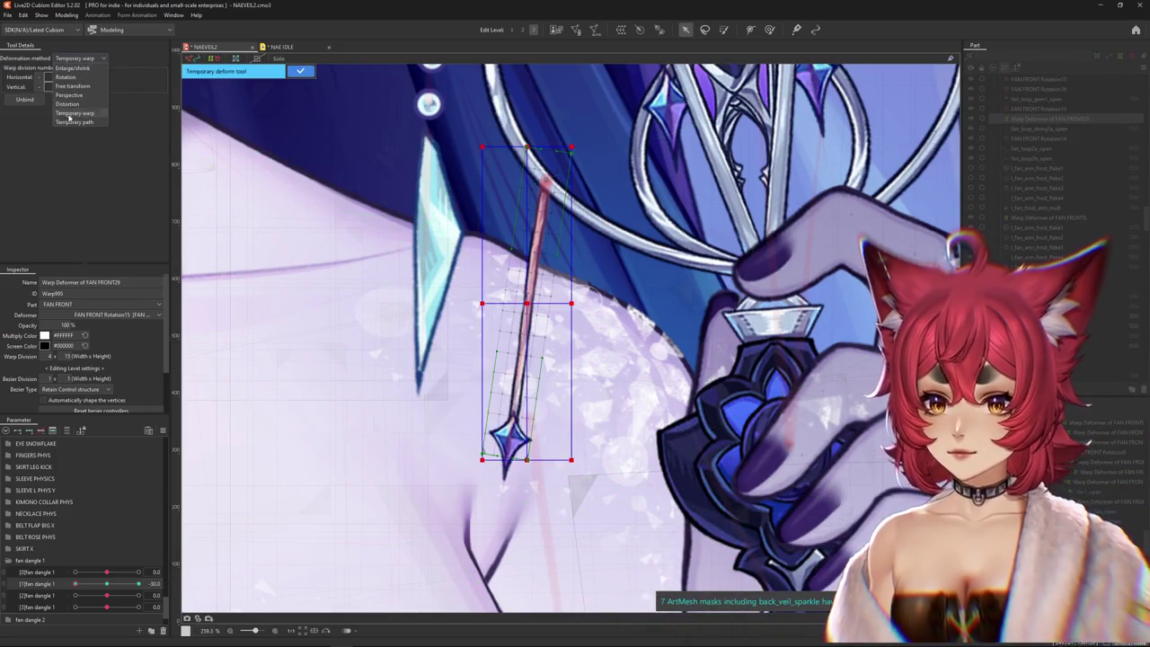
pyautogui.click(74, 121)
pyautogui.click(542, 180)
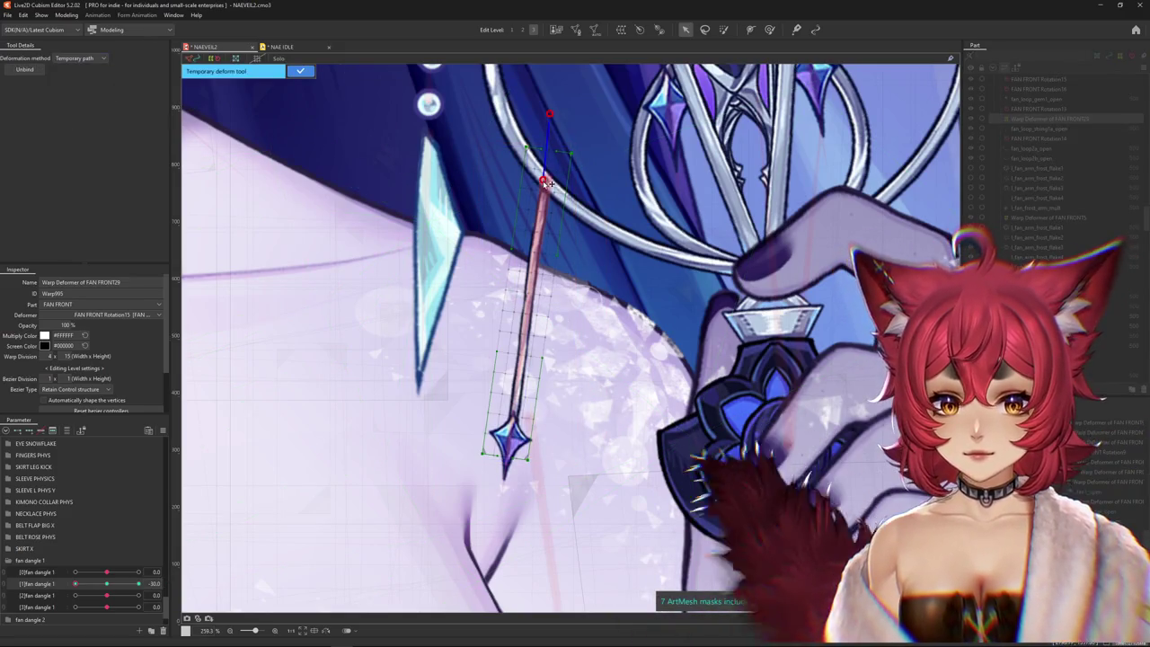
pyautogui.click(536, 229)
pyautogui.moveTo(462, 521); pyautogui.dragTo(412, 489)
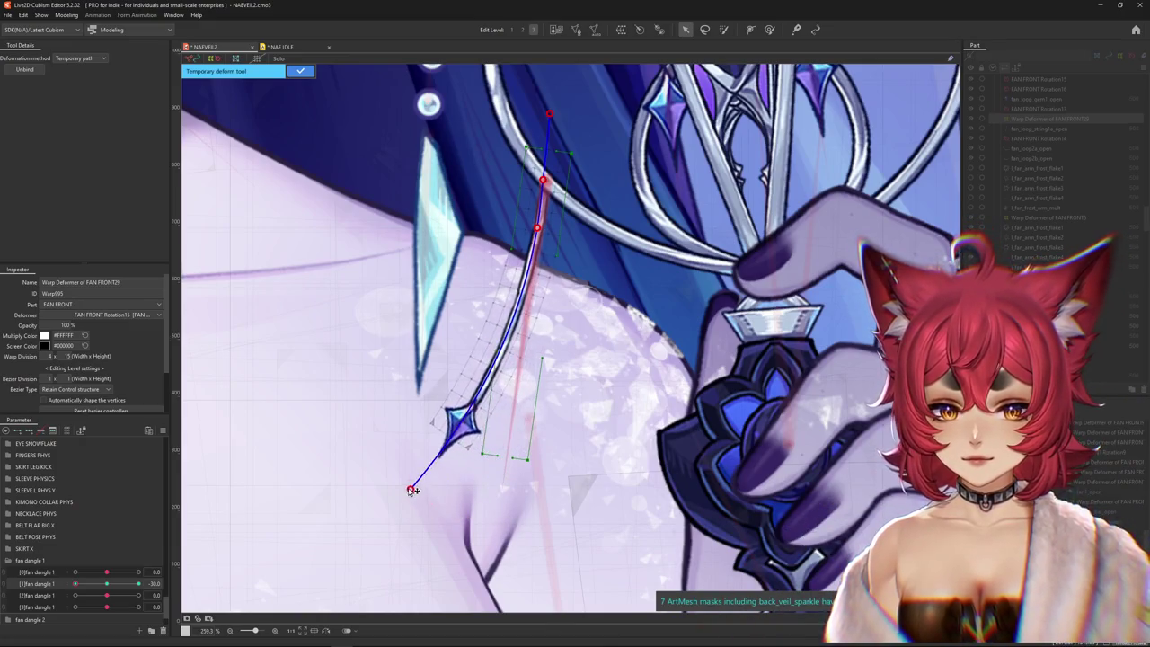
pyautogui.click(300, 71)
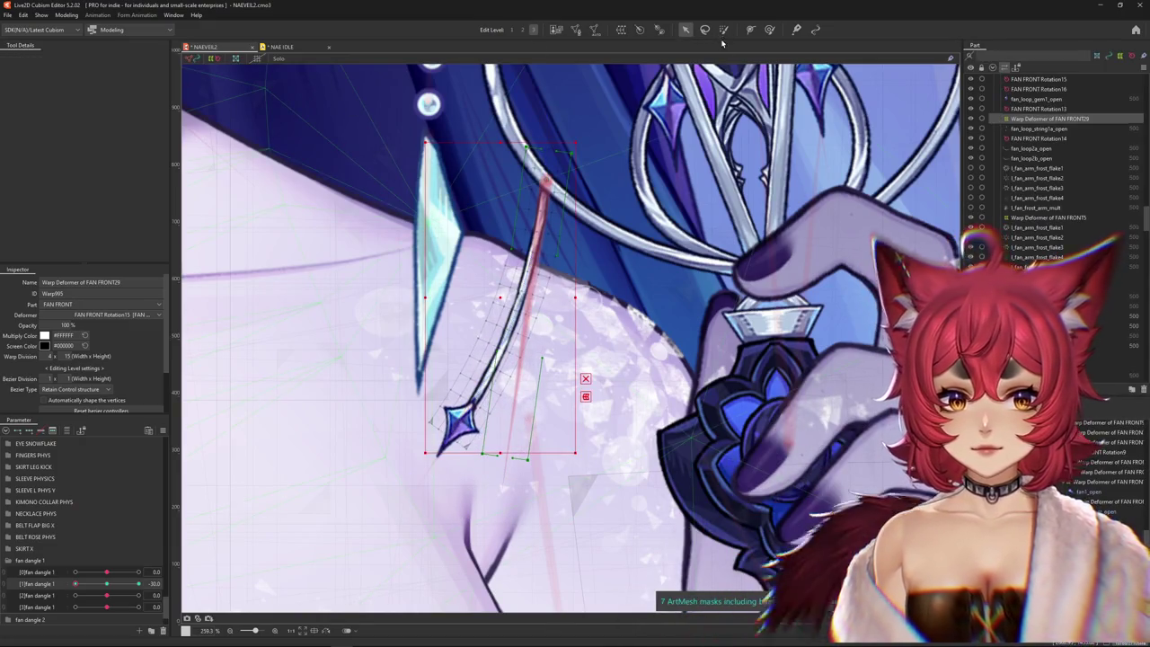
pyautogui.moveTo(76, 583); pyautogui.dragTo(106, 583)
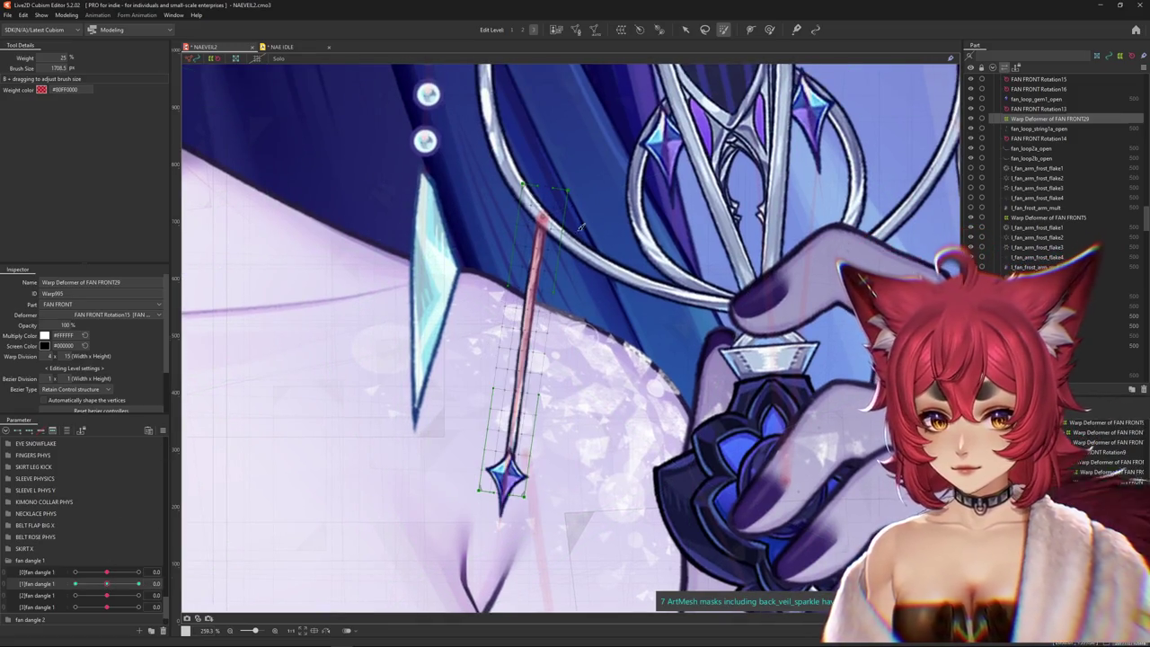
pyautogui.scroll(-3, 585, 227)
pyautogui.scroll(-3, 584, 228)
pyautogui.scroll(5, 587, 296)
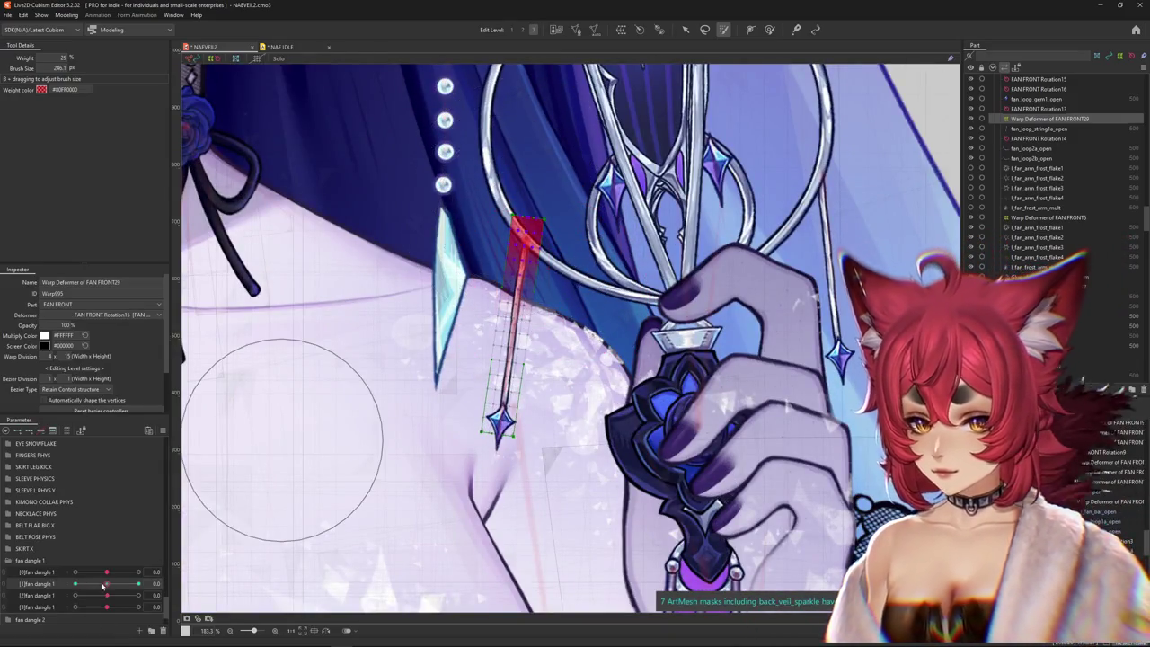
pyautogui.moveTo(104, 584); pyautogui.dragTo(135, 590)
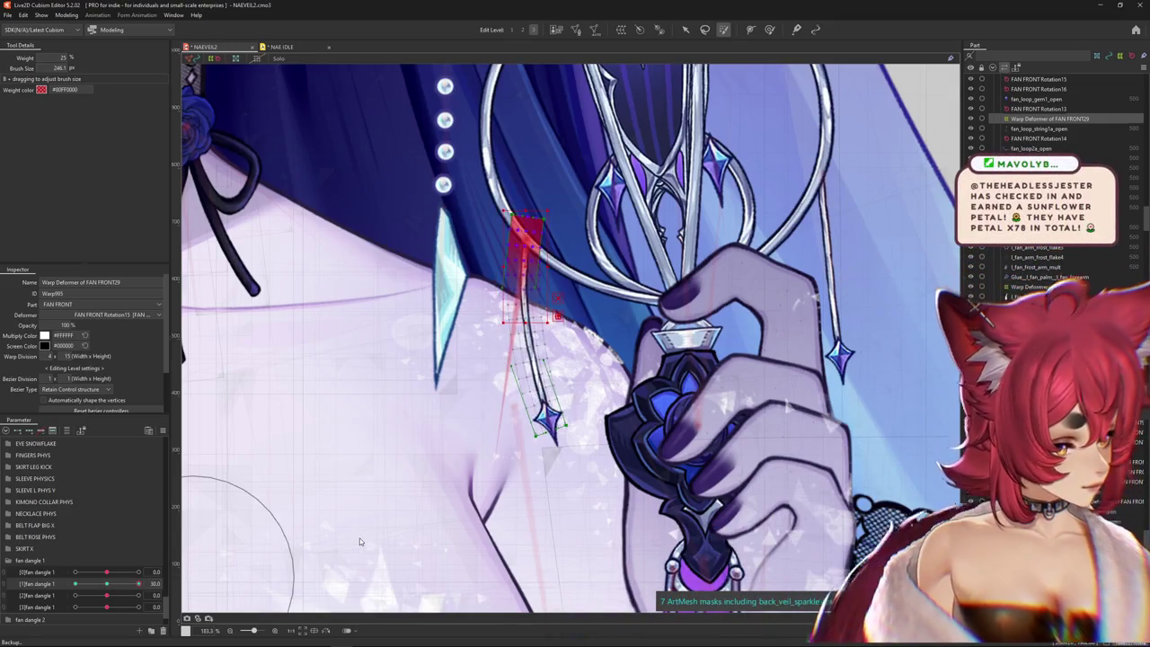
pyautogui.click(106, 583)
pyautogui.rightClick(182, 581)
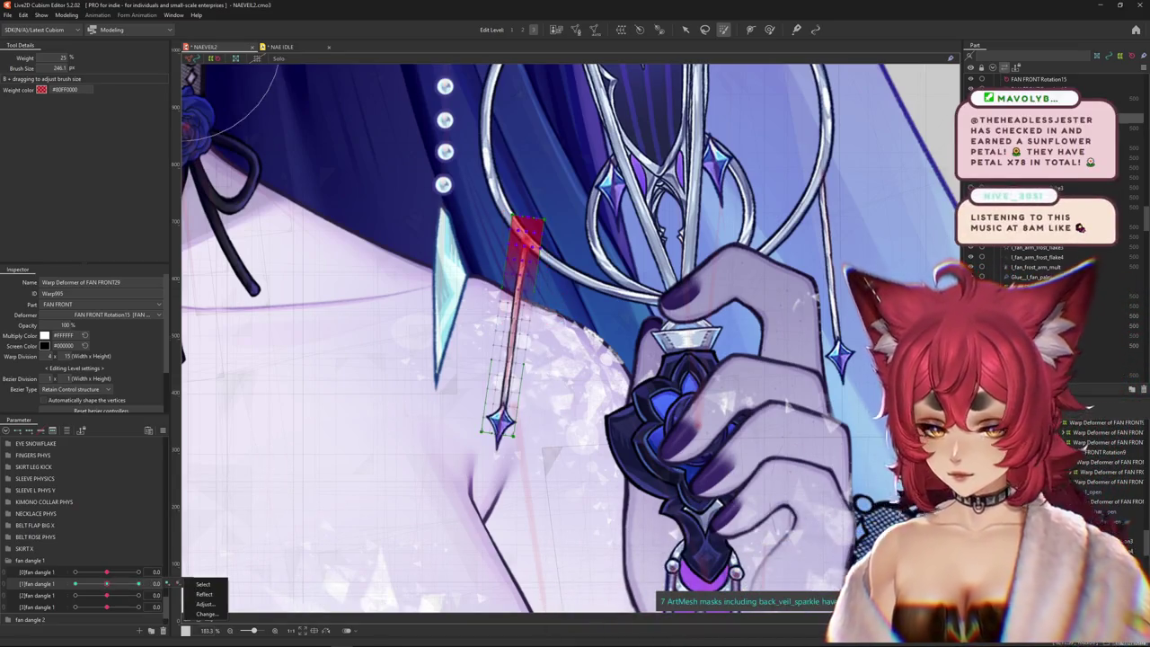
pyautogui.click(503, 408)
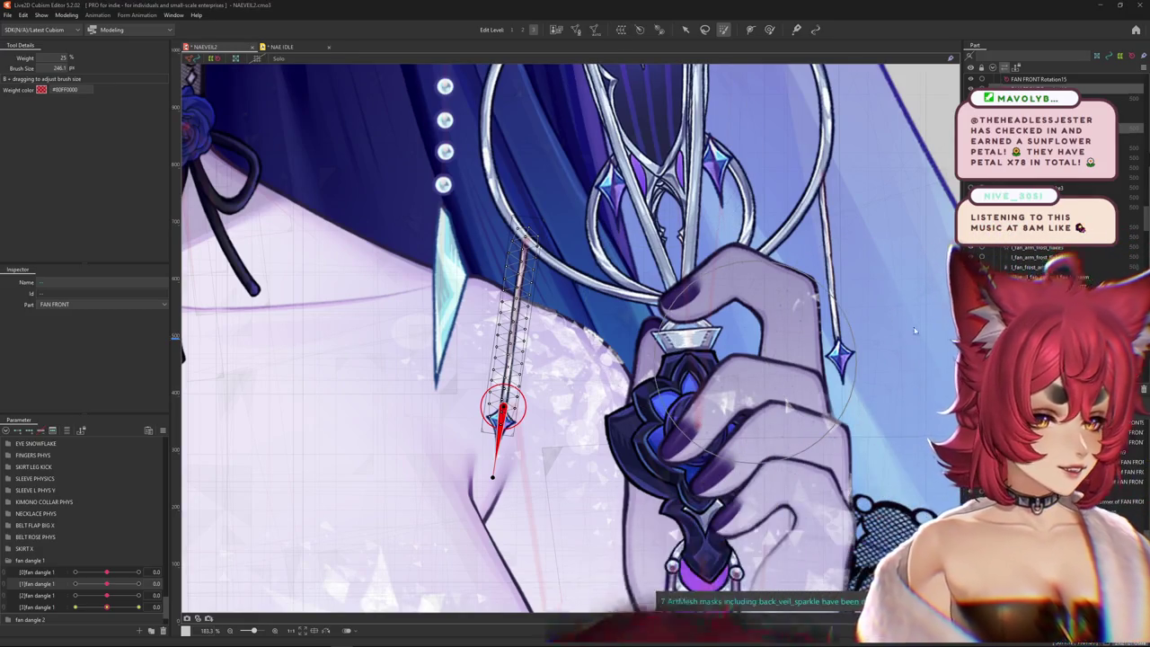
# - Reset [1]fan dangle 1 to 0 and path-bend the strand on Warp Deformer of FAN FRONT30
pyautogui.click(508, 360)
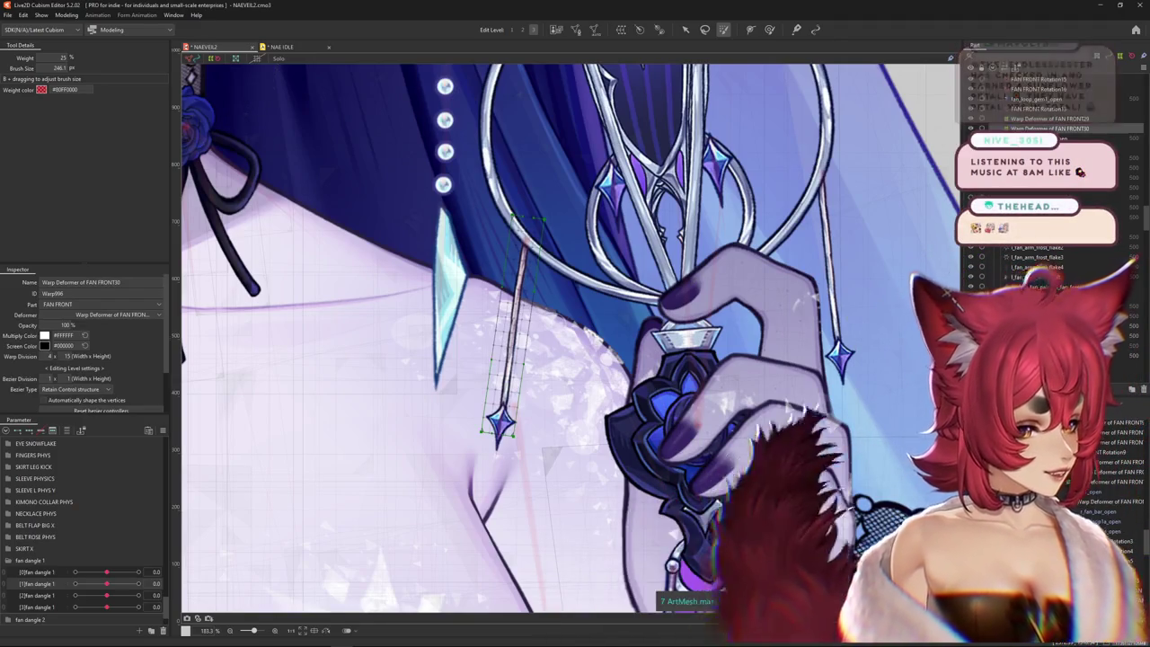
pyautogui.press('v')
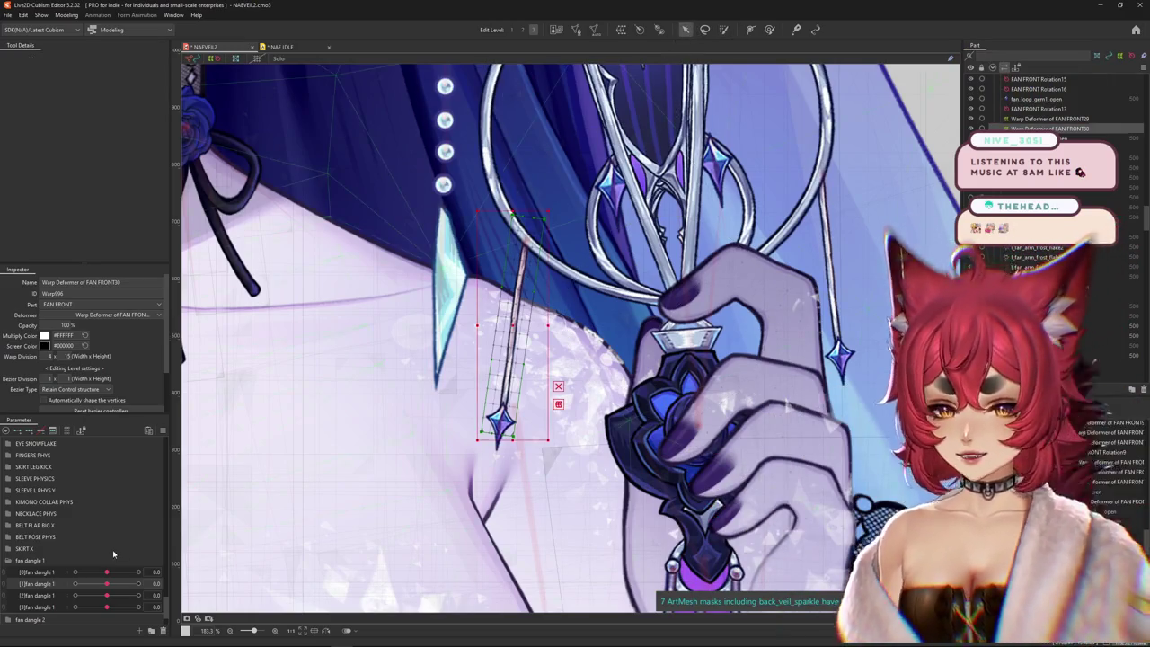
pyautogui.moveTo(132, 585); pyautogui.dragTo(107, 583)
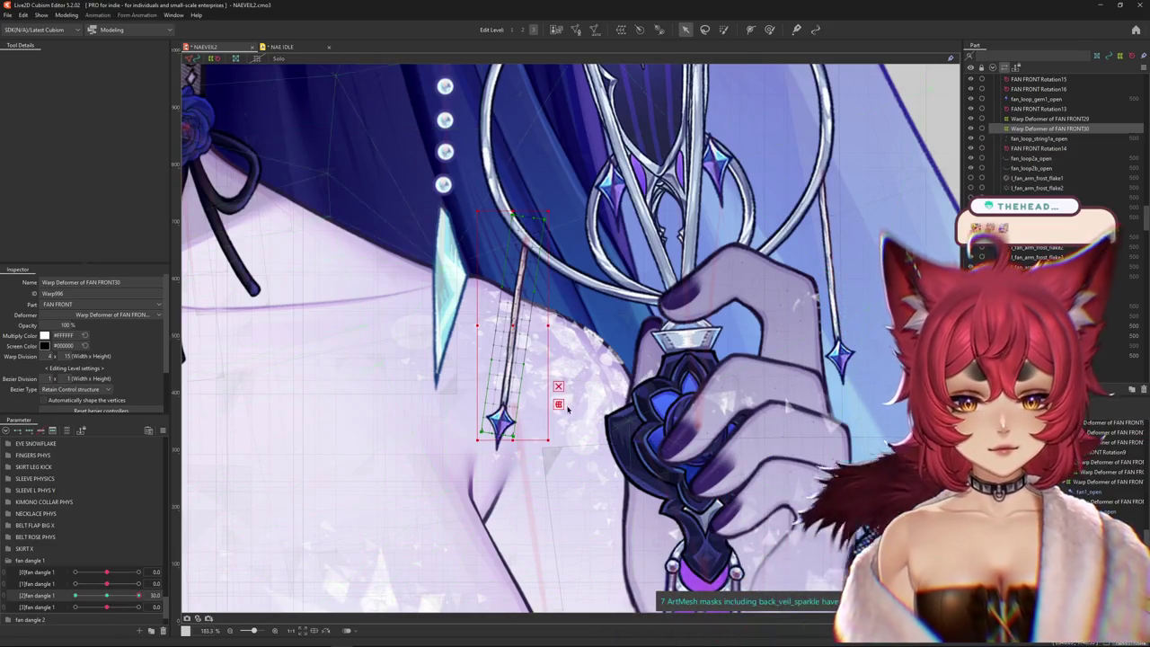
pyautogui.press('t')
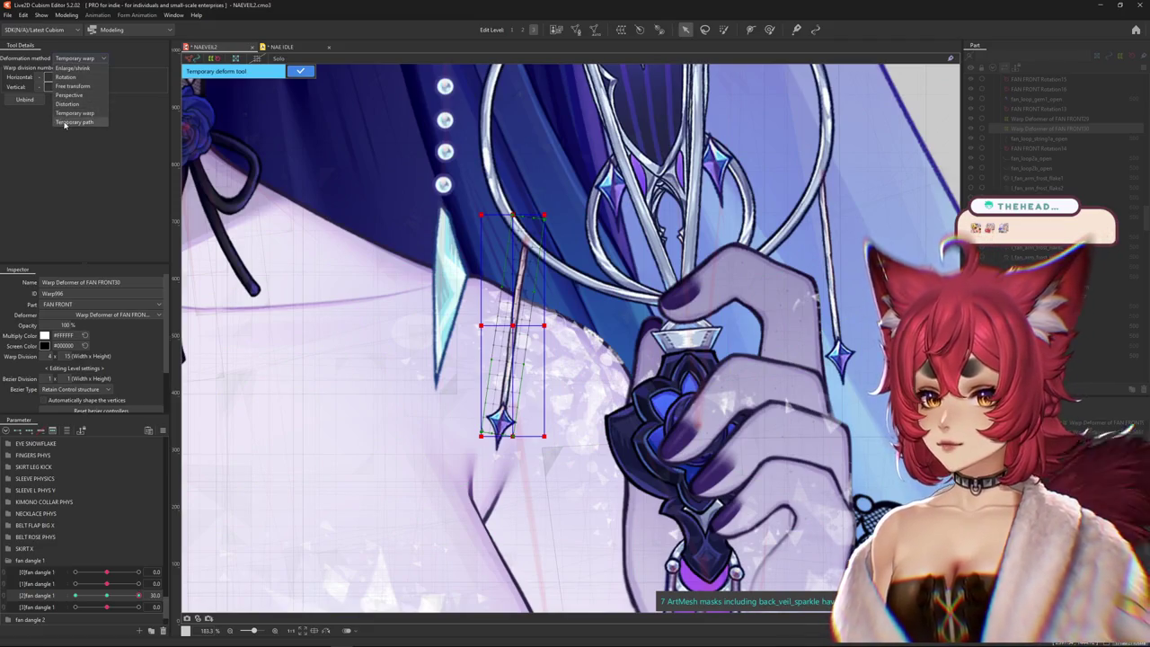
pyautogui.click(64, 122)
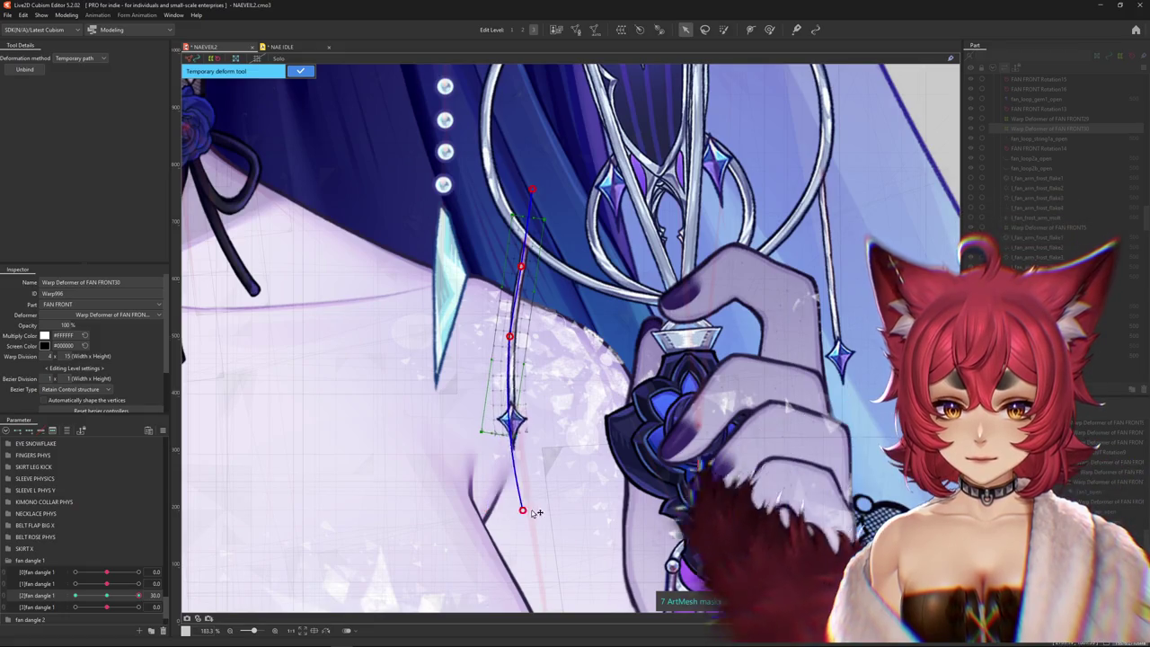
pyautogui.moveTo(492, 511); pyautogui.dragTo(569, 499)
pyautogui.click(304, 72)
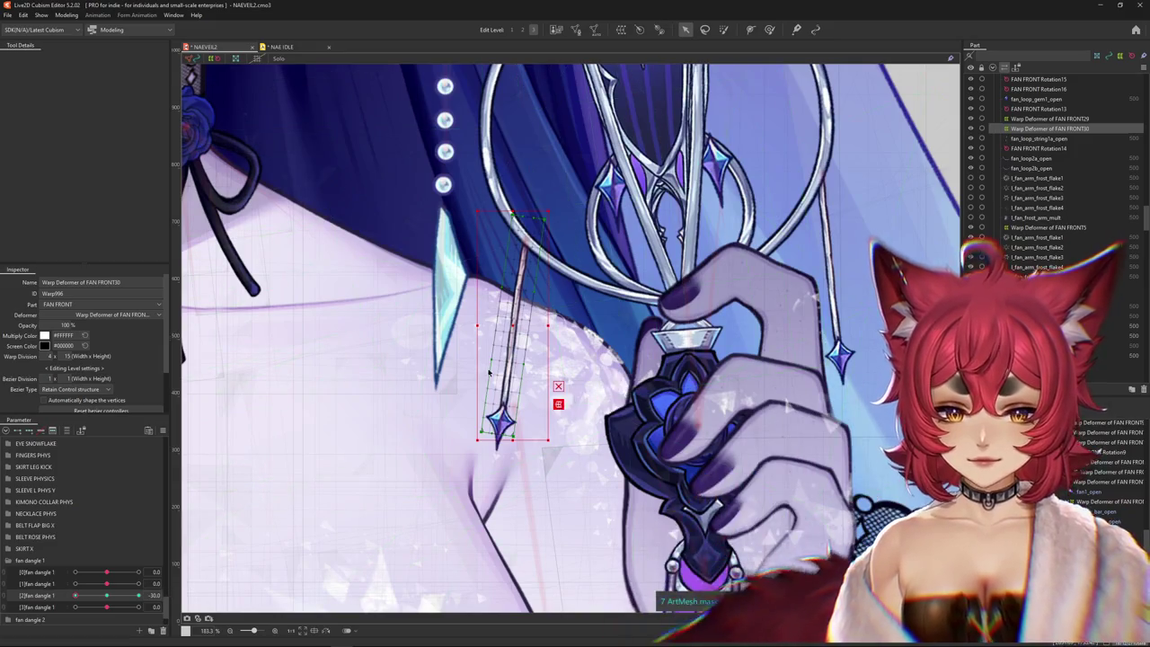
# - Curve the strand leftward at the -30 keyform, refining its tip with the Deform Brush
pyautogui.click(78, 57)
pyautogui.click(74, 122)
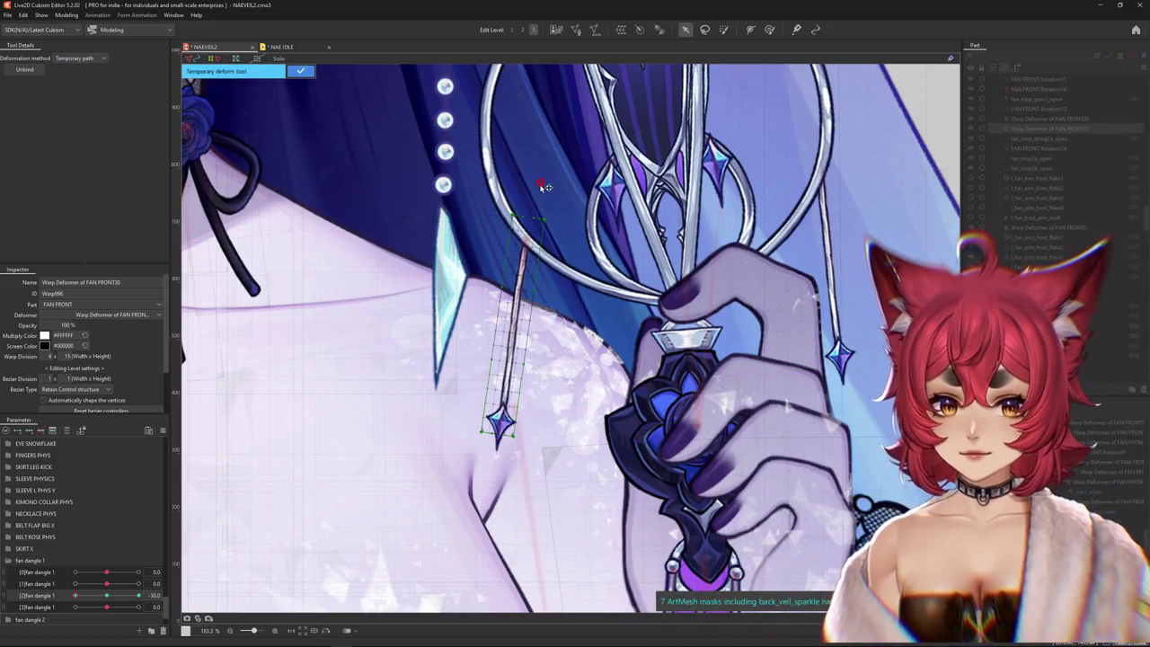
pyautogui.click(522, 259)
pyautogui.click(511, 334)
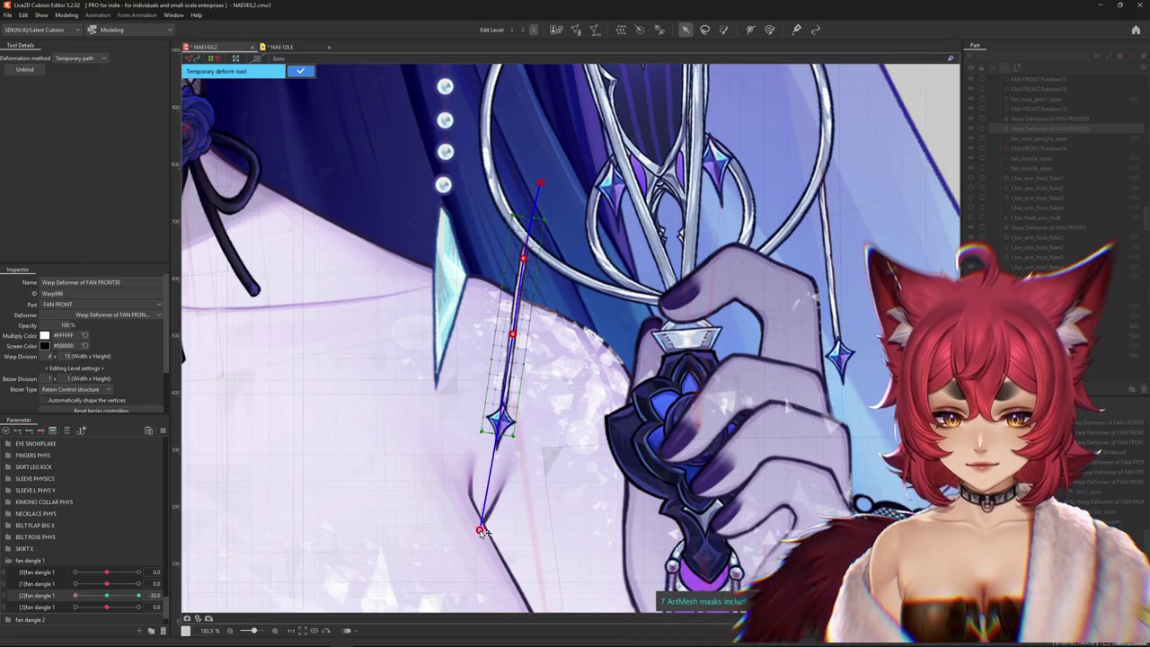
pyautogui.moveTo(481, 531); pyautogui.dragTo(454, 528)
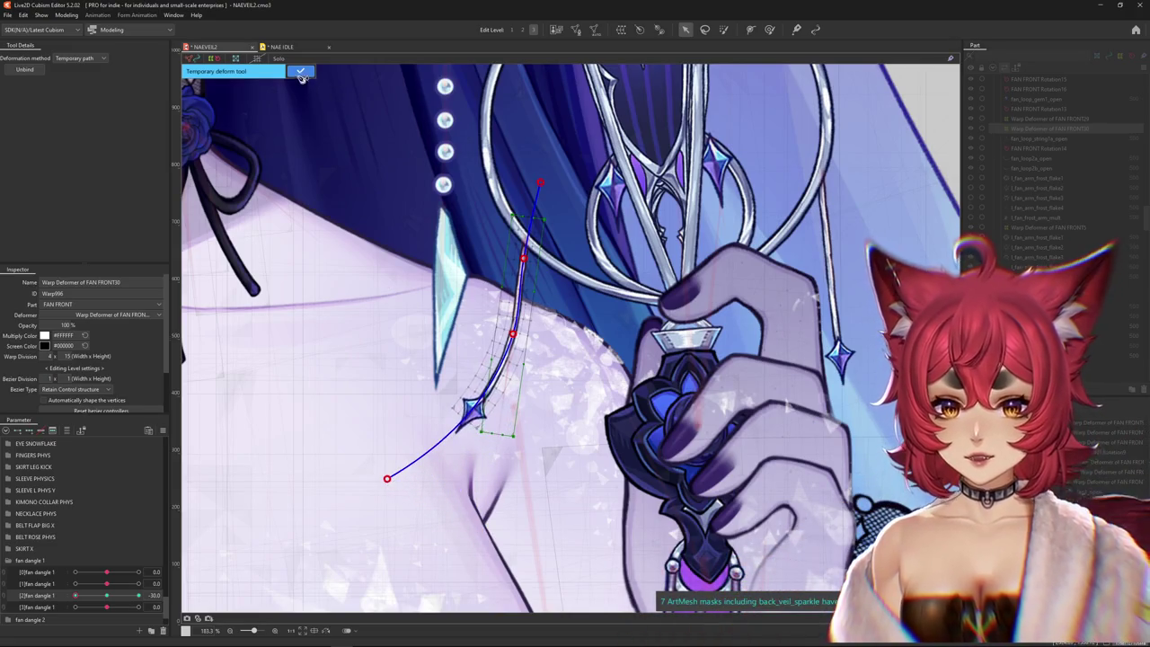
pyautogui.click(301, 72)
pyautogui.press('b')
pyautogui.moveTo(414, 242); pyautogui.dragTo(418, 372)
pyautogui.moveTo(444, 488); pyautogui.dragTo(341, 521)
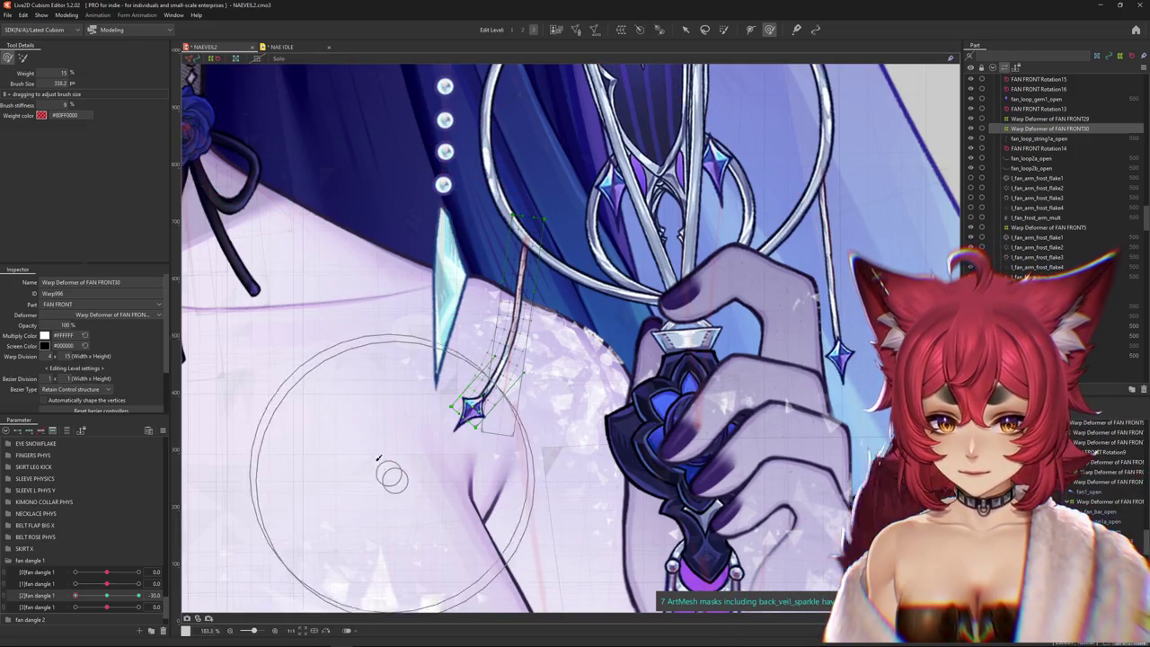
# - Check the shape at the [2]fan dangle 1 30 keyform, then open Physics Settings
pyautogui.click(138, 594)
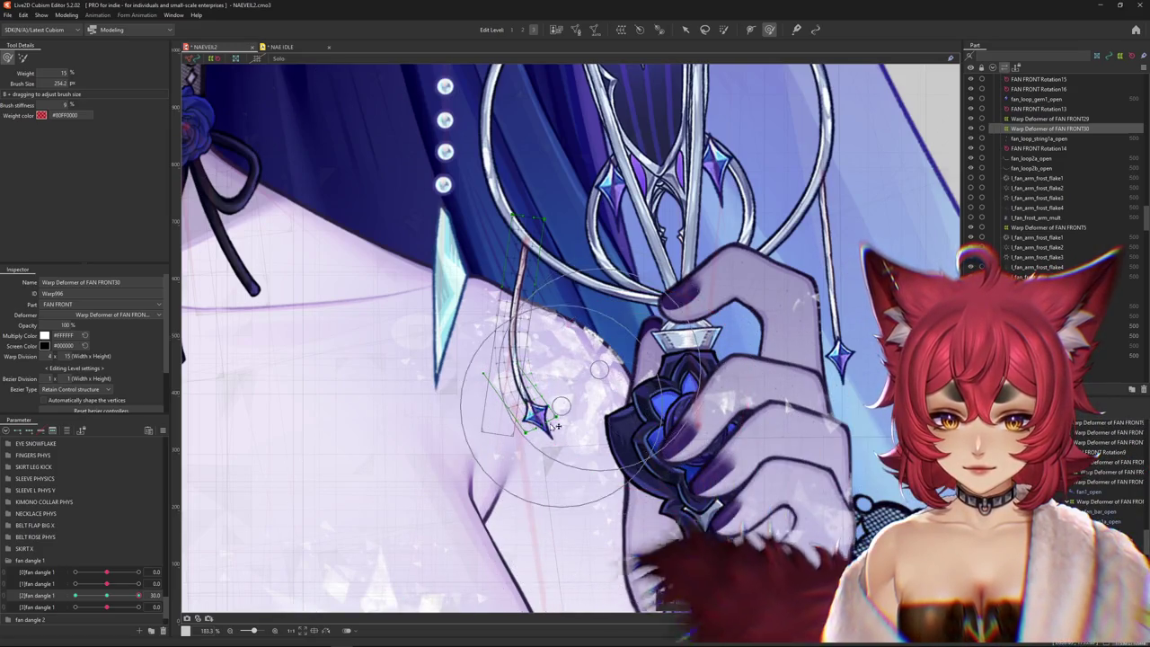
pyautogui.click(139, 597)
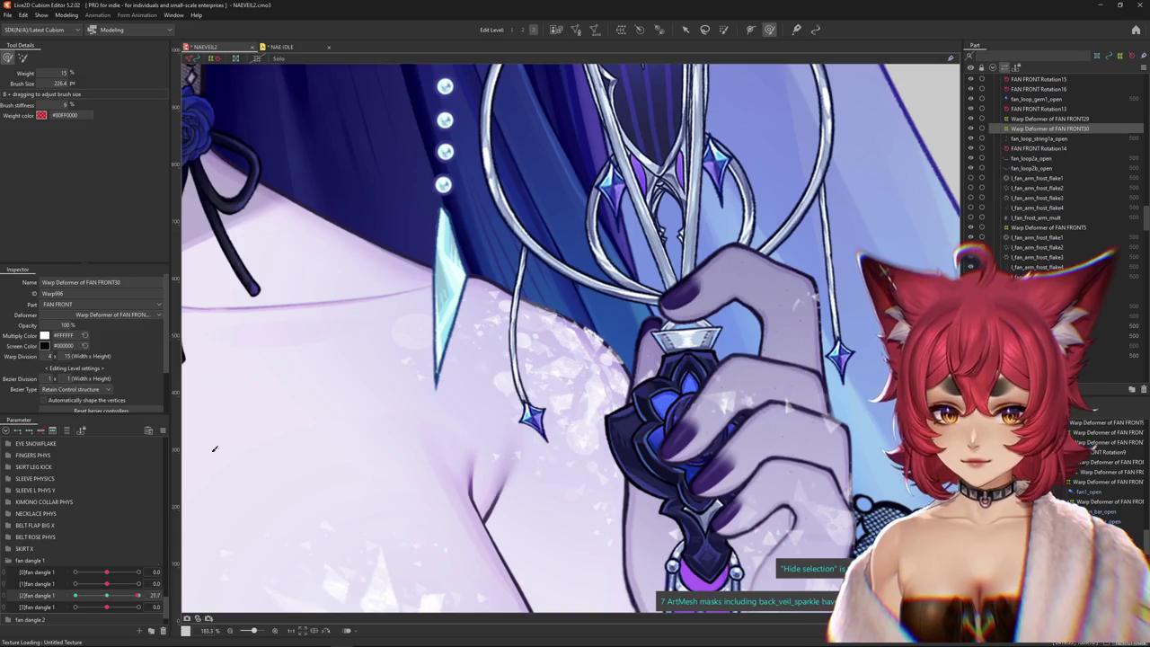
pyautogui.click(63, 16)
pyautogui.click(85, 214)
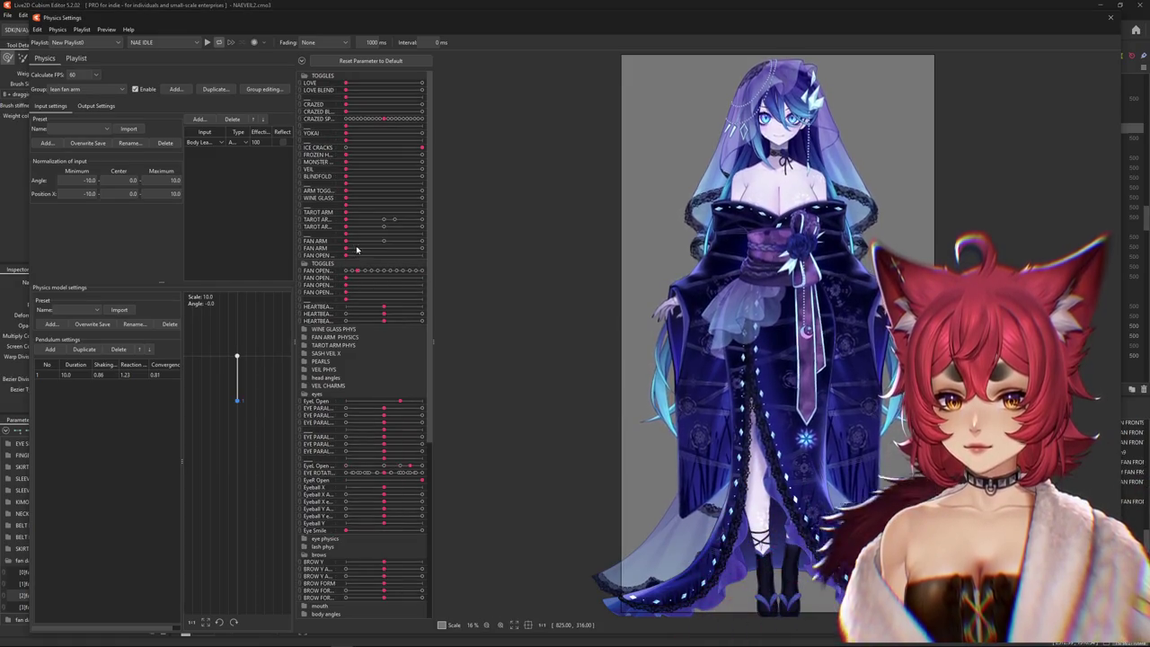
pyautogui.scroll(5, 804, 338)
pyautogui.scroll(2, 803, 339)
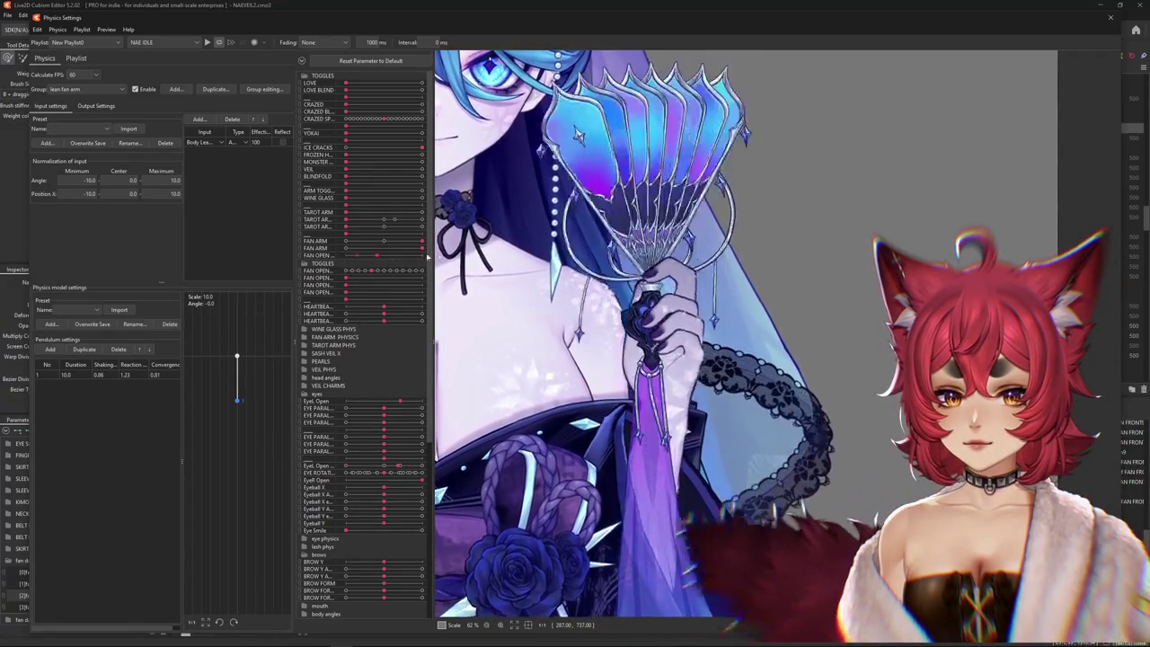
pyautogui.moveTo(415, 258); pyautogui.dragTo(259, 260)
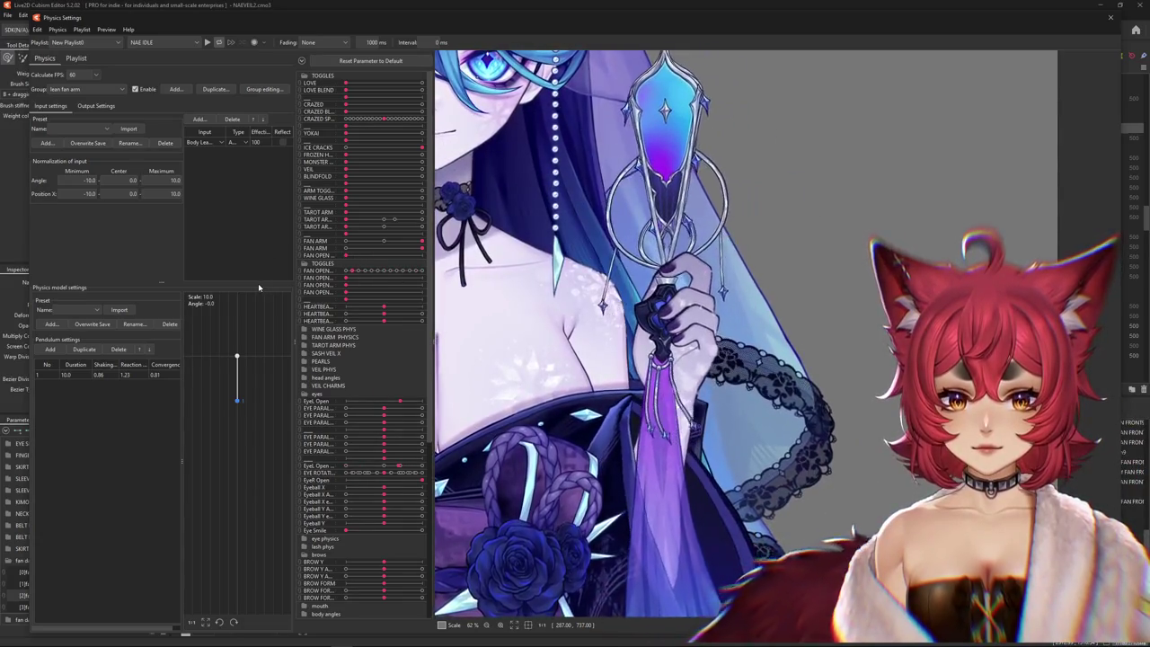
pyautogui.click(1109, 18)
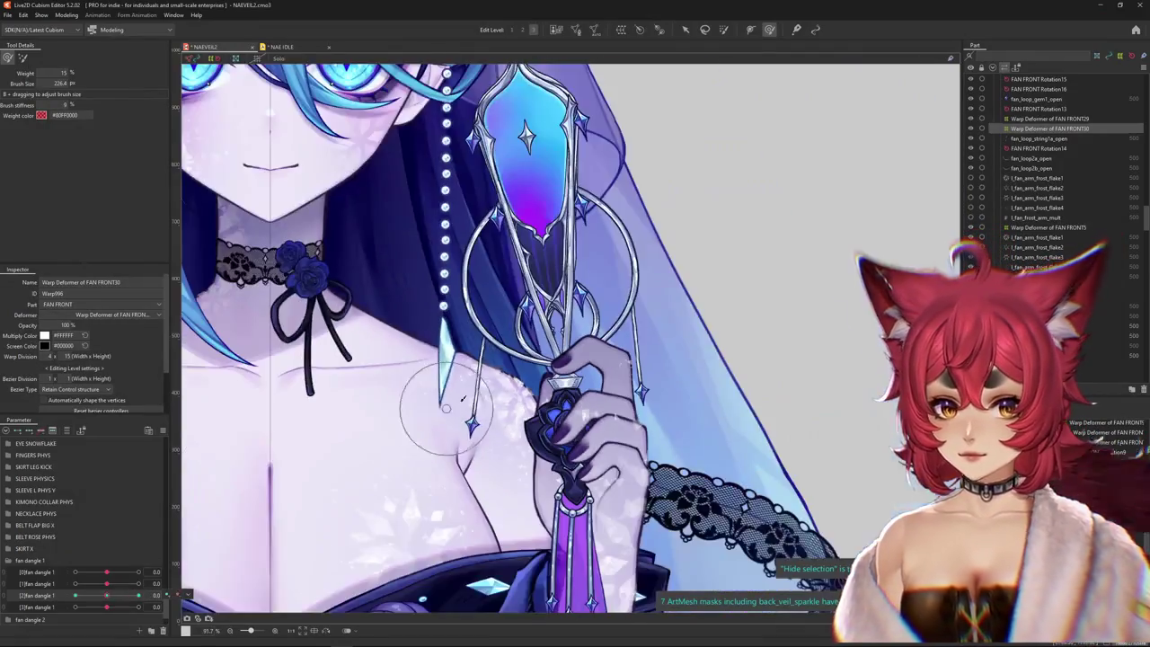
# - With FAN FRONT Rotation13 selected, open the fan fully and reset FAN HAND X to 0
pyautogui.scroll(-3, 719, 406)
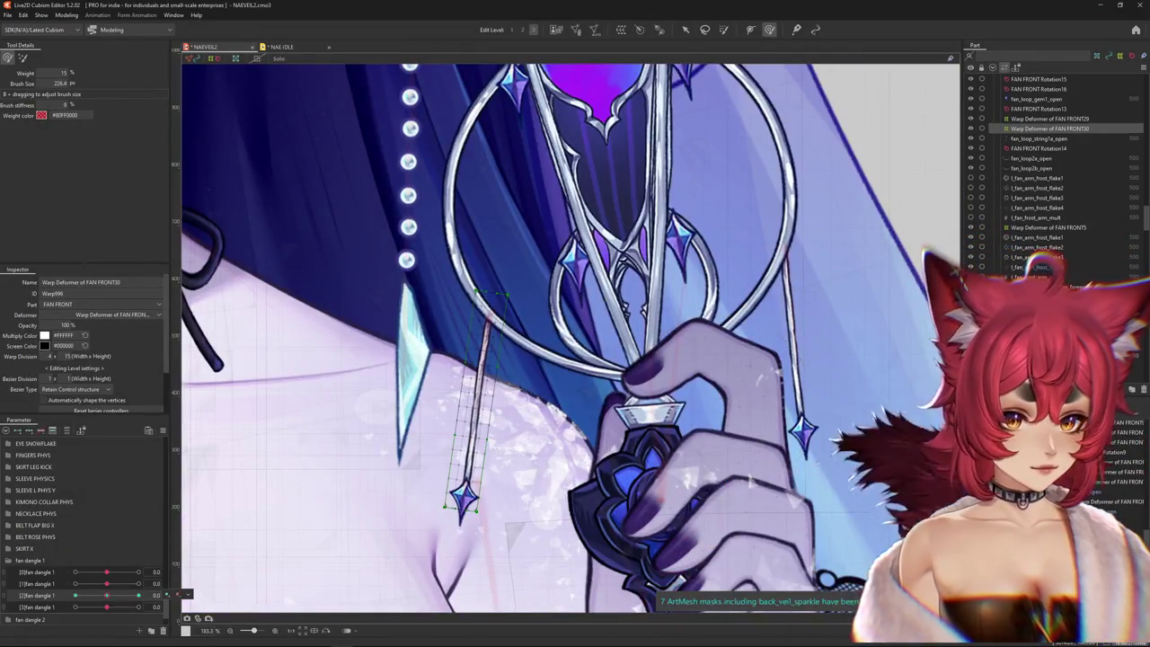
pyautogui.click(1038, 108)
pyautogui.press('v')
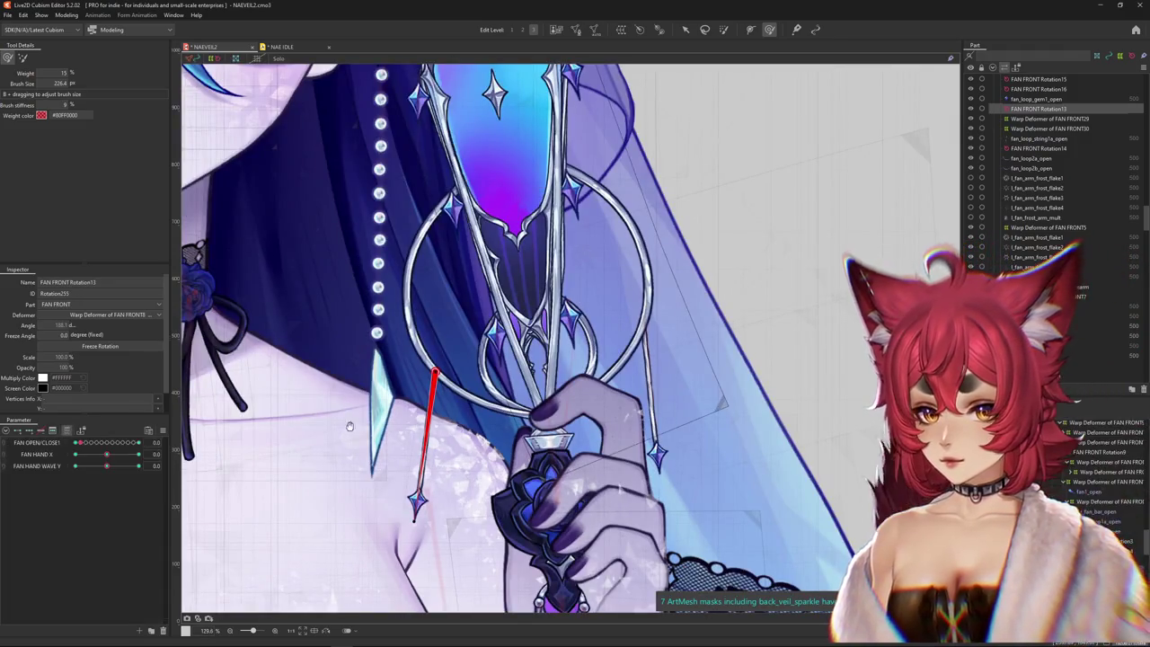
pyautogui.click(78, 444)
pyautogui.moveTo(76, 443)
pyautogui.mouseDown()
pyautogui.moveTo(140, 445)
pyautogui.moveTo(3, 447)
pyautogui.moveTo(41, 447)
pyautogui.moveTo(9, 447)
pyautogui.moveTo(11, 459)
pyautogui.moveTo(106, 455)
pyautogui.mouseUp()
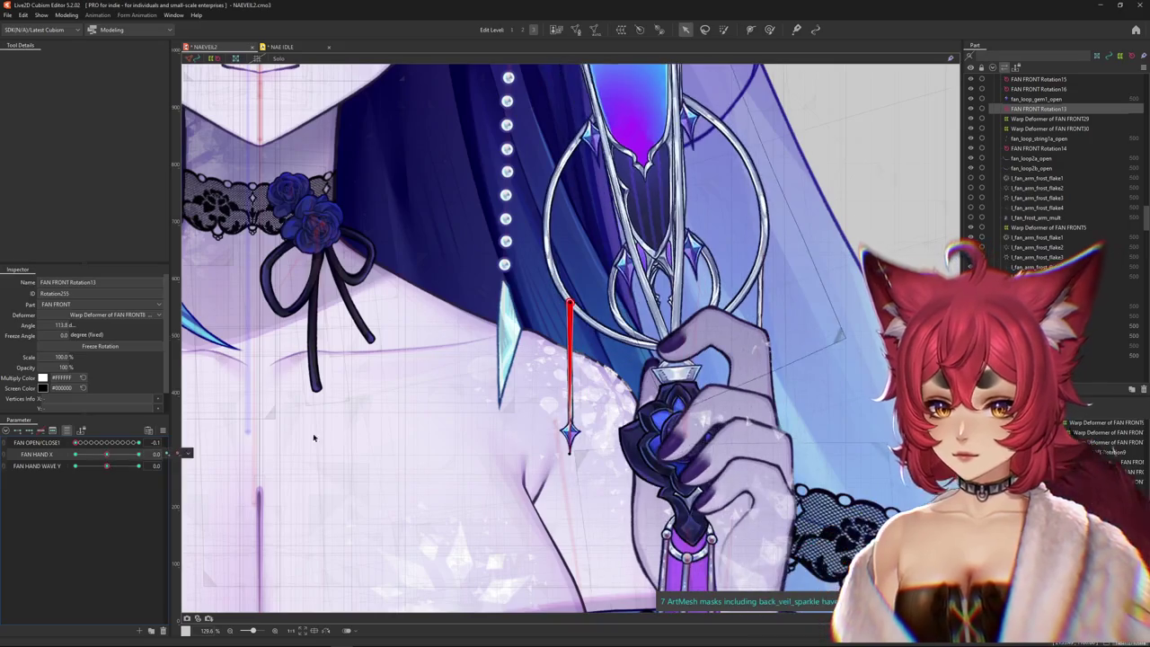
pyautogui.moveTo(509, 424); pyautogui.dragTo(463, 418)
# - Pick the fan_loop_string1b_open string, the fan_loop_gem2_open gem, then its Rotation3 deformer
pyautogui.scroll(3, 462, 418)
pyautogui.scroll(2, 462, 418)
pyautogui.rightClick(694, 399)
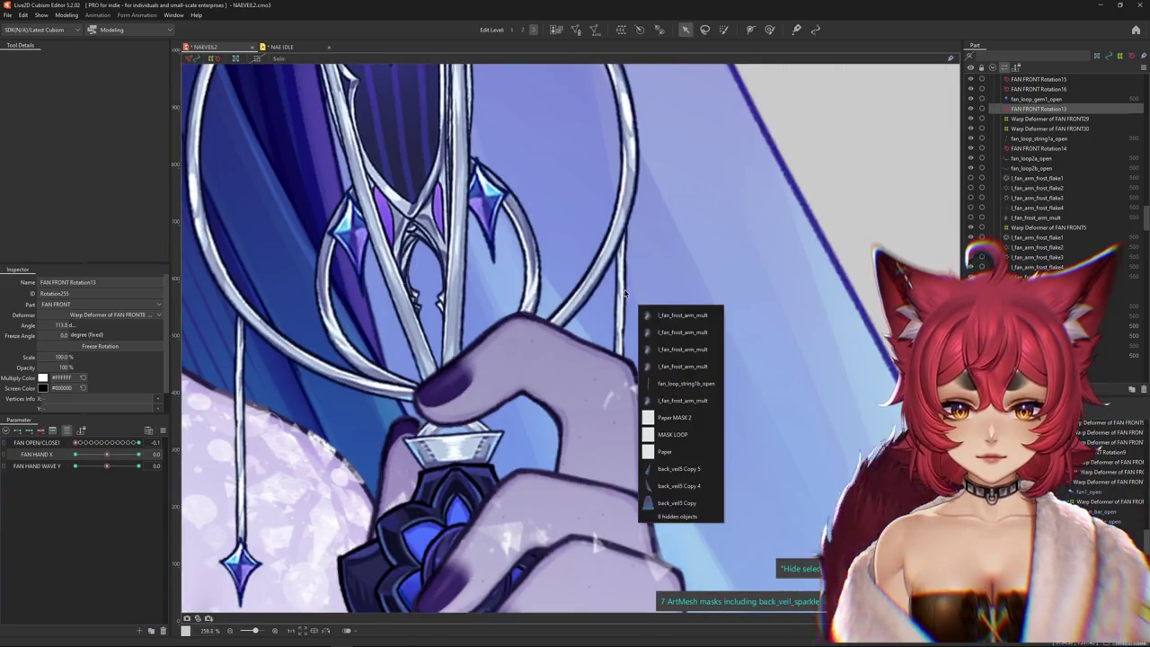
pyautogui.click(687, 383)
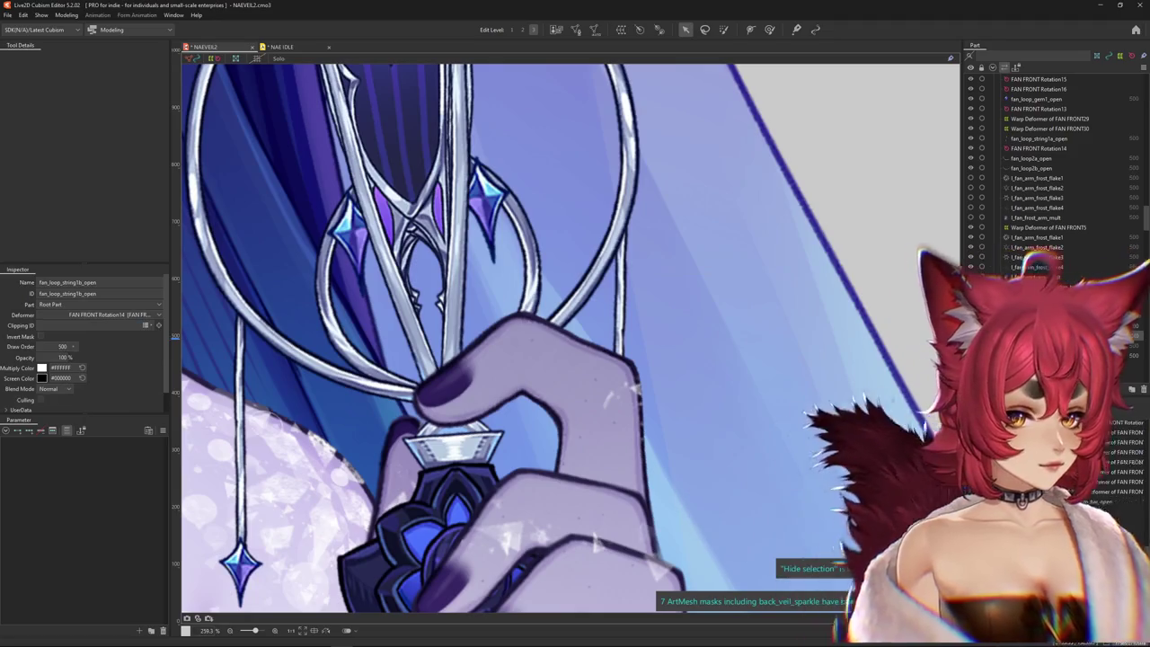
pyautogui.click(485, 202)
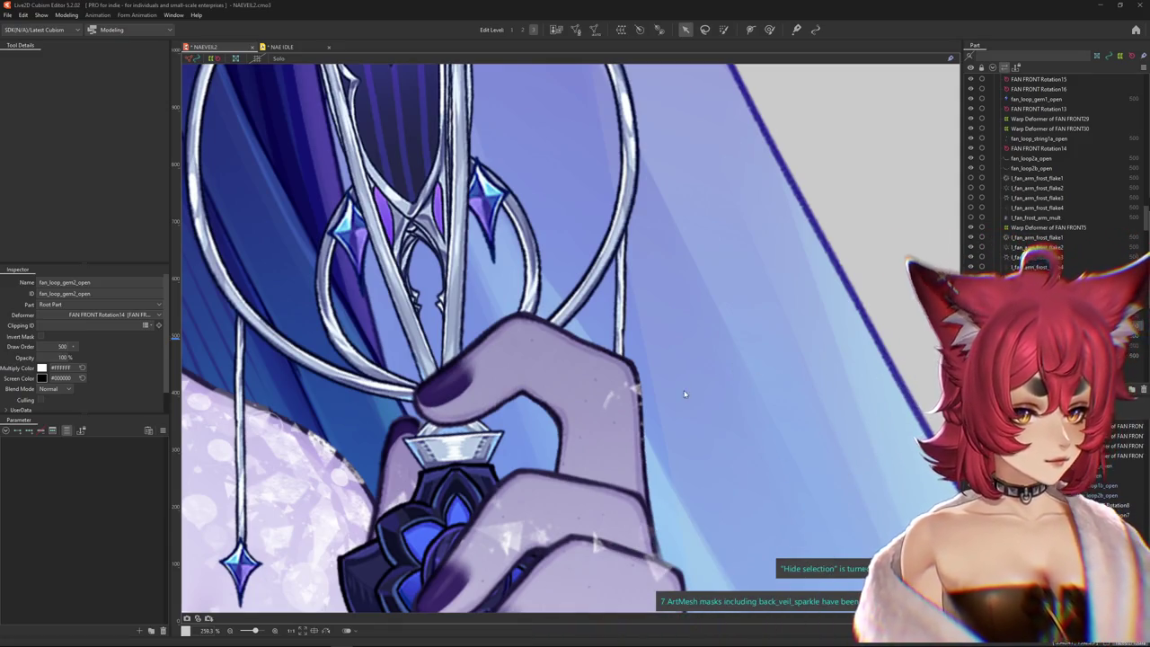
pyautogui.click(754, 382)
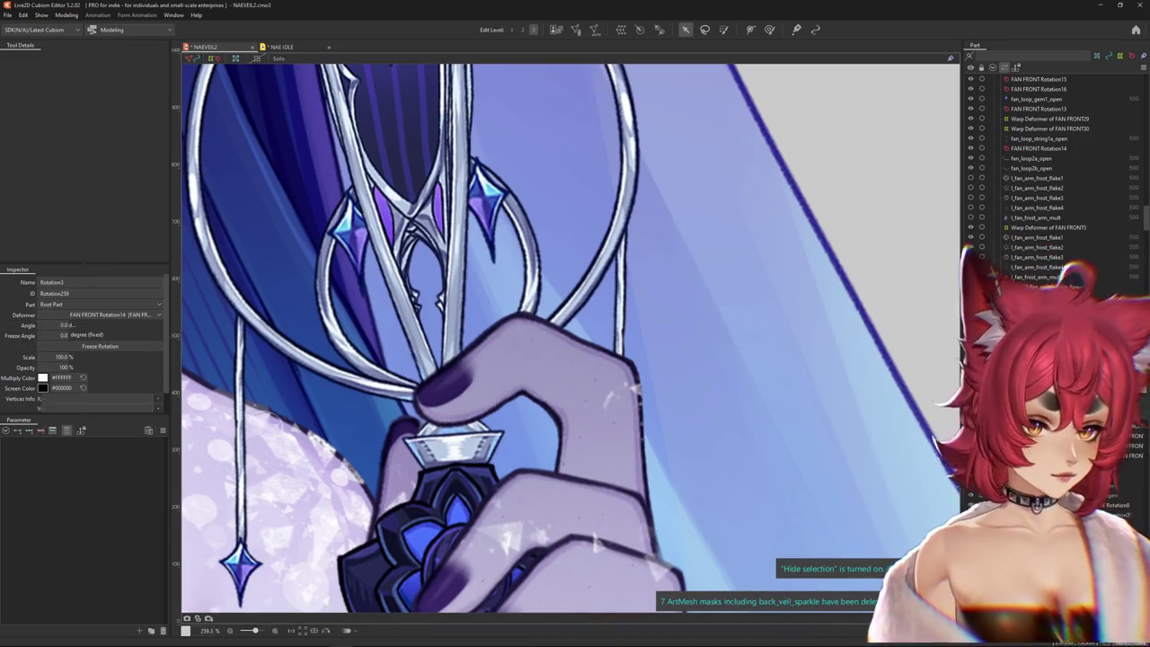
pyautogui.scroll(-4, 754, 382)
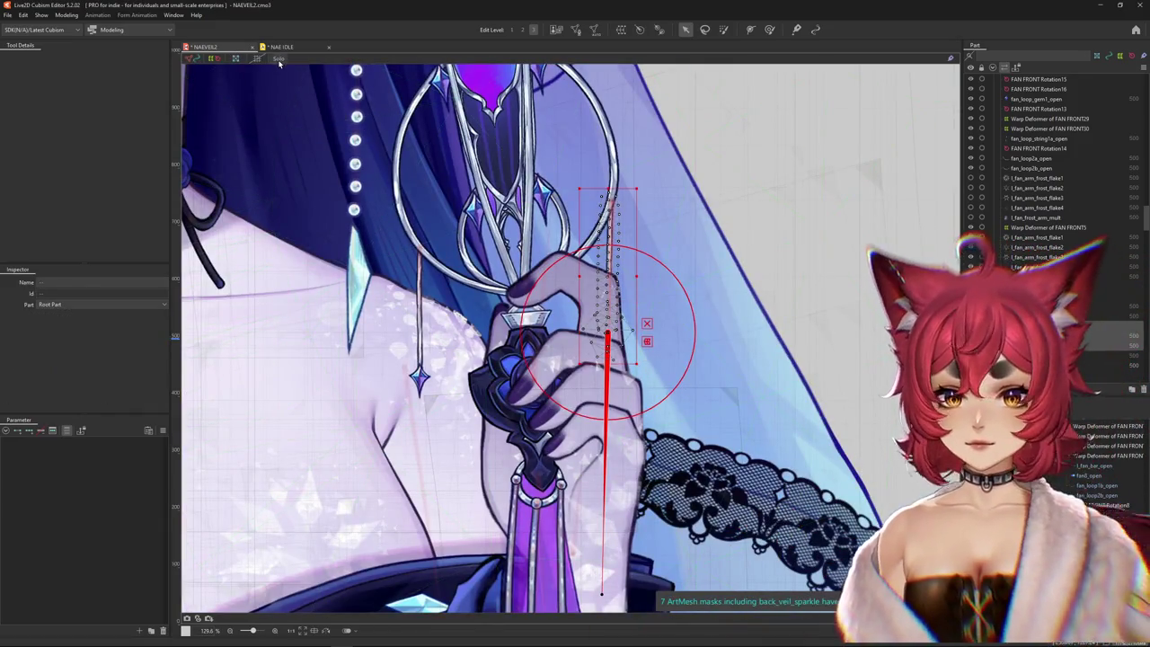
# - Isolate the dangle string and reselect its string mesh, gem and Rotation3 deformer
pyautogui.press('Return')
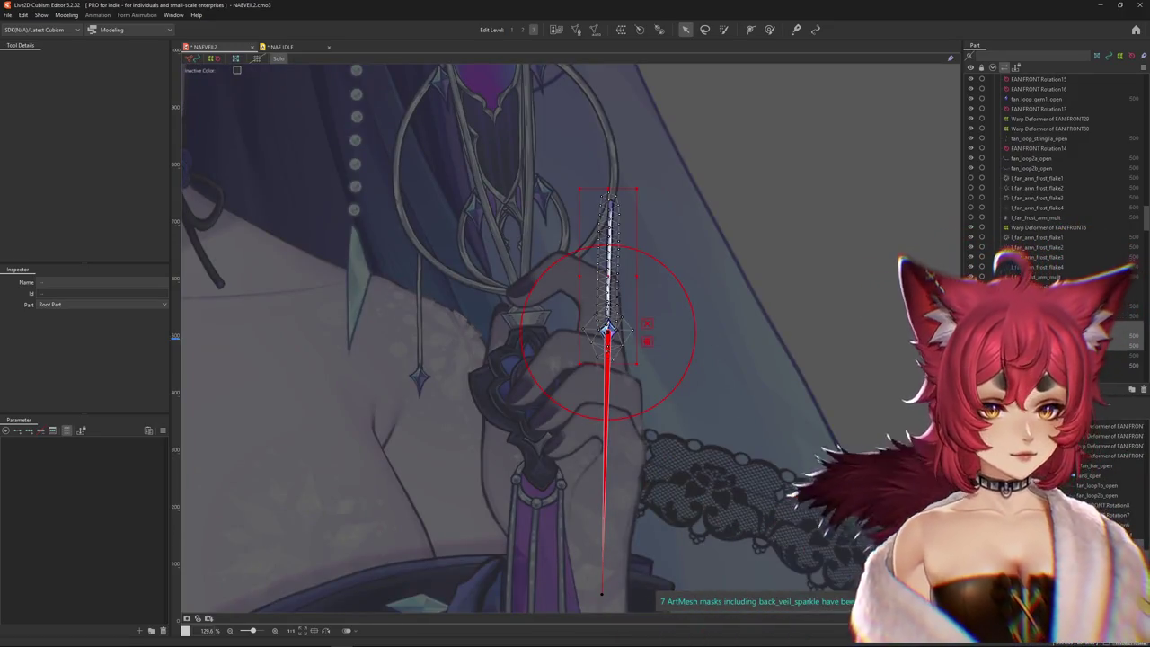
pyautogui.click(642, 368)
pyautogui.scroll(2, 616, 337)
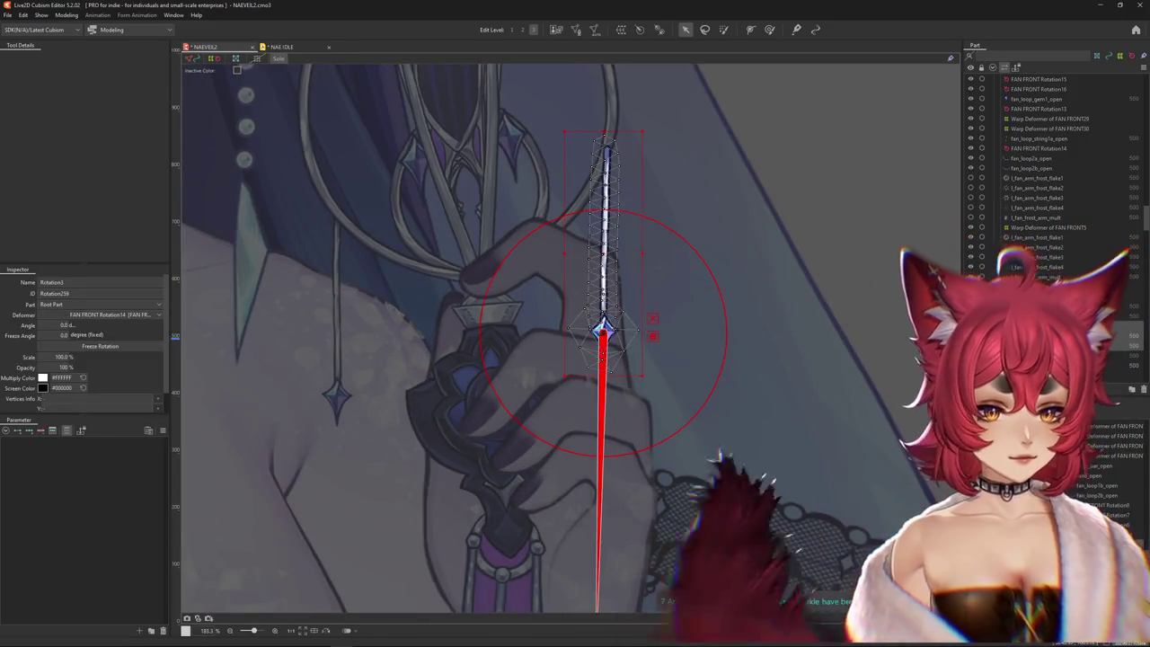
pyautogui.click(608, 288)
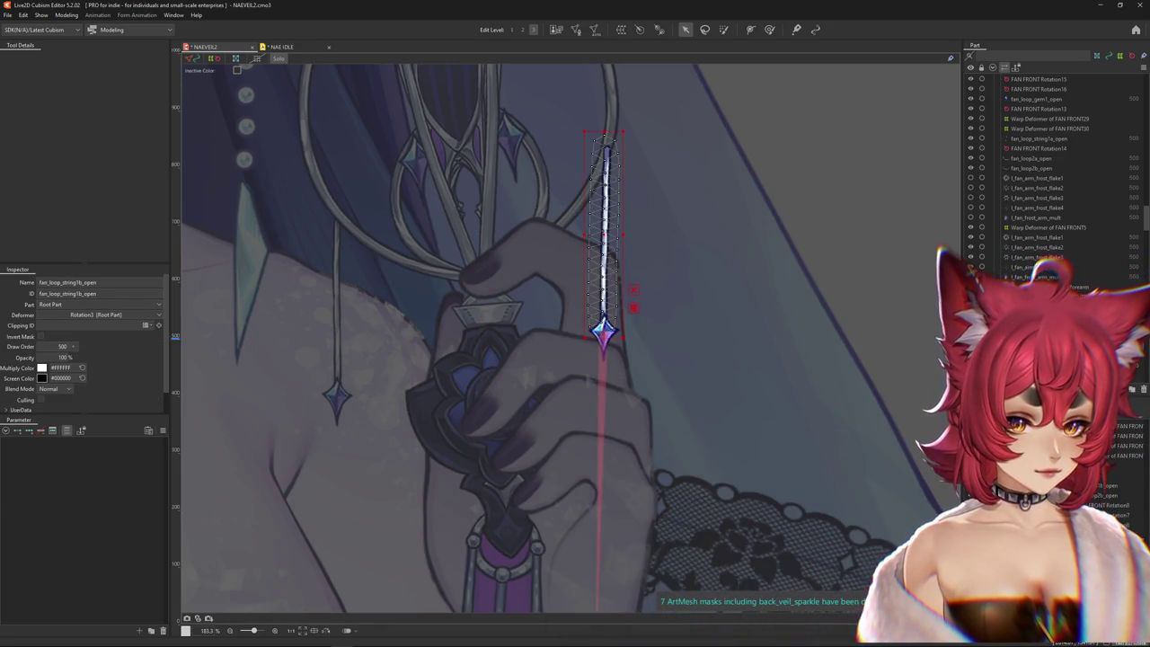
pyautogui.click(603, 332)
pyautogui.click(603, 330)
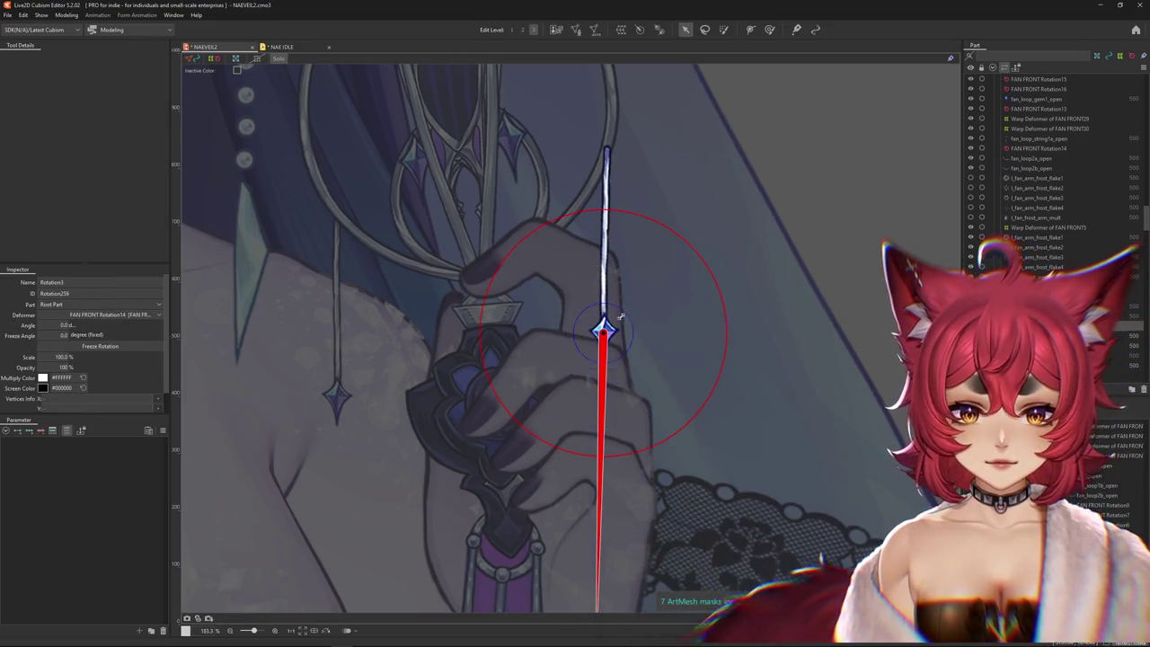
# - Collapse the fan dangle 1 group and expand the fan dangle 3 group
pyautogui.scroll(-5, 607, 325)
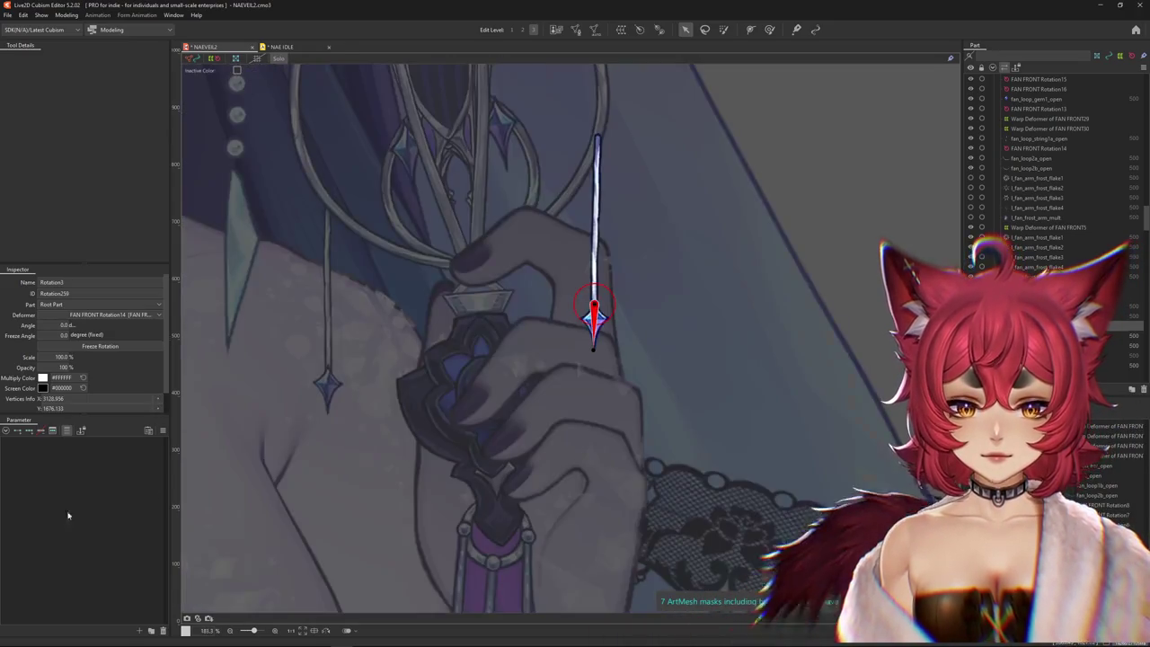
pyautogui.scroll(5, 606, 322)
pyautogui.click(63, 432)
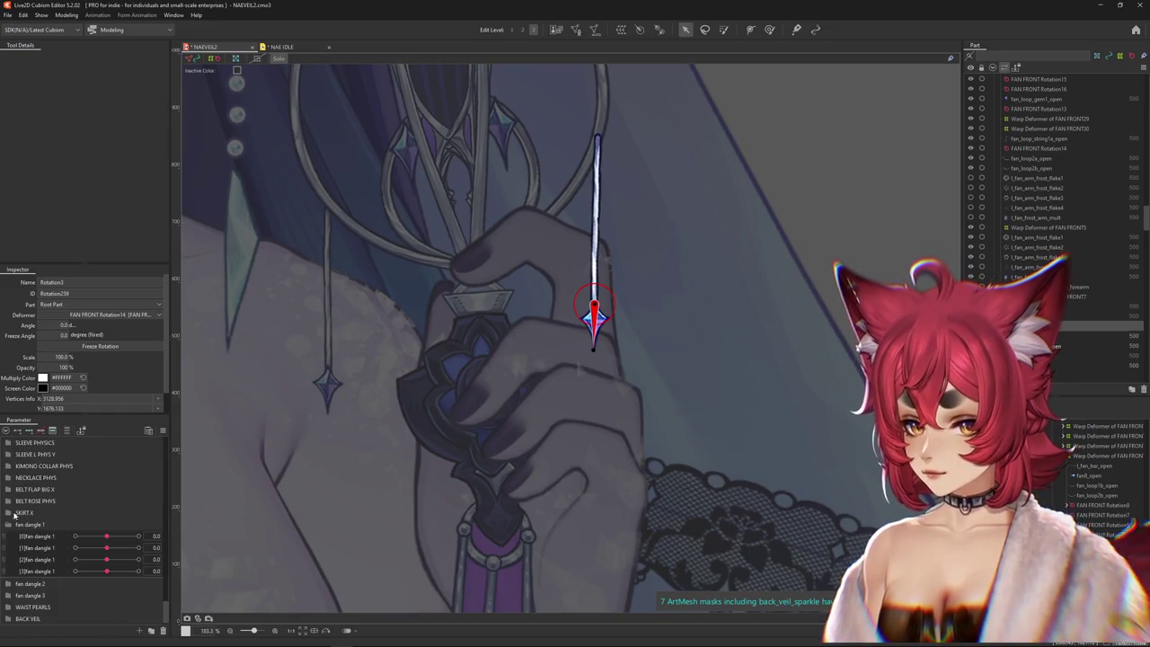
pyautogui.click(8, 559)
pyautogui.click(8, 584)
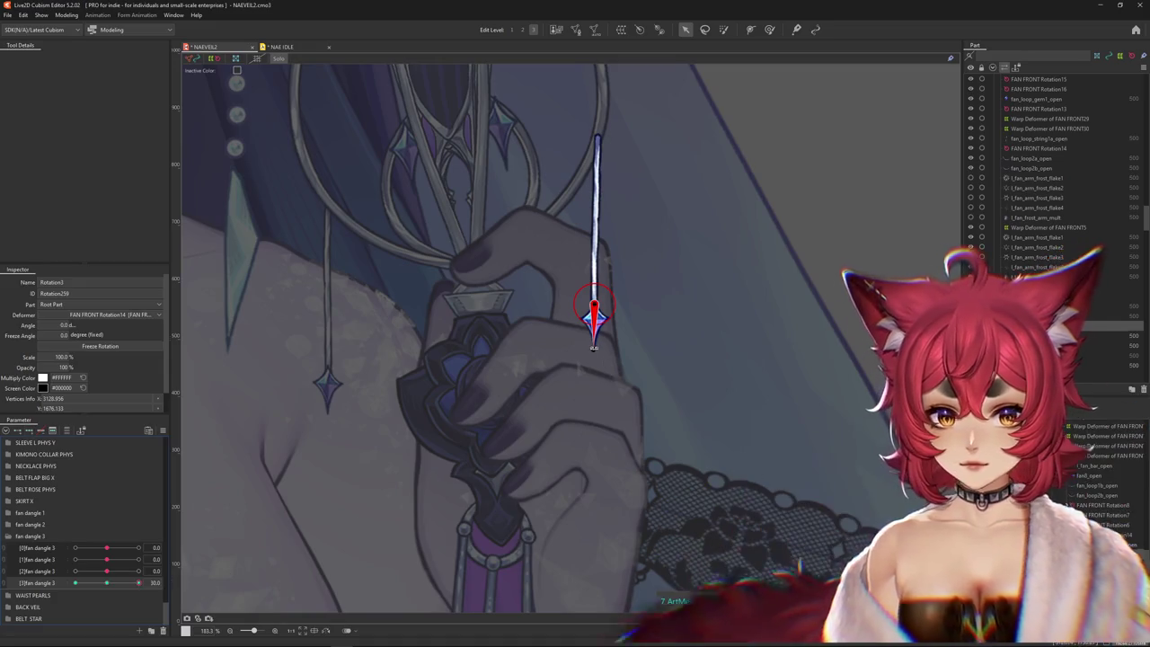
# - Preview the sparkle at the [3]fan dangle 3 maximum, reset it to 0, and clear the selection
pyautogui.moveTo(593, 337); pyautogui.dragTo(628, 340)
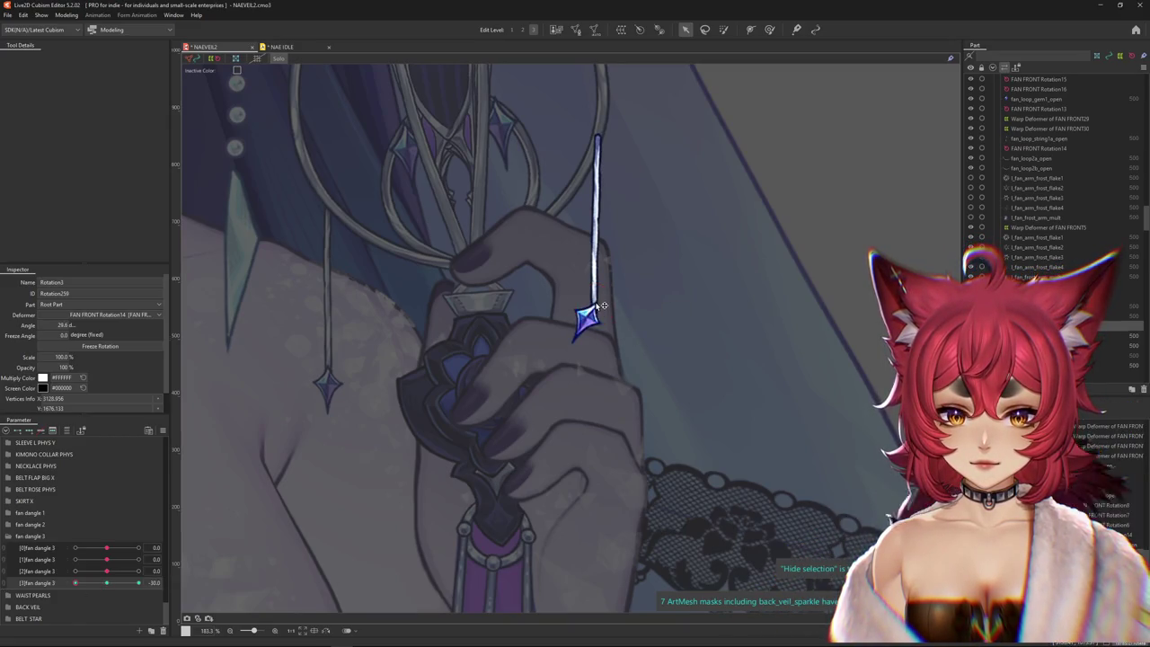
pyautogui.click(138, 582)
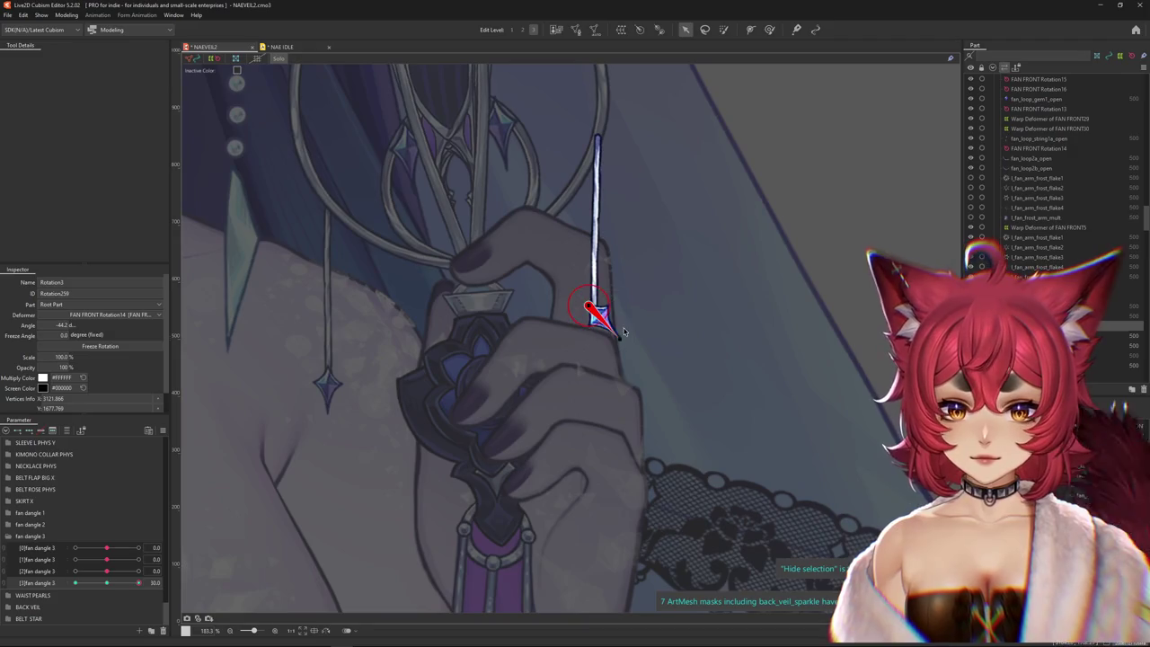
pyautogui.click(106, 582)
pyautogui.click(607, 296)
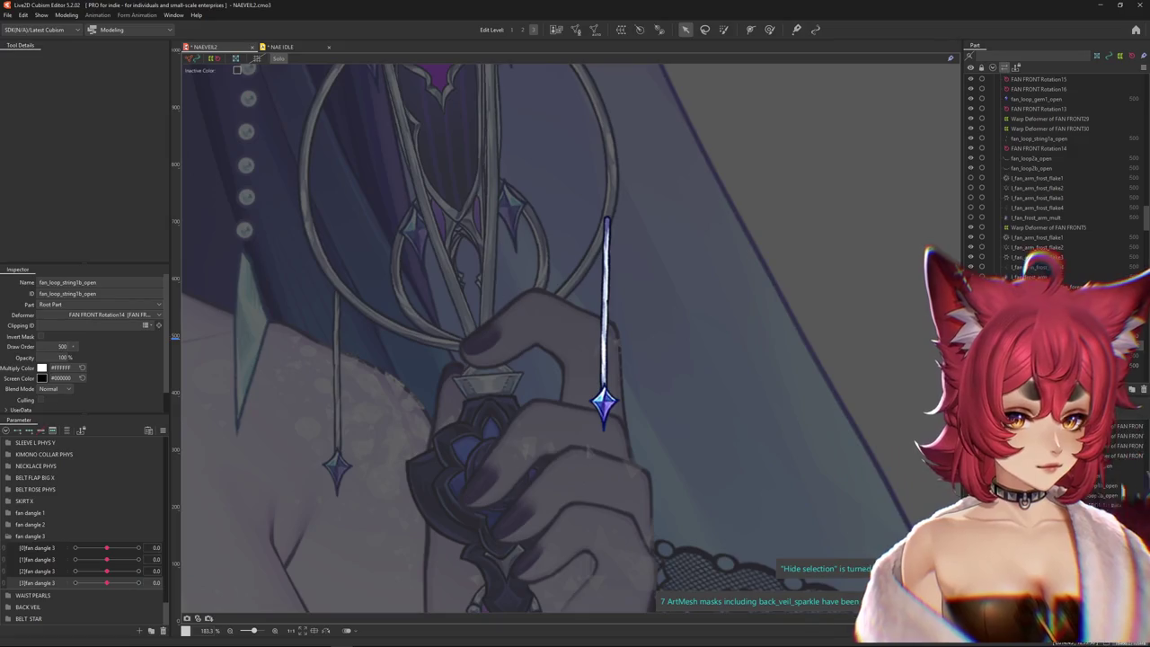
pyautogui.click(683, 186)
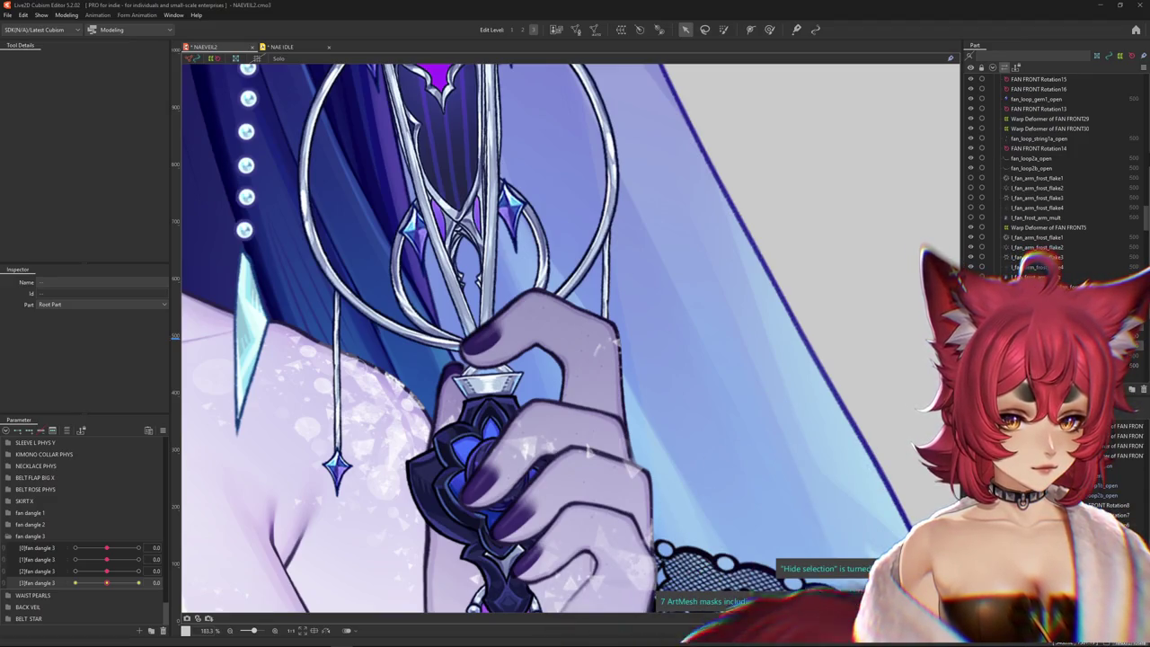
# - Select Curved Surface13 and add keyforms on fan dangle 3, leaving the parameter at 0
pyautogui.click(503, 224)
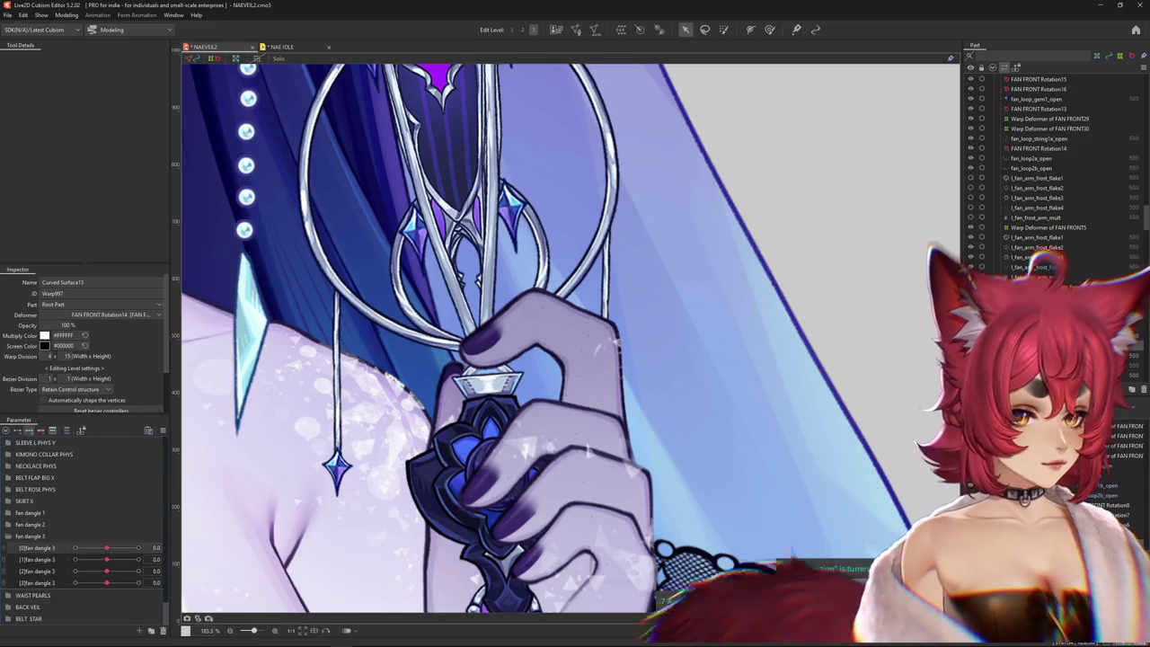
pyautogui.click(29, 430)
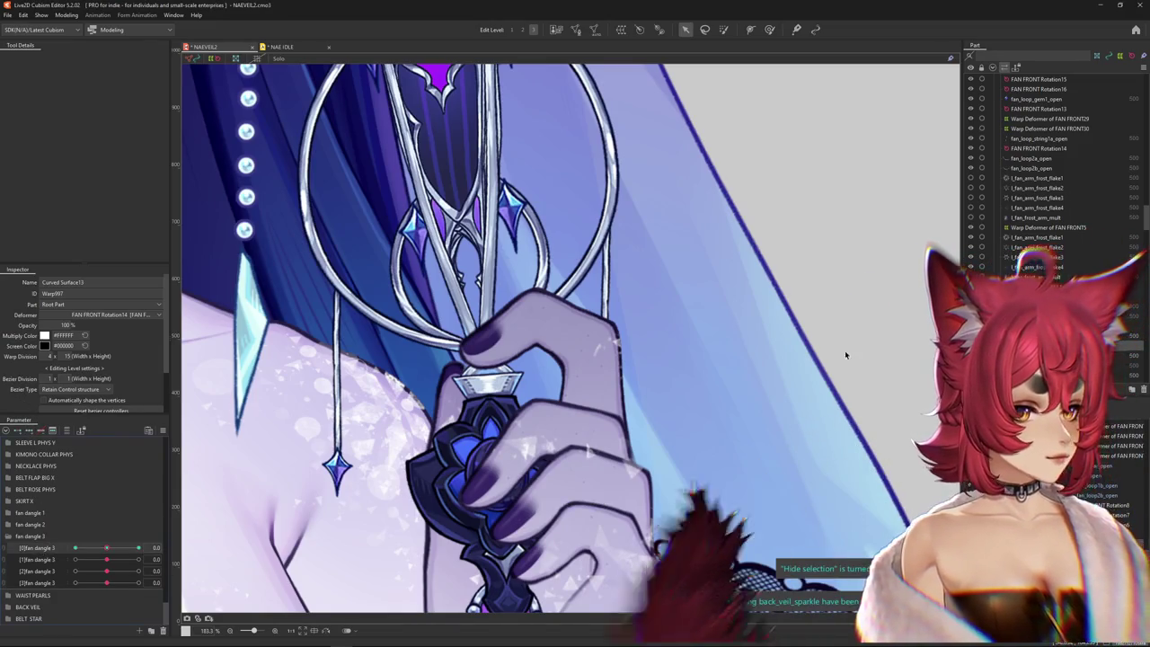
pyautogui.scroll(-3, 518, 423)
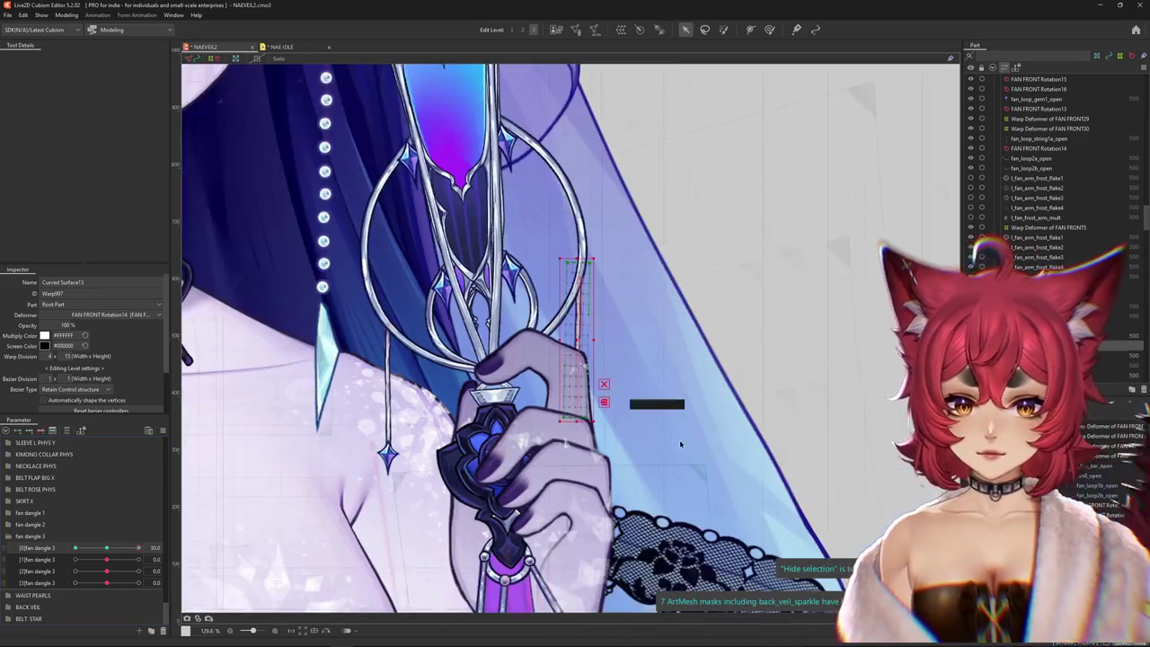
pyautogui.click(763, 302)
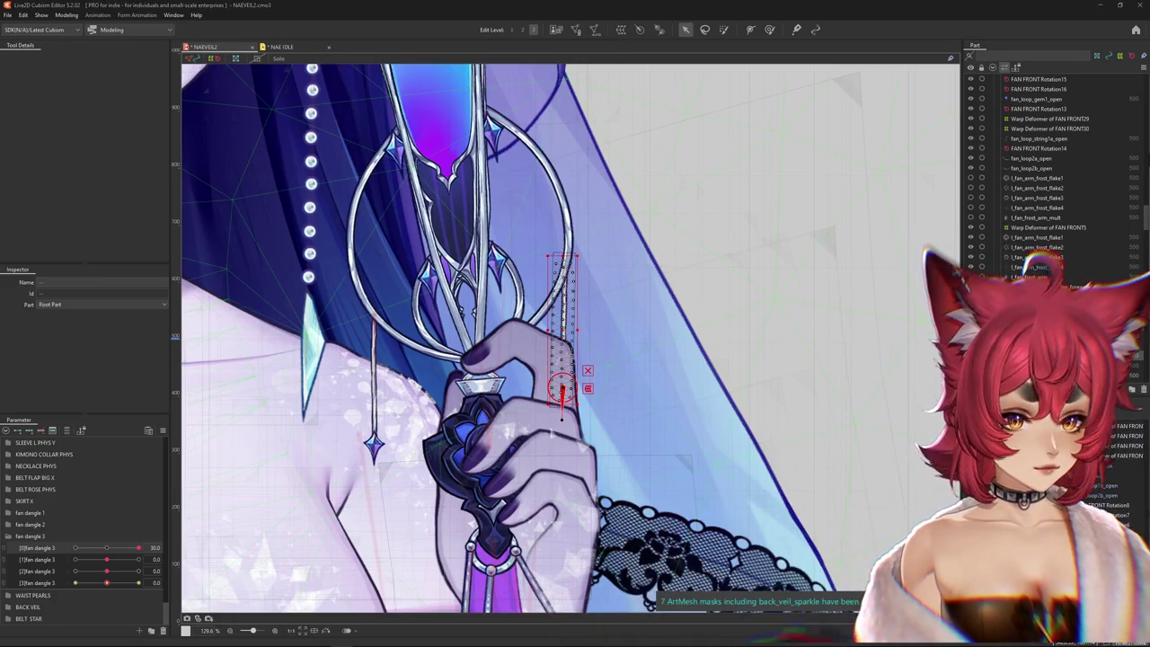
pyautogui.click(561, 391)
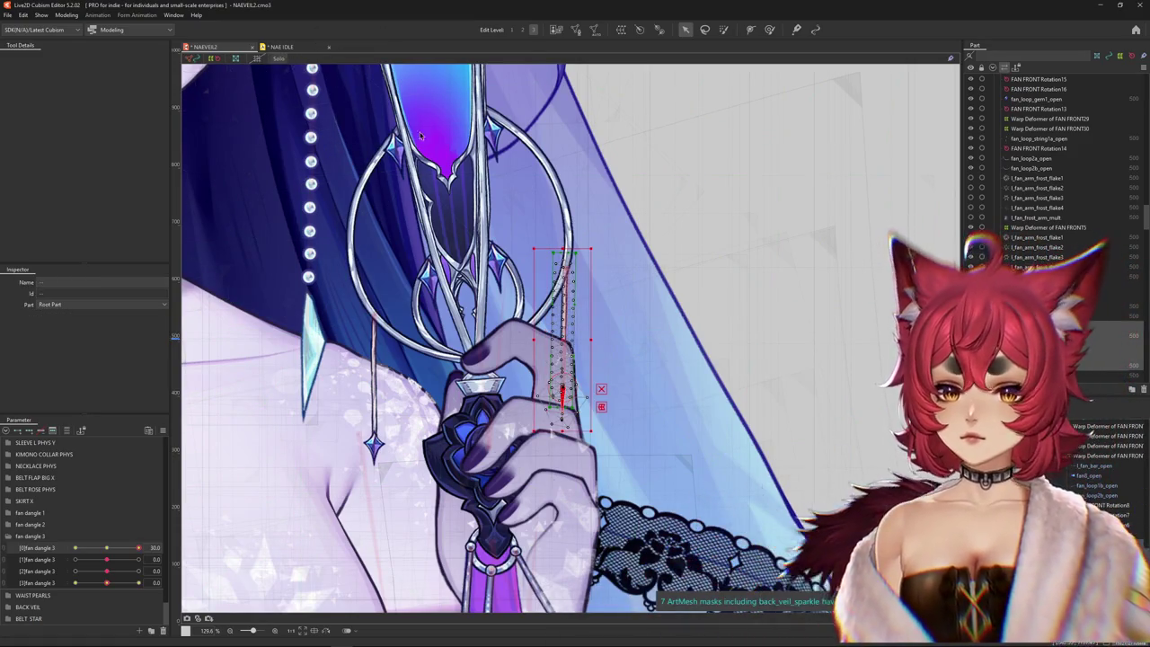
pyautogui.click(562, 396)
pyautogui.click(563, 396)
pyautogui.click(110, 558)
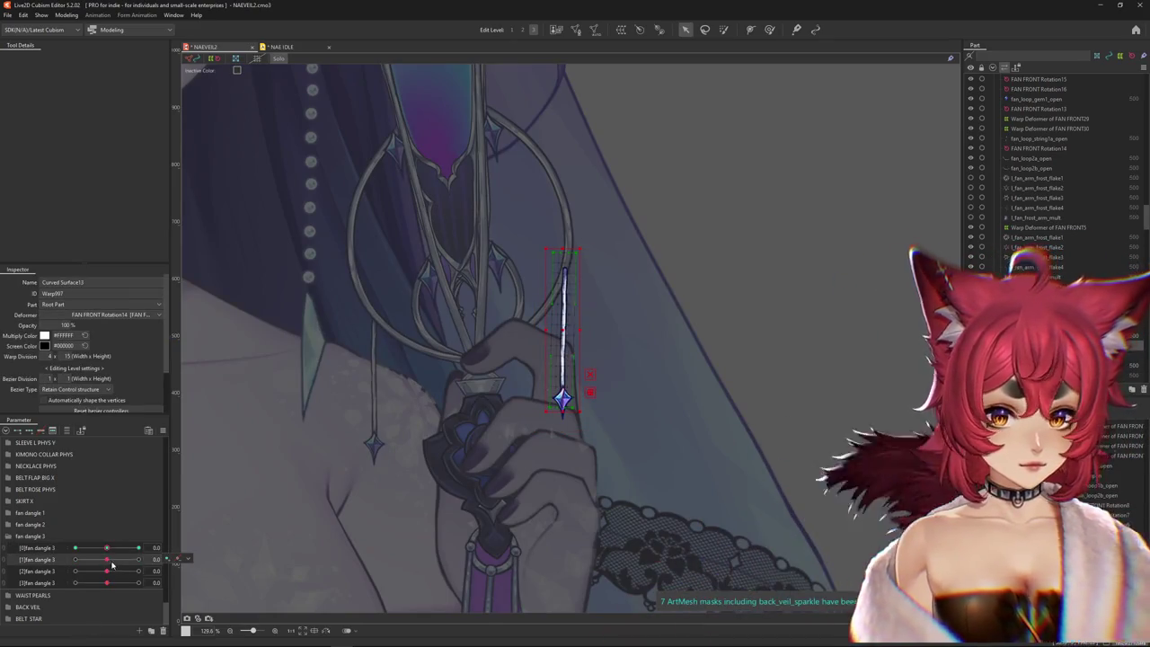
pyautogui.moveTo(107, 547); pyautogui.dragTo(108, 548)
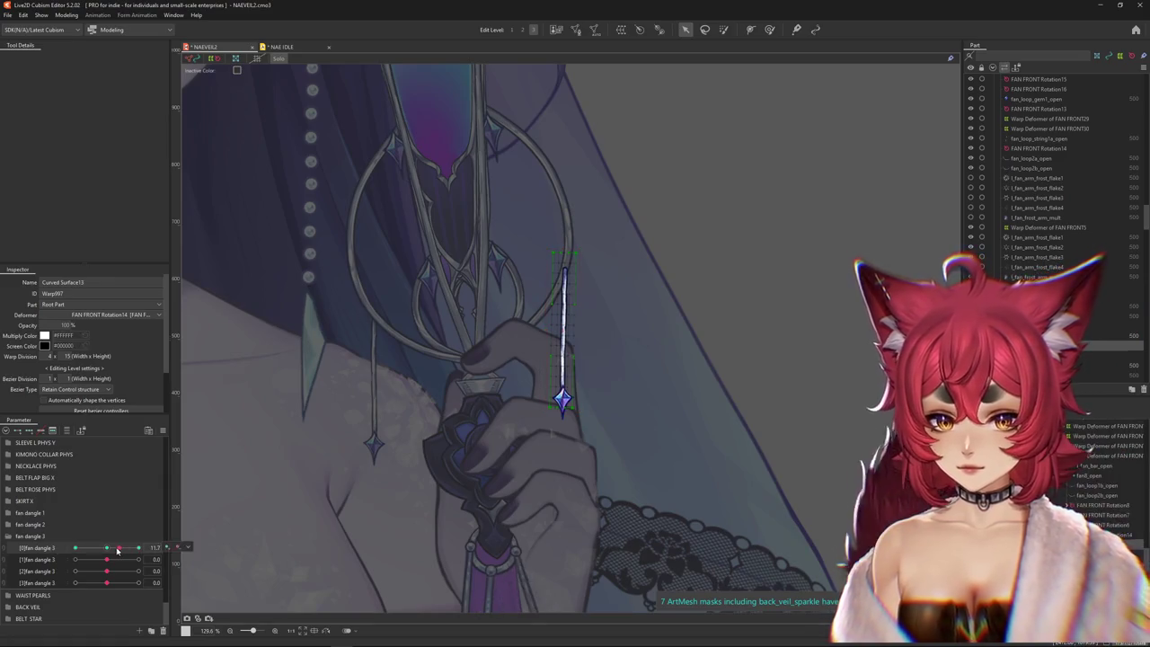
pyautogui.click(38, 434)
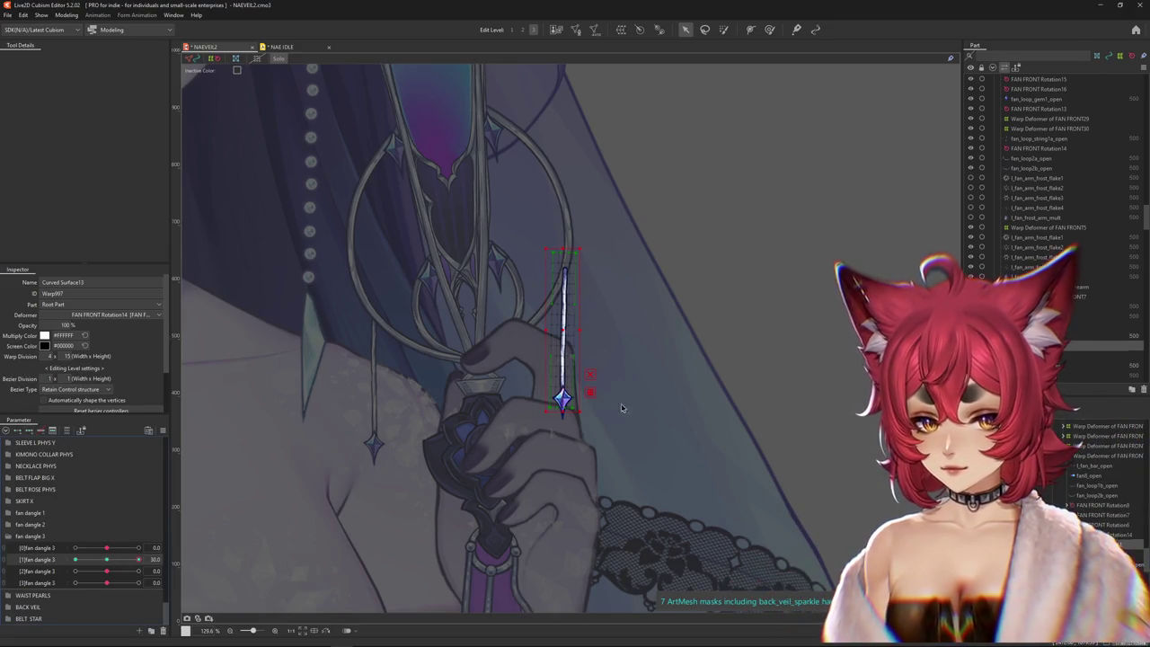
# - Bend the string's lower end to the right with a Temporary deform path on Curved Surface13
pyautogui.press('t')
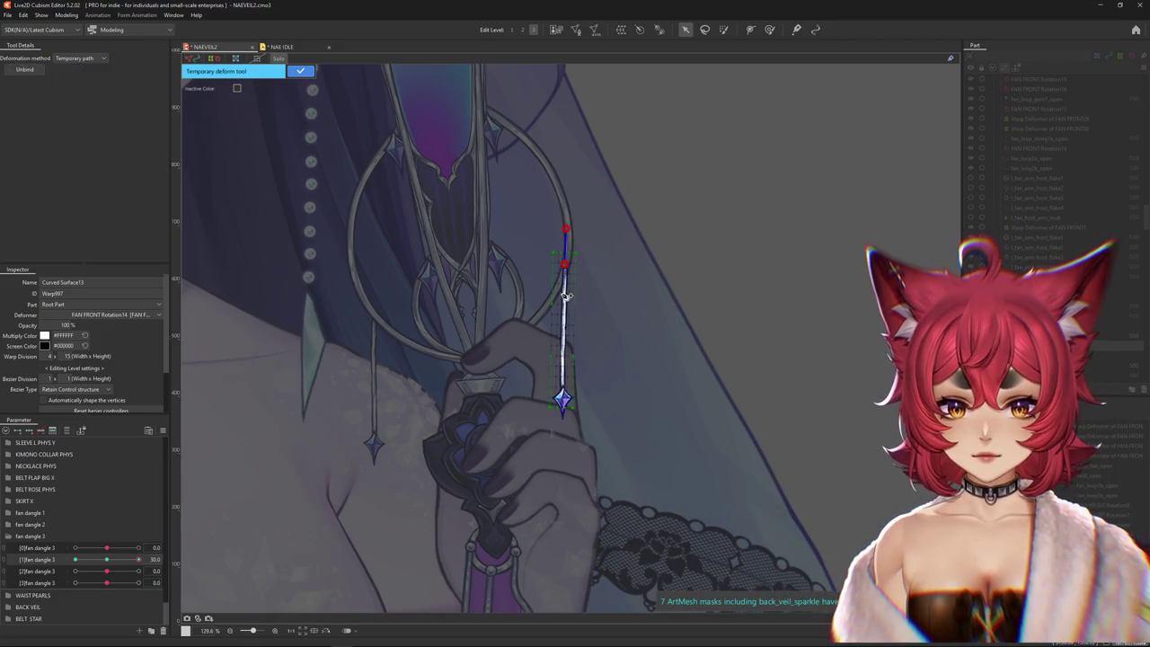
pyautogui.click(565, 438)
pyautogui.moveTo(565, 438); pyautogui.dragTo(624, 435)
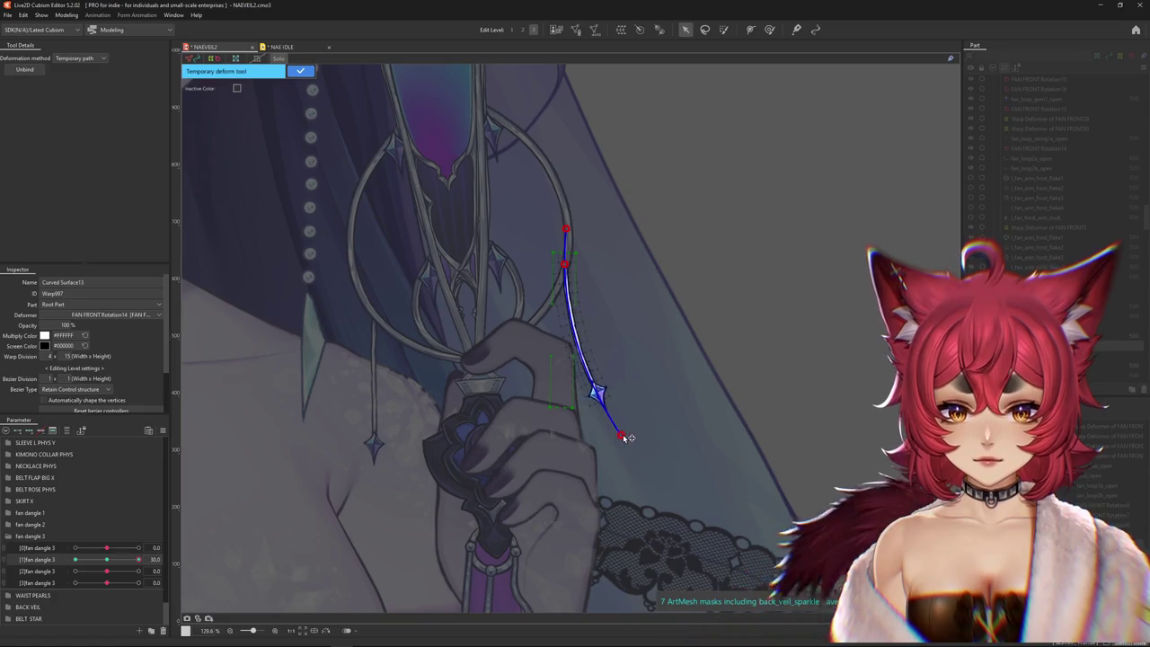
pyautogui.click(301, 72)
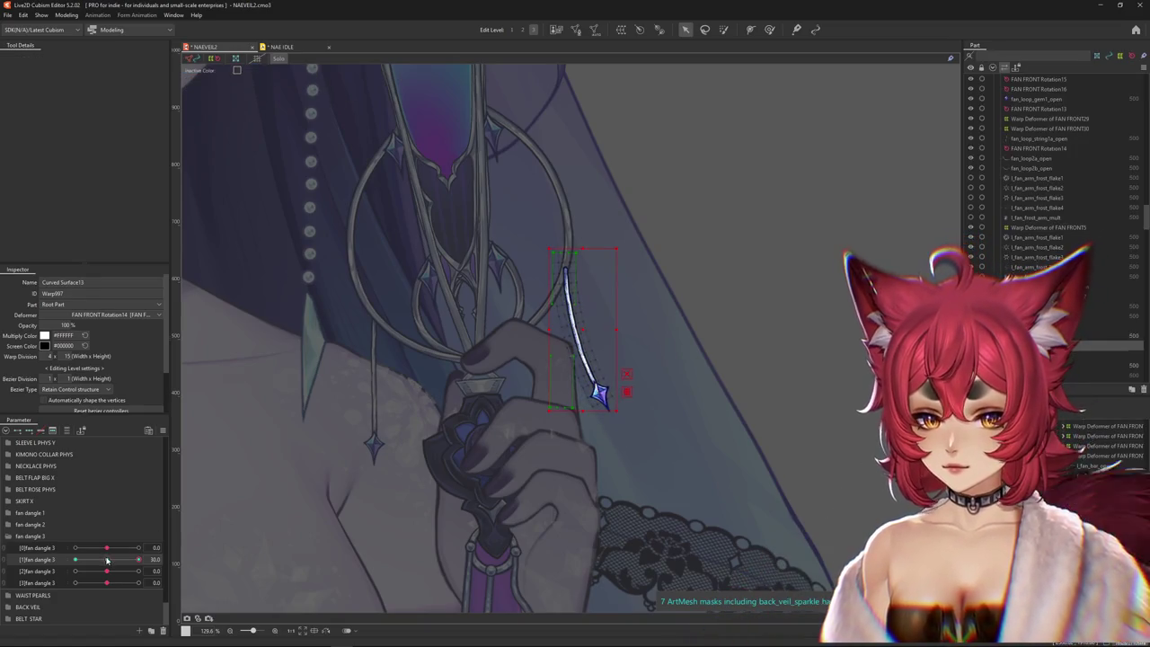
# - Mirror the bent keyform with Reflect Motion and preview the bend at [1]fan dangle 3 -30
pyautogui.click(106, 558)
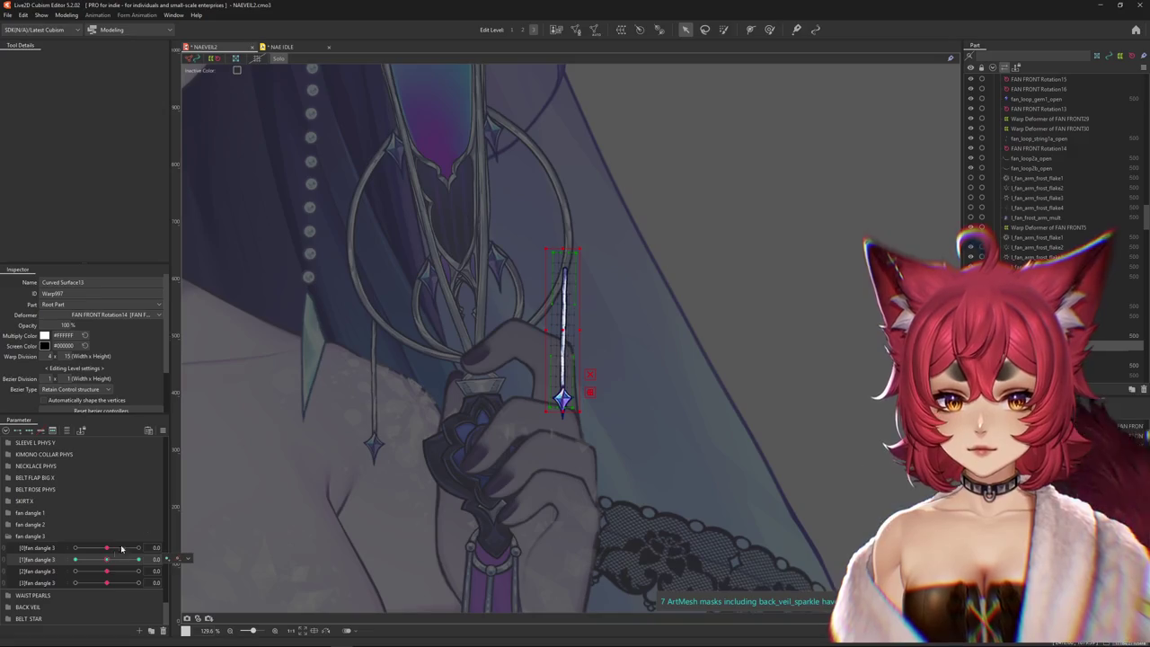
pyautogui.rightClick(176, 558)
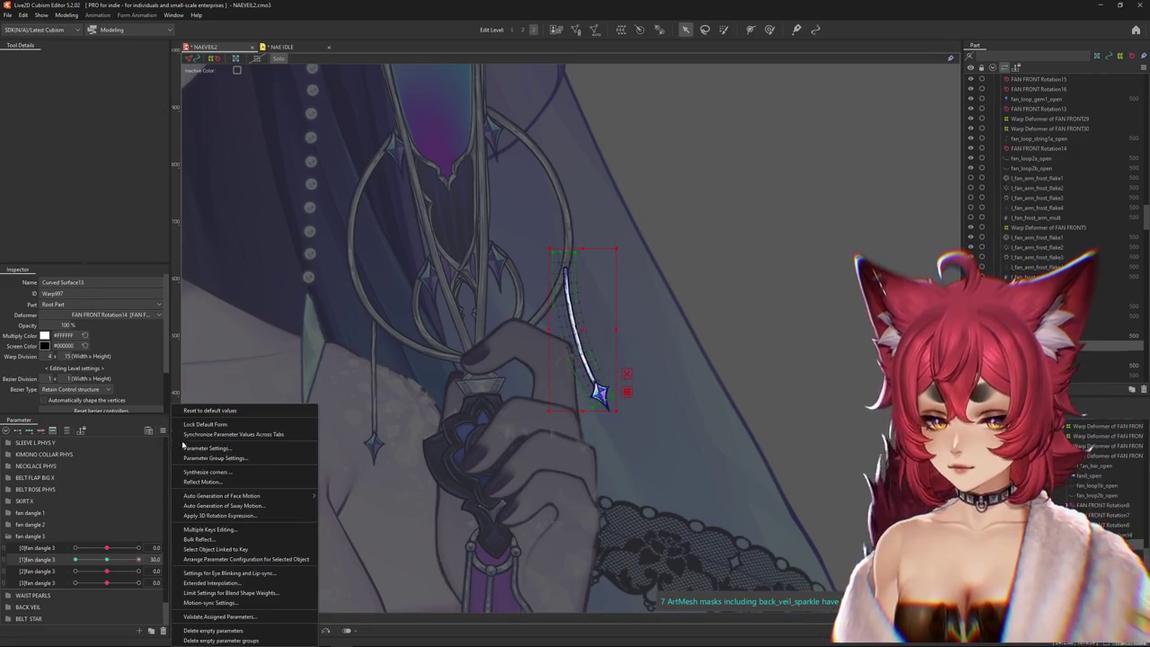
pyautogui.click(216, 481)
pyautogui.click(556, 415)
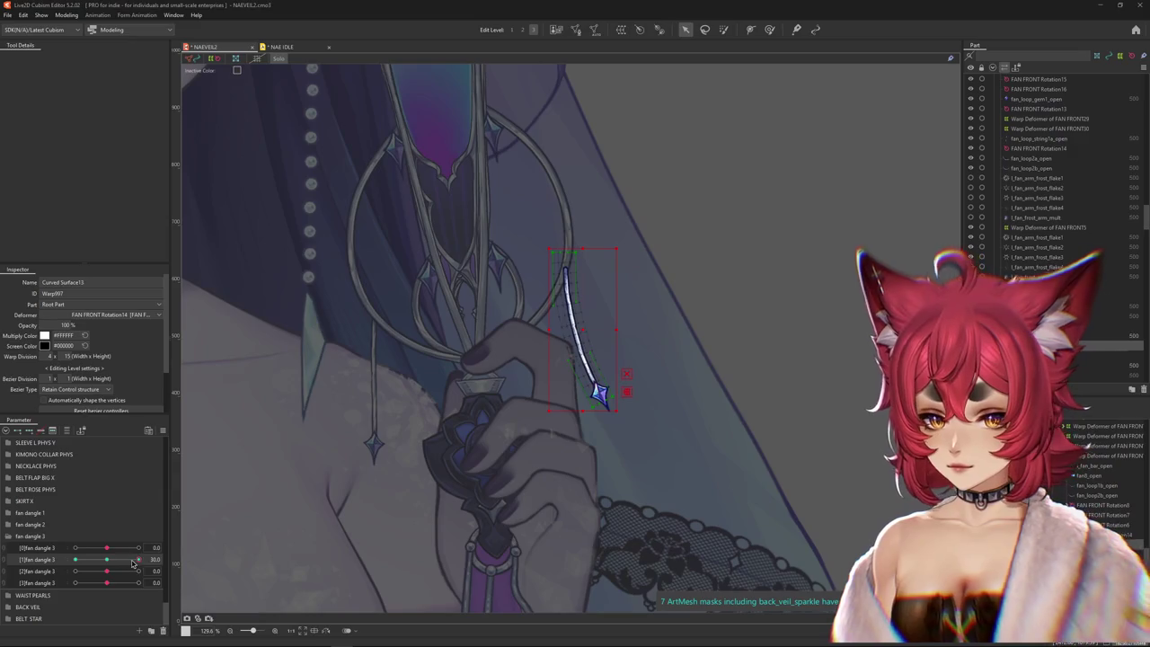
pyautogui.moveTo(98, 560); pyautogui.dragTo(106, 564)
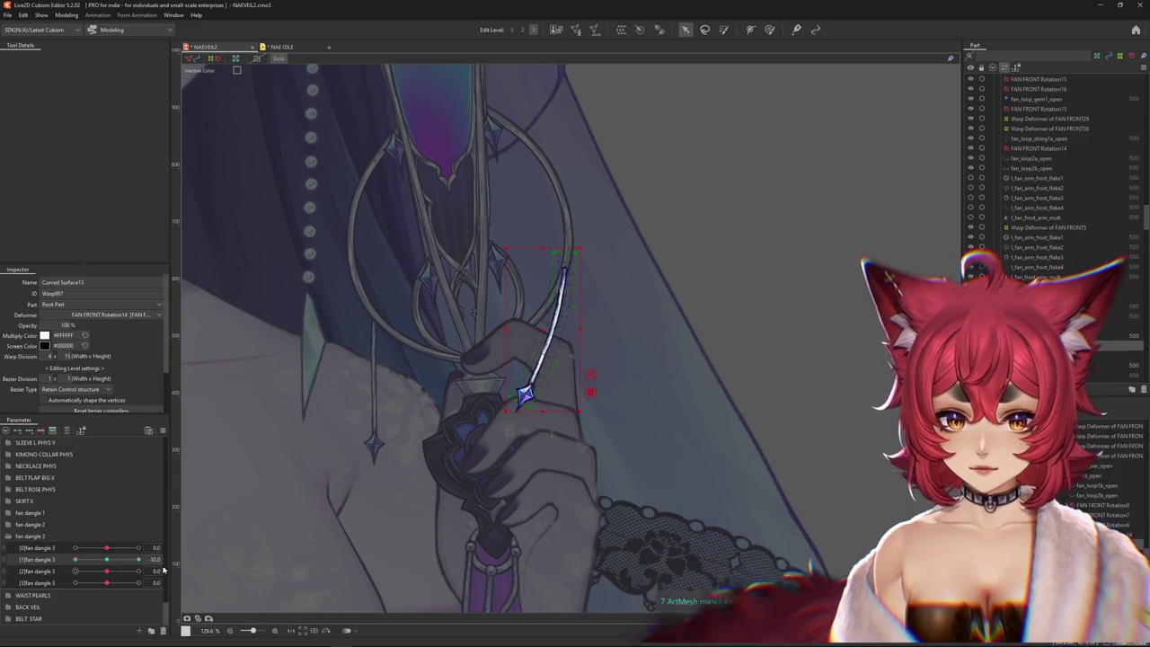
# - On Curved Surface14, bend the second string's lower end right using a Temporary path deform
pyautogui.click(175, 580)
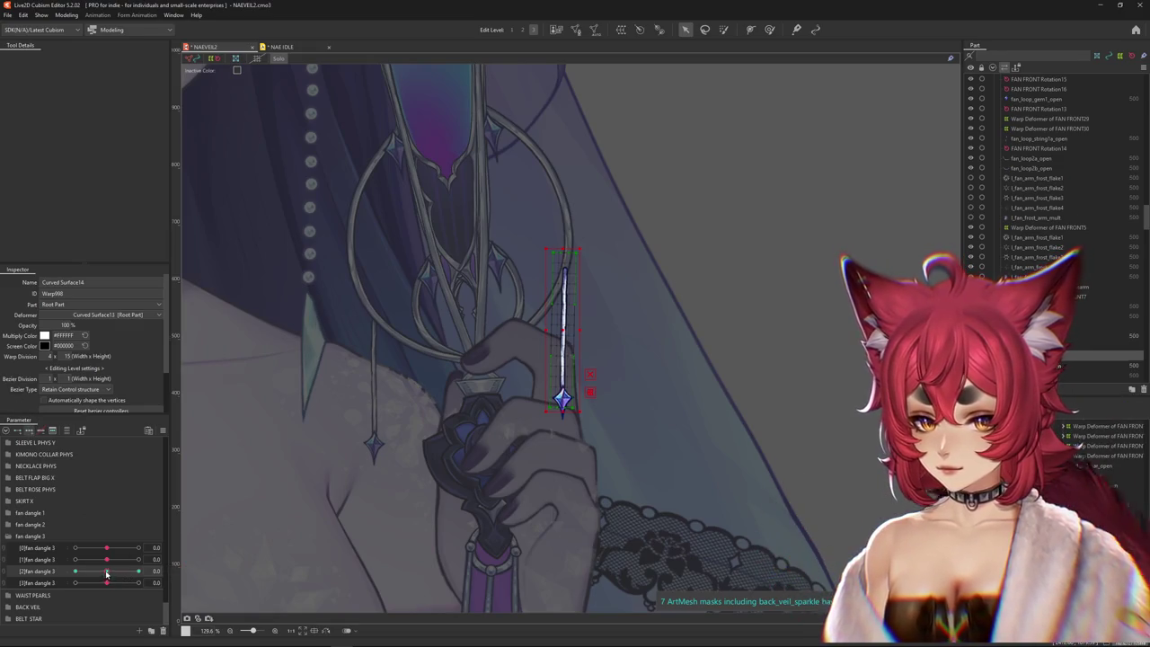
pyautogui.click(589, 394)
pyautogui.click(81, 59)
pyautogui.click(81, 61)
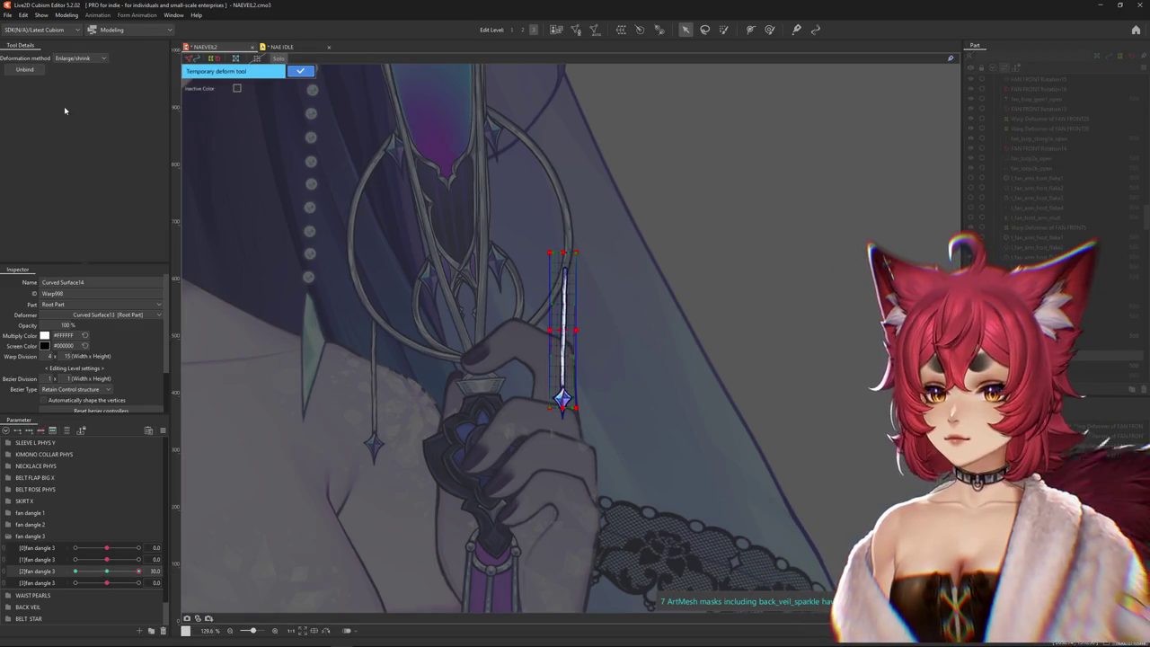
pyautogui.click(82, 59)
pyautogui.click(82, 61)
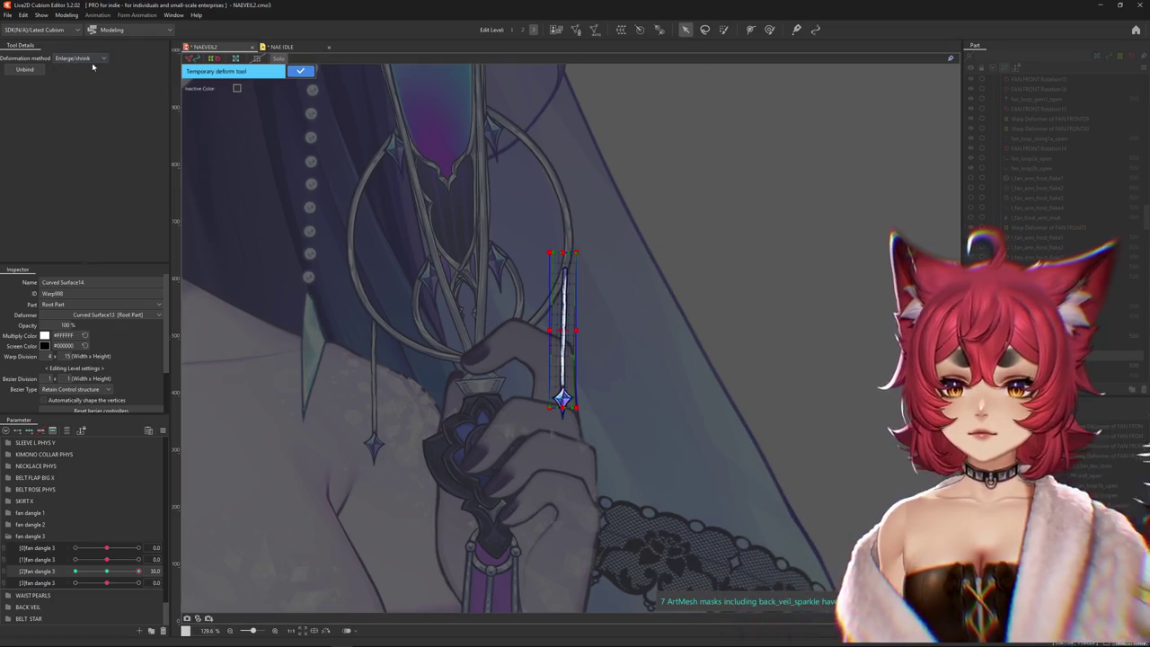
pyautogui.click(82, 59)
pyautogui.click(567, 236)
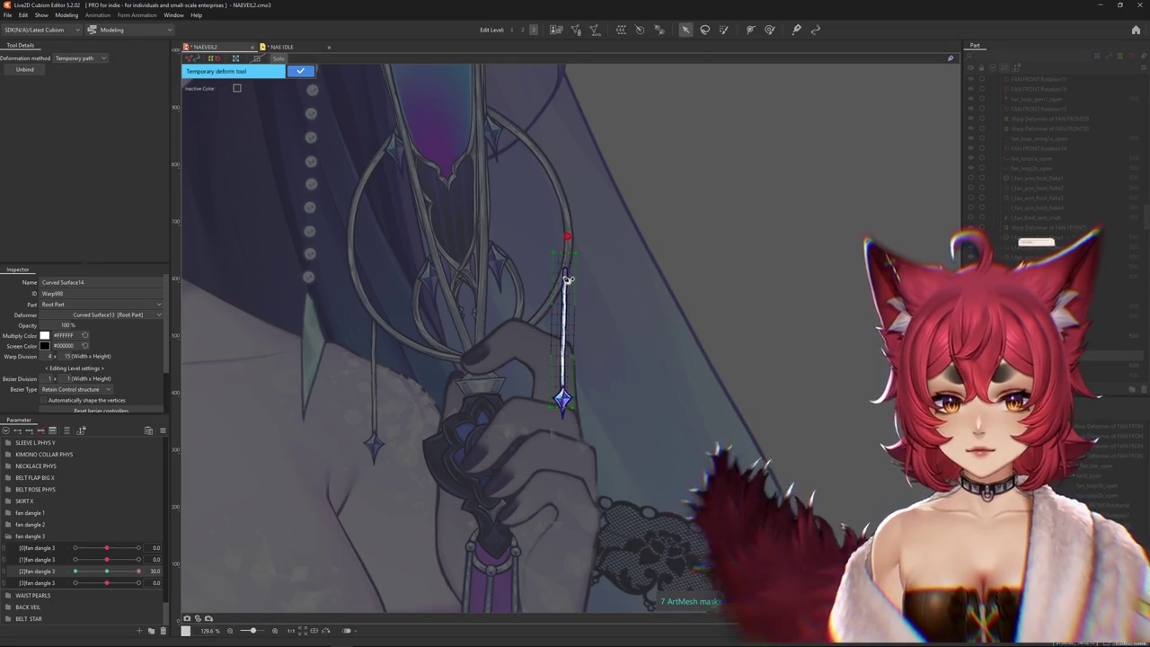
pyautogui.click(565, 284)
pyautogui.click(563, 333)
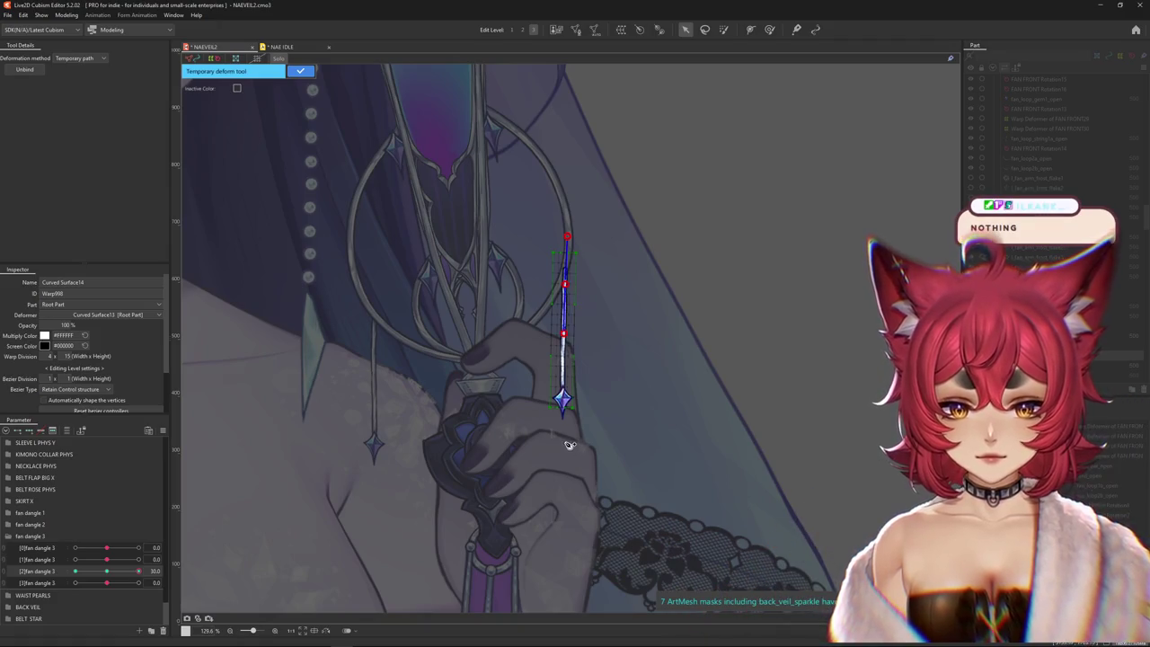
pyautogui.click(571, 443)
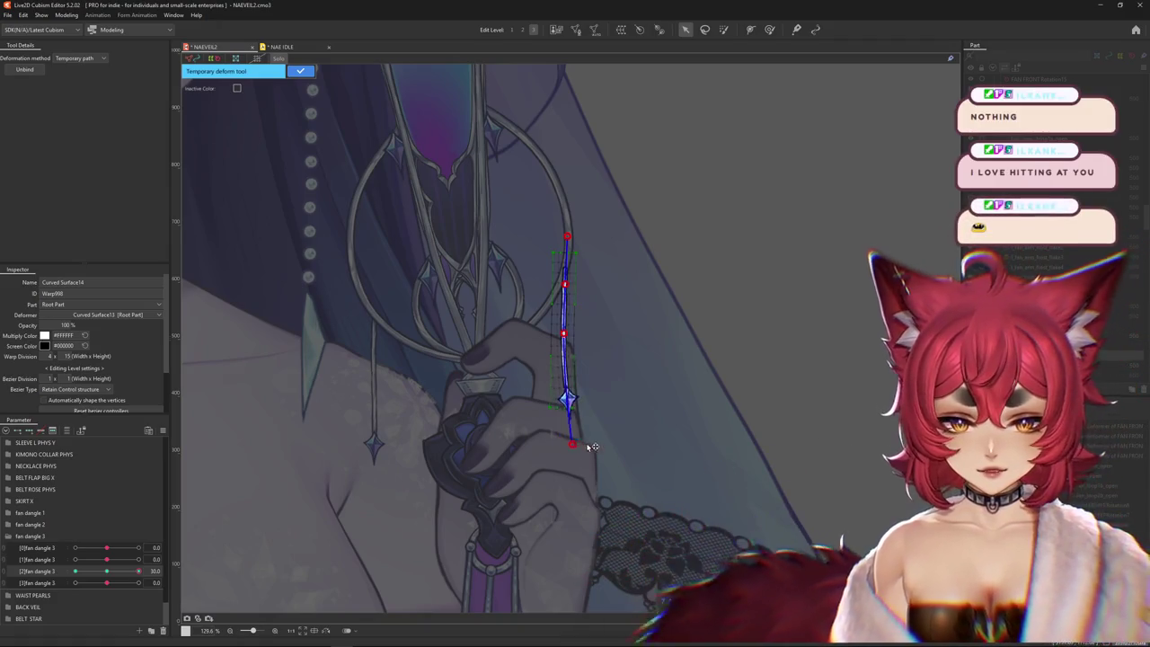
pyautogui.moveTo(573, 443); pyautogui.dragTo(614, 428)
pyautogui.click(302, 72)
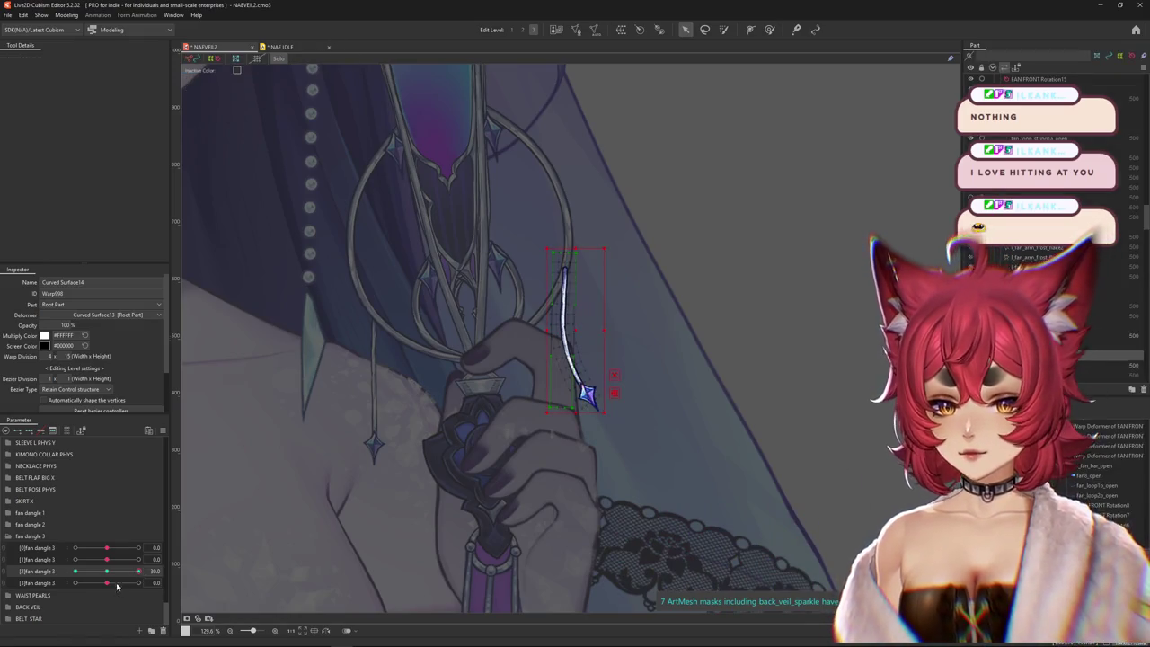
# - At [2]fan dangle 3 -30, bend the string's lower end to the lower left, then reset to 0
pyautogui.moveTo(110, 572); pyautogui.dragTo(75, 573)
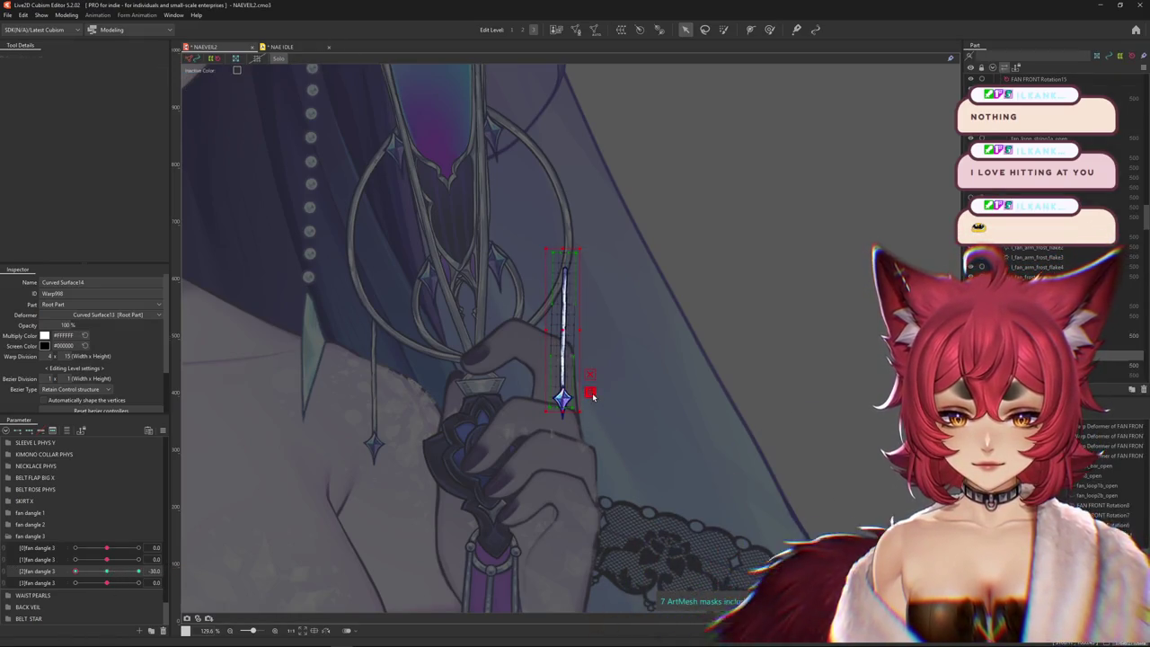
pyautogui.click(592, 396)
pyautogui.click(565, 236)
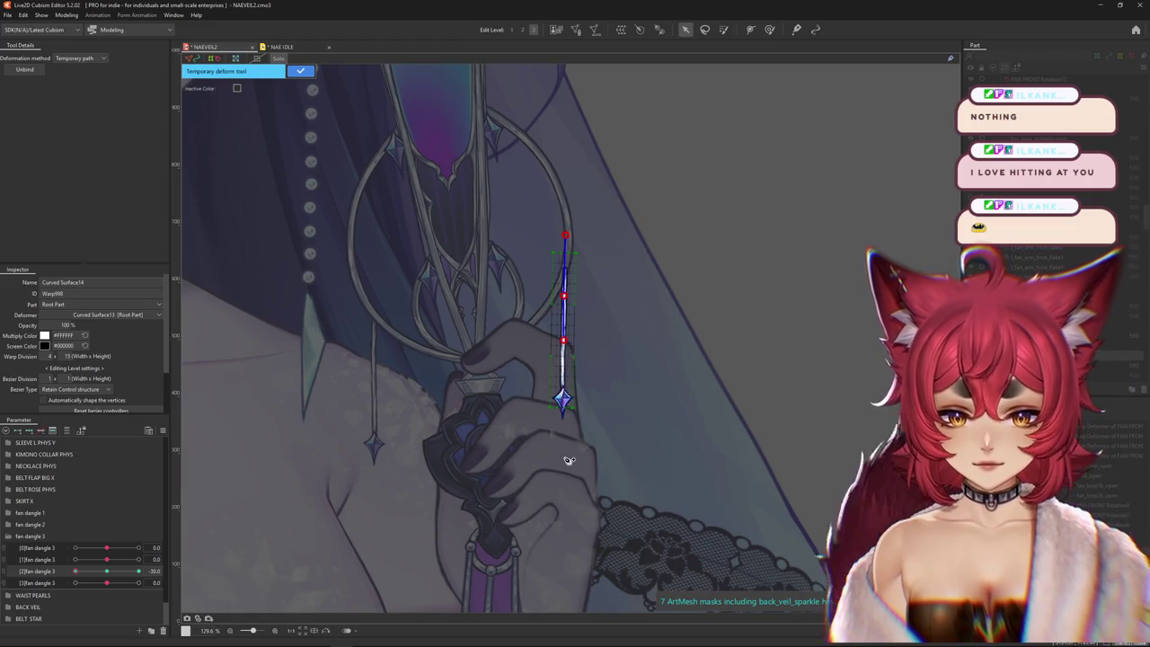
pyautogui.moveTo(566, 458); pyautogui.dragTo(506, 437)
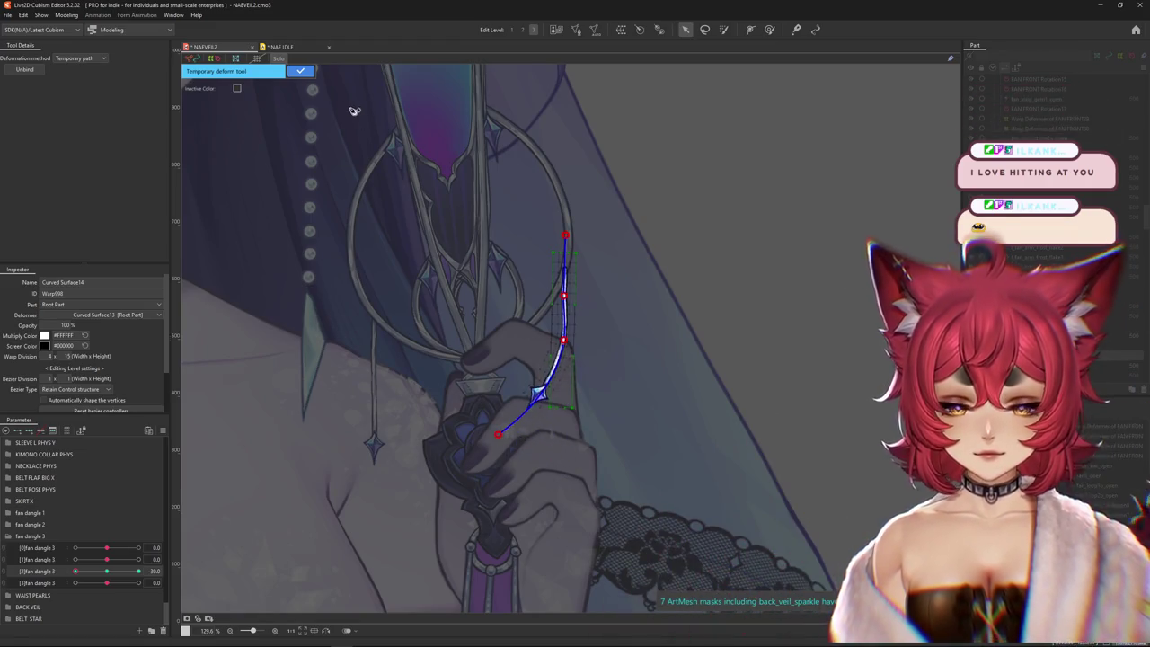
pyautogui.click(300, 72)
pyautogui.click(112, 572)
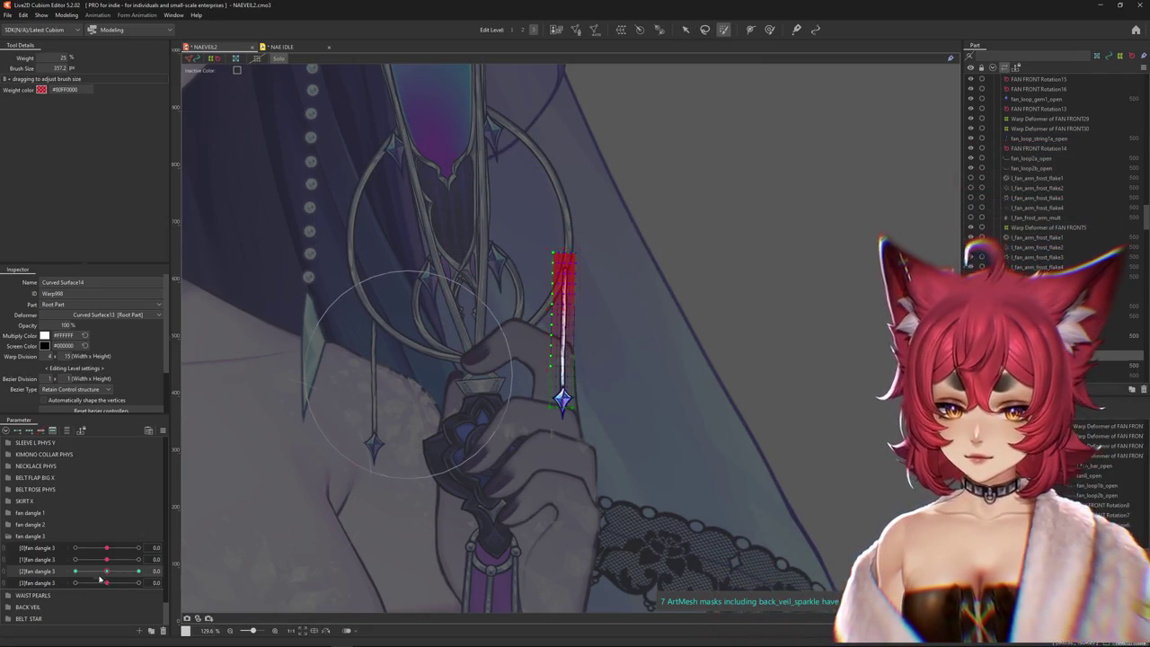
# - Preview the second tassel string at fan dangle 3 -30, then open Modeling > Physics Settings
pyautogui.moveTo(101, 582); pyautogui.dragTo(2, 579)
pyautogui.scroll(1, 54, 539)
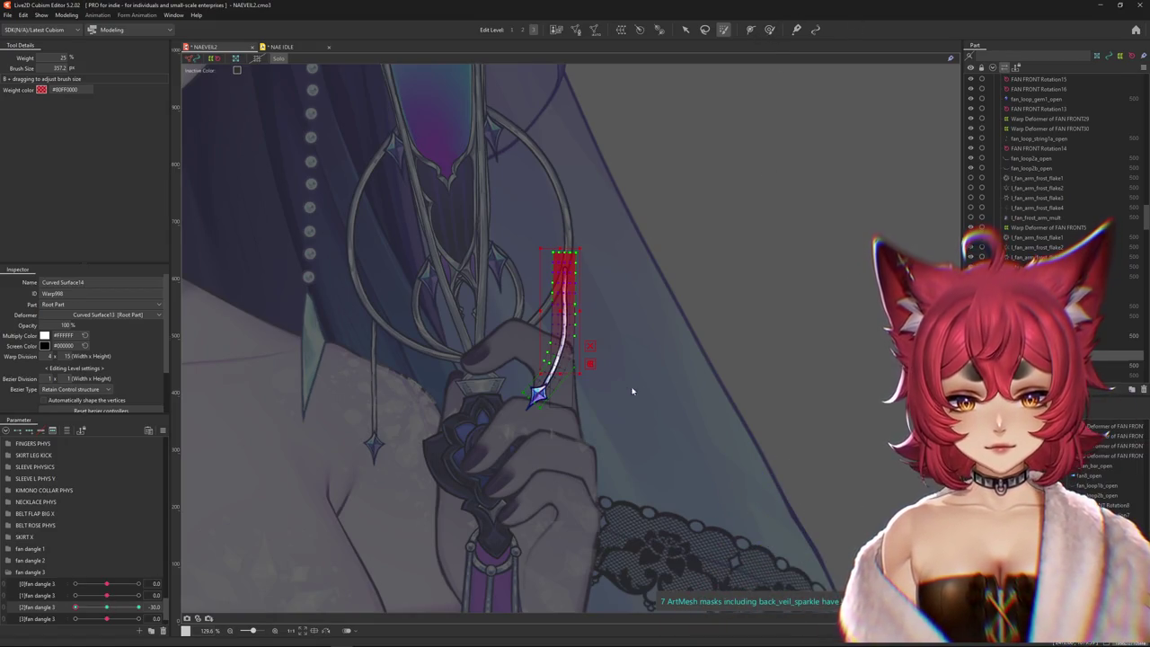
pyautogui.click(769, 29)
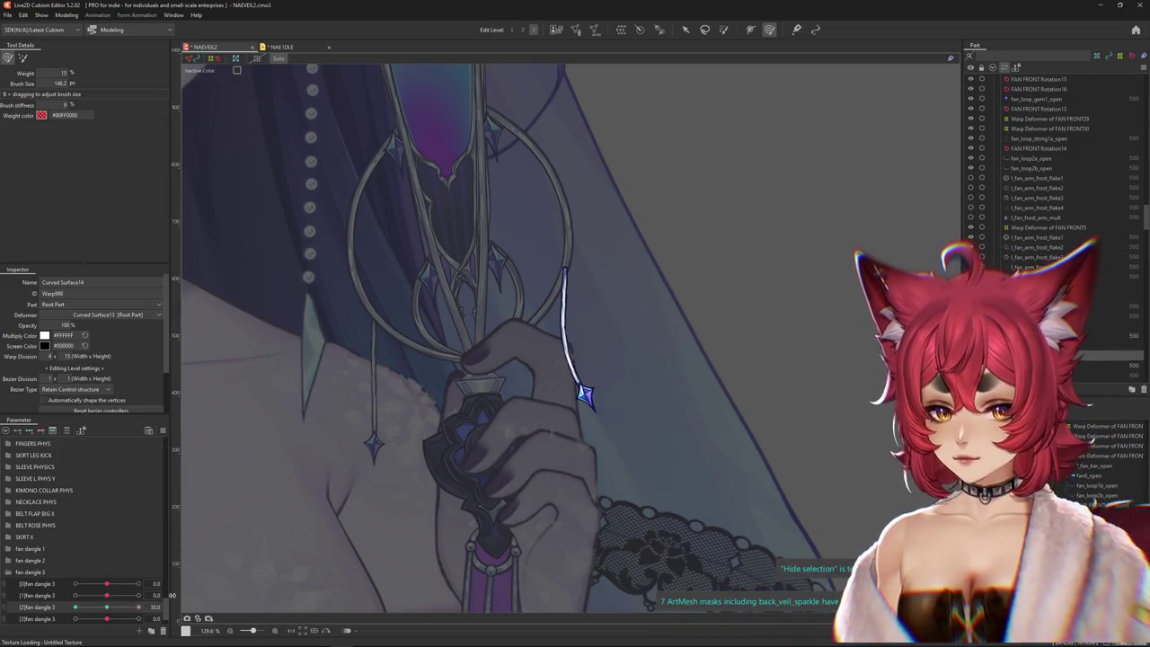
pyautogui.moveTo(106, 595); pyautogui.dragTo(65, 610)
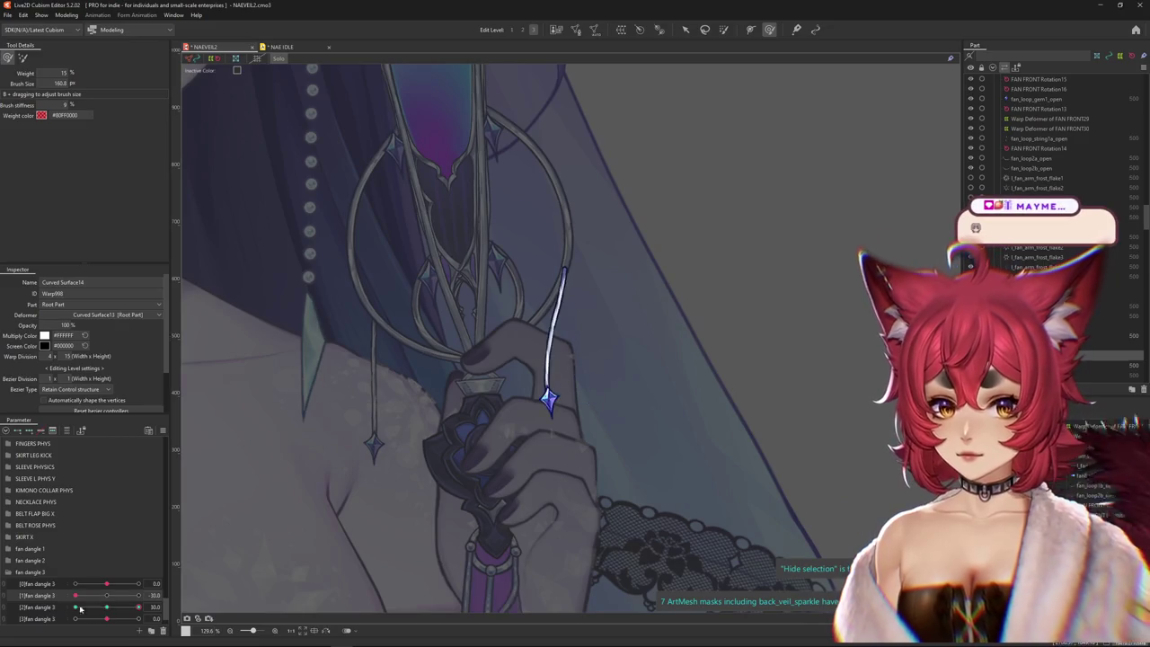
pyautogui.click(66, 15)
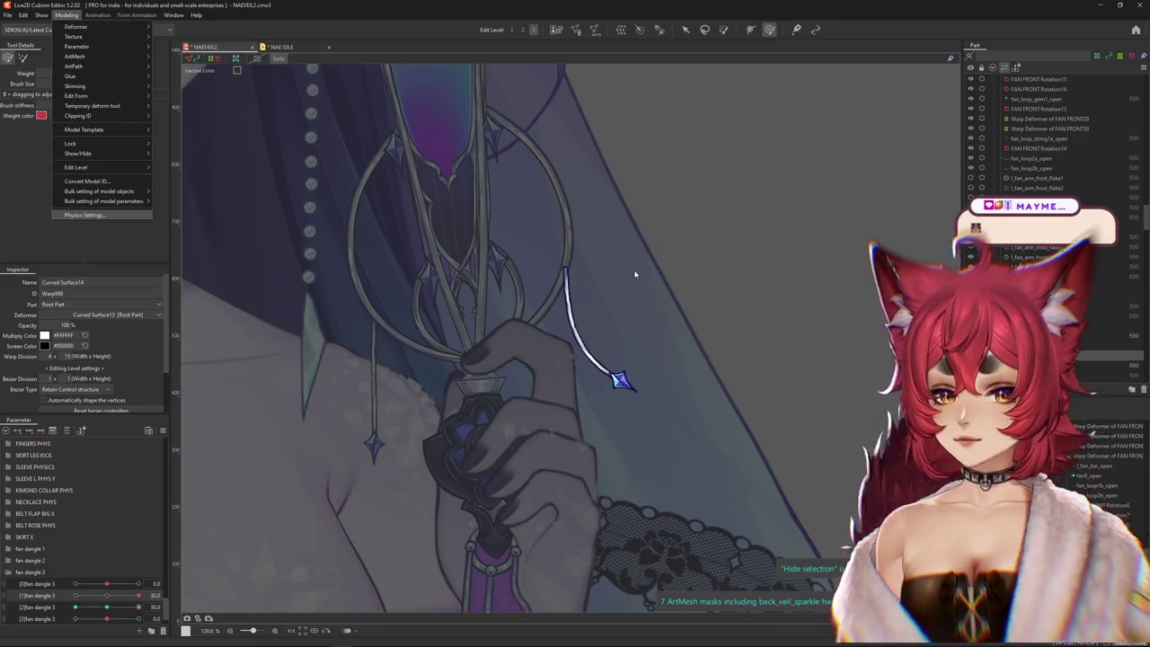
pyautogui.press('Return')
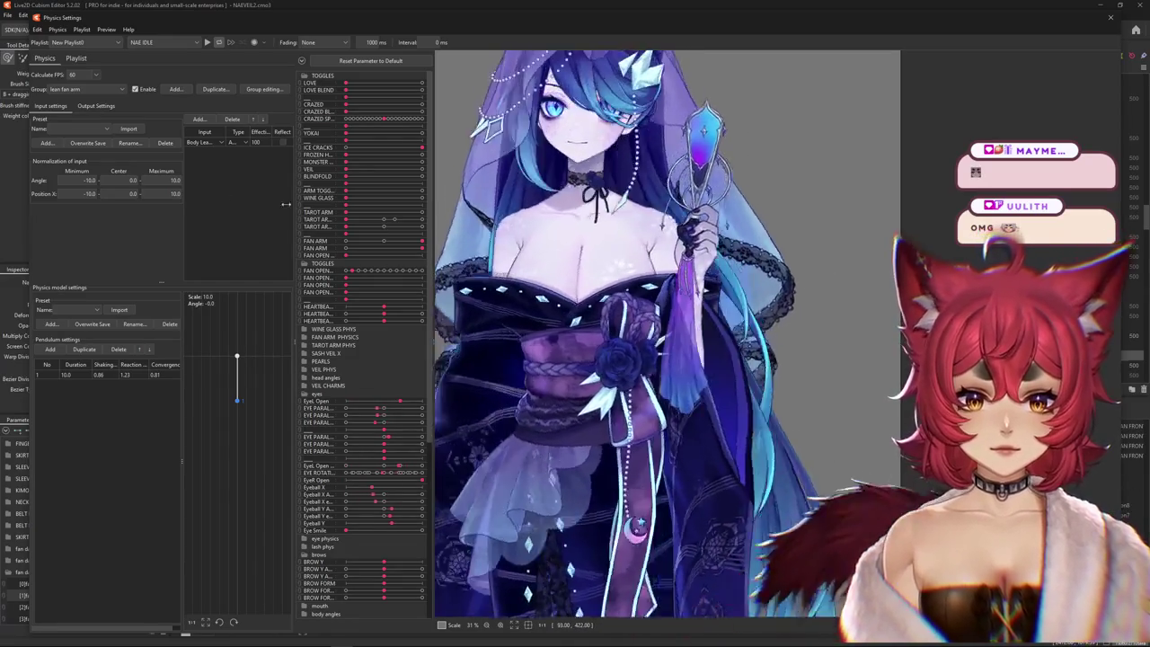
# - Select the FAN CLOSE1 group and set its input Angle Minimum to -1.0
pyautogui.click(80, 90)
pyautogui.scroll(1, 77, 209)
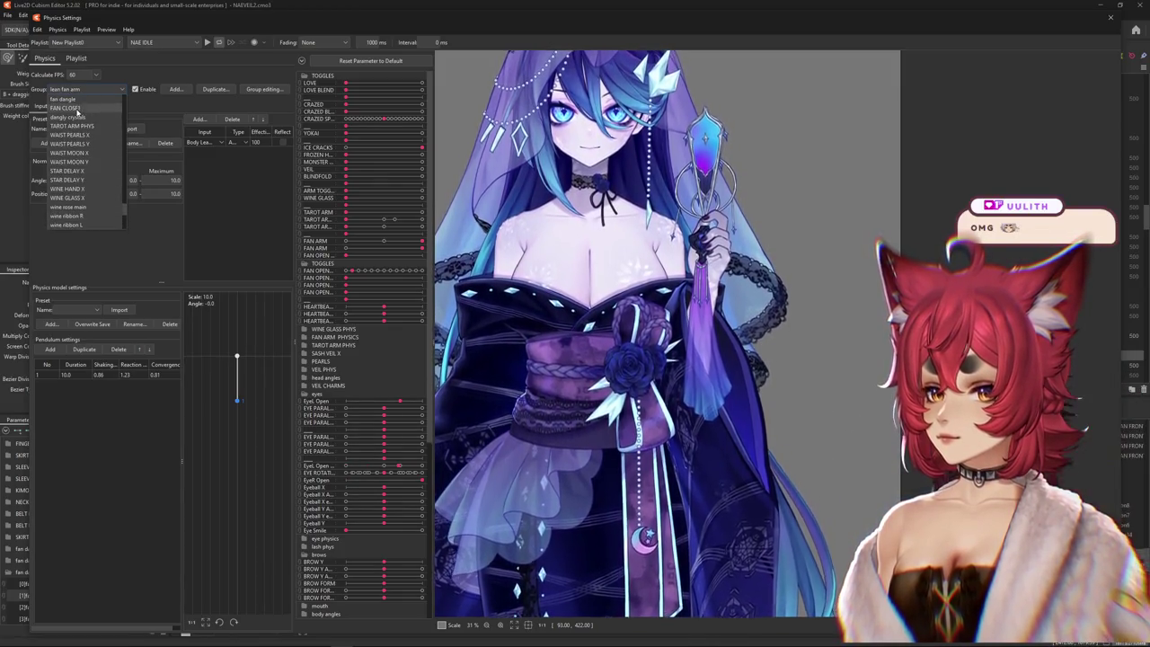
pyautogui.click(93, 106)
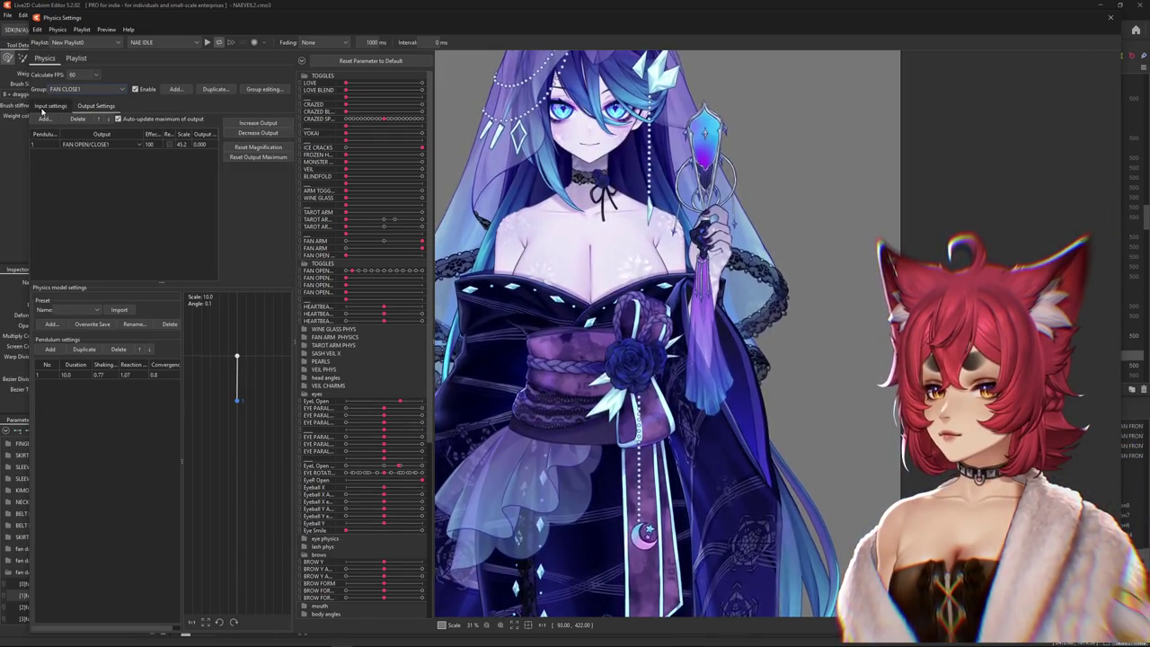
pyautogui.click(44, 107)
pyautogui.click(93, 106)
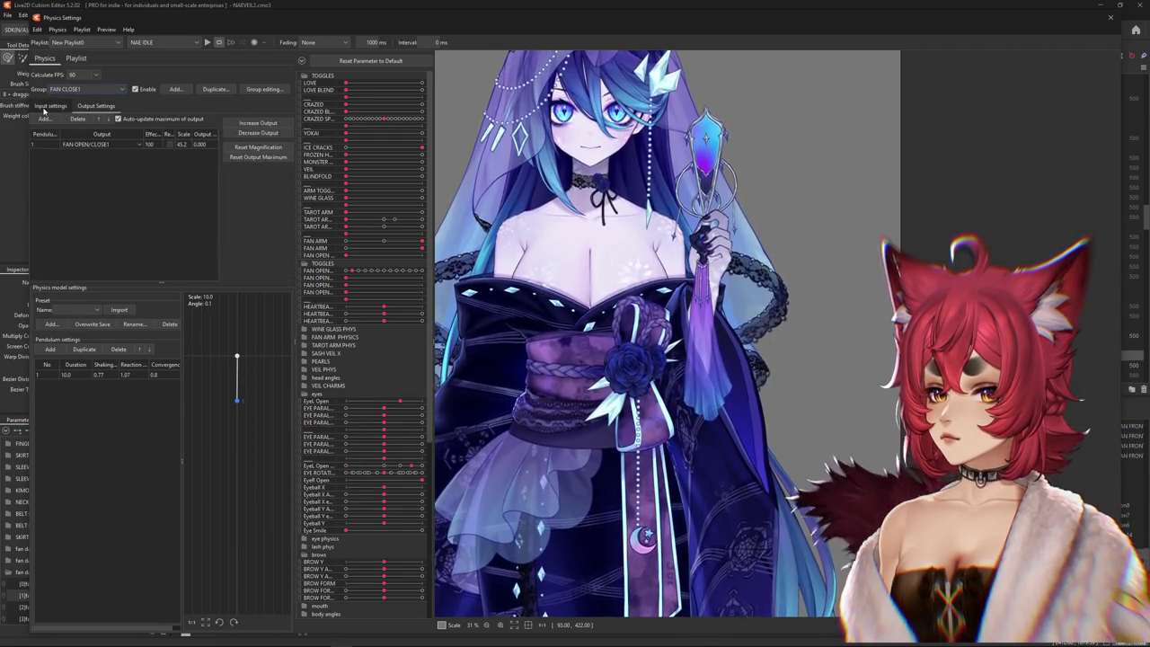
pyautogui.click(50, 106)
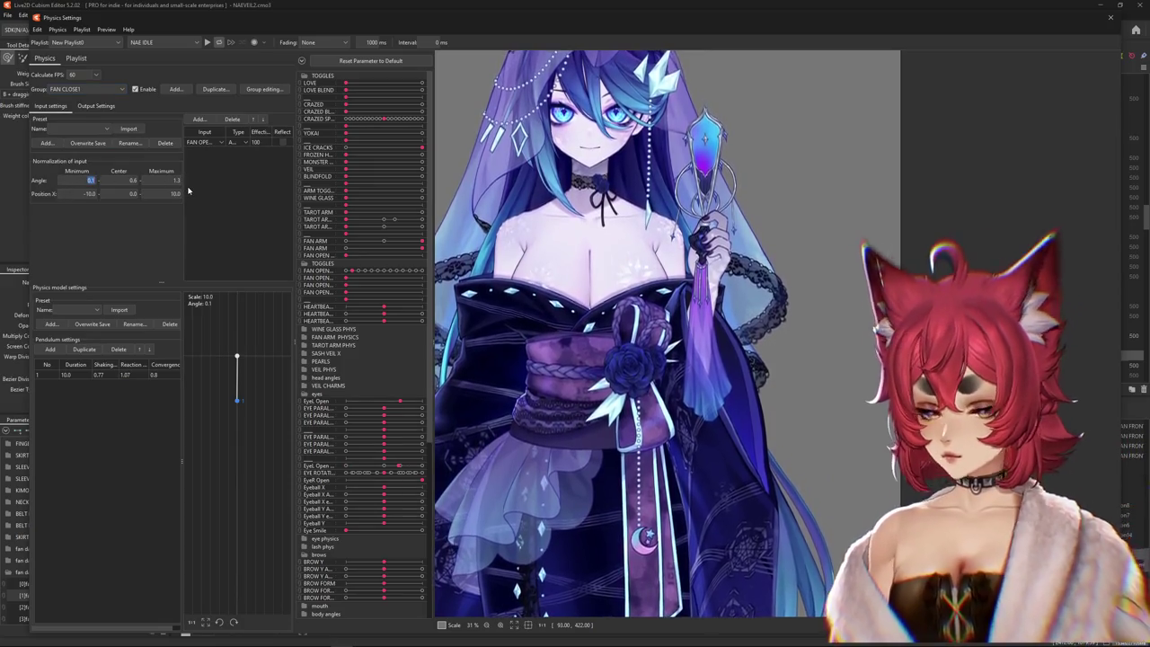
pyautogui.press('Return')
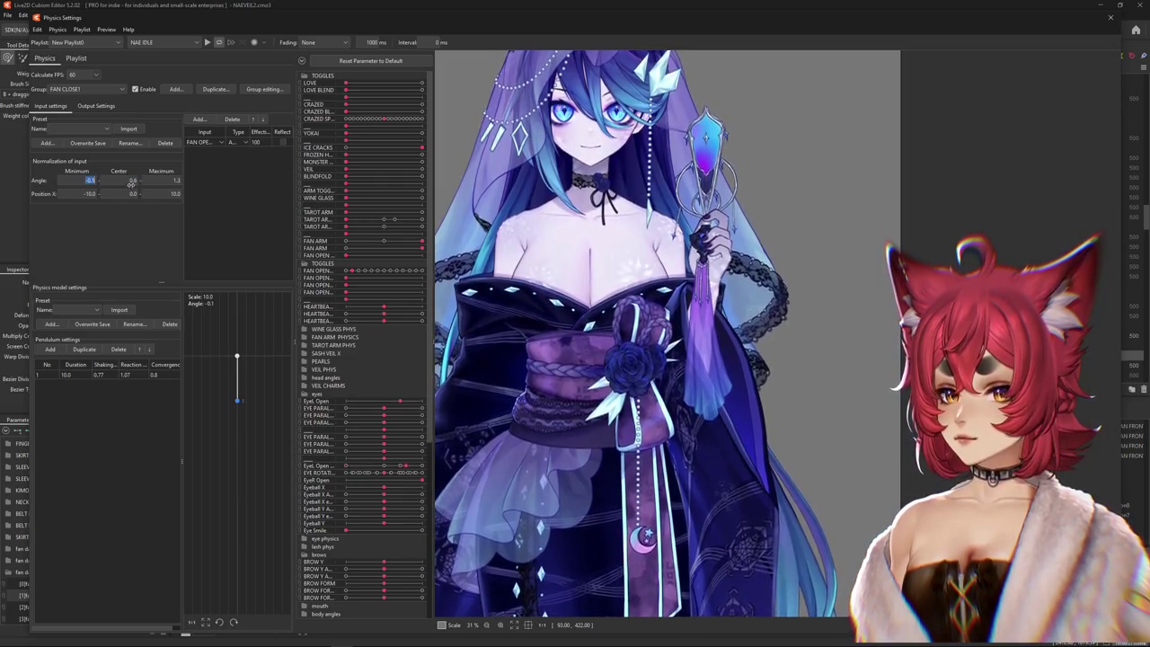
pyautogui.write('-1')
pyautogui.press('Return')
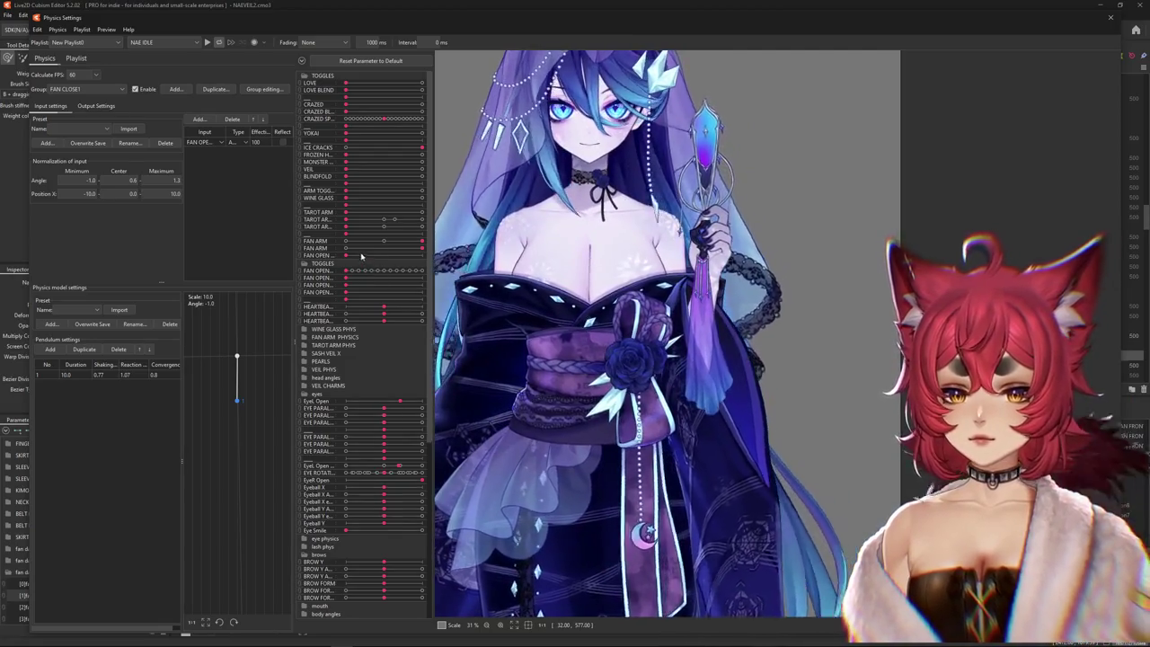
# - Drag the FAN OPEN slider and sway the model to preview the fan closing and opening
pyautogui.moveTo(424, 258); pyautogui.dragTo(301, 263)
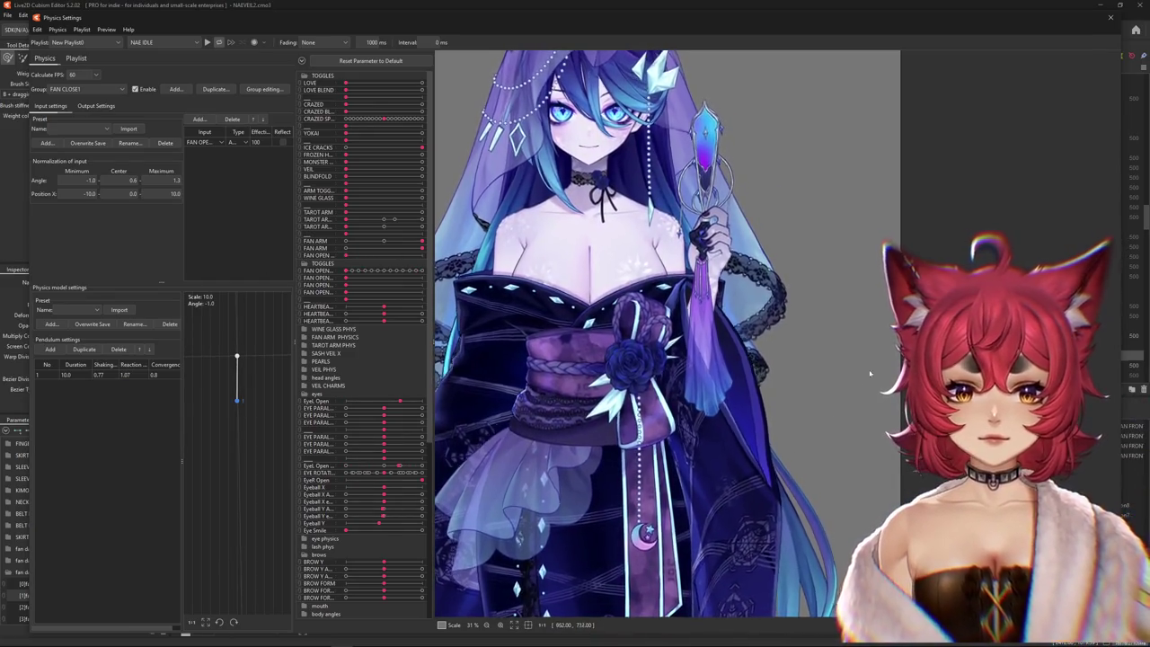
pyautogui.moveTo(841, 375); pyautogui.dragTo(974, 414)
pyautogui.moveTo(837, 353)
pyautogui.mouseDown()
pyautogui.moveTo(513, 356)
pyautogui.moveTo(715, 122)
pyautogui.moveTo(746, 207)
pyautogui.mouseUp()
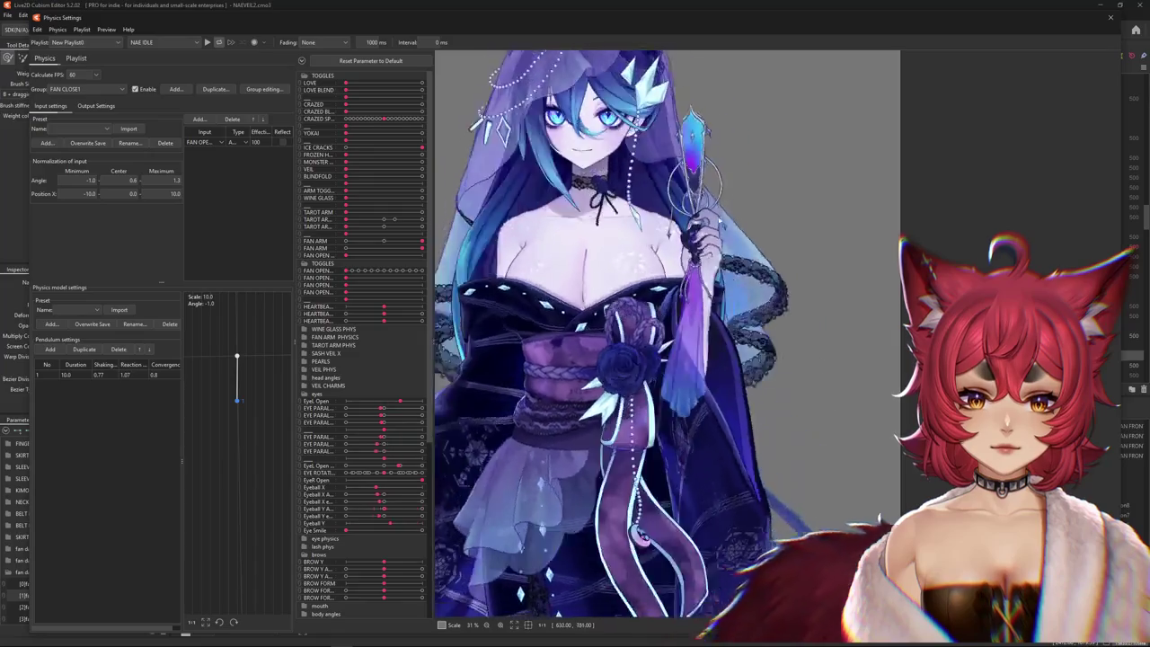
pyautogui.moveTo(746, 207); pyautogui.dragTo(460, 244)
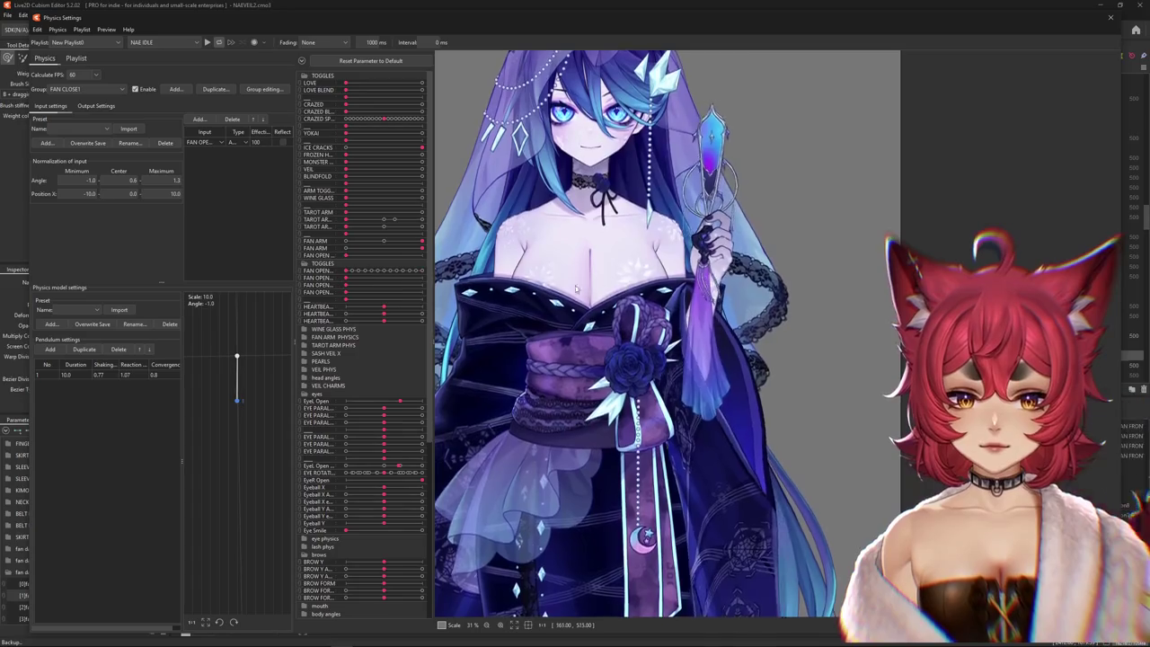
pyautogui.click(96, 105)
pyautogui.click(87, 89)
pyautogui.scroll(-2, 94, 198)
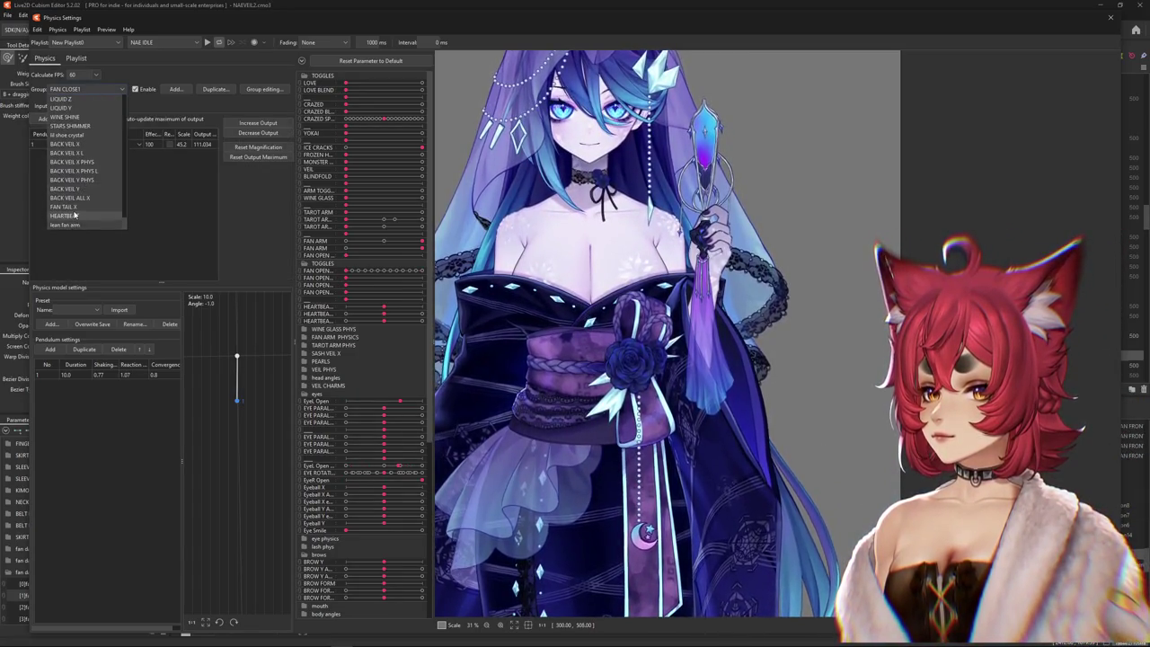
# - Switch to the FAN TAIL X physics group and show its input settings
pyautogui.click(65, 207)
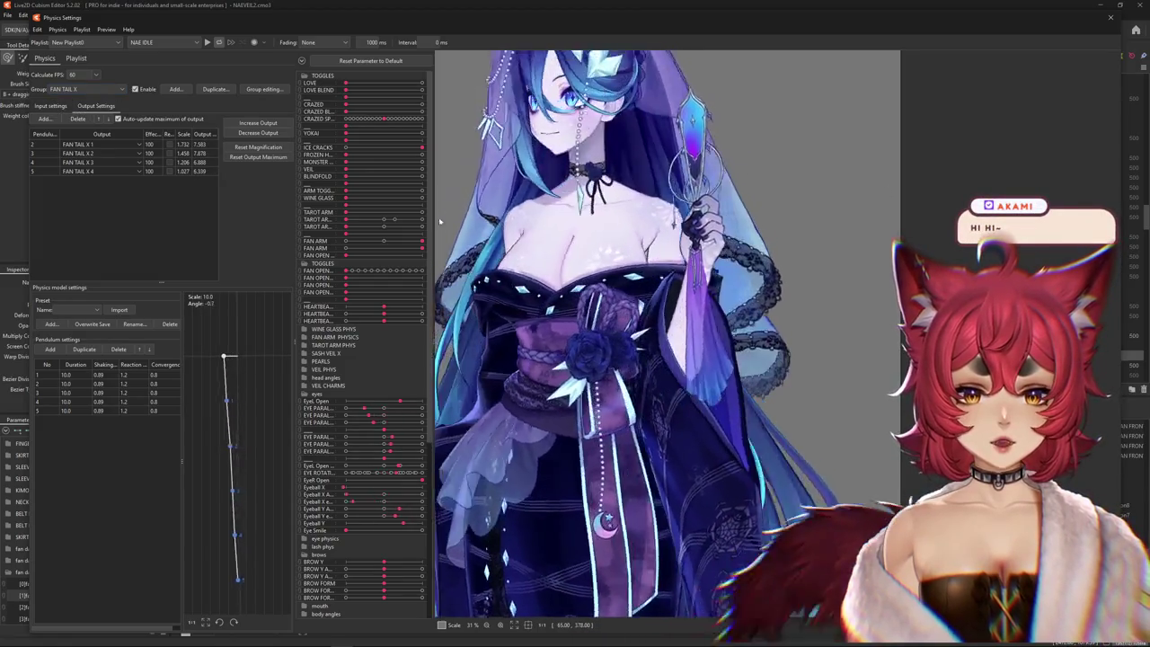
pyautogui.click(65, 90)
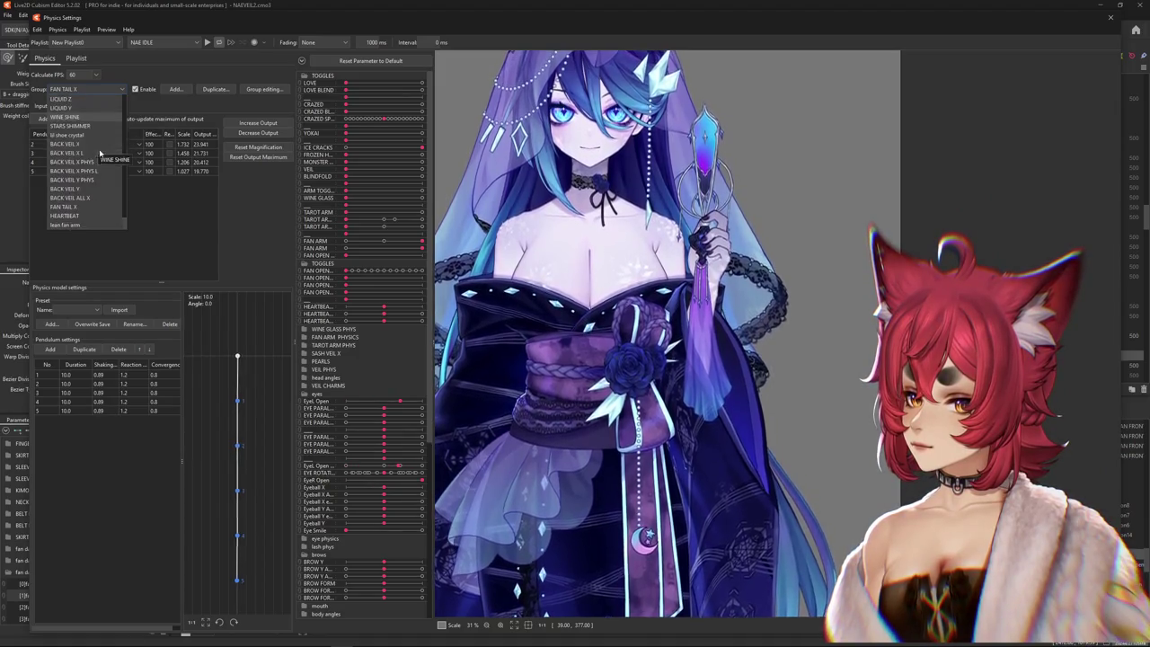
pyautogui.click(829, 232)
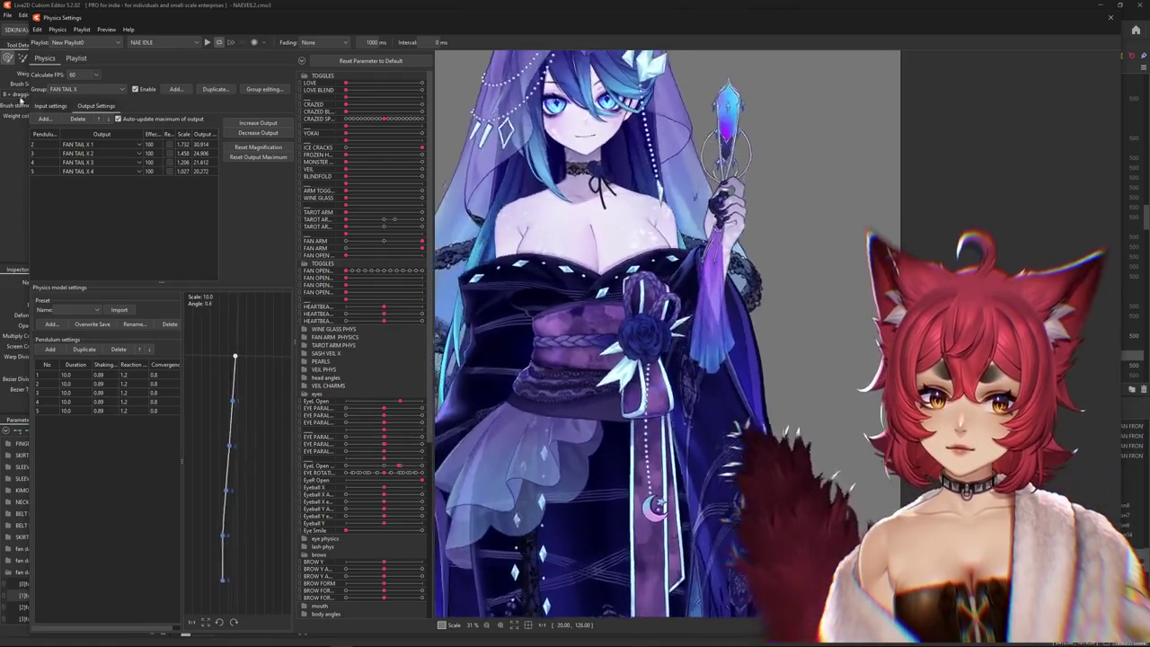
pyautogui.click(112, 89)
pyautogui.click(122, 201)
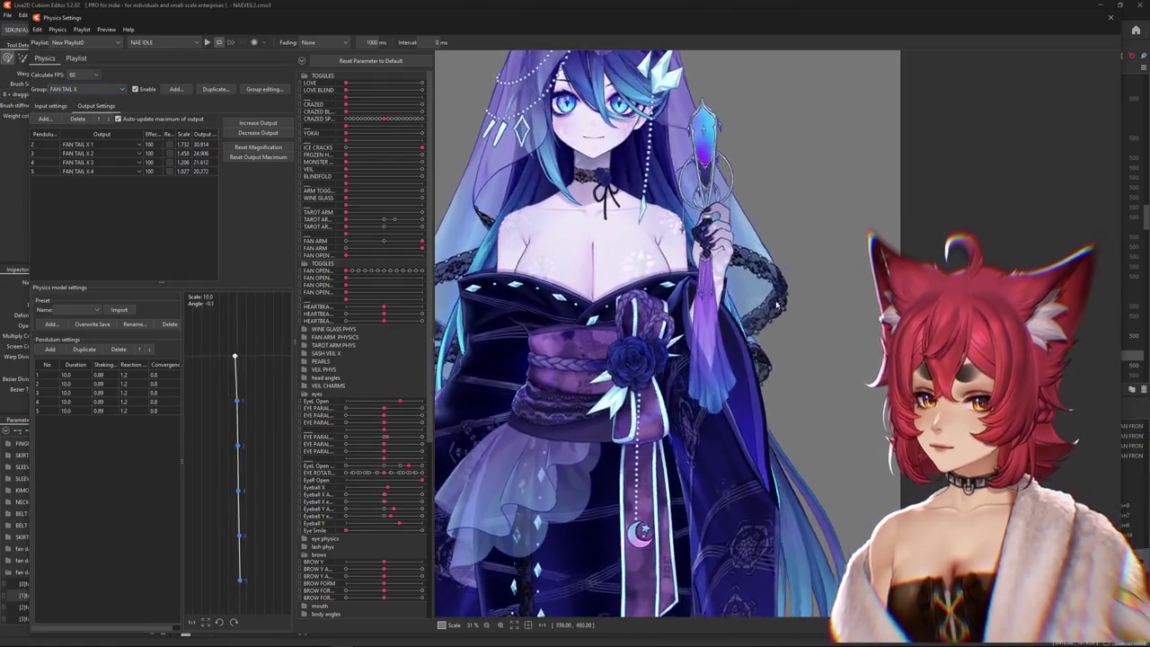
pyautogui.click(54, 106)
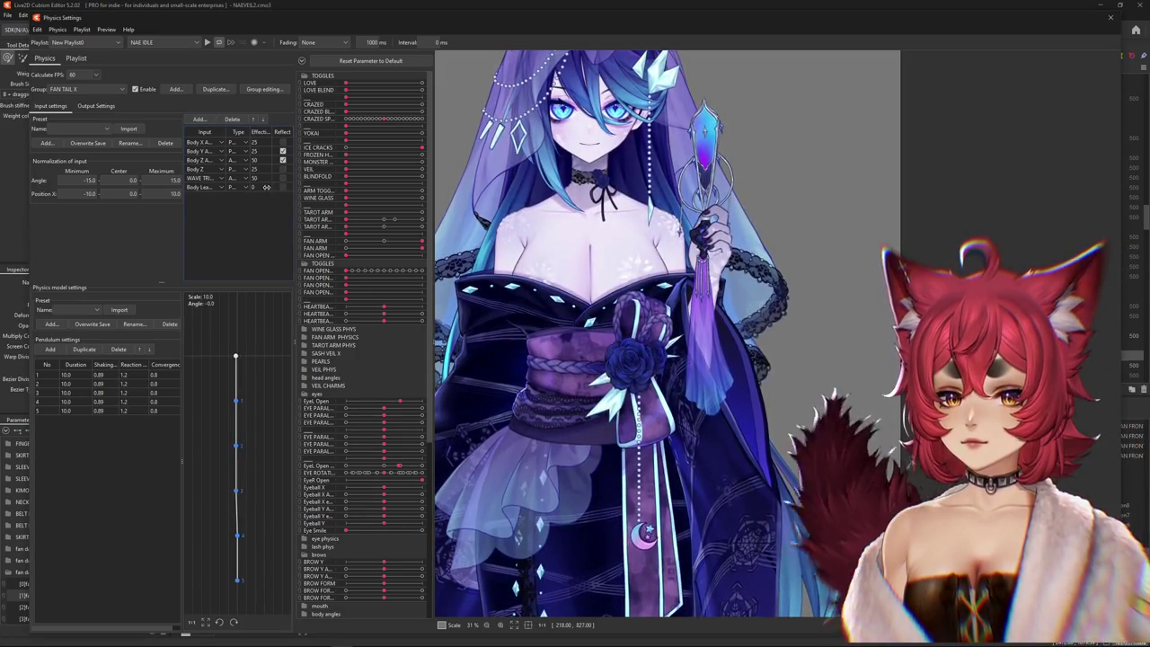
pyautogui.write('25')
# - Sway the model to check FAN TAIL X output ranges and request Increase Output
pyautogui.moveTo(616, 292); pyautogui.dragTo(682, 94)
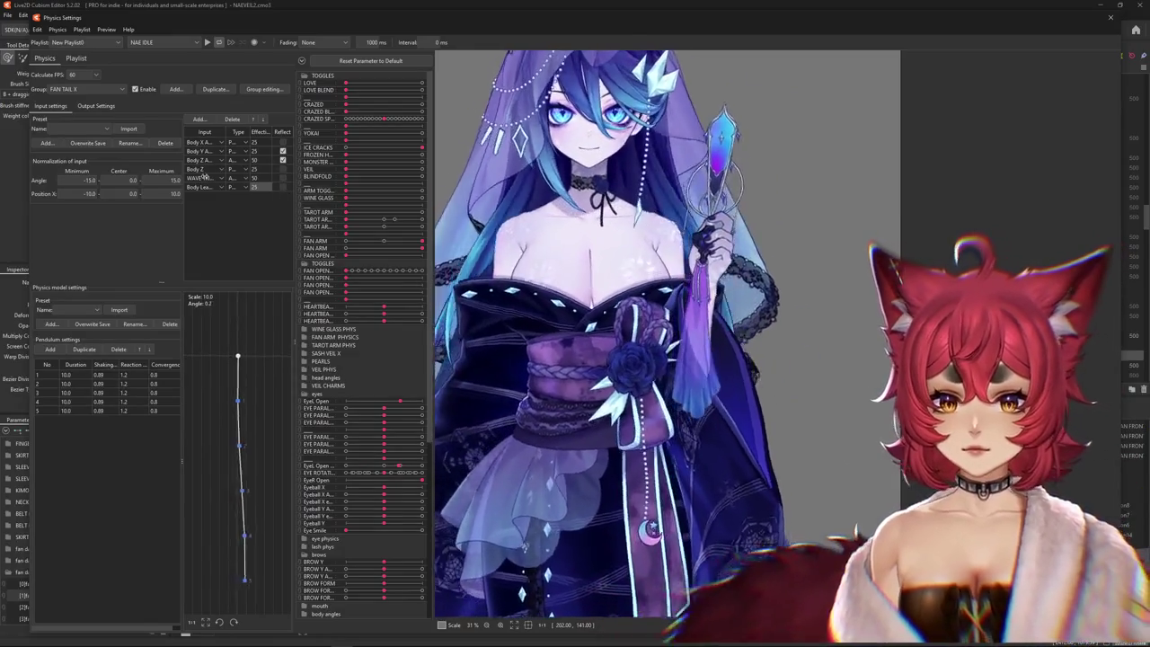
pyautogui.click(85, 106)
pyautogui.moveTo(649, 332); pyautogui.dragTo(288, 141)
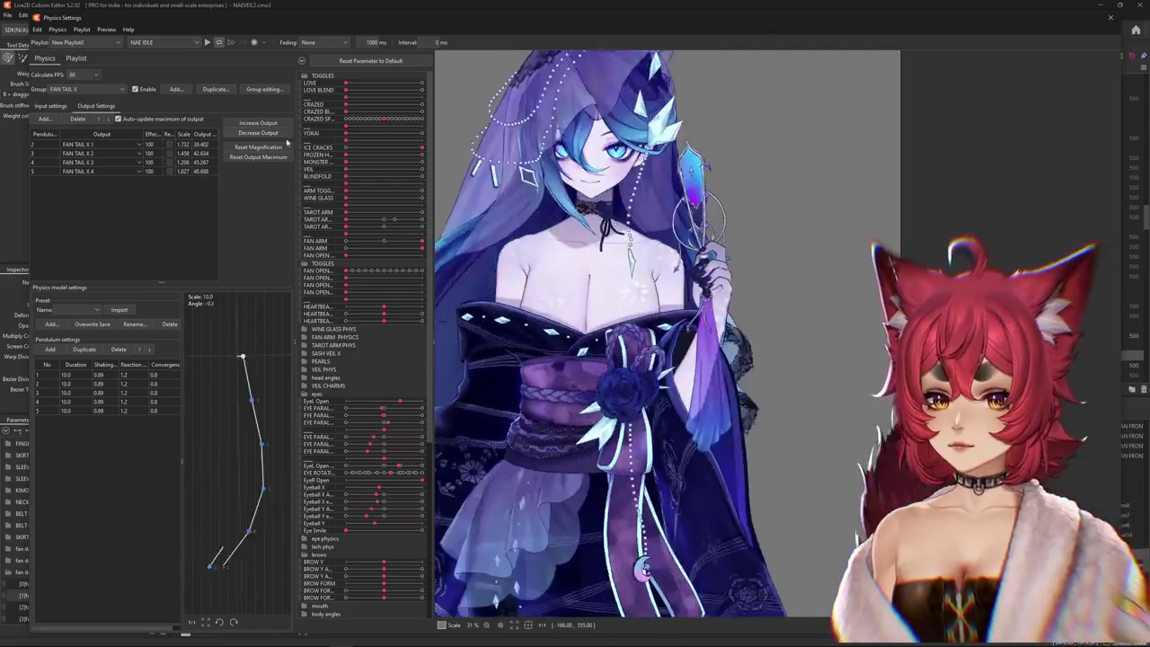
pyautogui.click(258, 146)
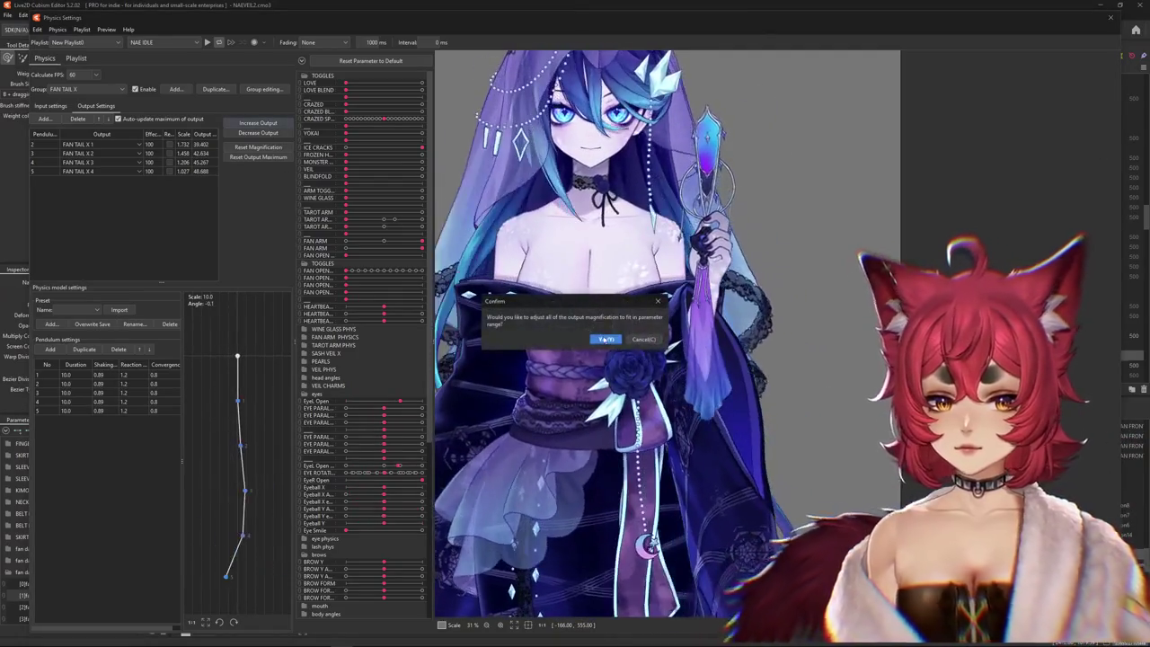
# - Test the stronger tail sway, then untick Reflect for FAN TAIL X's Body Lean input
pyautogui.moveTo(739, 161)
pyautogui.mouseDown()
pyautogui.moveTo(688, 476)
pyautogui.moveTo(719, 507)
pyautogui.mouseUp()
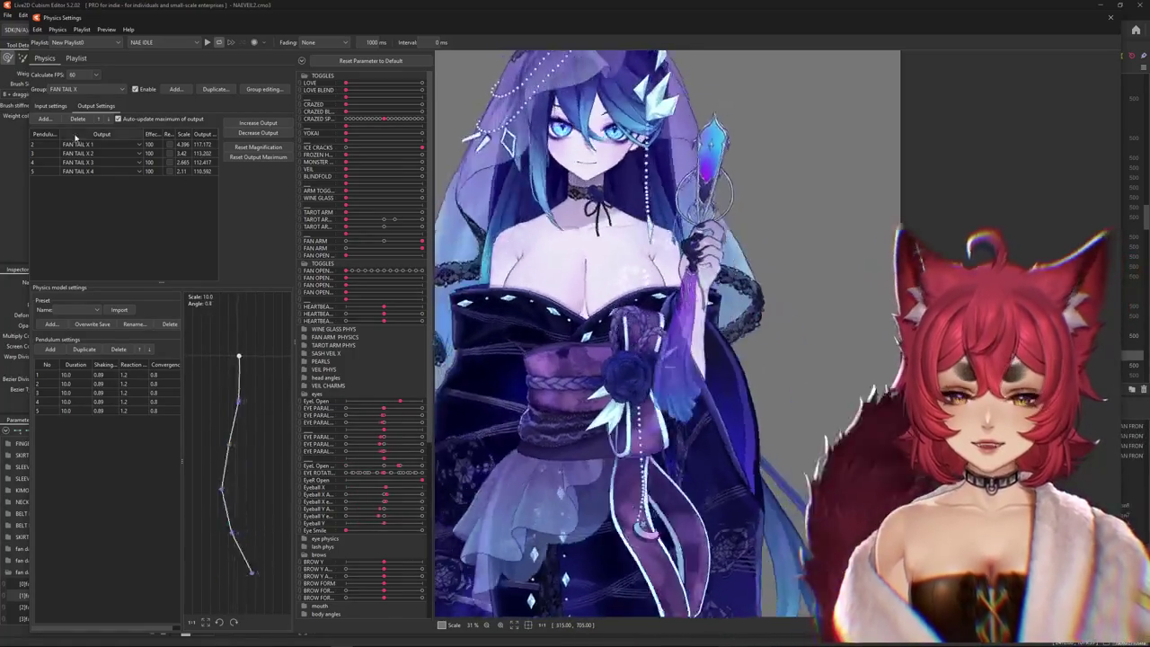
pyautogui.click(50, 105)
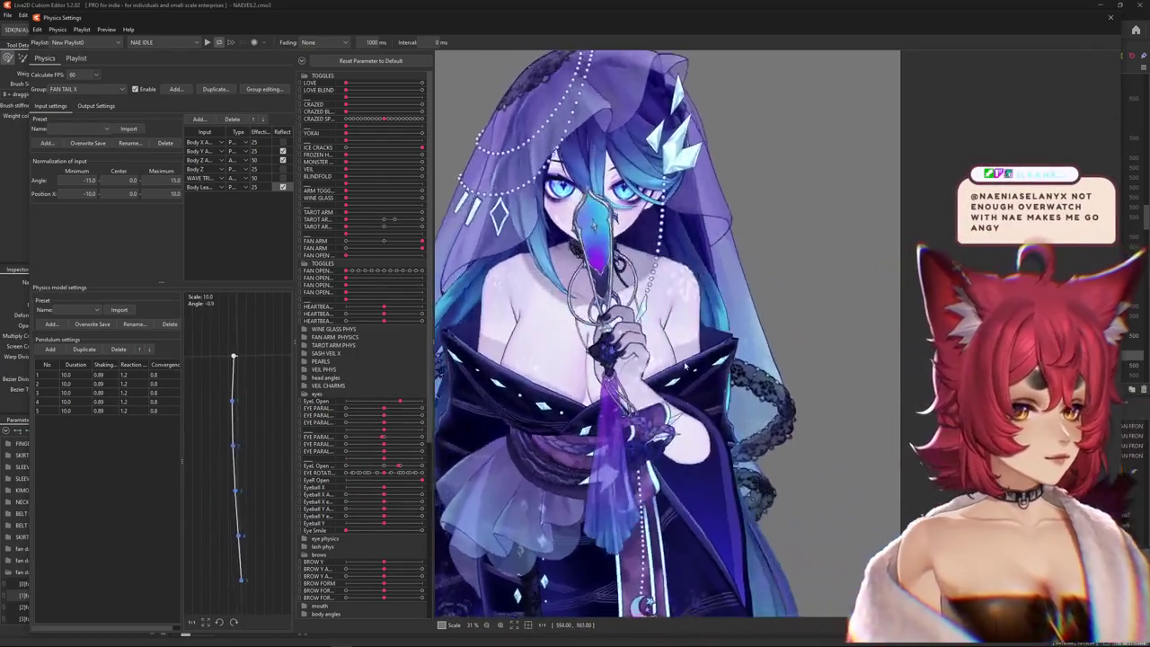
pyautogui.click(283, 187)
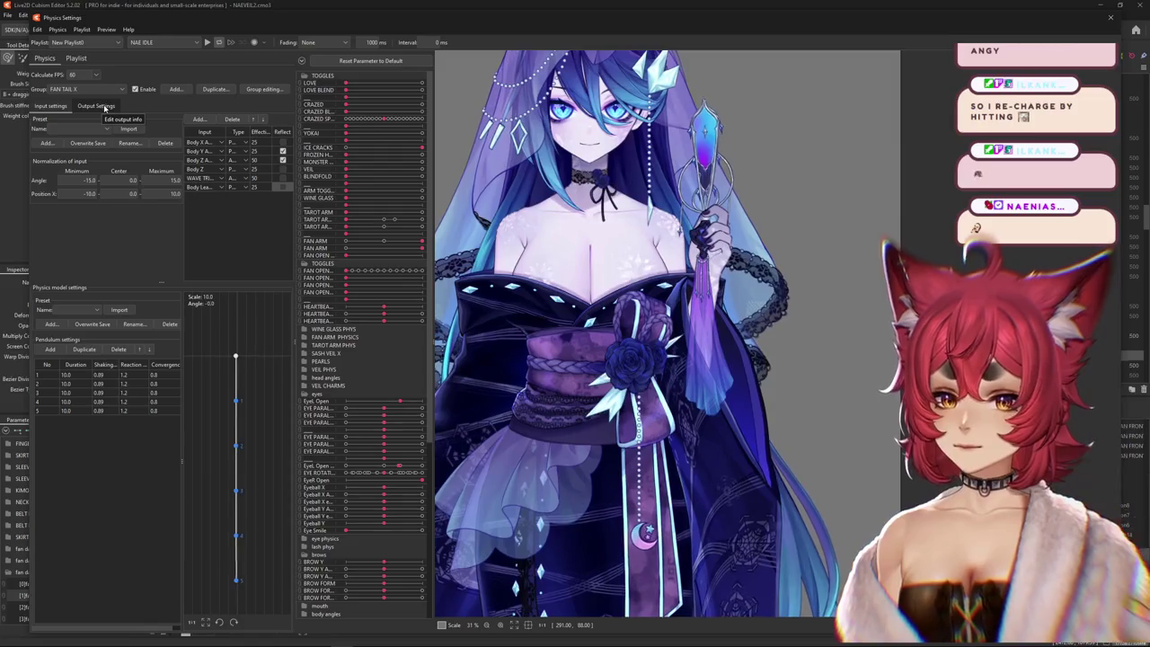
pyautogui.click(106, 108)
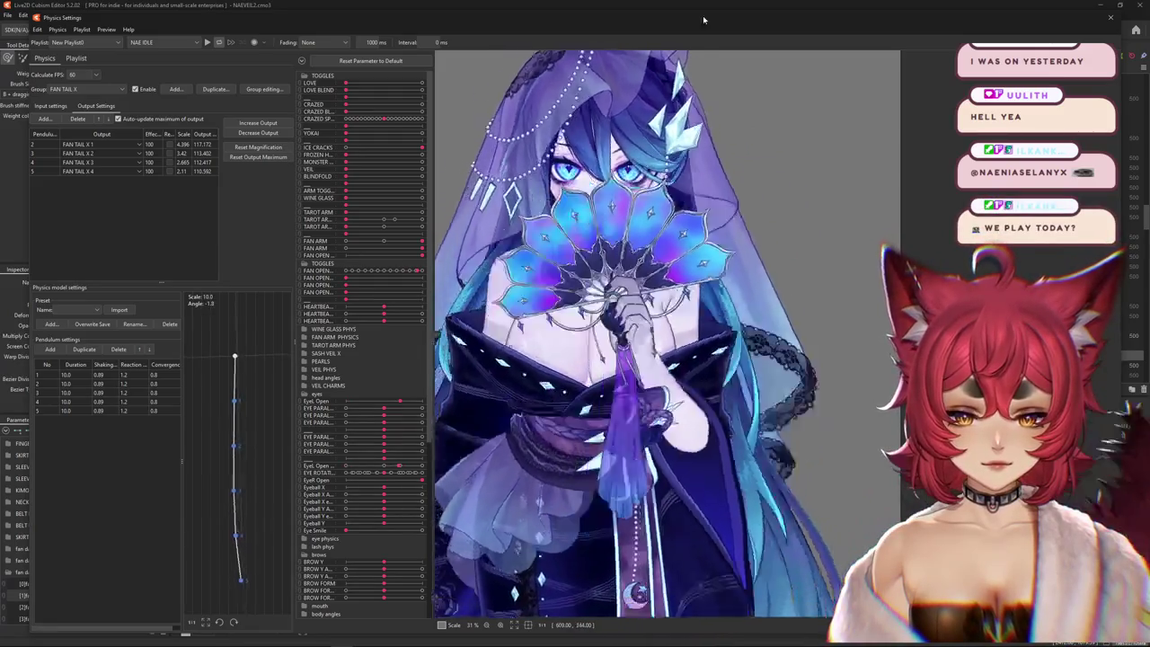
# - Undo to restore the Body Z input row, then tick Reflect for Body Z and Body Lean
pyautogui.click(51, 105)
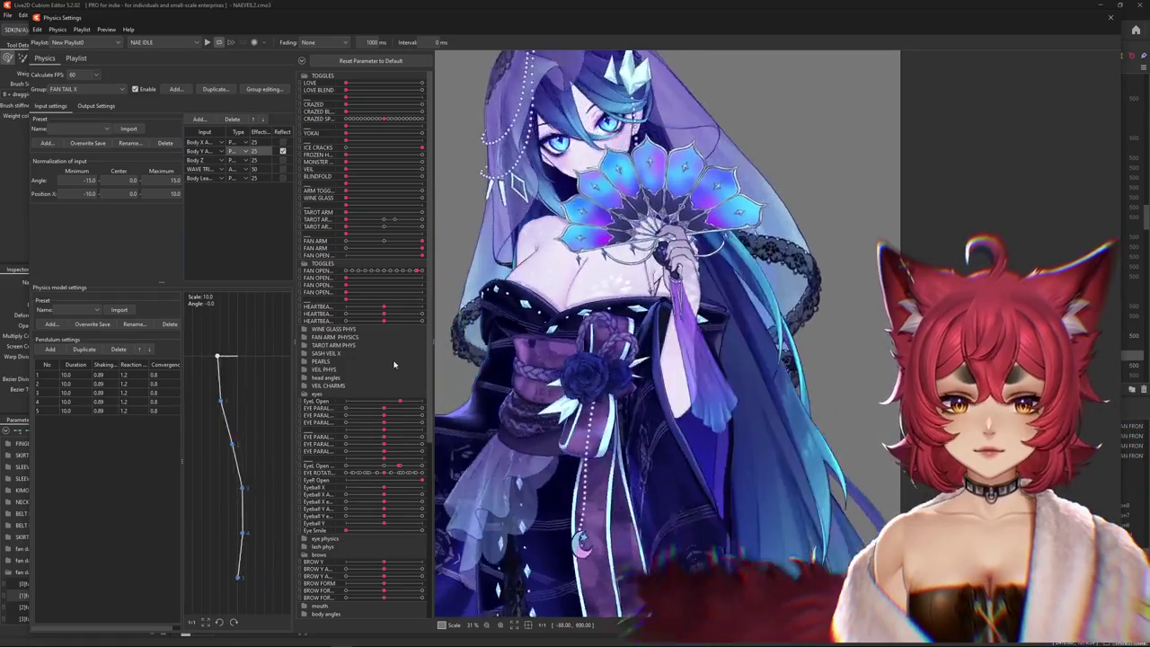
pyautogui.hotkey('ctrl', 'z')
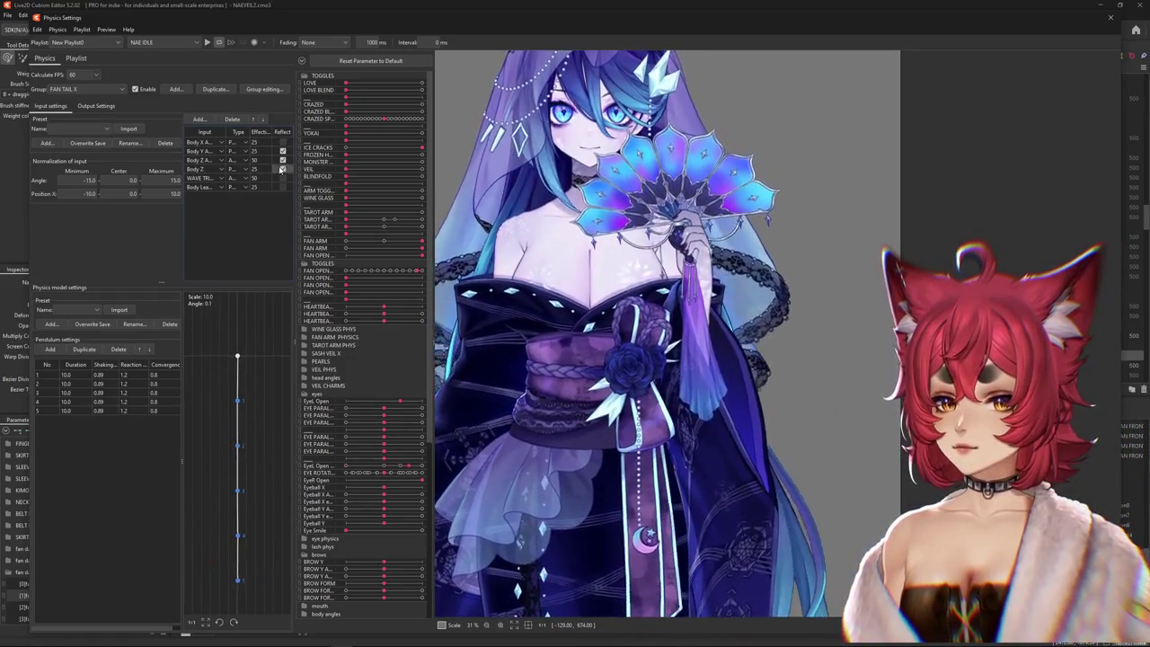
pyautogui.click(282, 169)
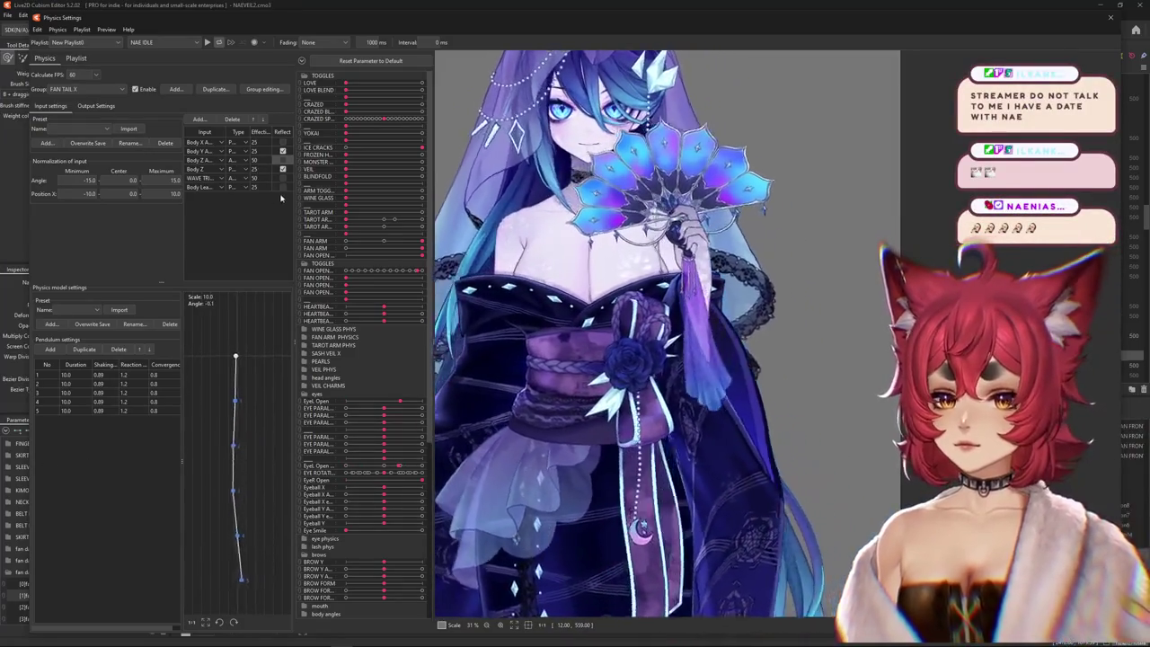
pyautogui.click(283, 187)
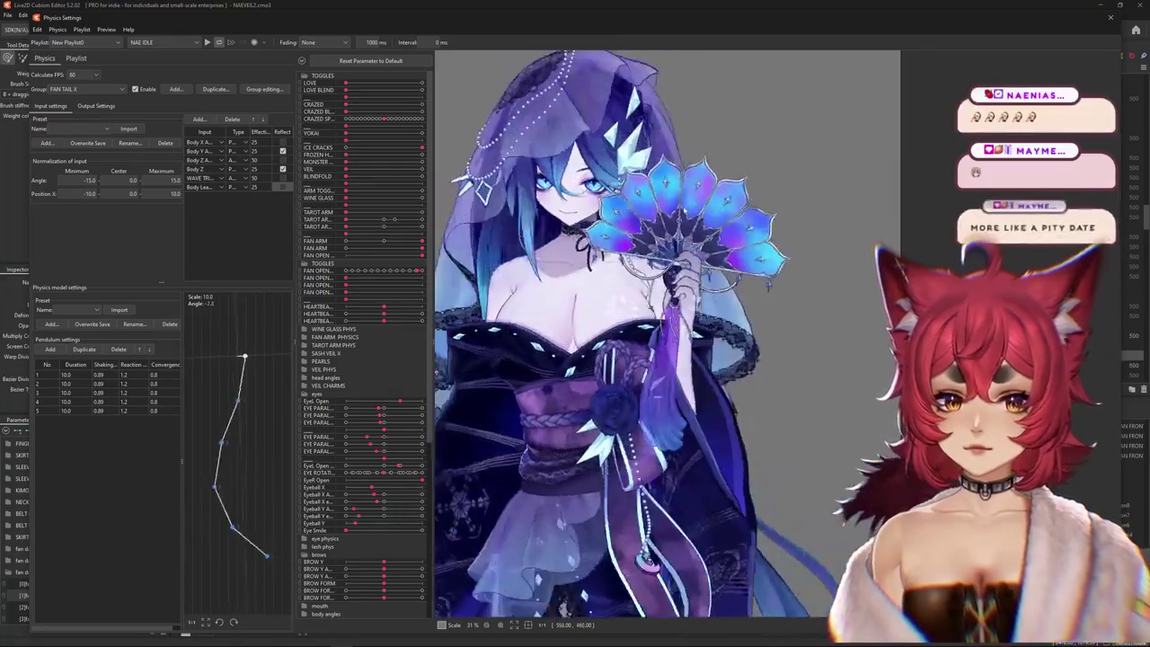
pyautogui.scroll(-2, 706, 414)
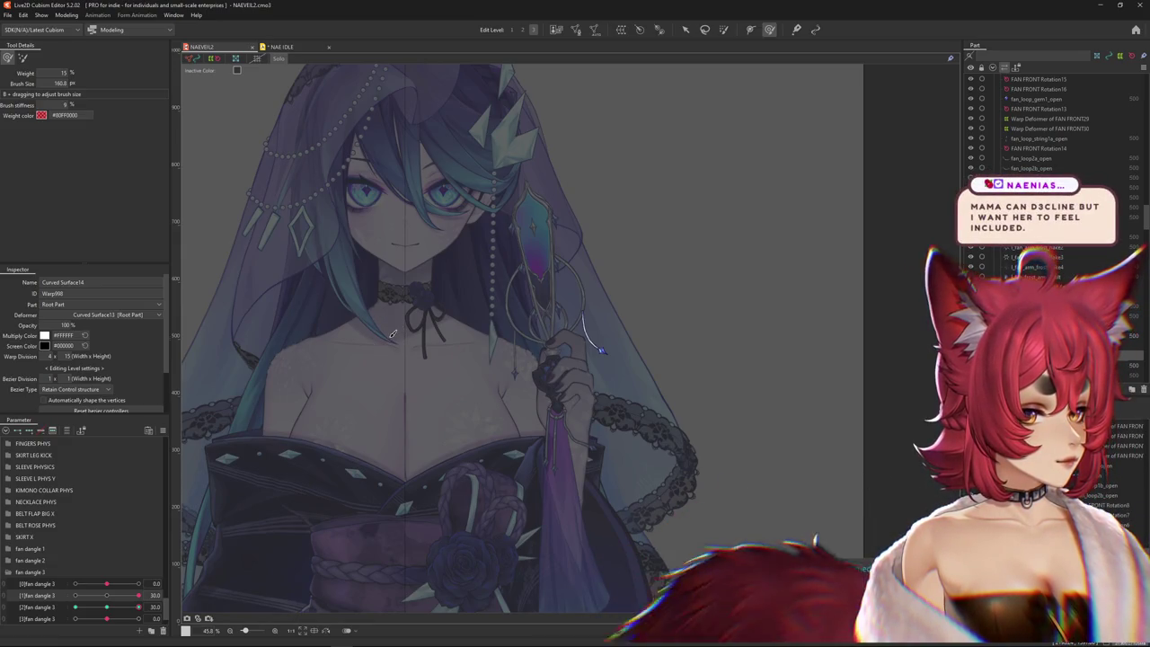
# - Turn Solo mode off so the full model displays in colour
pyautogui.scroll(-2, 393, 333)
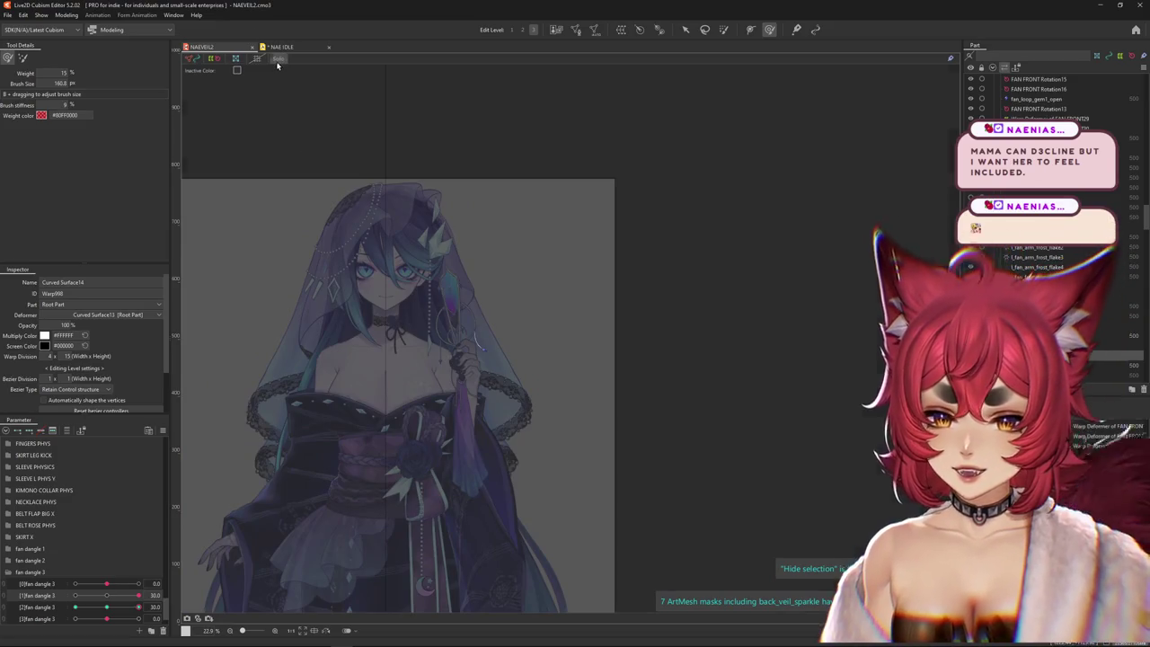
pyautogui.click(277, 61)
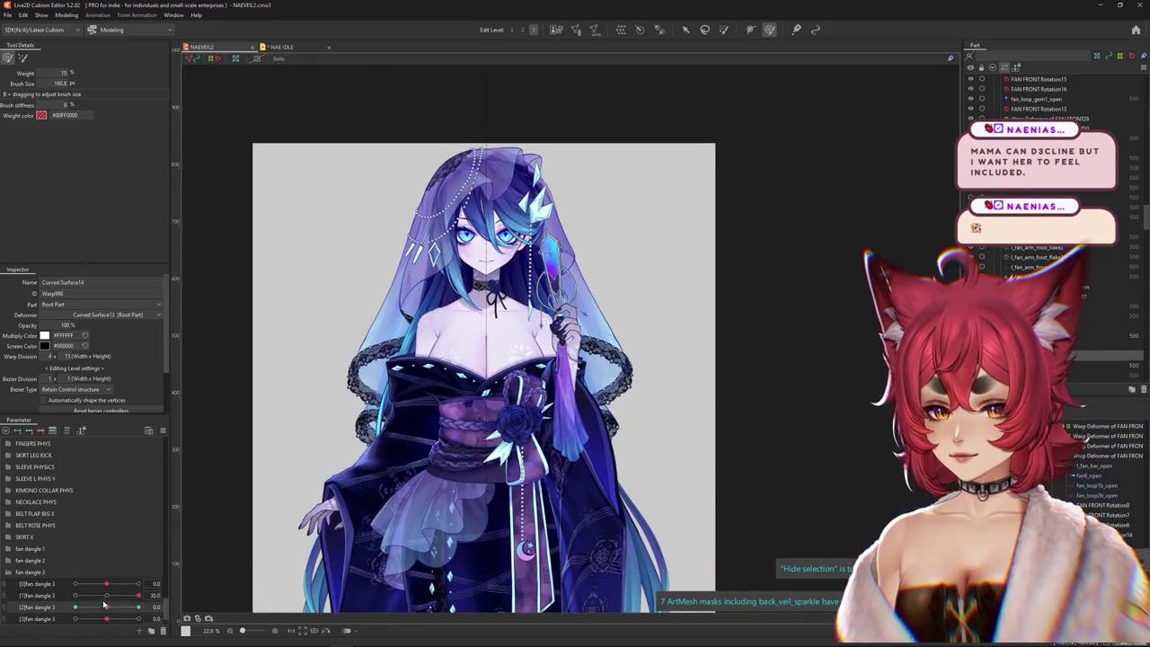